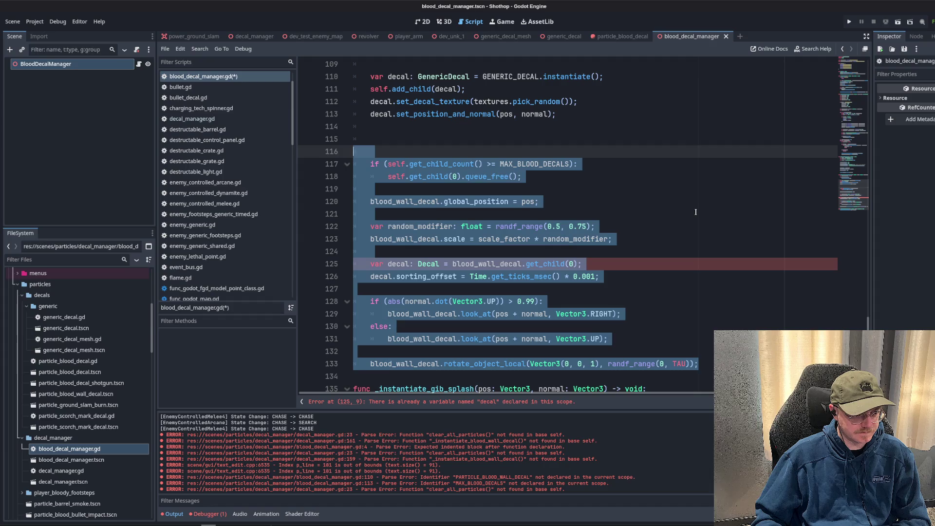
Delete the leftover decal-limit and rotation lines after set_position_and_normal.
key(BackSpace)
key(BackSpace)
key(BackSpace)
scroll(458, 203, up, 6)
scroll(460, 204, up, 3)
scroll(460, 203, down, 4)
Review where _instantiate_blood_wall_decal is used in blood_decal_manager.gd.
double_click(438, 227)
key(Down)
key(Down)
key(Down)
key(Up)
key(Home)
key(ctrl+Right)
key(ctrl+shift+Right)
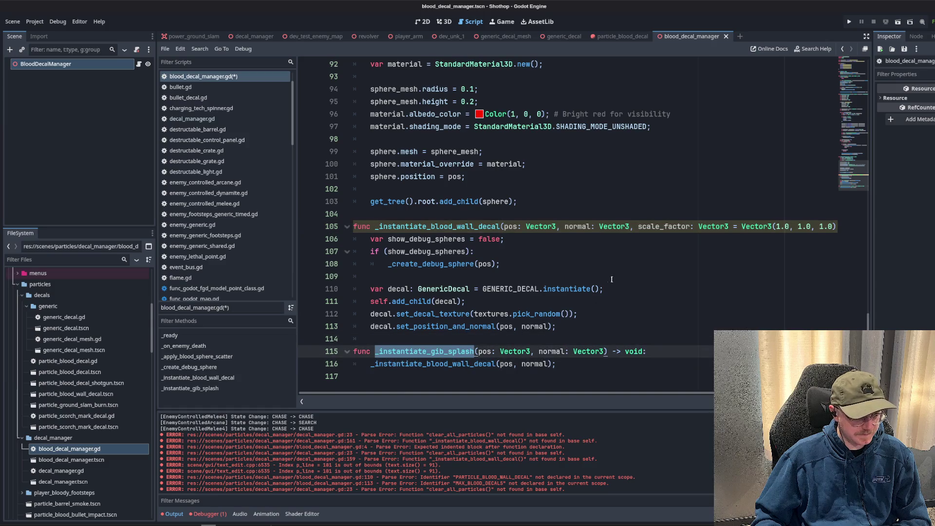
scroll(612, 279, up, 19)
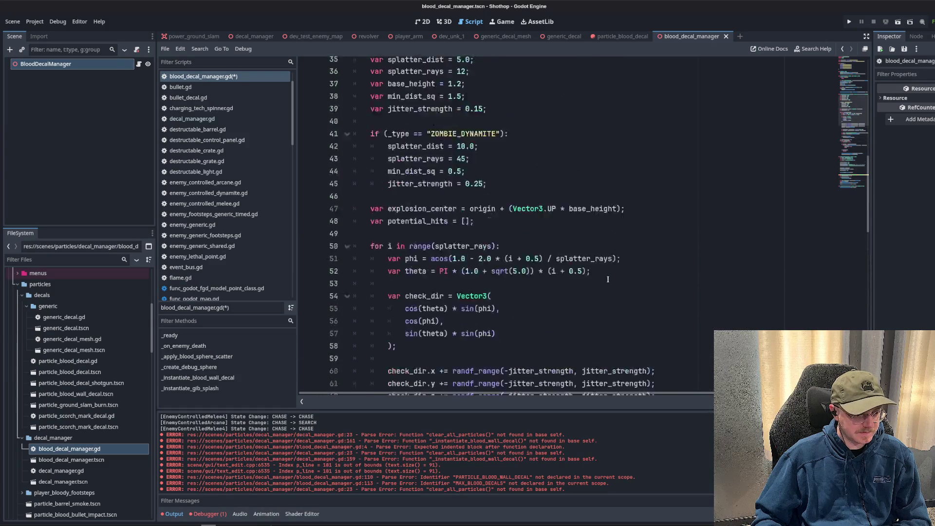
scroll(608, 279, up, 11)
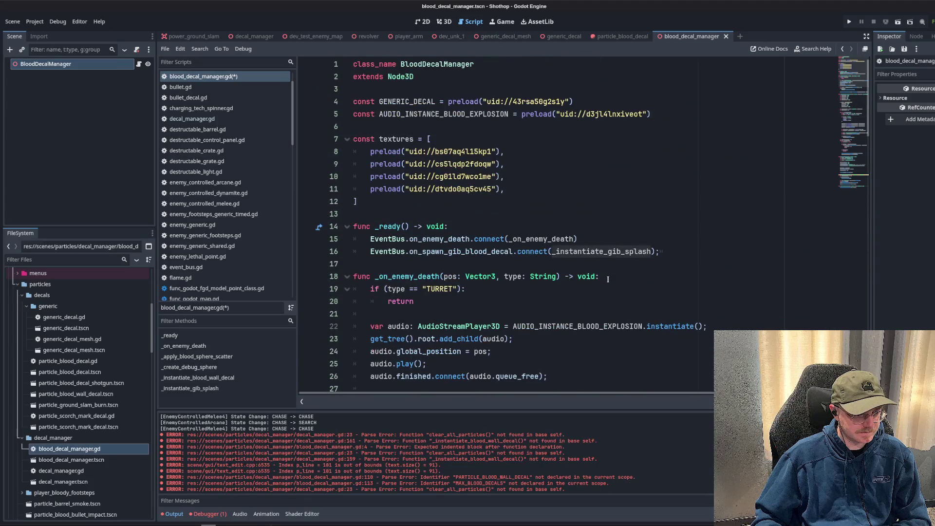
scroll(608, 280, down, 20)
Inspect the scale_factor parameter in the _instantiate_blood_wall_decal signature on line 105.
click(354, 213)
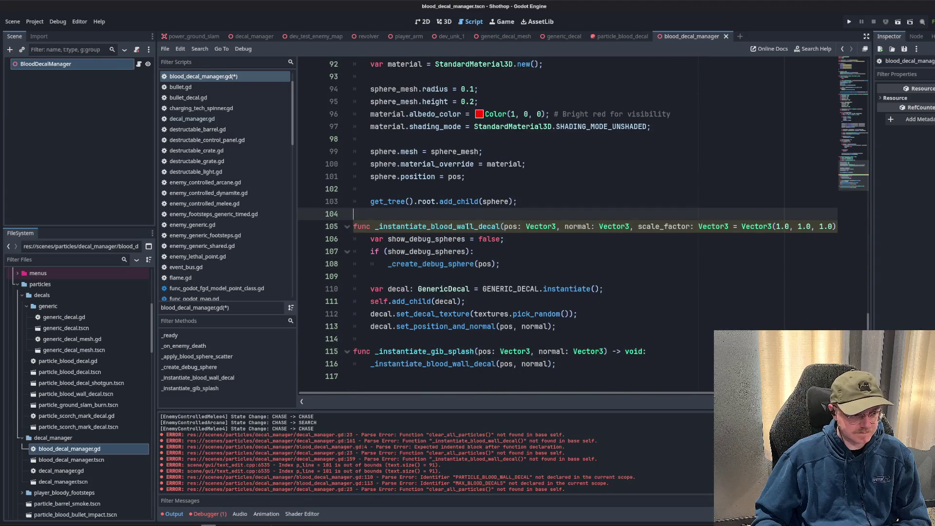
double_click(457, 227)
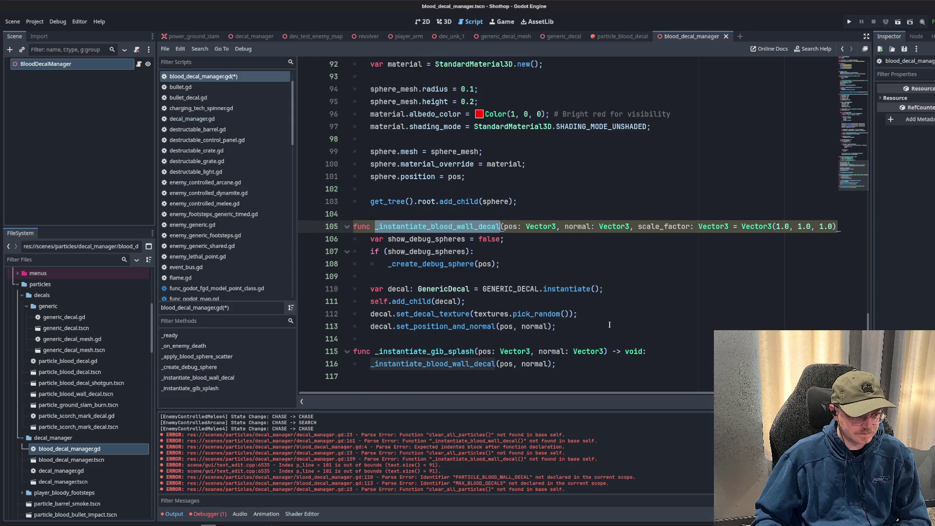
double_click(663, 226)
click(637, 227)
shift+click(804, 209)
key(Right)
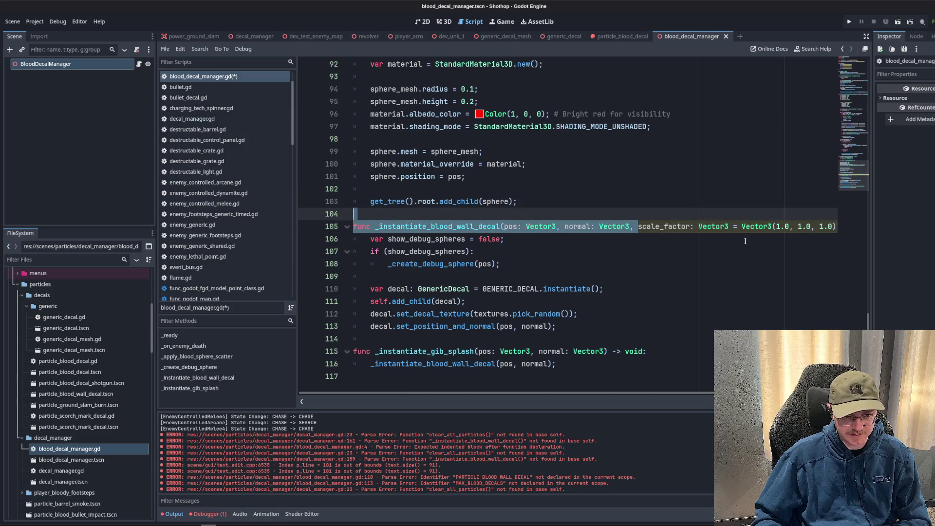
key(Down)
key(Up)
drag(636, 227, 836, 227)
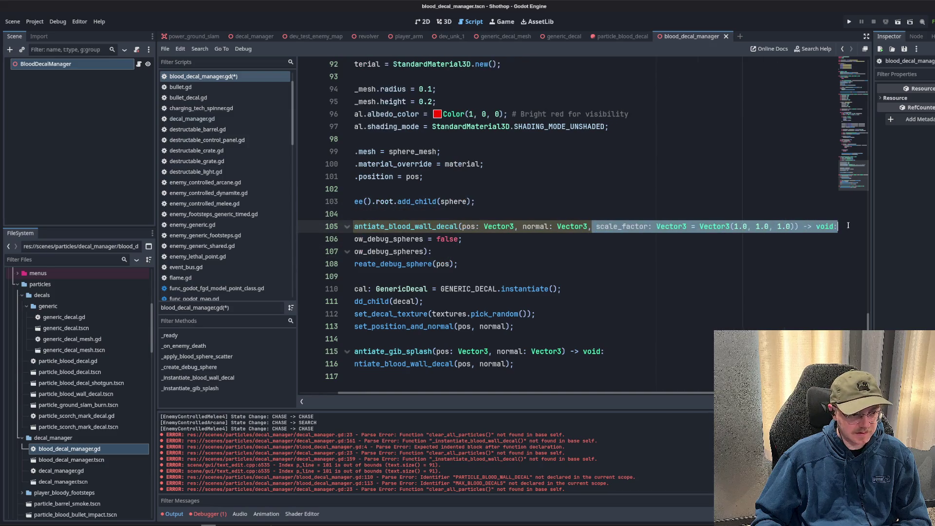
click(634, 214)
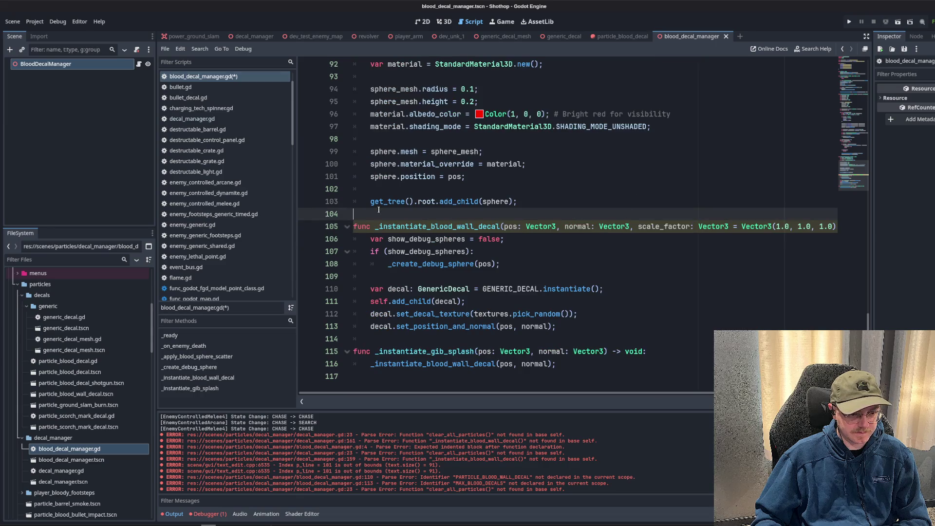
scroll(536, 277, up, 20)
Search the script for _instantiate_blood_wall_decal calls and go to its declaration.
scroll(536, 277, up, 8)
scroll(535, 278, up, 3)
scroll(531, 275, down, 20)
key(ctrl+f)
scroll(527, 272, down, 4)
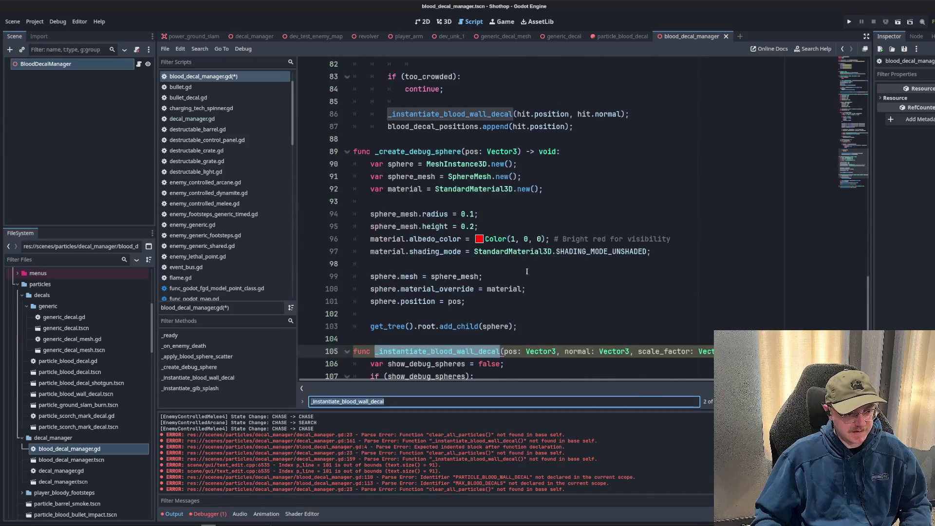
scroll(527, 272, up, 3)
scroll(547, 236, up, 9)
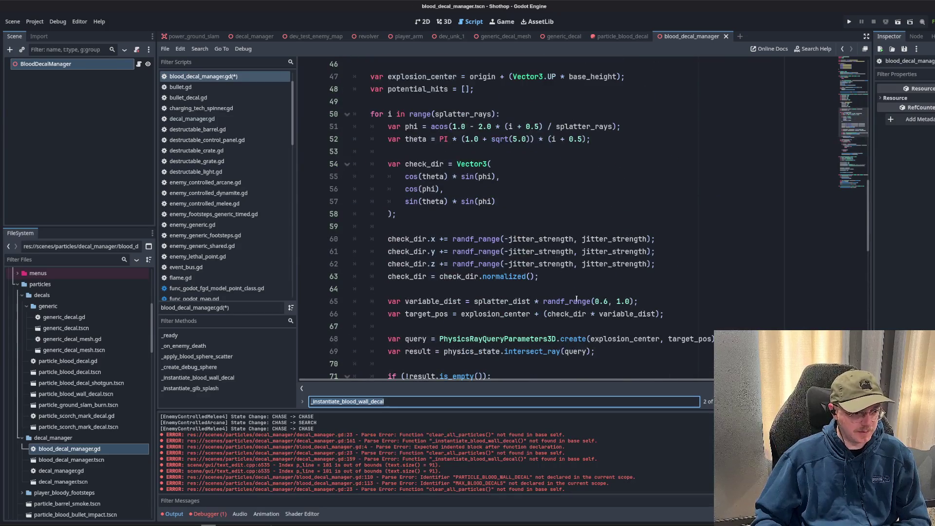
scroll(576, 299, down, 16)
click(675, 252)
click(674, 214)
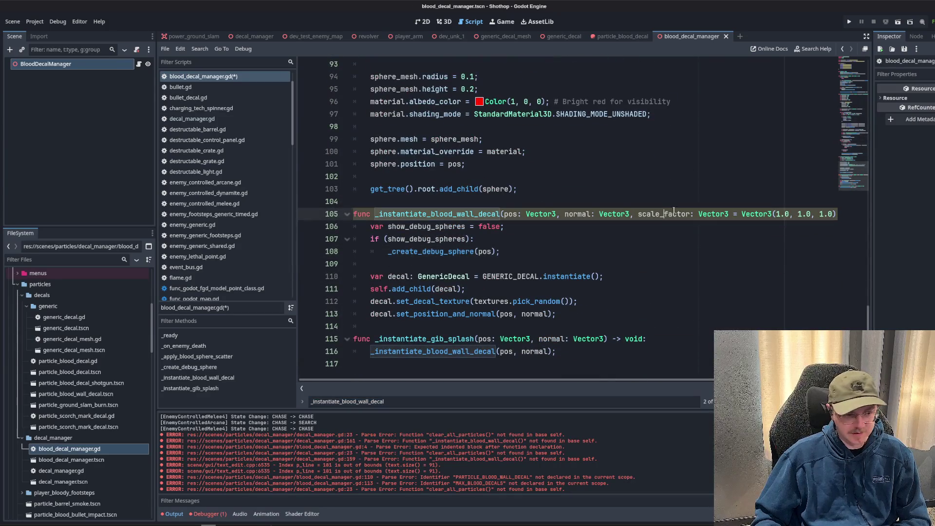
Remove the scale_factor parameter so the function takes only pos and normal.
mouse_move(647, 214)
mouse_down()
mouse_move(811, 214)
mouse_move(794, 214)
mouse_up()
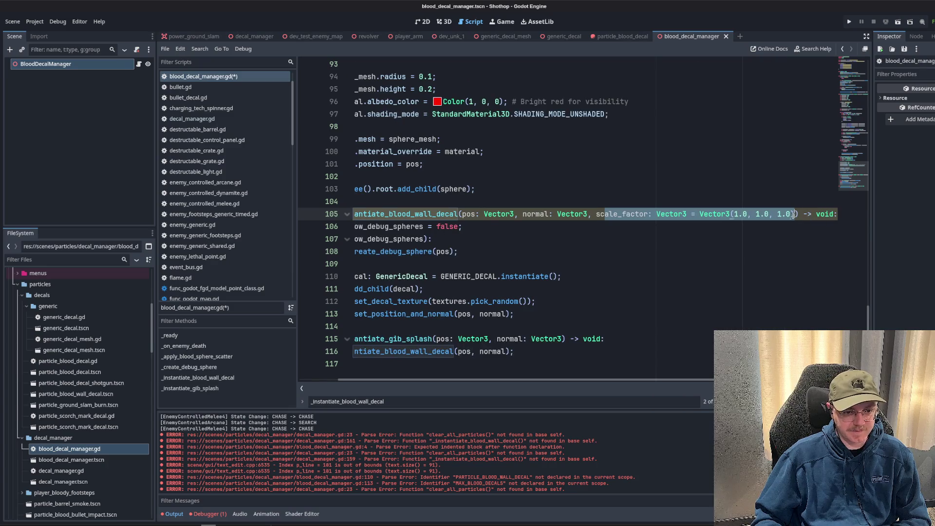
key(BackSpace)
key(BackSpace)
key(BackSpace)
key(BackSpace)
click(598, 240)
click(632, 276)
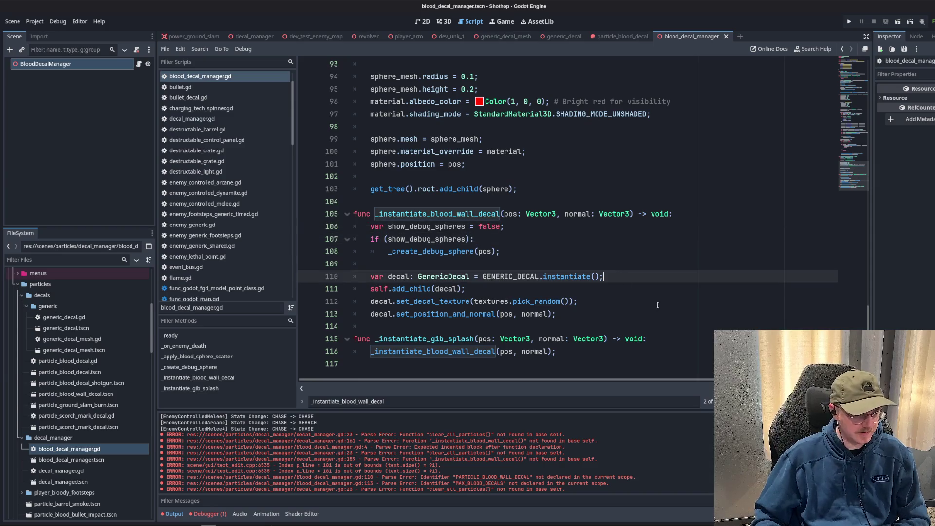
scroll(631, 297, up, 2)
scroll(631, 297, up, 10)
scroll(224, 141, up, 1)
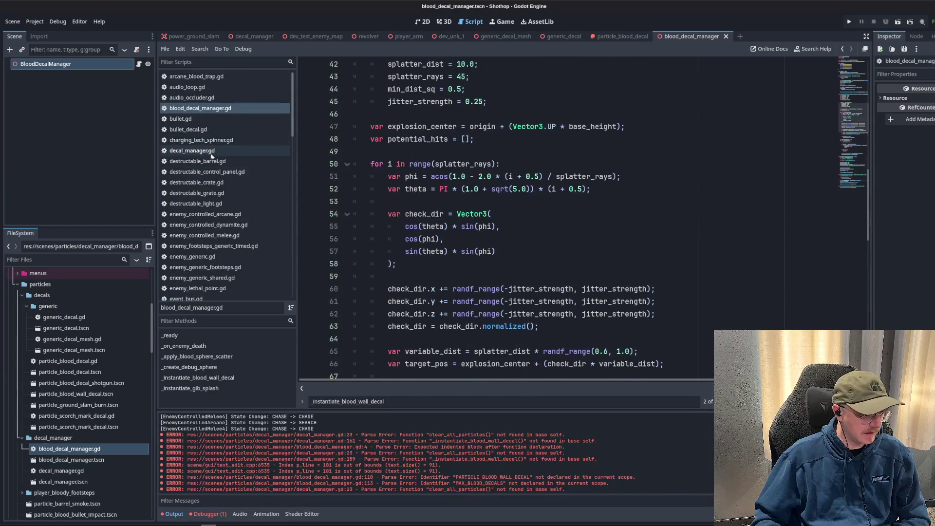
In decal_manager.gd, uncomment clear_all_particles and move it up under _ready.
click(205, 150)
drag(350, 151, 420, 161)
scroll(487, 292, down, 3)
scroll(487, 292, up, 2)
mouse_move(492, 326)
mouse_down()
mouse_move(293, 286)
mouse_move(327, 269)
mouse_up()
key(ctrl+k)
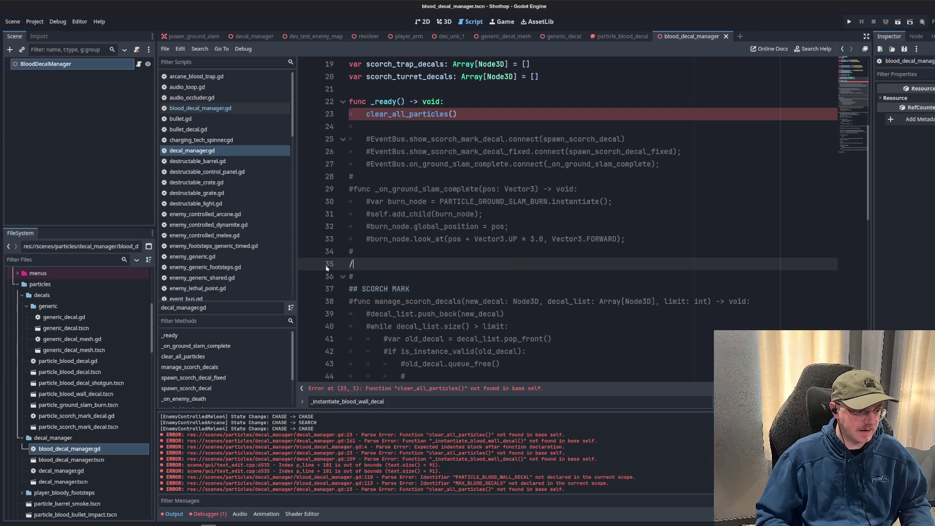
key(alt+Up)
key(alt+Up)
key(alt+Up)
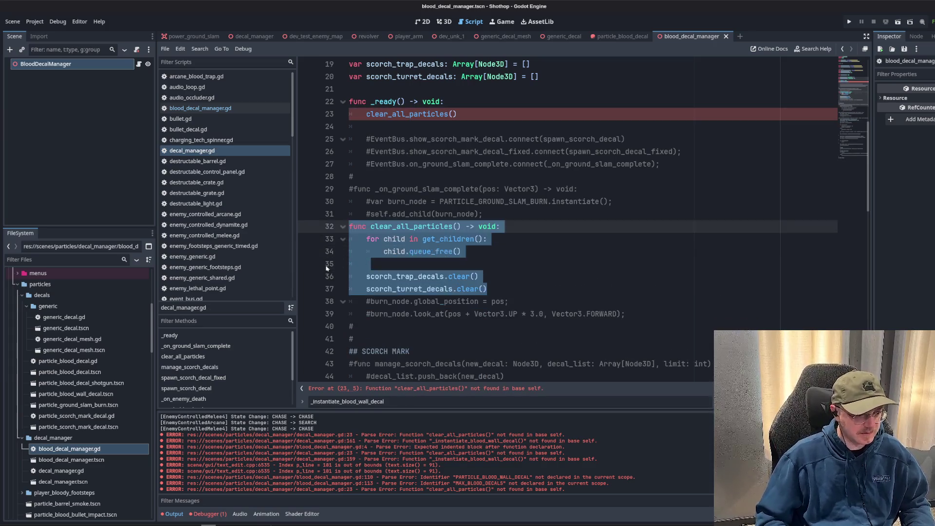
key(Left)
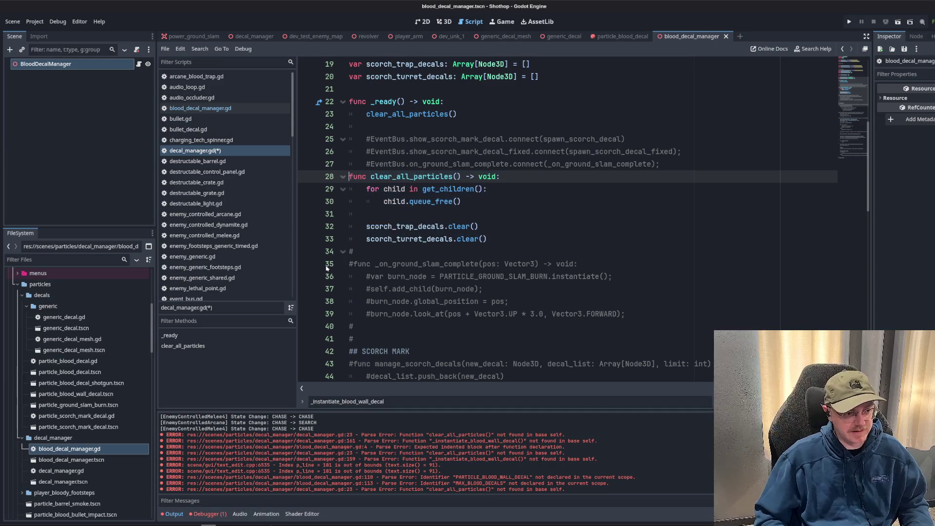
key(Return)
Uncomment the _on_ground_slam_complete function.
scroll(584, 363, down, 3)
click(406, 151)
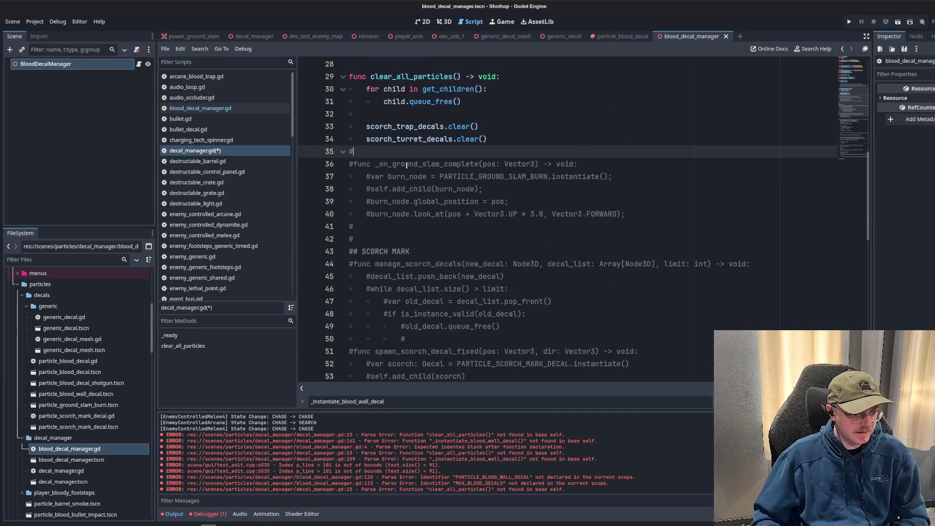
key(Down)
key(shift+Down)
key(shift+Down)
key(shift+Down)
key(shift+End)
key(ctrl+k)
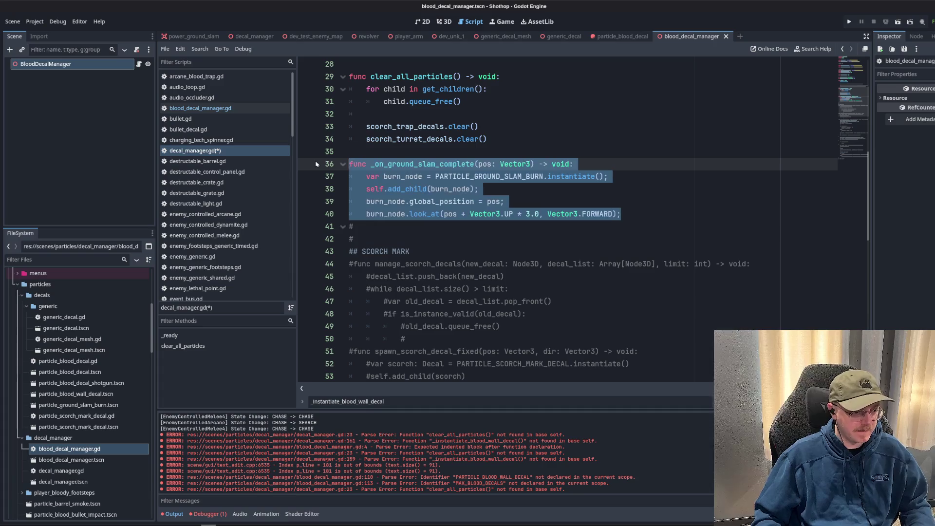
scroll(395, 211, up, 1)
scroll(395, 210, up, 3)
Uncomment the ground slam EventBus connection and open a blank line at the top of its handler.
click(690, 202)
key(ctrl+k)
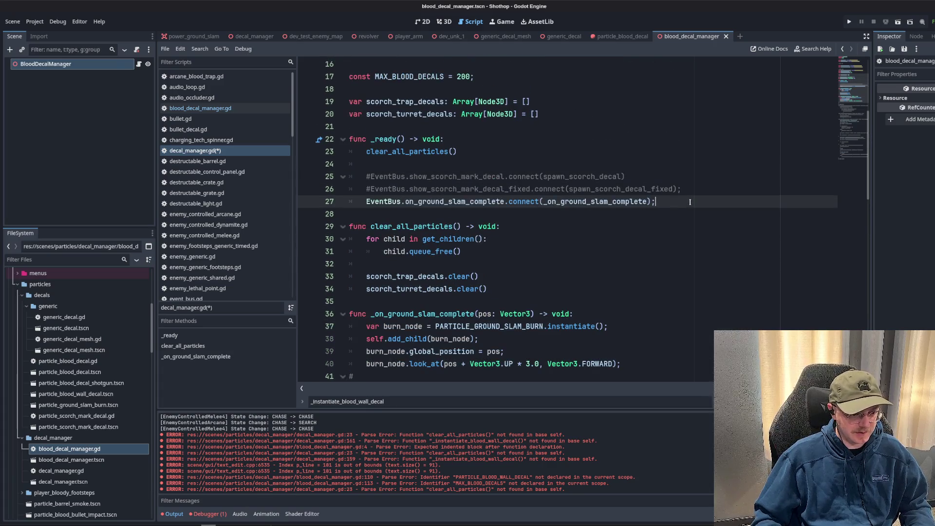
key(alt+Up)
key(alt+Up)
key(alt+Up)
scroll(690, 202, down, 4)
click(634, 169)
key(Down)
key(Down)
key(Up)
key(Up)
key(Down)
key(Down)
key(Up)
key(Up)
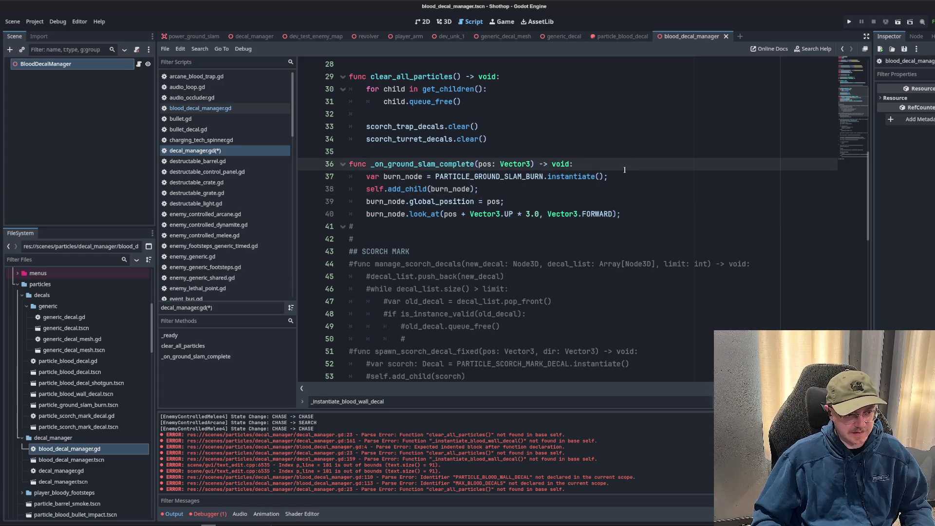
key(Return)
key(Return)
click(214, 109)
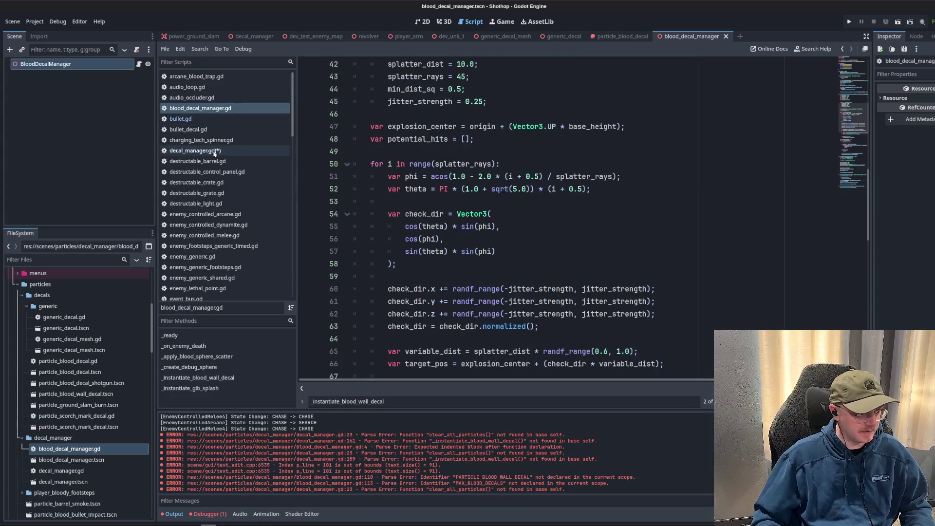
Insert the slam_summon_01_scorch.png path onto line 37 of the ground-slam handler.
click(214, 151)
key(Up)
key(Down)
key(Down)
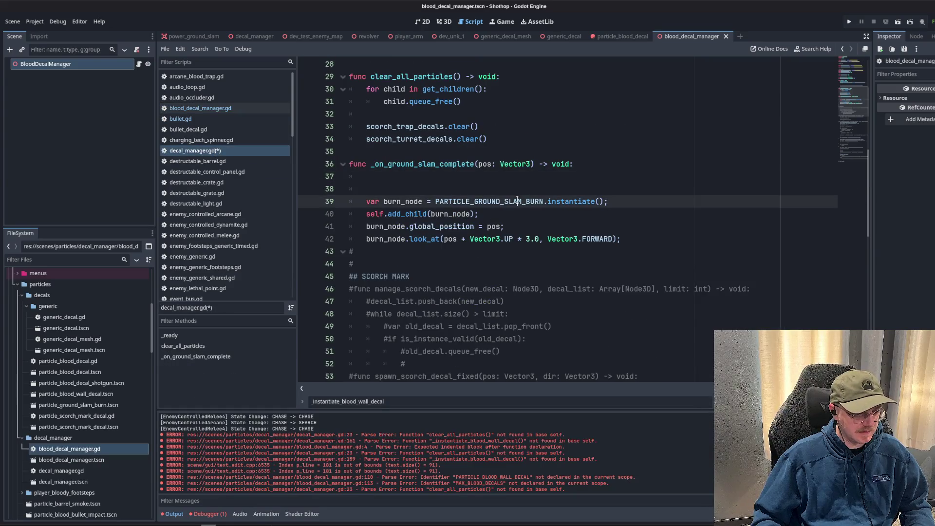
click(55, 260)
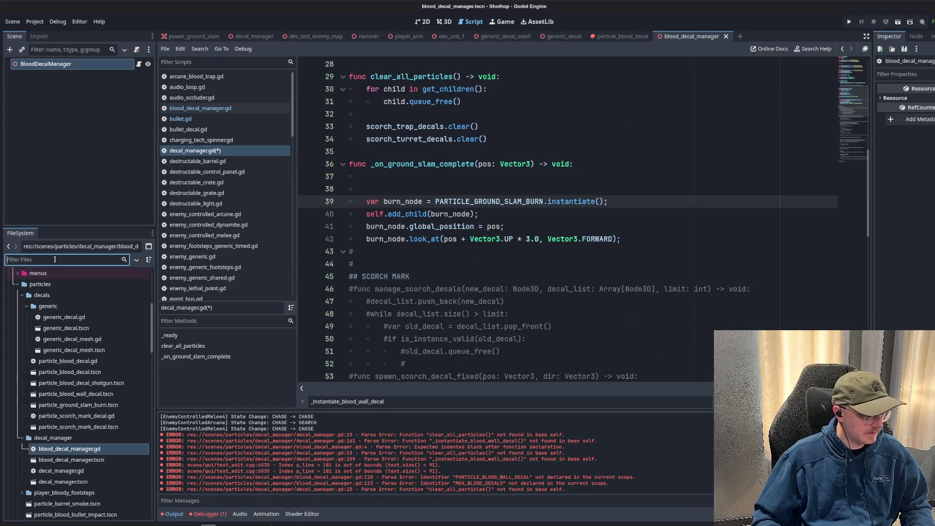
text(ground)
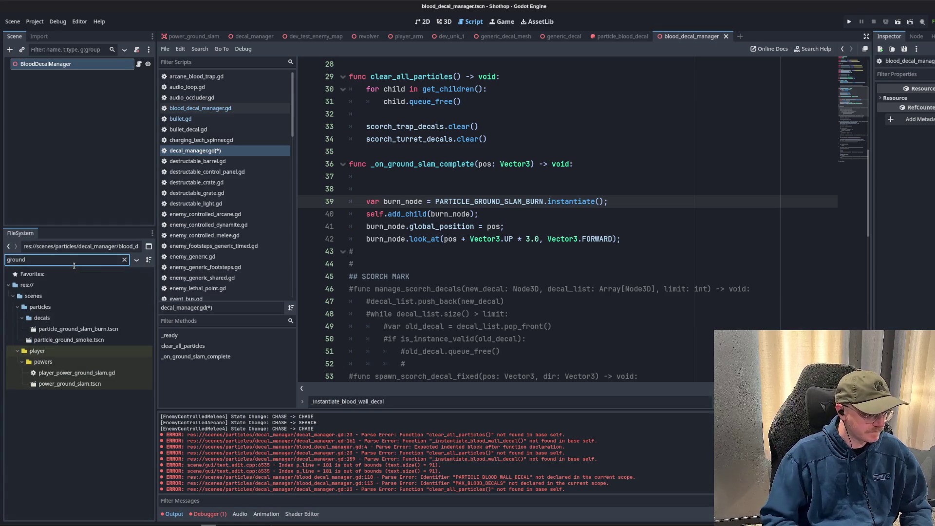
key(ctrl+a)
text(slam)
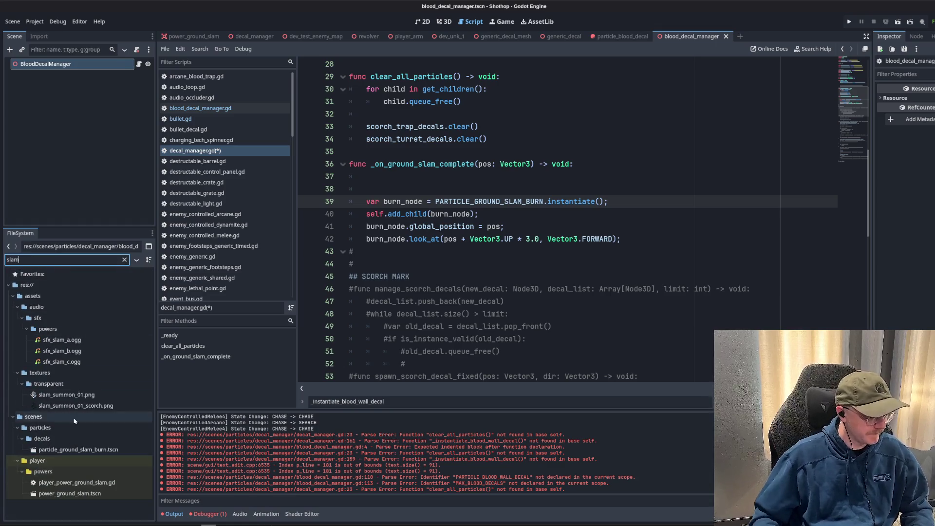
mouse_move(83, 409)
mouse_down()
mouse_move(472, 211)
mouse_move(469, 182)
mouse_up()
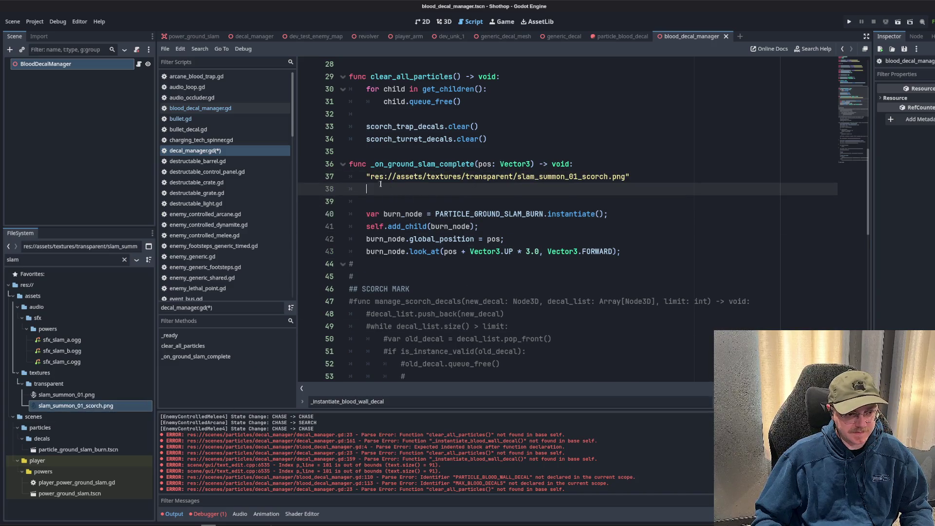
Wrap the path as var scorch_texture = load(...) and start a new line below.
key(Home)
text(load()
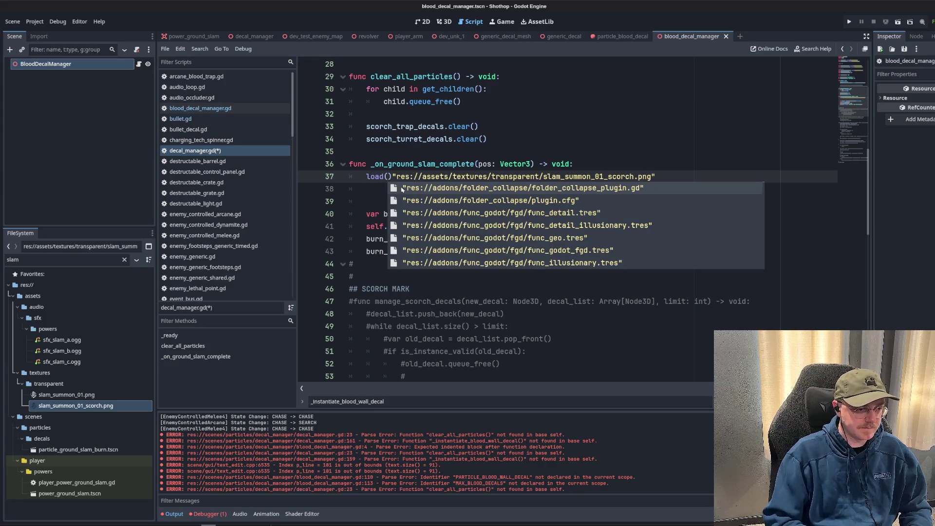
key(Delete)
click(691, 176)
text();)
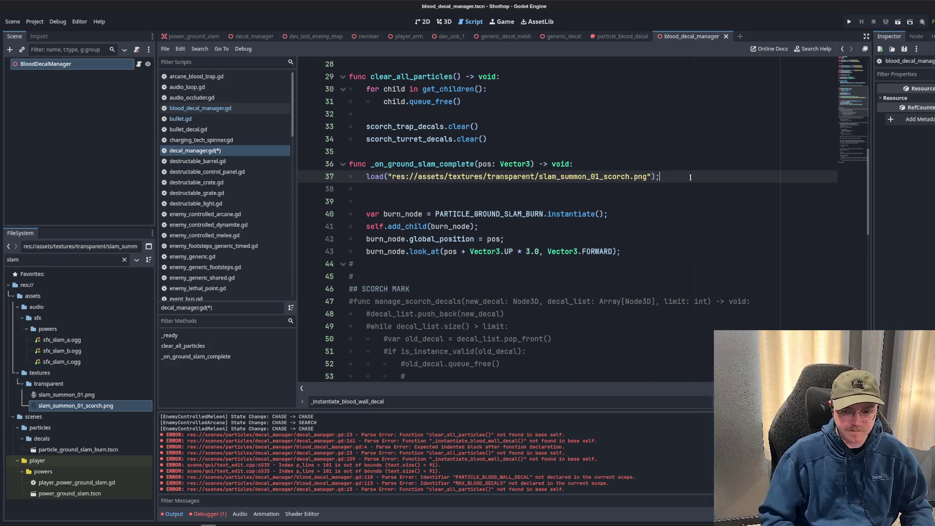
click(363, 176)
text(var scorch_)
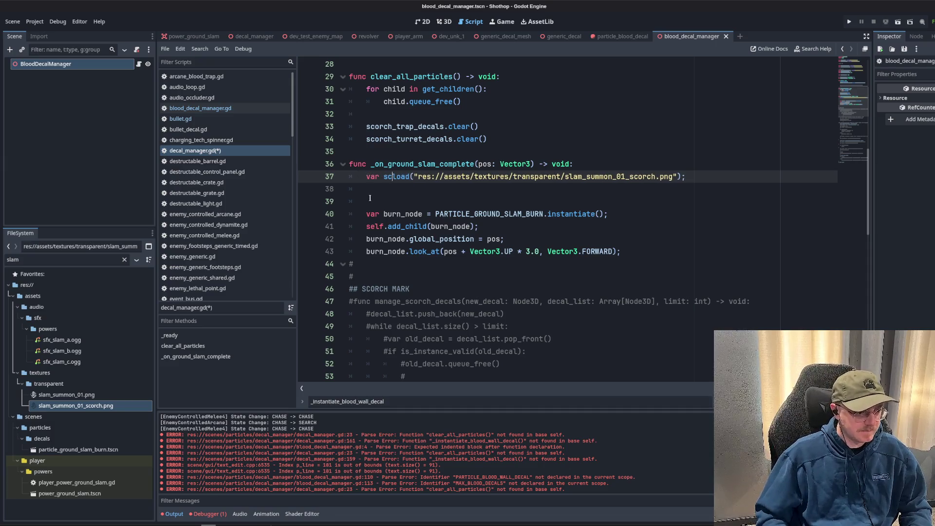
text(texture =)
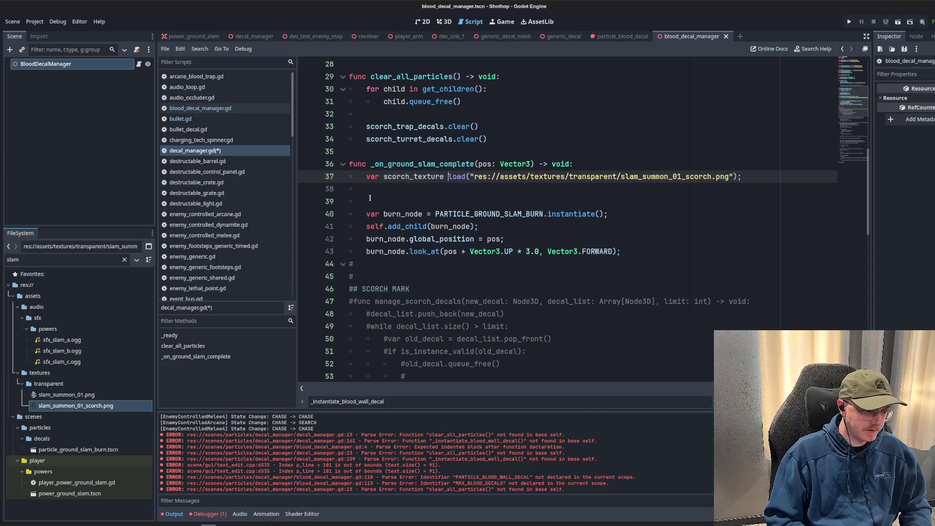
key(Escape)
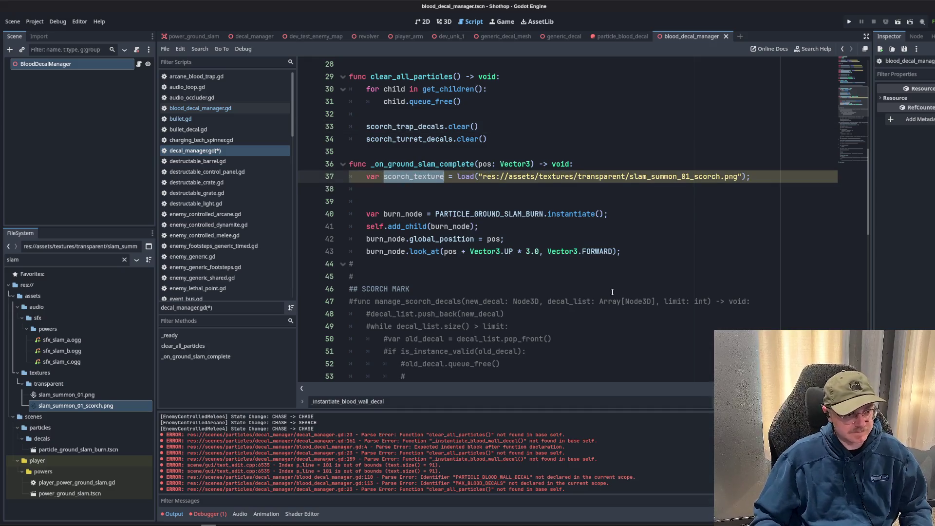
key(Down)
Find the GenericDecal spawning lines 110–113 in blood_decal_manager.gd and copy them.
click(200, 108)
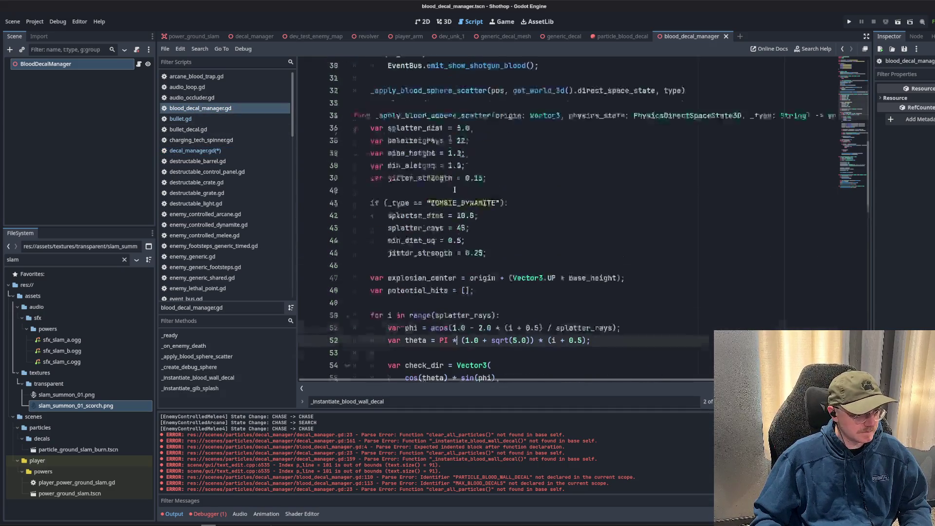
scroll(512, 233, down, 10)
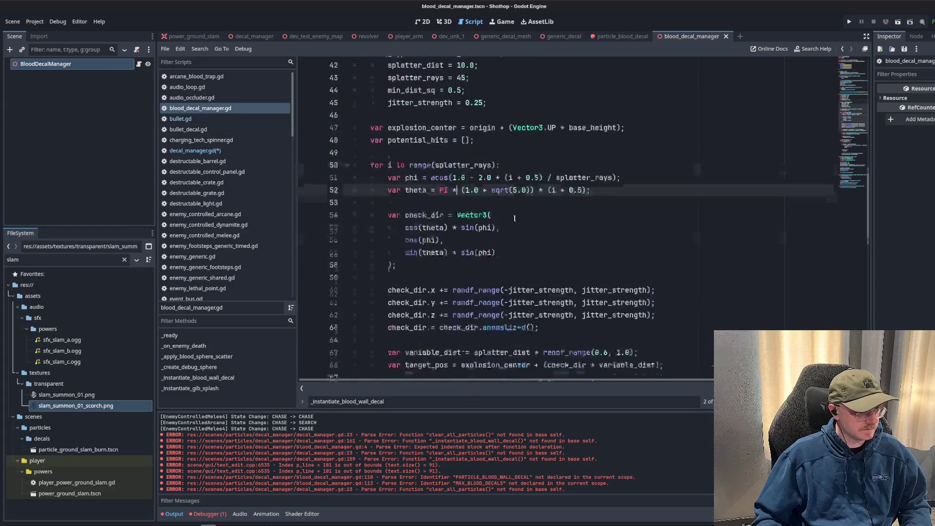
scroll(512, 234, up, 12)
scroll(512, 233, down, 12)
key(ctrl+f)
text(GenericDecal)
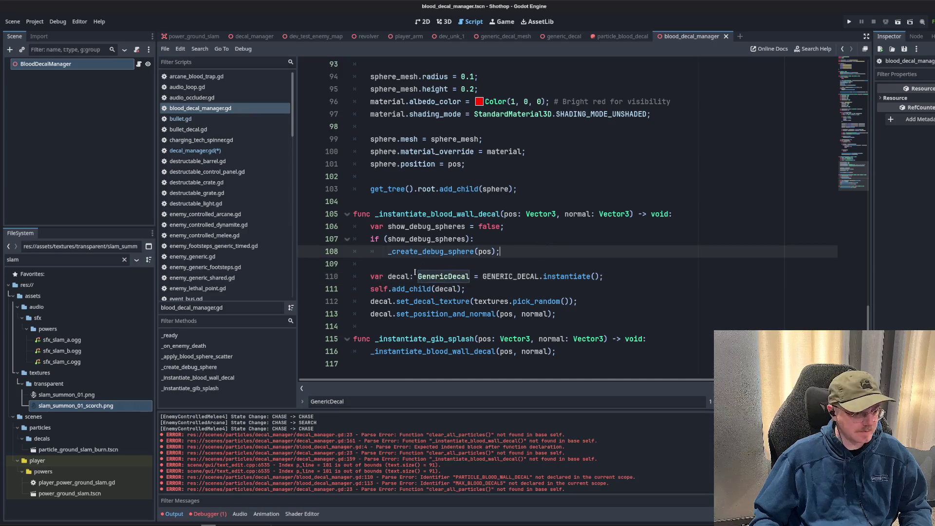
drag(371, 276, 435, 288)
shift+click(558, 313)
click(181, 154)
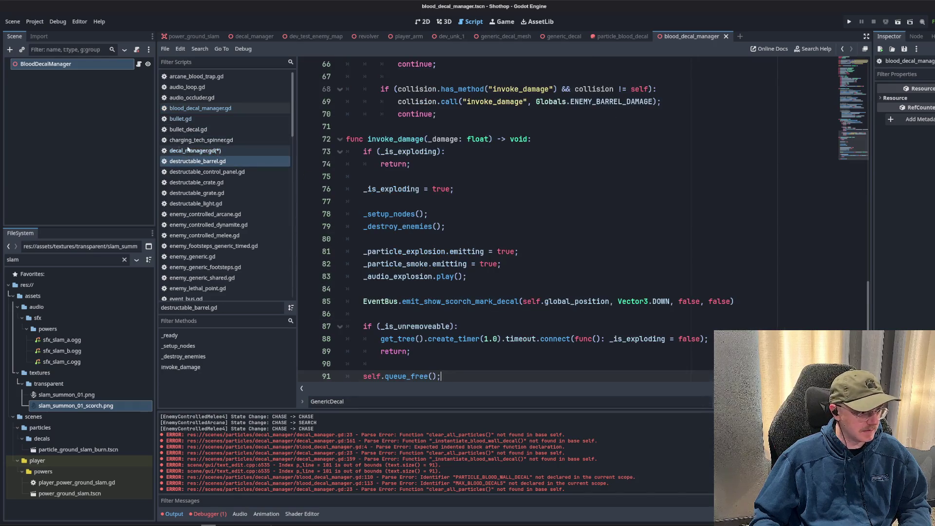
Paste the GenericDecal lines below line 37 and pass scorch_texture instead of textures.pick_random().
text(var decal: GenericDecal = GENERIC_DECAL.instantiate(); 	self.add_child(decal); 	decal.set_decal_texture(textures.pick_random()); 	decal.set_position_and_normal(pos, normal);)
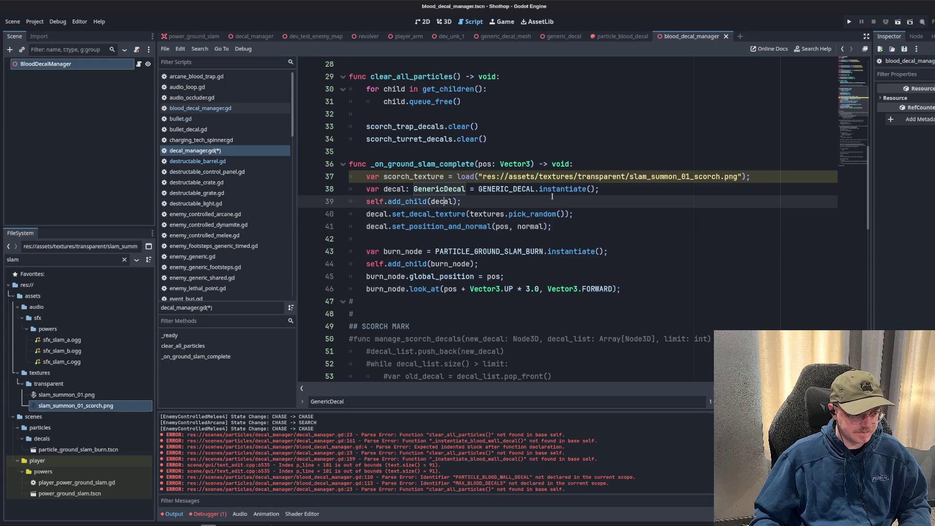
click(776, 181)
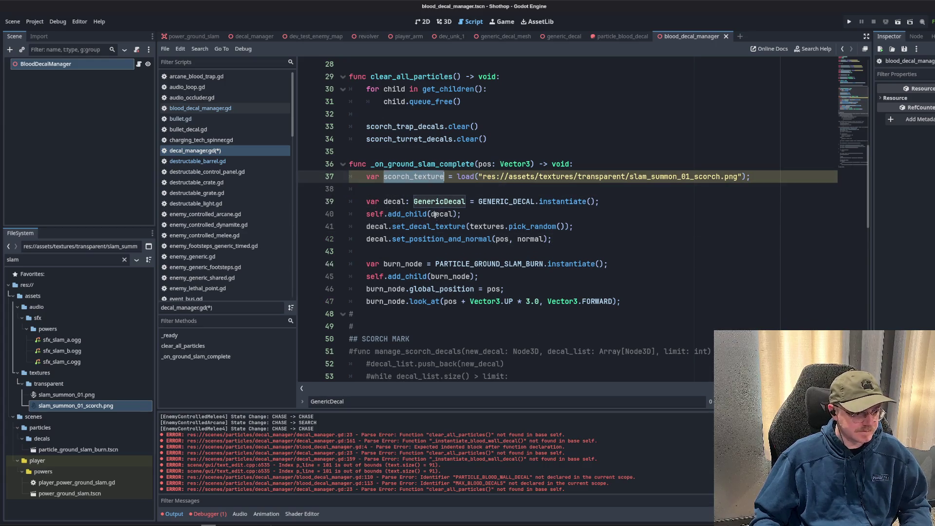
key(Return)
drag(470, 227, 564, 226)
text(scorch_texture)
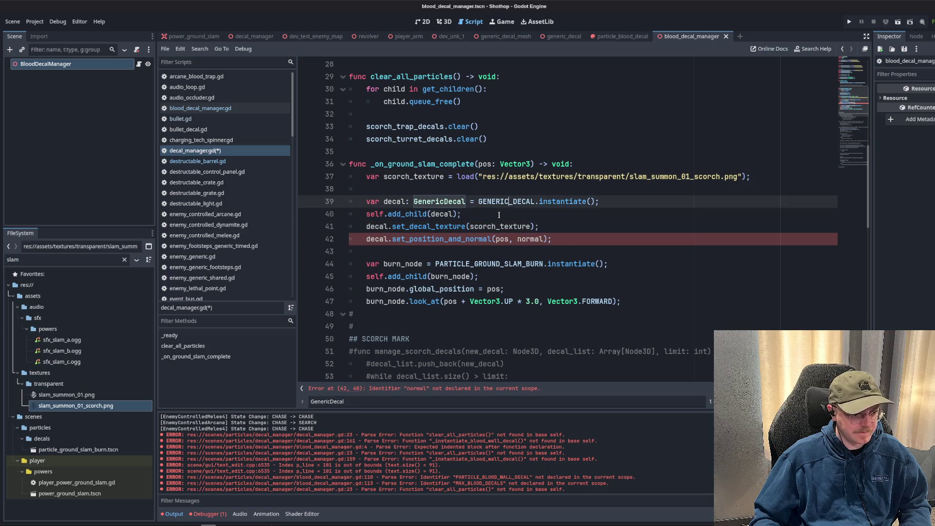
click(464, 180)
mouse_move(459, 176)
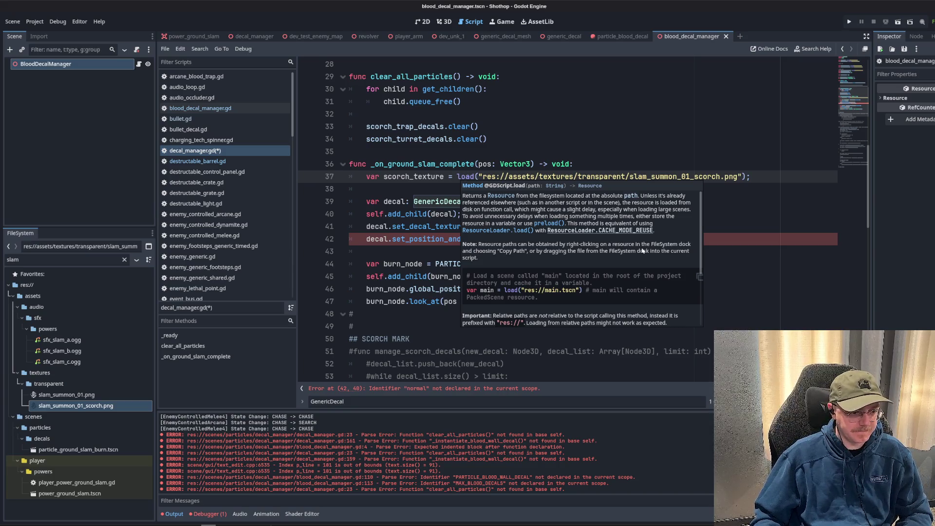
scroll(642, 251, down, 2)
scroll(643, 261, down, 2)
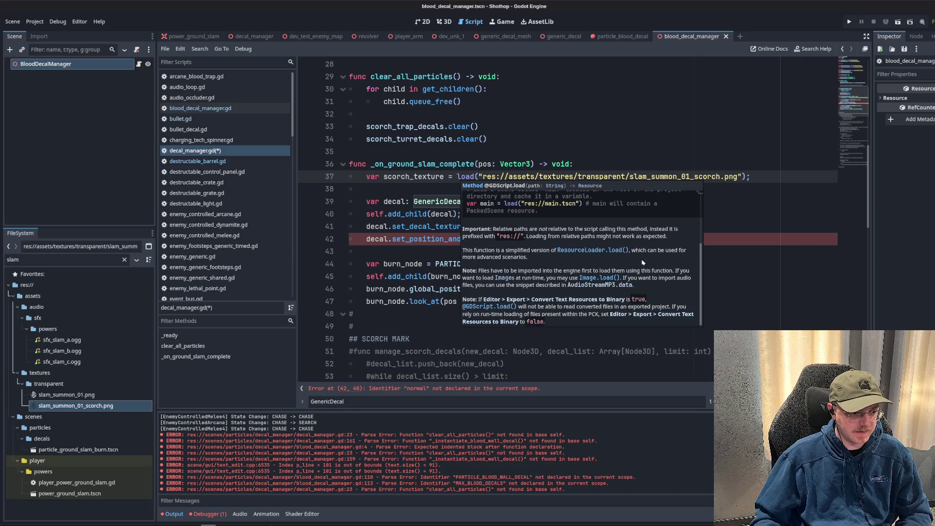
Replace the undeclared normal argument on line 42 with Vector3.UP.
click(494, 210)
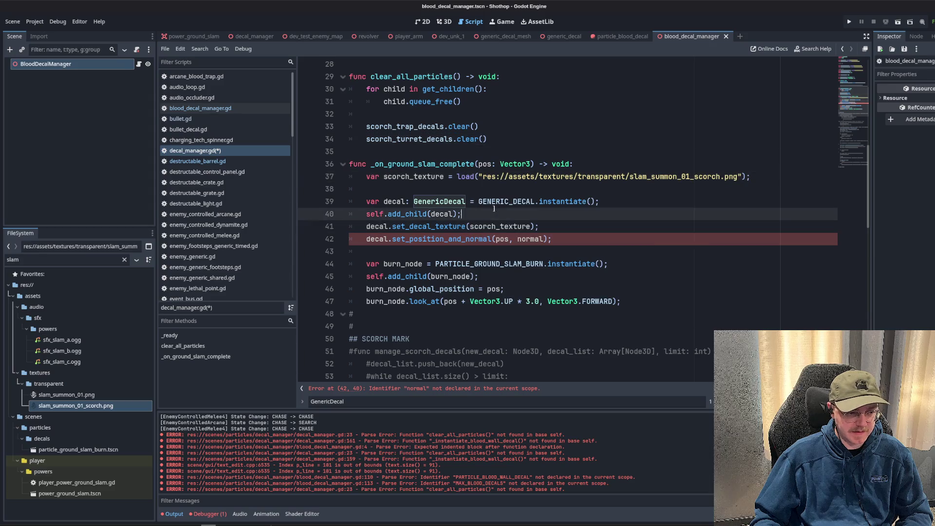
click(457, 241)
click(417, 154)
click(512, 239)
double_click(531, 239)
text(Vector3.)
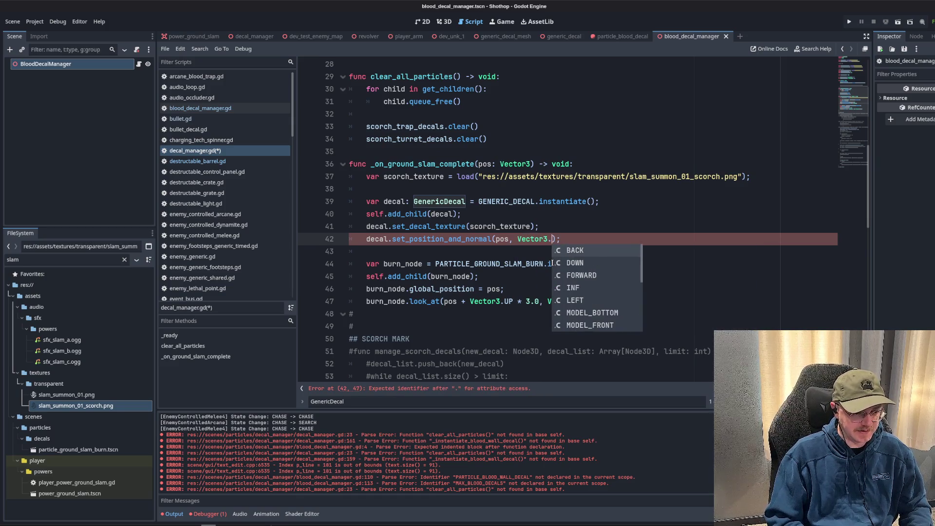
key(Escape)
drag(444, 301, 540, 301)
key(ctrl+x)
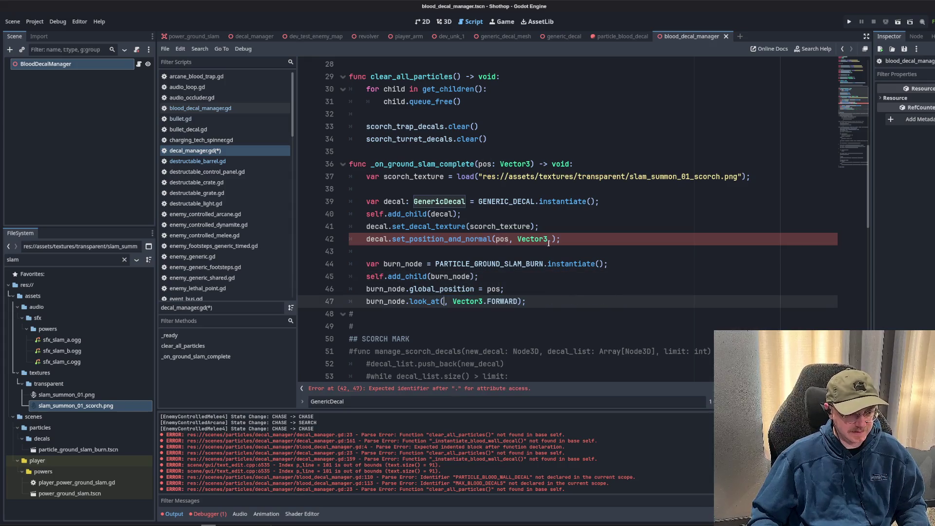
drag(518, 238, 549, 239)
key(ctrl+v)
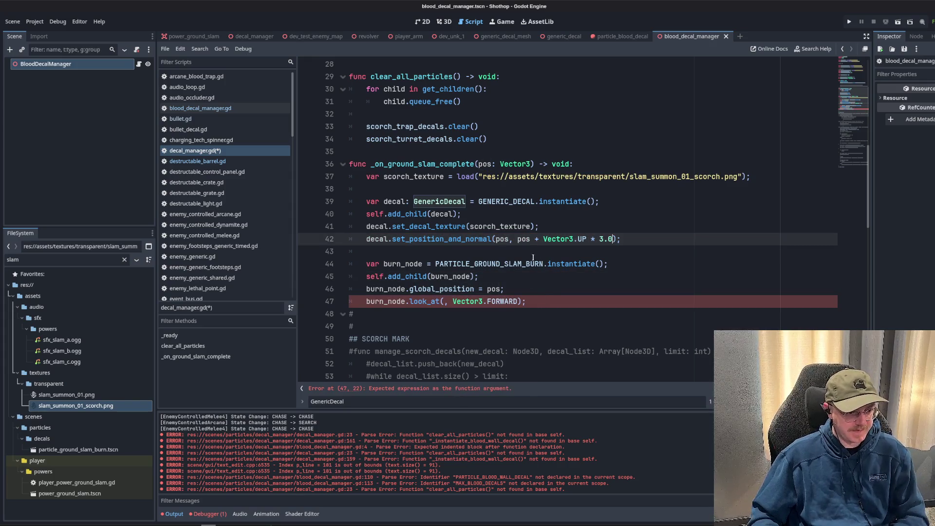
drag(518, 239, 562, 239)
key(BackSpace)
Delete the burn_node particle block and save decal_manager.gd.
key(BackSpace)
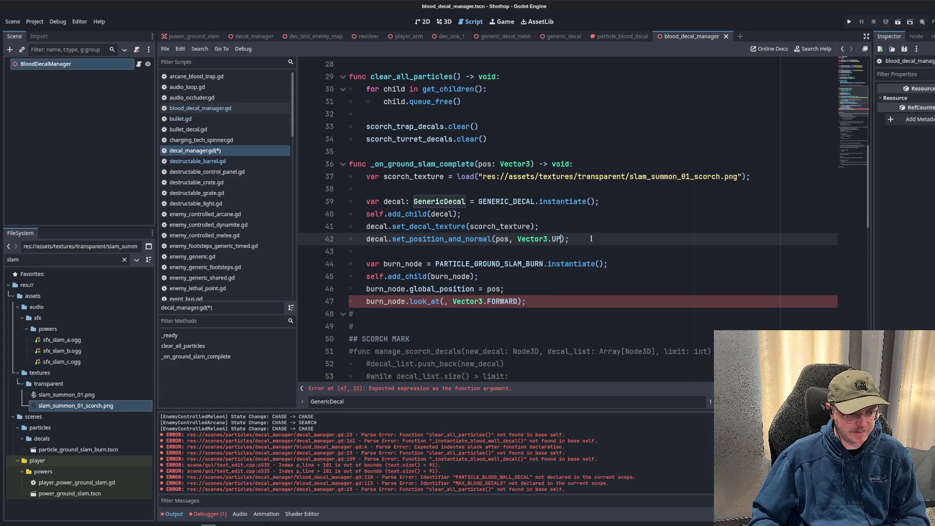
key(Up)
key(Up)
key(Down)
key(Down)
key(Down)
key(shift+Down)
key(shift+Down)
key(shift+Down)
key(shift+End)
key(BackSpace)
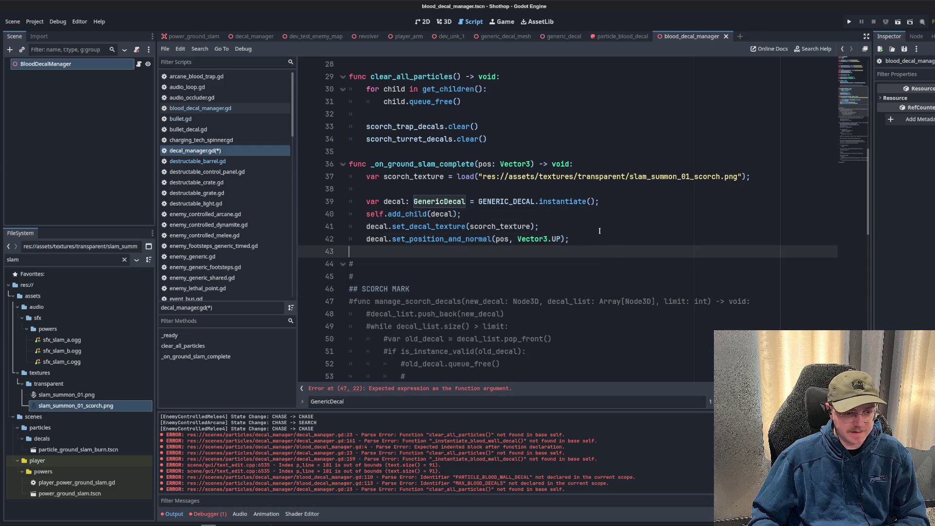
key(BackSpace)
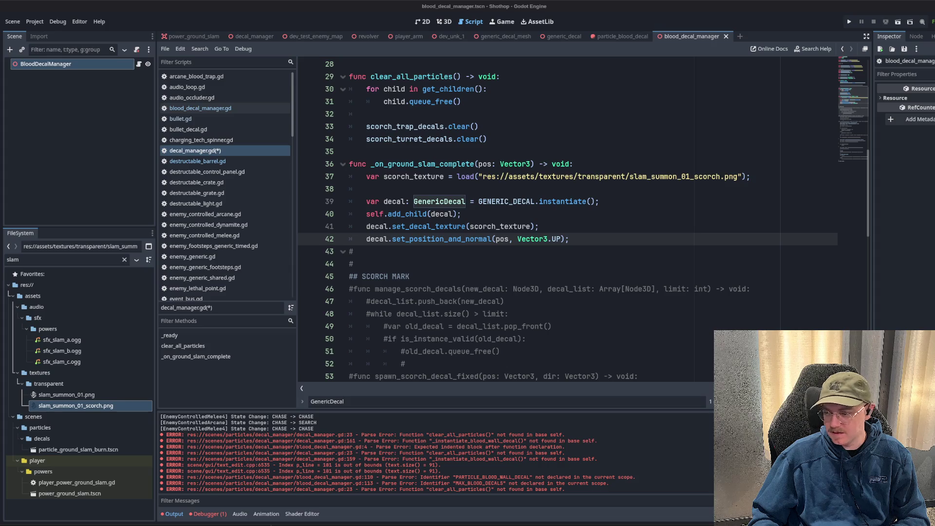
scroll(514, 195, down, 2)
click(513, 192)
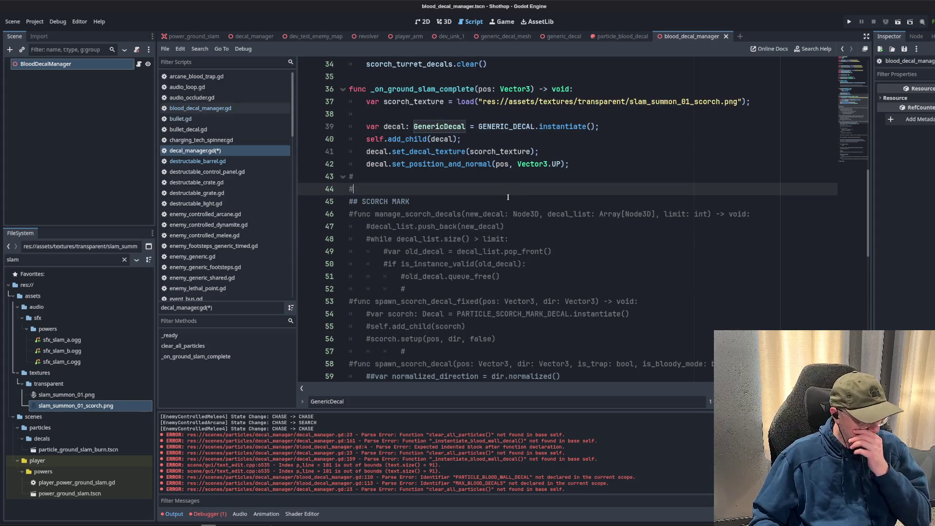
click(556, 152)
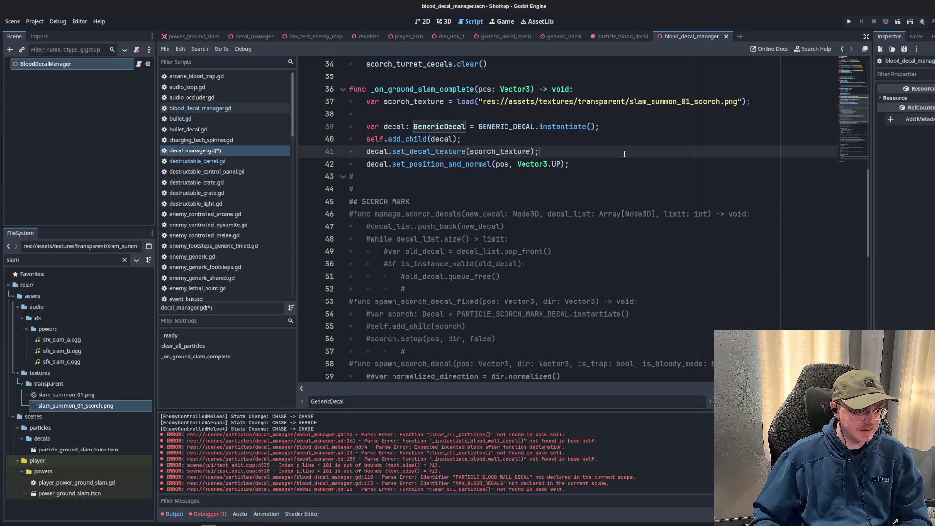
key(ctrl+s)
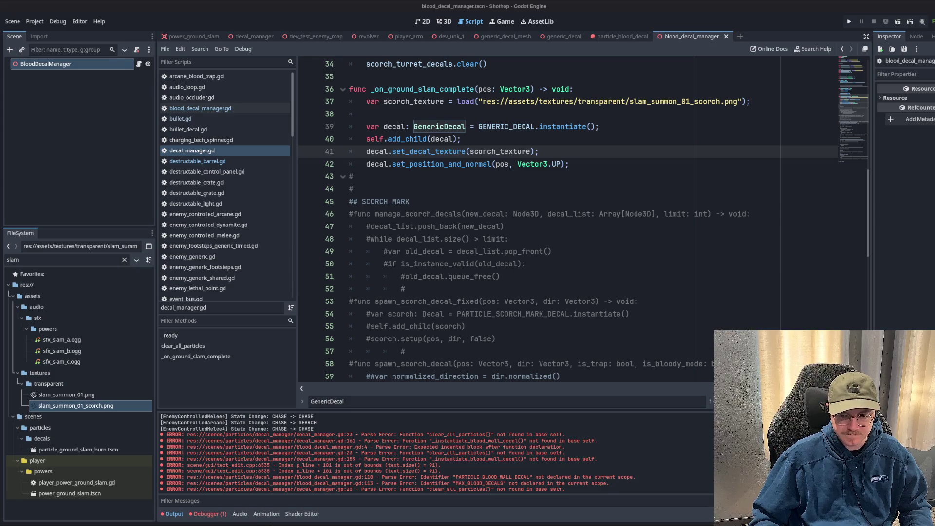
click(509, 238)
scroll(487, 209, down, 1)
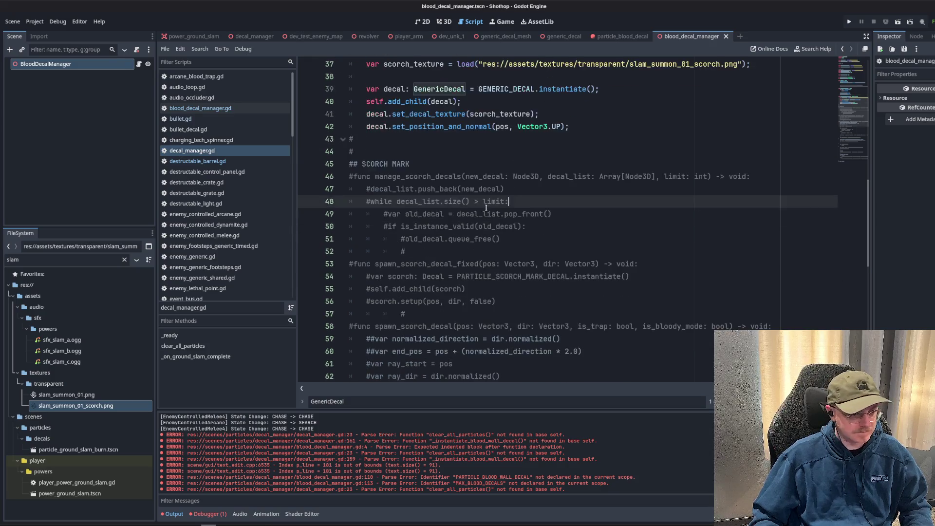
click(458, 169)
scroll(458, 195, down, 10)
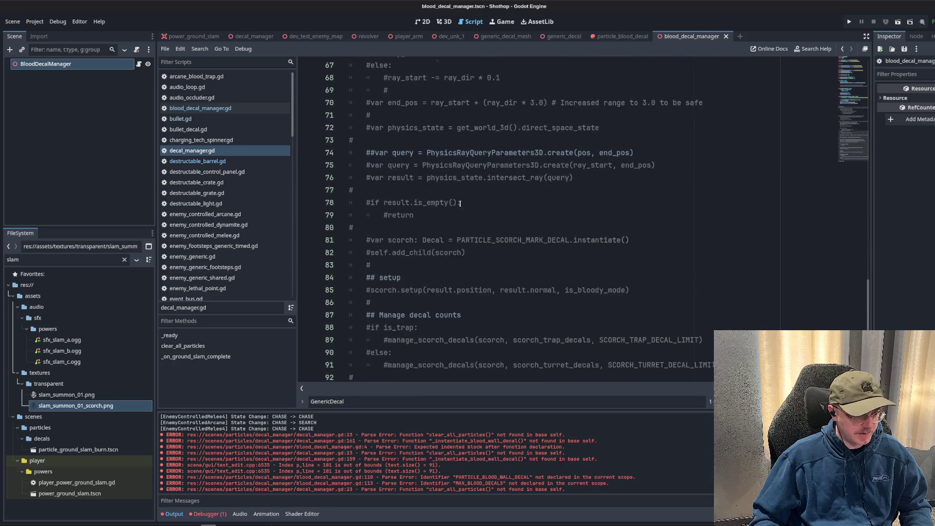
scroll(466, 227, up, 7)
scroll(466, 227, up, 13)
click(467, 227)
key(Up)
key(Up)
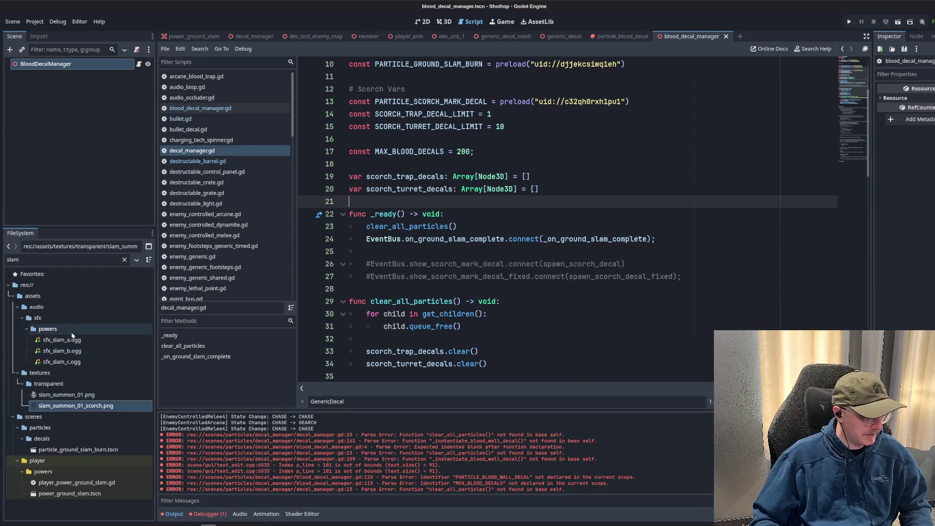
double_click(48, 264)
In gamemode.gd, add a BLOOD_DECAL_MANAGER preload of blood_decal_manager.tscn beside DECAL_MANAGER.
text(gamemode)
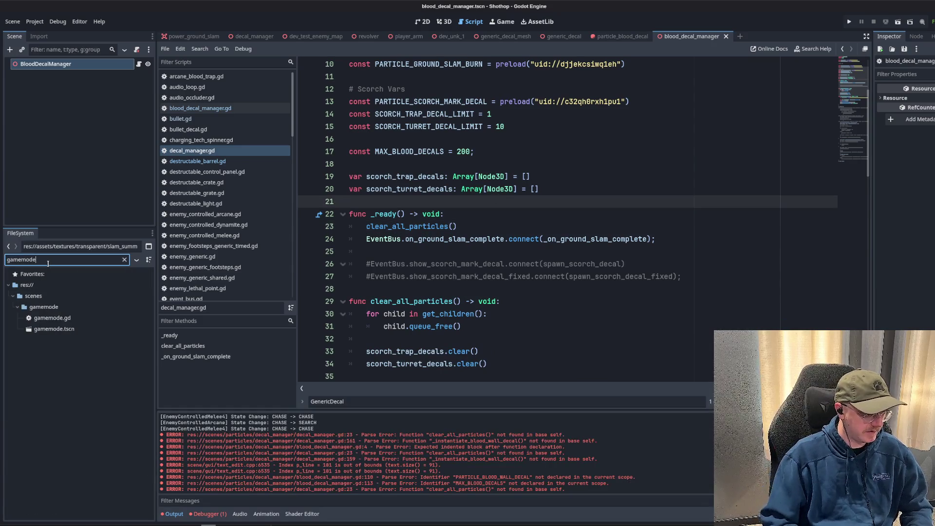
double_click(51, 329)
double_click(52, 317)
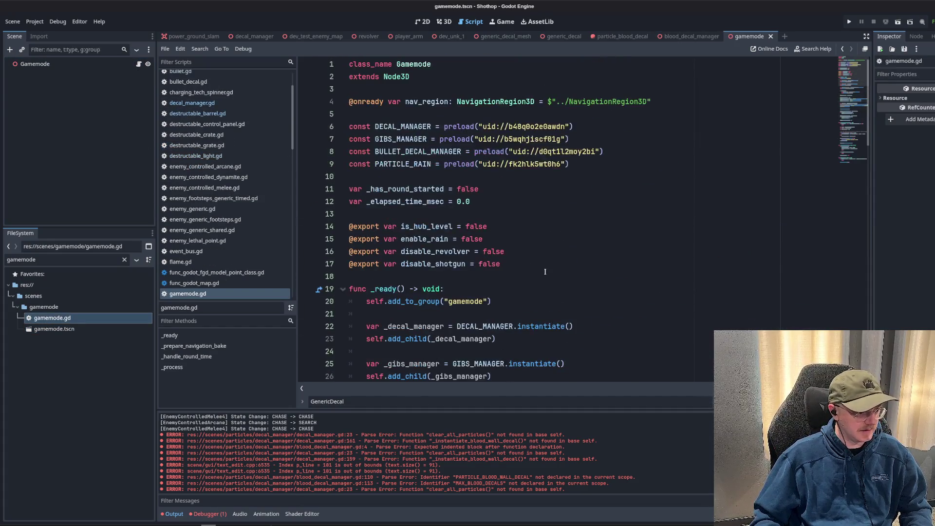
click(456, 197)
double_click(64, 260)
text(b)
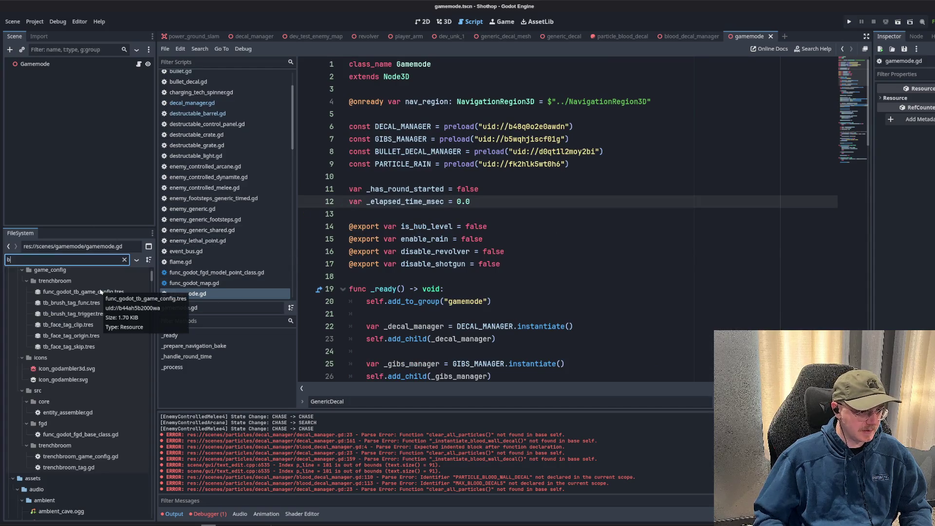
text(lood_deca)
mouse_move(72, 383)
mouse_down()
mouse_move(370, 166)
mouse_move(402, 159)
mouse_move(402, 179)
mouse_up()
key(alt+Up)
key(alt+Up)
key(alt+Up)
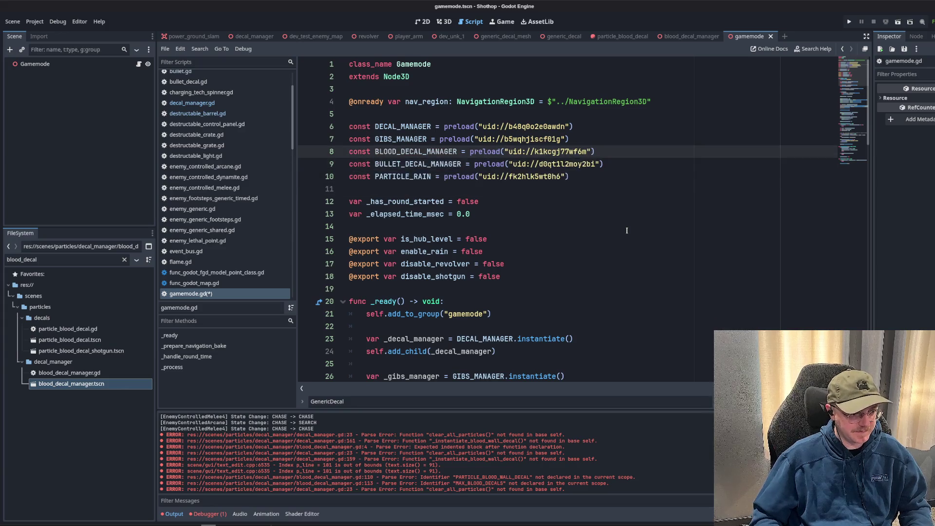
Locate the BLOOD_DECAL_MANAGER constant and open a new line after the bullet decal code in _ready.
double_click(438, 143)
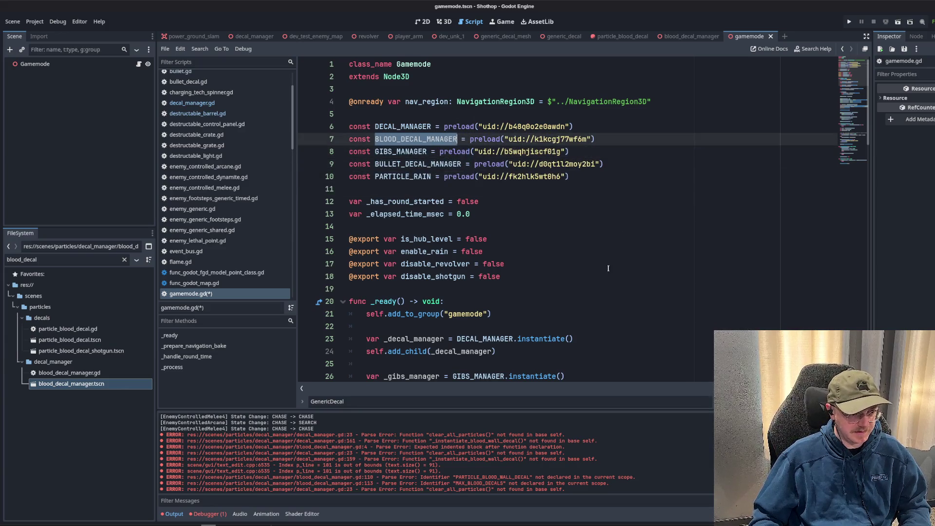
scroll(578, 242, down, 10)
scroll(583, 232, down, 5)
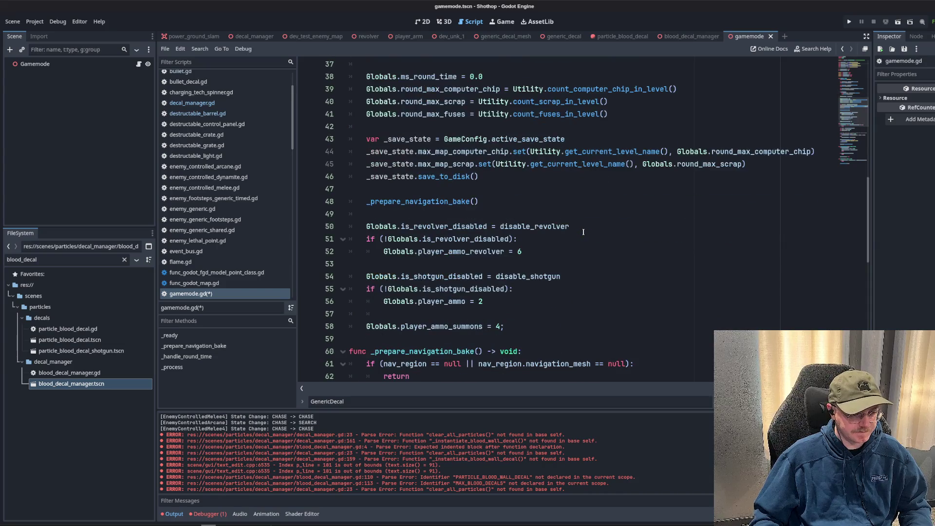
scroll(583, 232, down, 4)
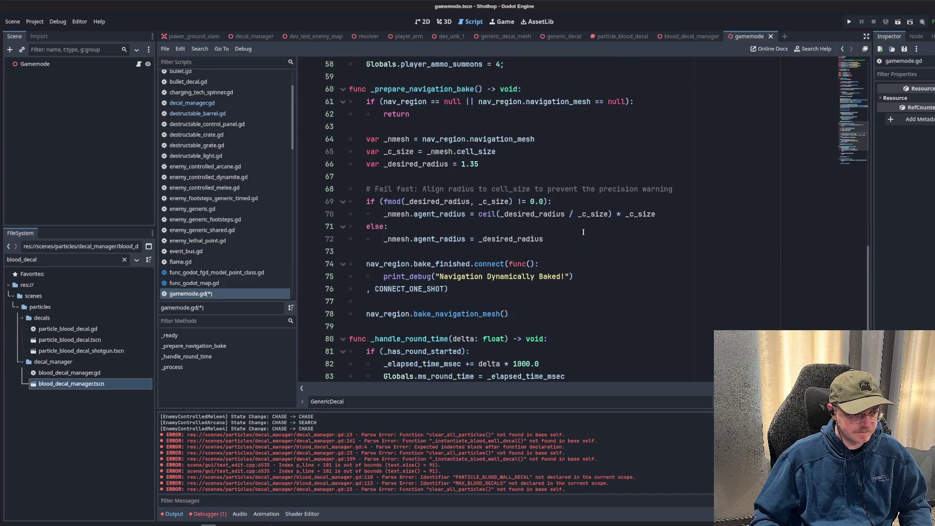
scroll(583, 232, up, 11)
scroll(581, 235, up, 2)
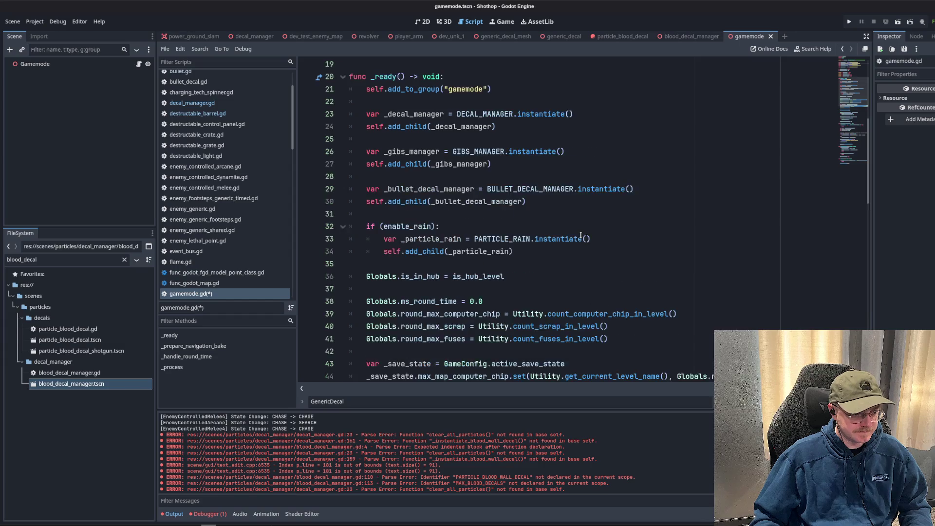
click(583, 237)
key(Return)
key(Return)
Declare var _blood_decal_manager = BLOOD_DECAL_MANAGER.instantiate() on the new line.
text(var _)
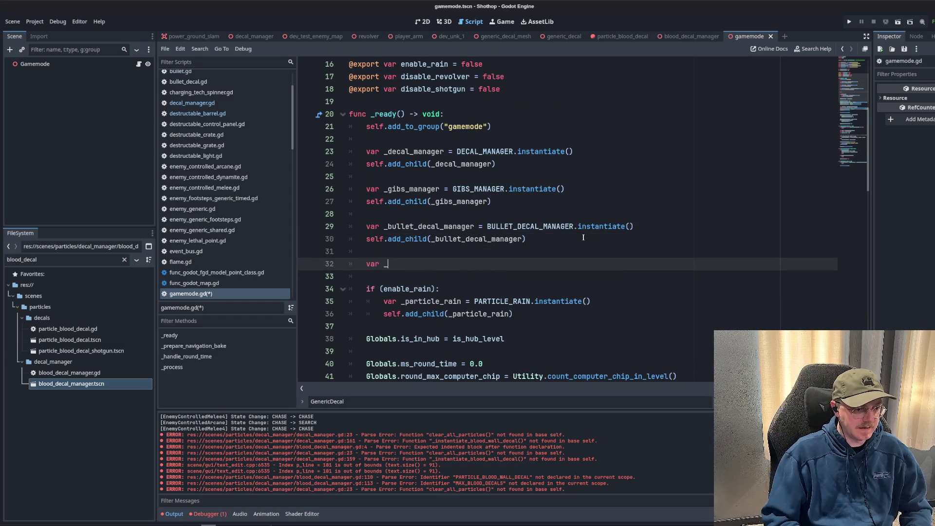
scroll(583, 238, up, 5)
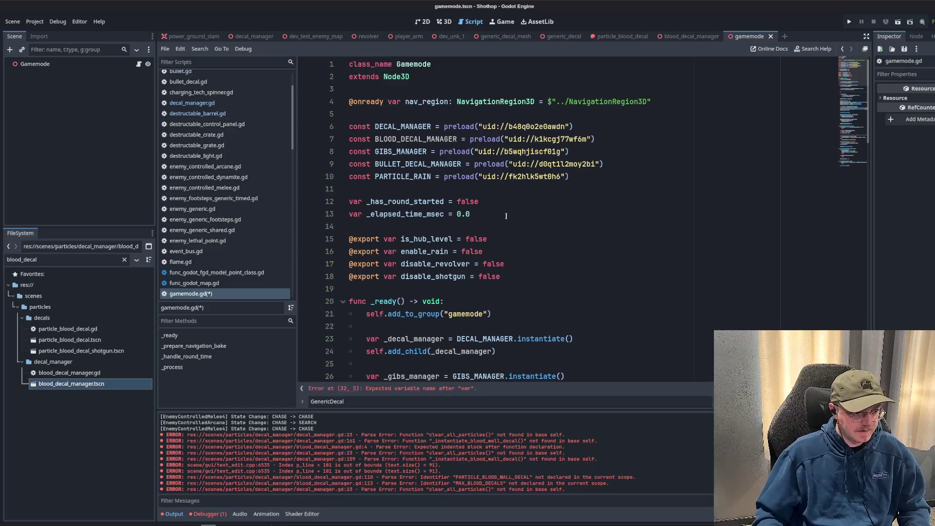
scroll(513, 219, down, 4)
scroll(513, 219, down, 1)
text(_blood_decal_m)
key(ctrl+z)
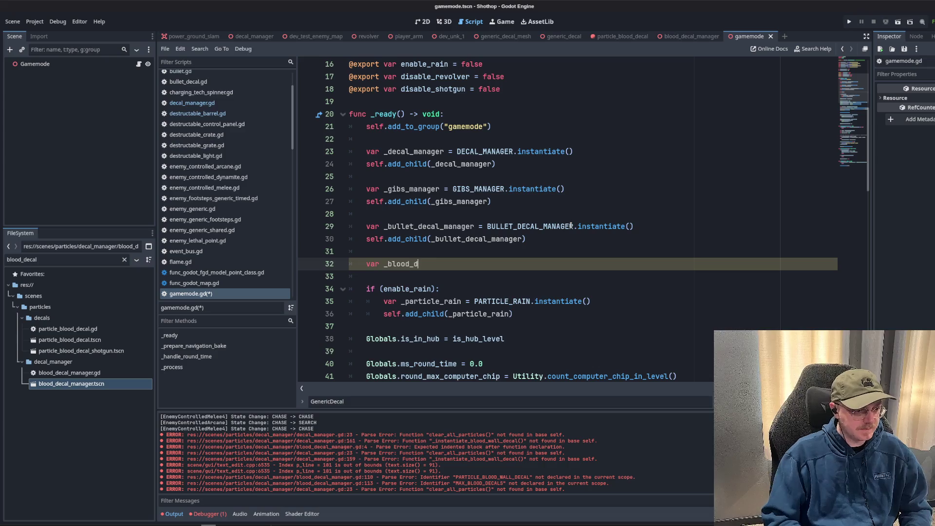
text(er = BLOOD_DECAL_MANAGER.inst)
key(Return)
text(;)
Add self.add_child(_blood_decal_manager) below it and save gamemode.gd.
key(Return)
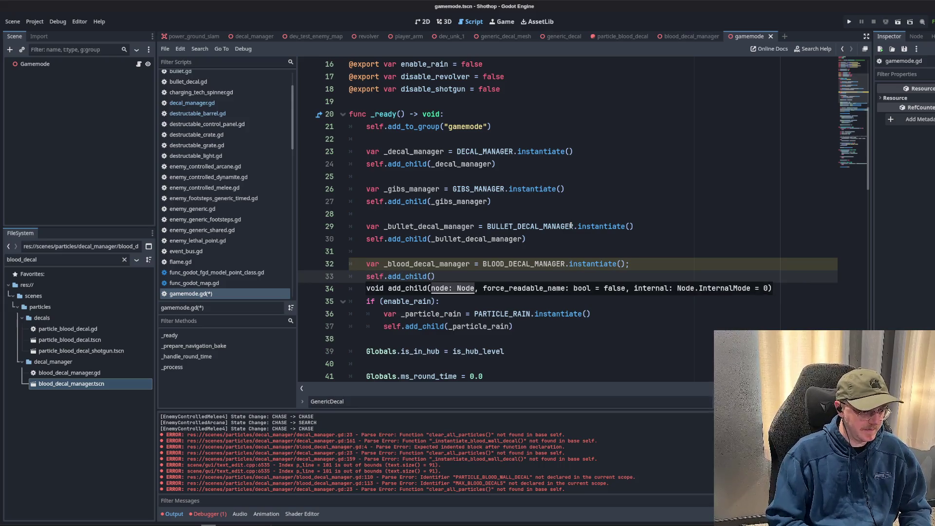
text(_blood)
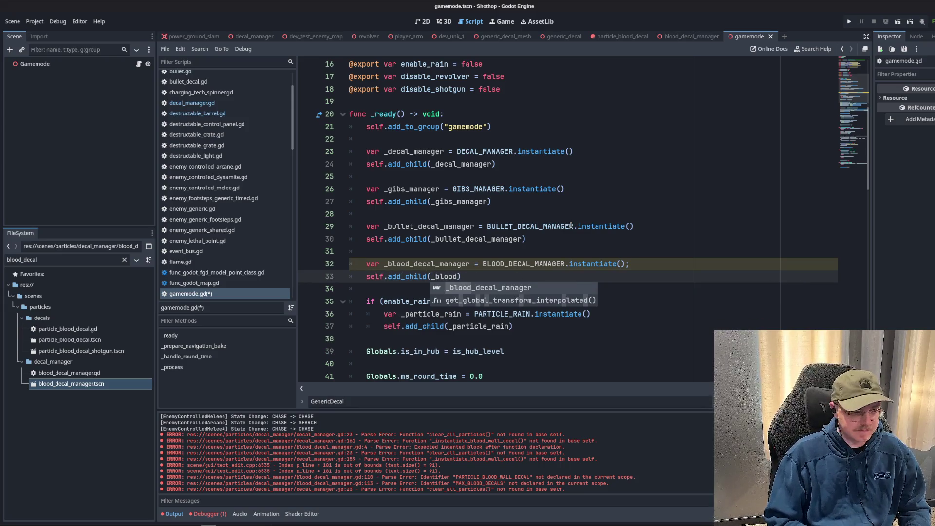
key(Return)
click(497, 164)
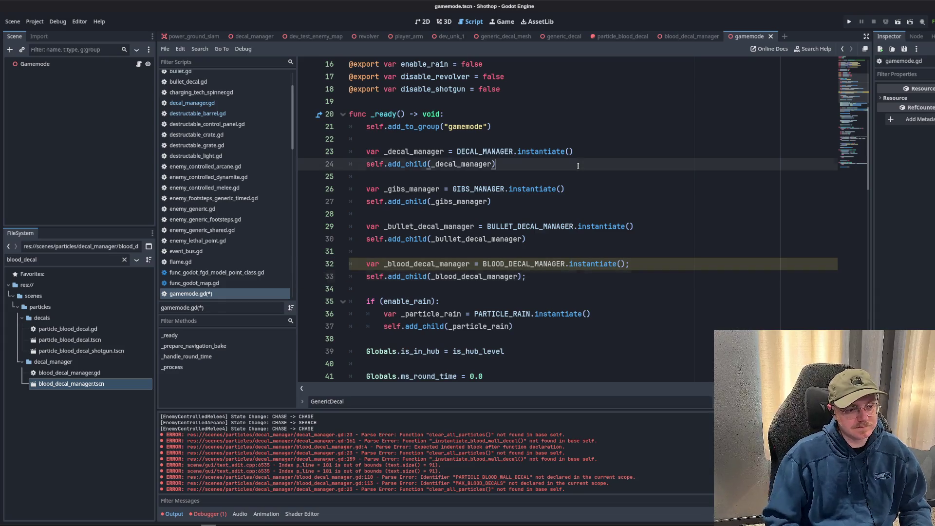
key(ctrl+s)
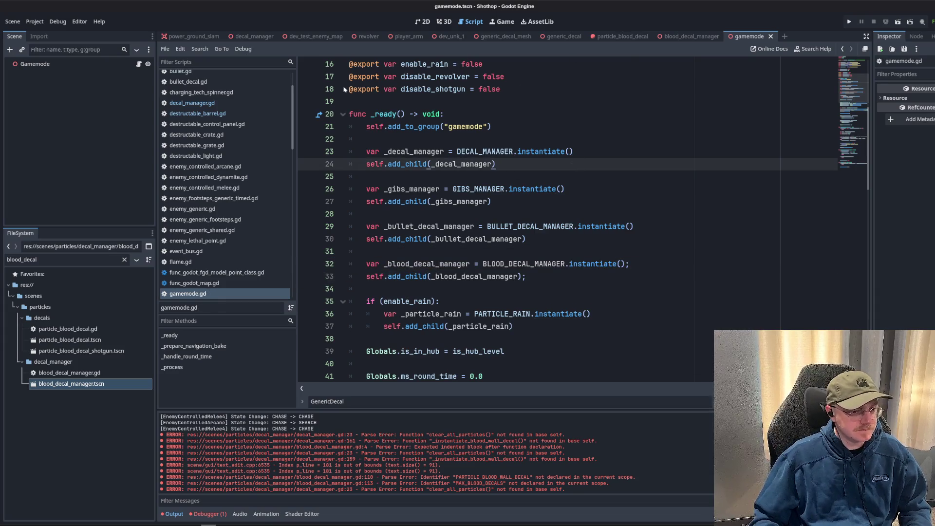
click(499, 36)
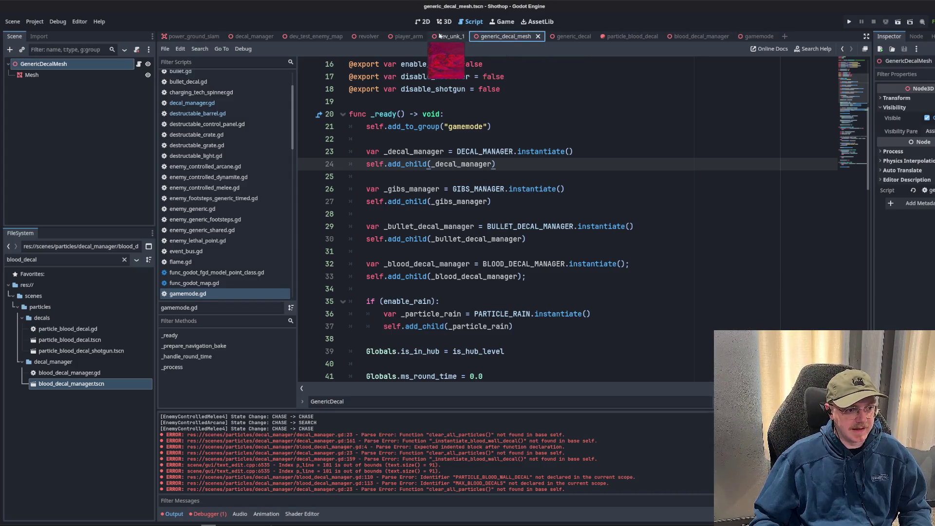
Run the dev_test_enemy_map scene, play until blood decals splatter the walls, then pause.
click(409, 36)
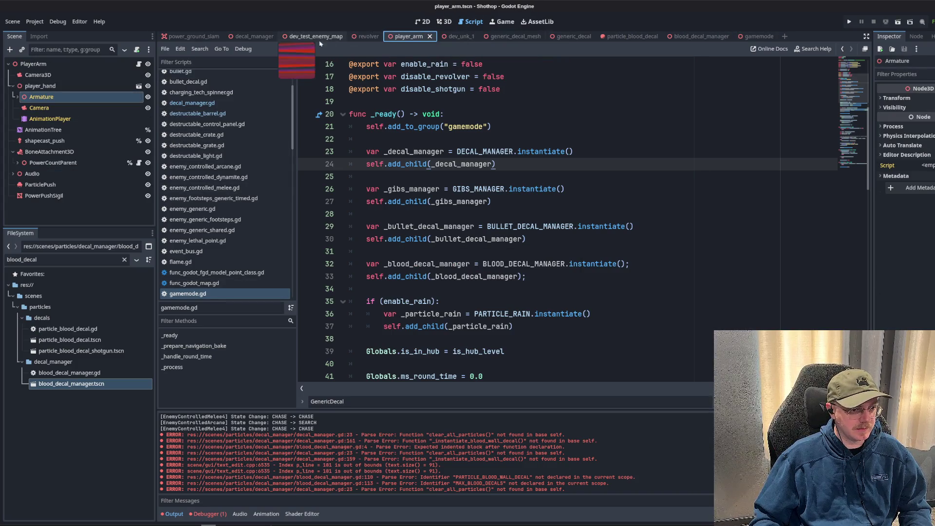
click(301, 38)
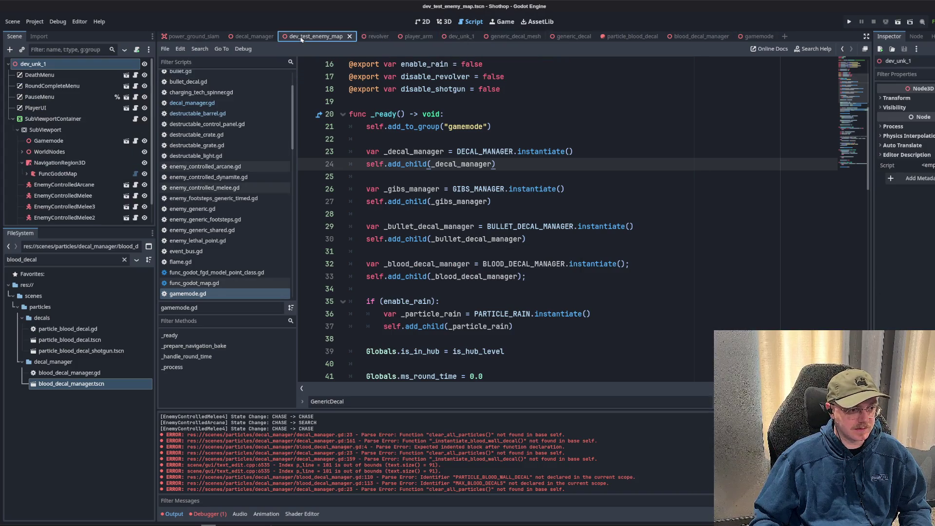
click(885, 22)
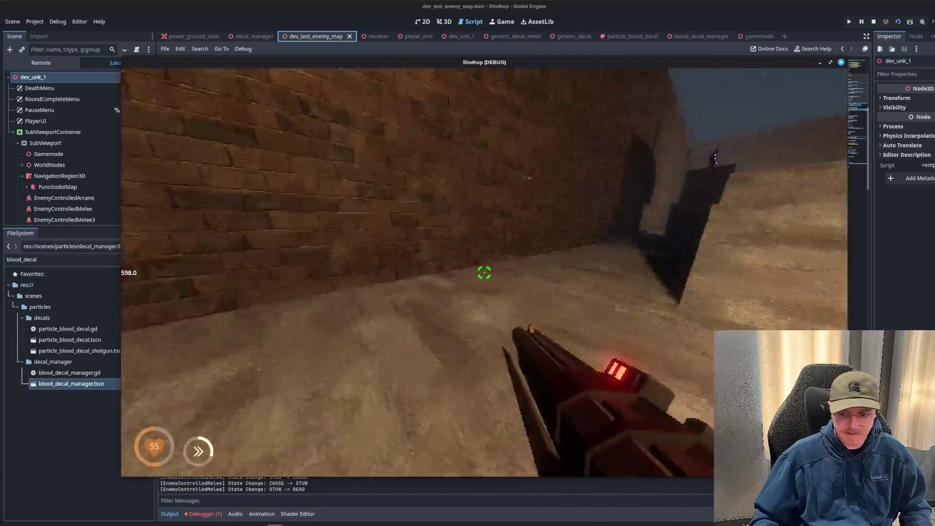
key(shift)
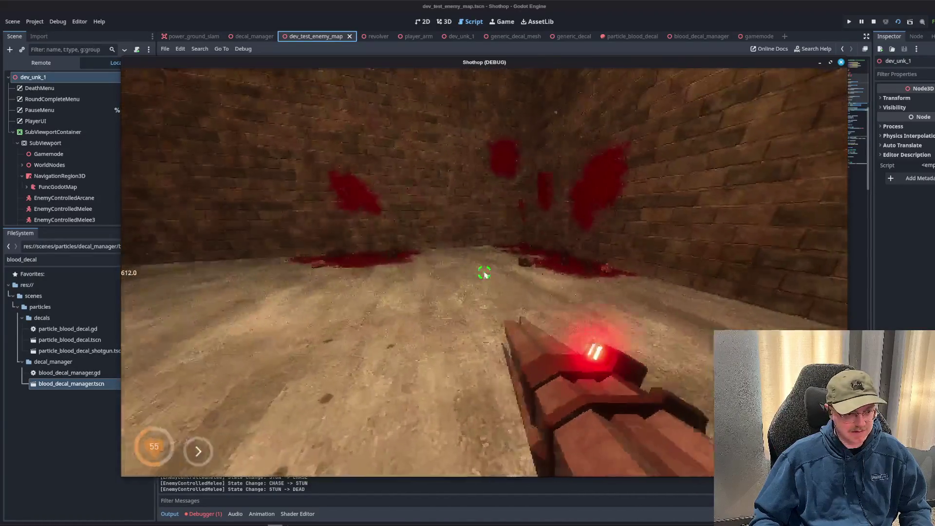
key(Escape)
click(40, 62)
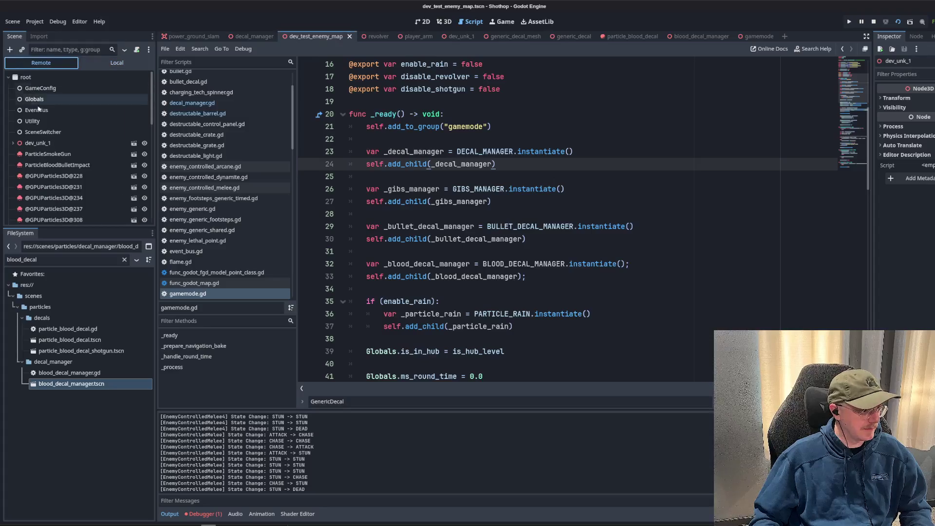
Expand dev_unk_1 > SubViewport > Gamemode in the remote tree to reveal the decal managers.
click(13, 143)
scroll(16, 161, down, 2)
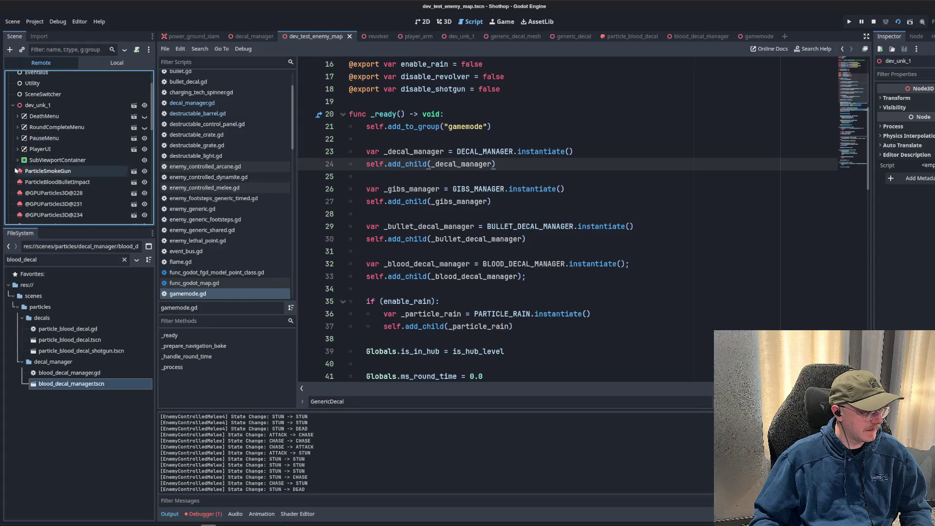
click(17, 160)
click(23, 170)
scroll(26, 151, down, 3)
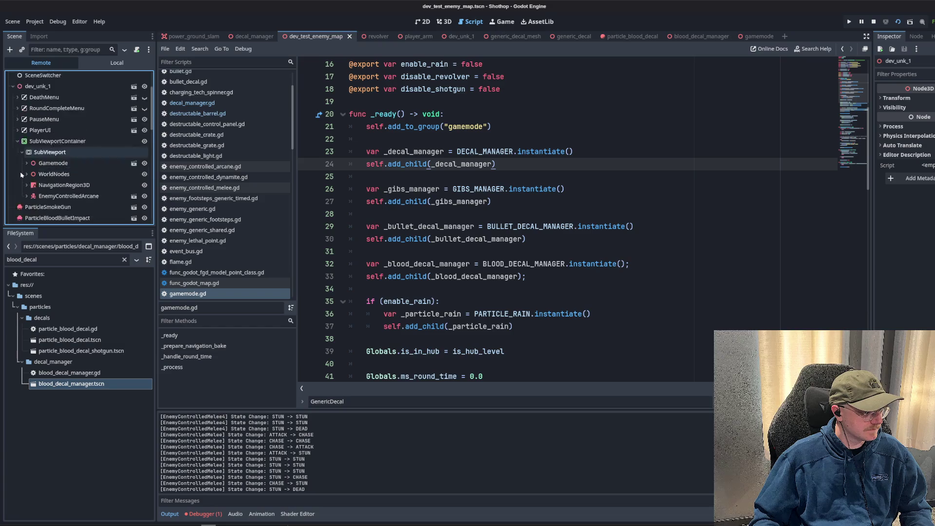
click(27, 140)
click(27, 106)
scroll(67, 146, down, 10)
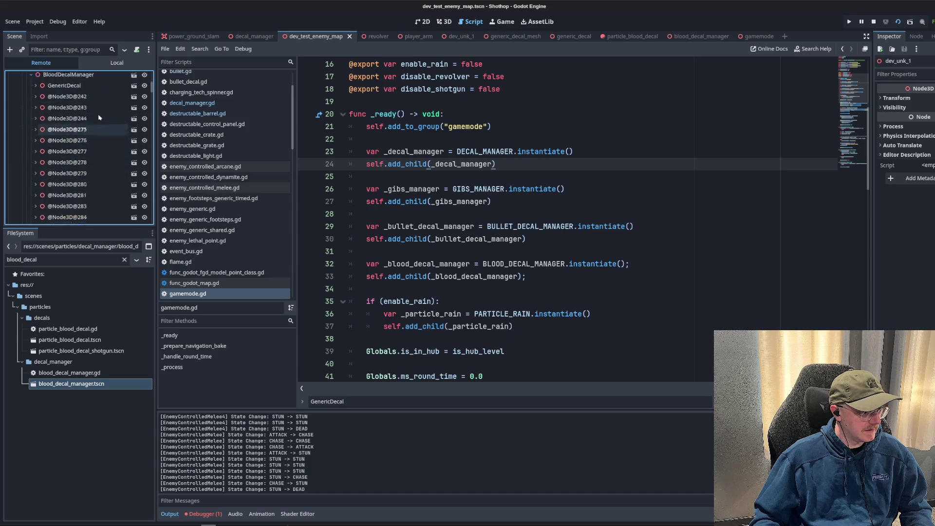
key(alt+Tab)
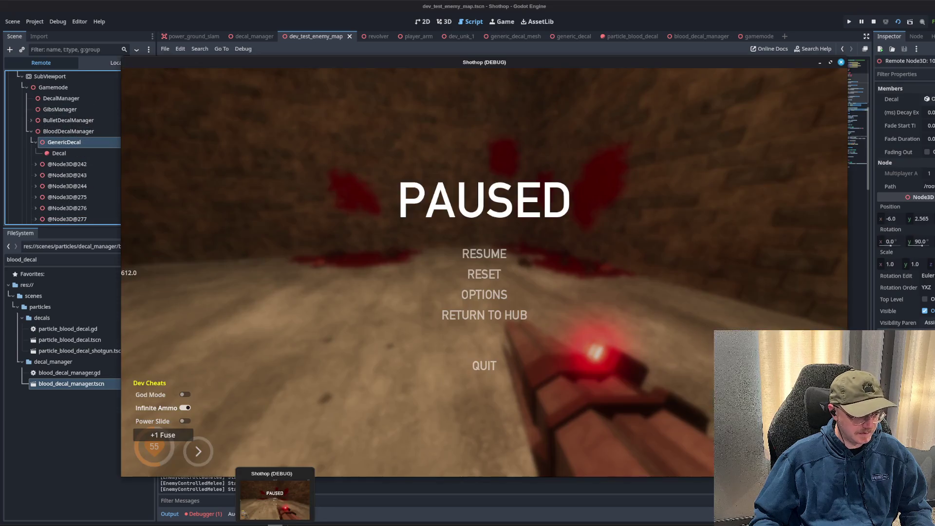
key(Escape)
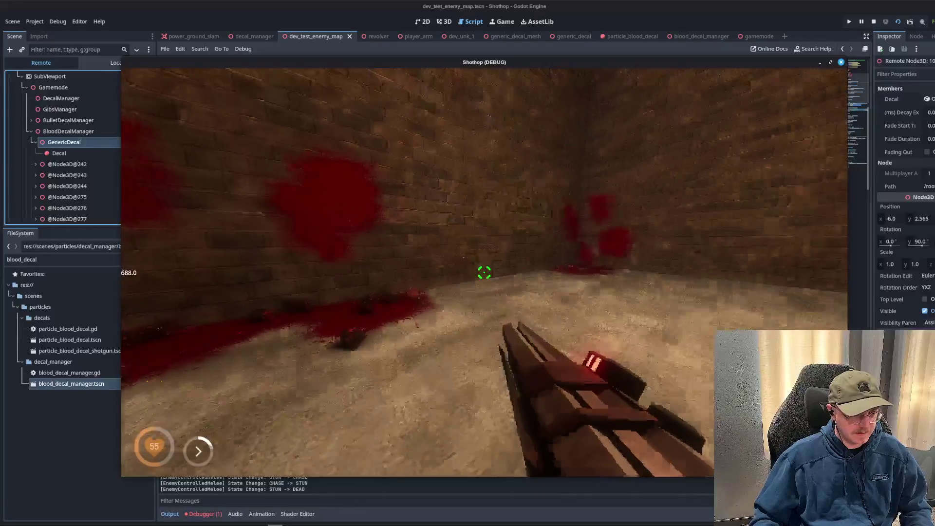
key(Escape)
scroll(50, 191, down, 5)
click(50, 193)
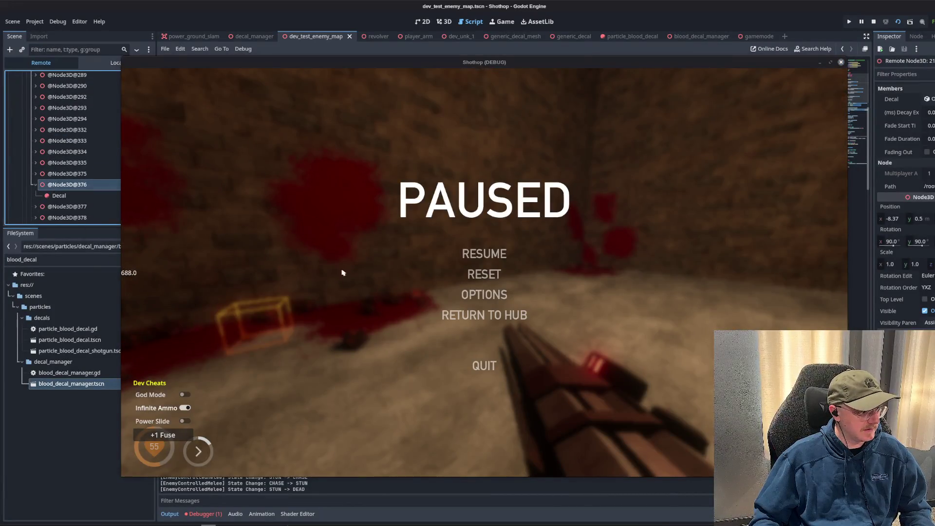
click(465, 253)
key(Escape)
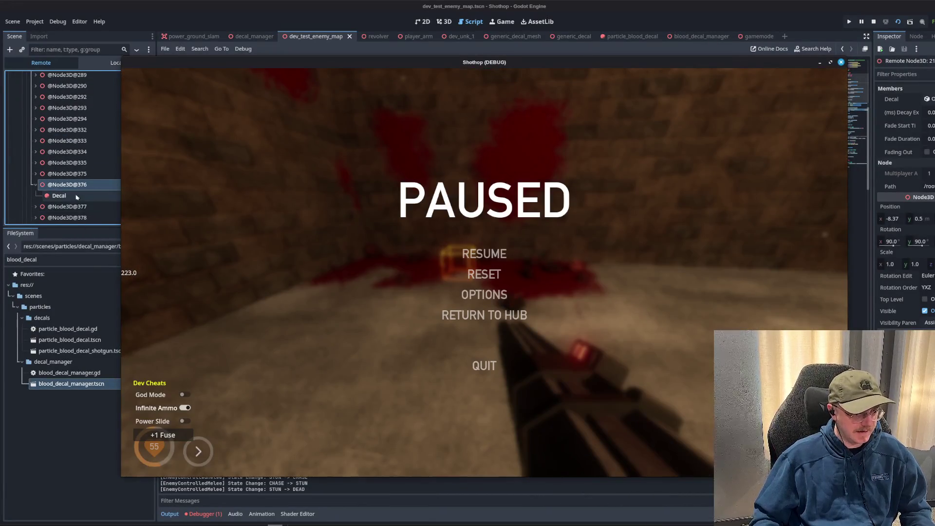
scroll(74, 194, down, 3)
click(68, 207)
scroll(76, 205, down, 2)
click(76, 197)
click(71, 220)
scroll(73, 204, down, 4)
click(70, 196)
scroll(73, 195, down, 4)
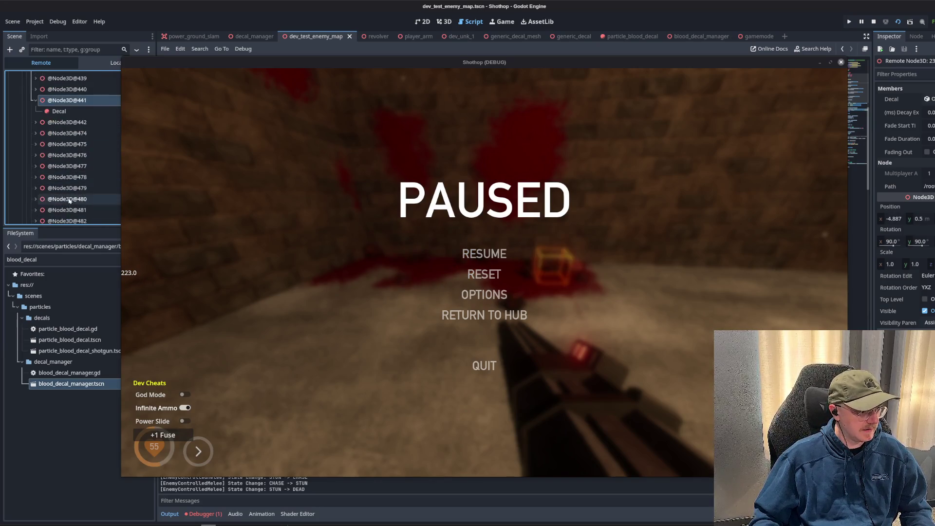
click(74, 178)
Resume the game, shoot the floor to leave a scorch mark, and pause again.
key(Escape)
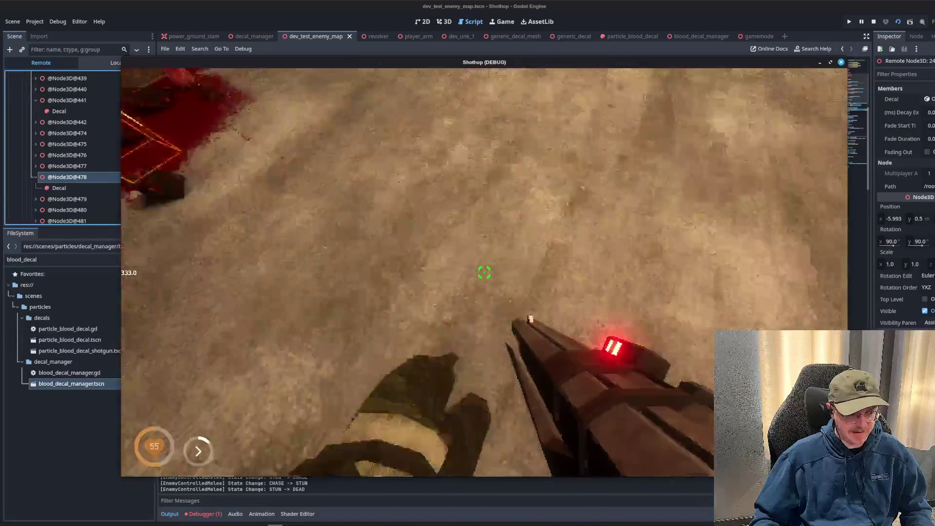
click(485, 272)
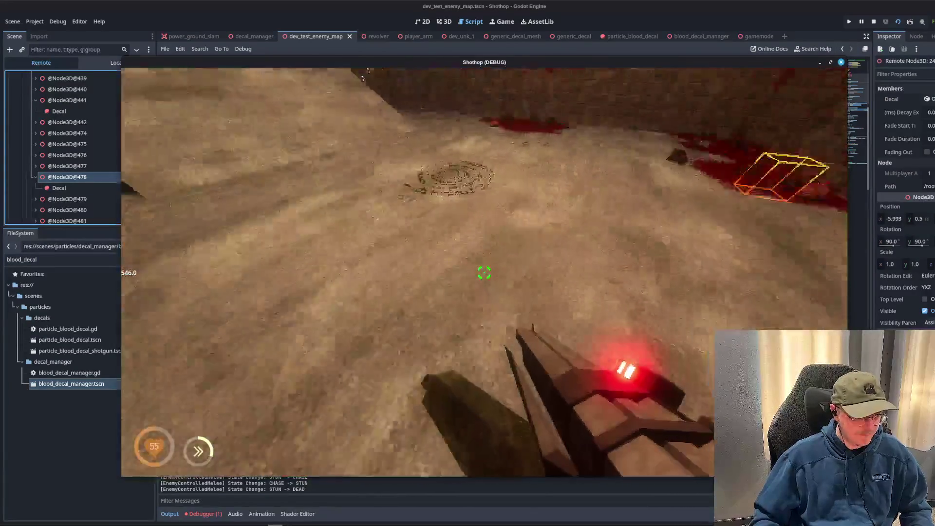
click(484, 272)
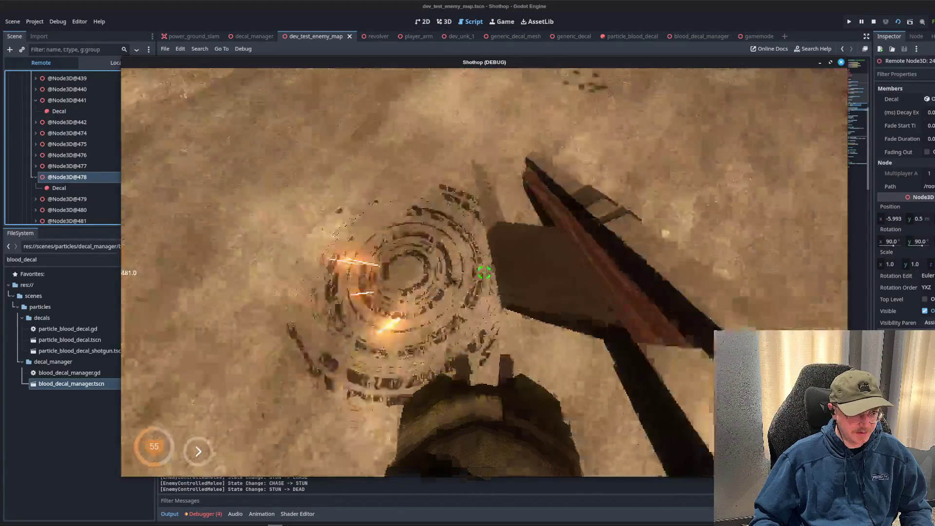
key(Escape)
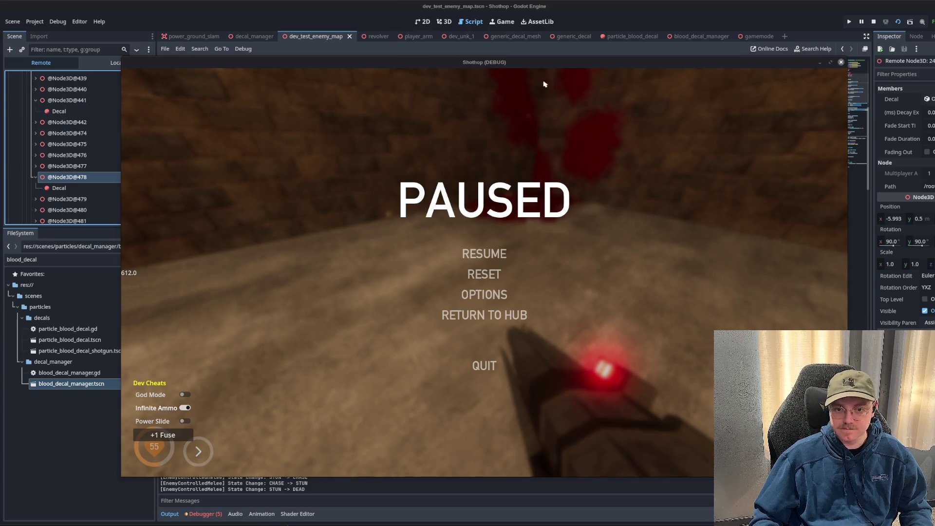
click(369, 6)
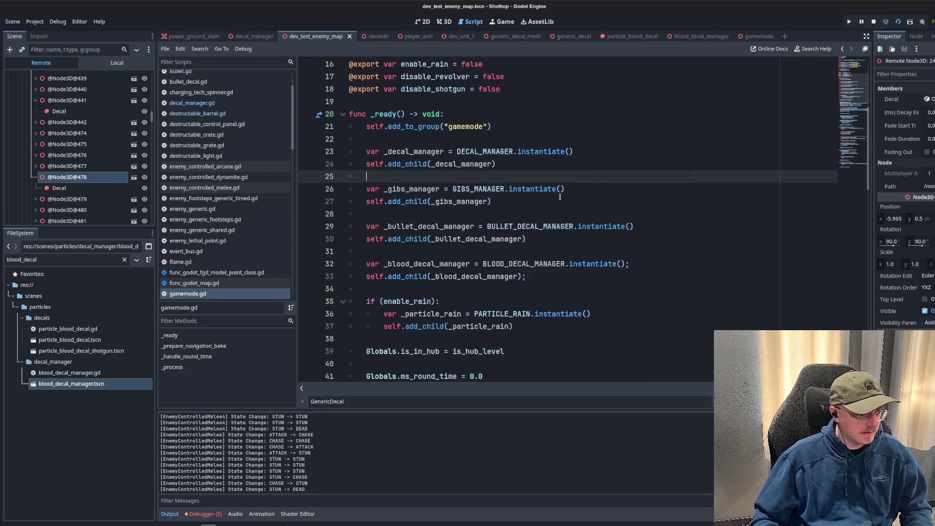
Open blood_decal_manager.gd and read through its code around line 35.
scroll(559, 196, down, 20)
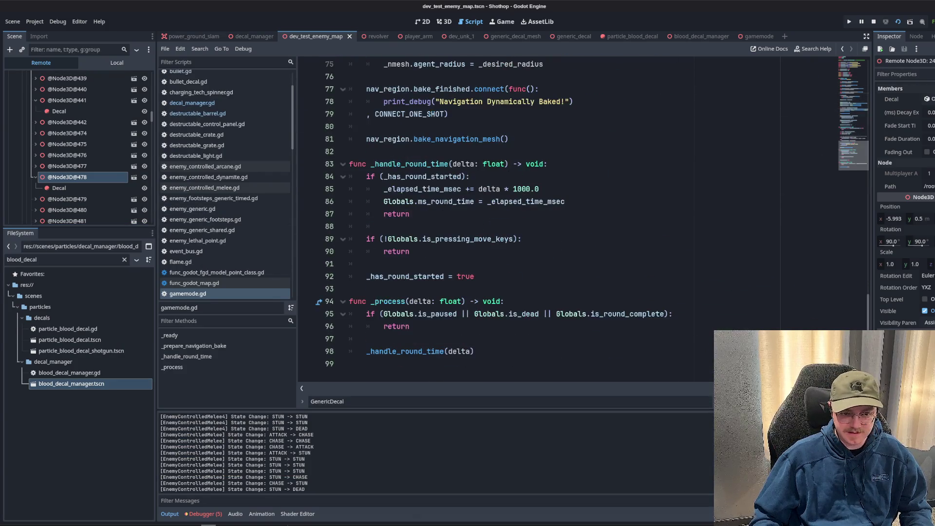
drag(851, 157, 848, 122)
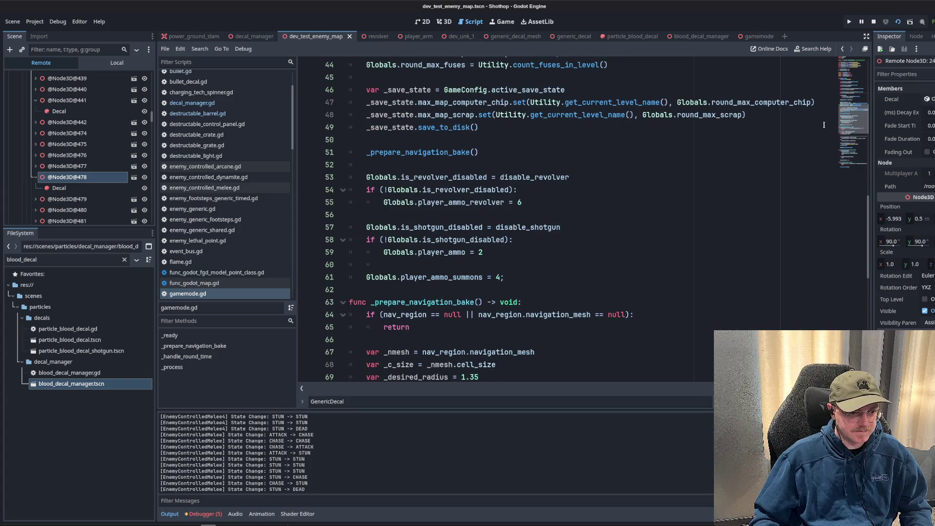
scroll(219, 220, up, 3)
click(204, 162)
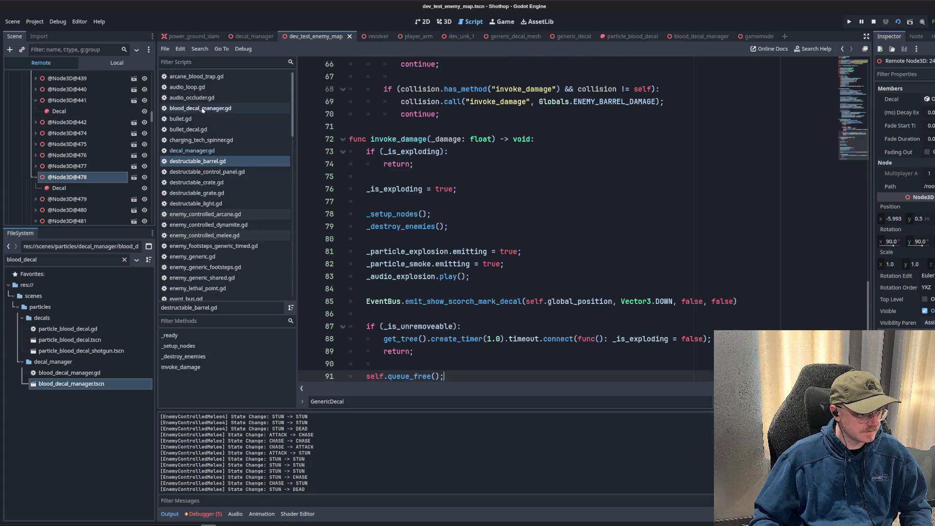
click(203, 108)
scroll(530, 236, up, 15)
scroll(531, 236, up, 8)
click(545, 206)
scroll(489, 198, up, 3)
scroll(489, 197, up, 5)
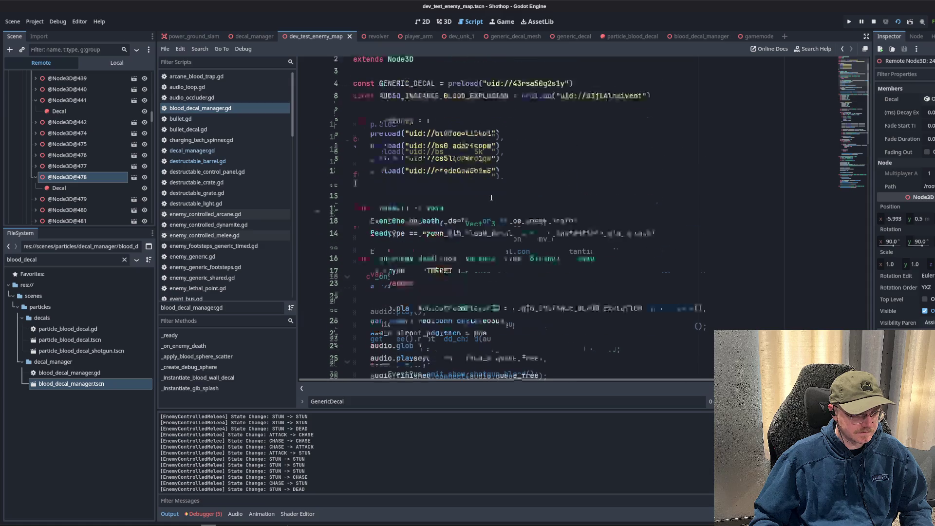
click(479, 226)
click(470, 218)
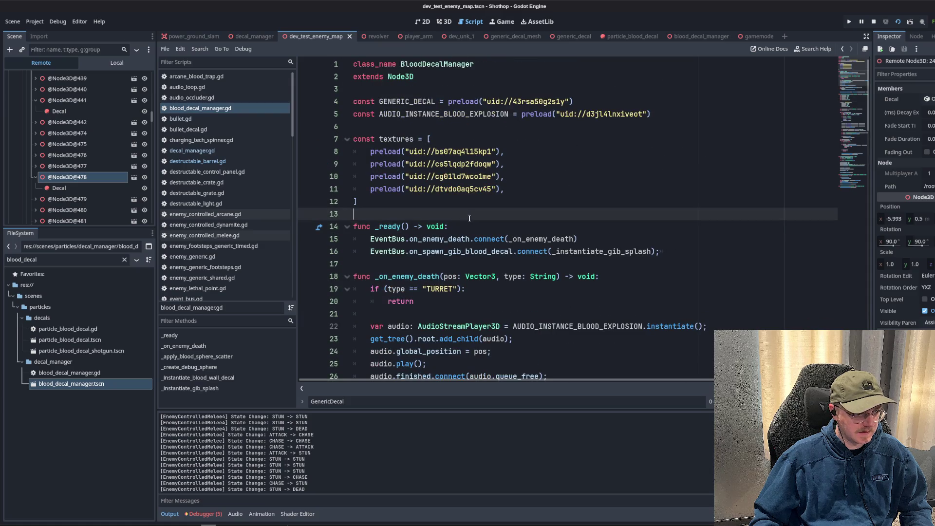
Clear the blood_decal filter, open decal_manager.gd and search for PLAYER_BLOODY_FOOTSTEPS.
click(124, 260)
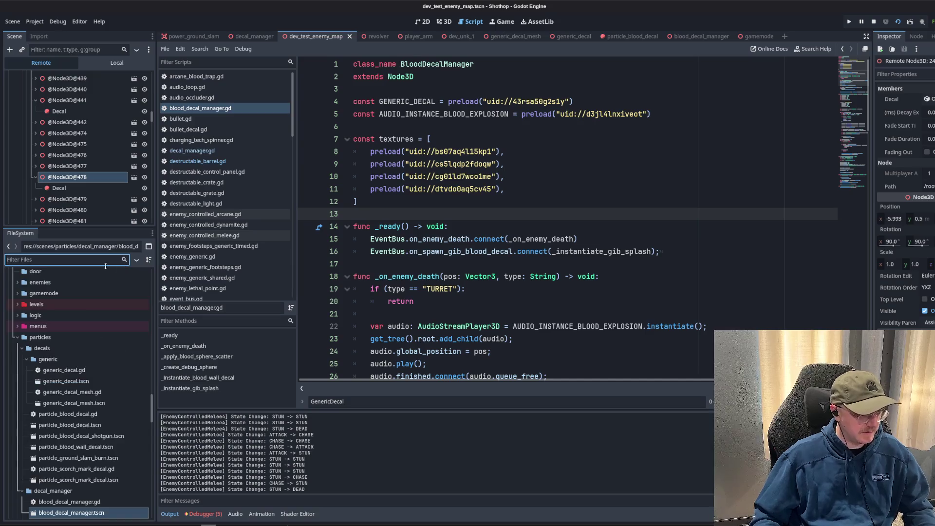
click(191, 150)
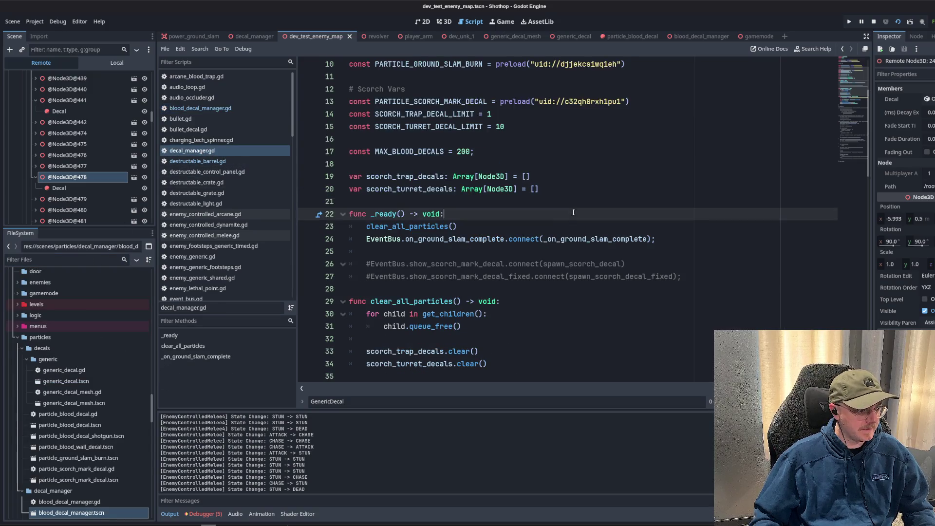
click(543, 202)
click(507, 128)
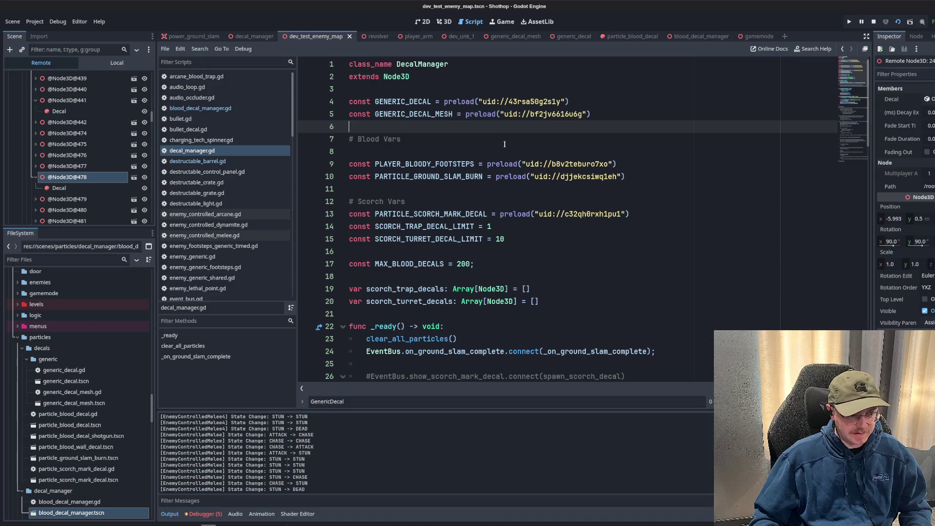
double_click(424, 164)
scroll(536, 185, down, 7)
scroll(548, 187, up, 6)
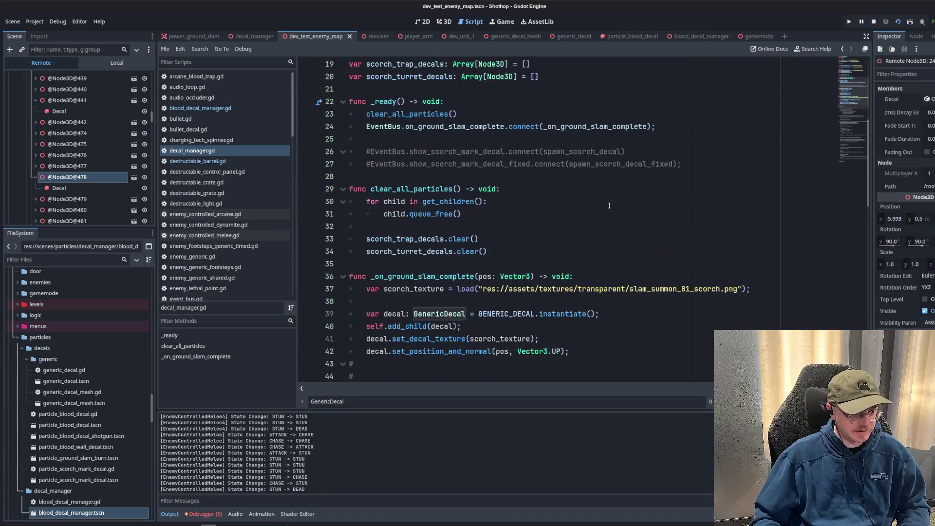
scroll(548, 187, up, 1)
key(ctrl+f)
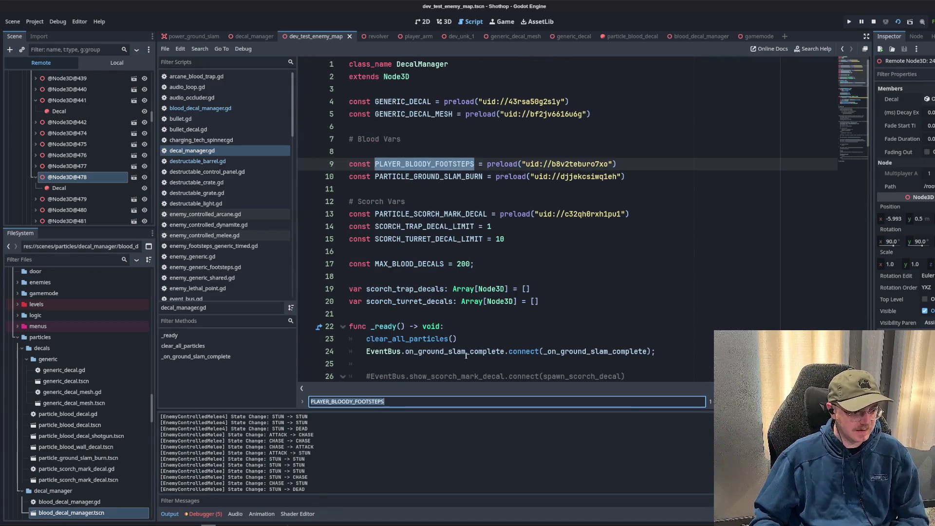
Return to blood_decal_manager.gd and scroll down to its scatter loop.
scroll(447, 338, down, 10)
scroll(438, 244, up, 4)
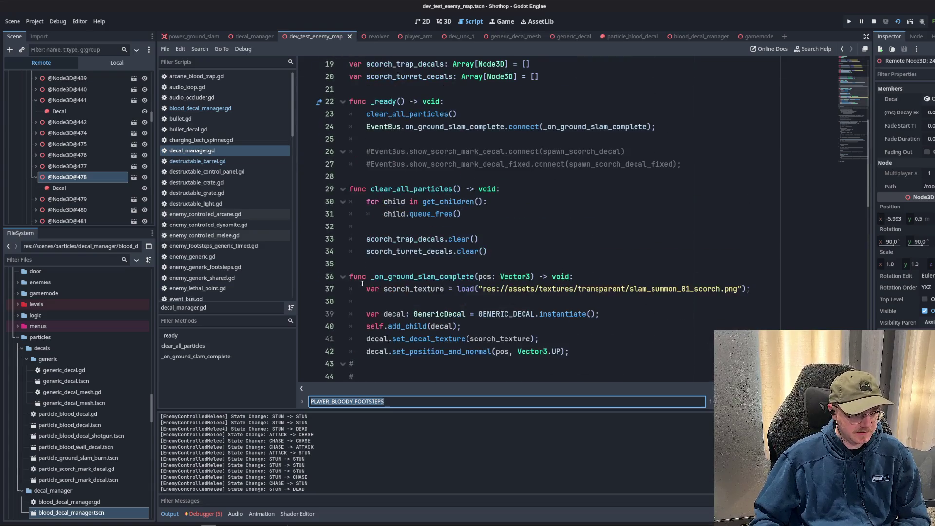
click(200, 108)
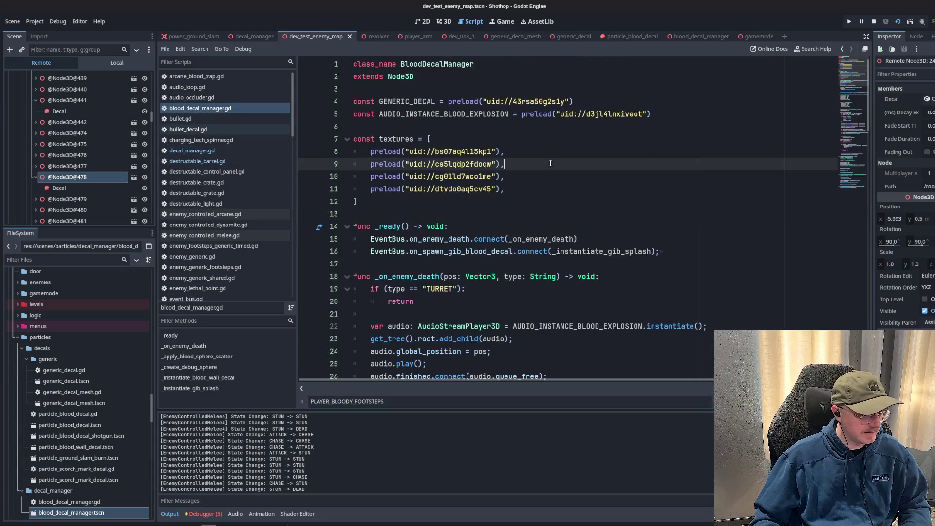
scroll(524, 244, down, 7)
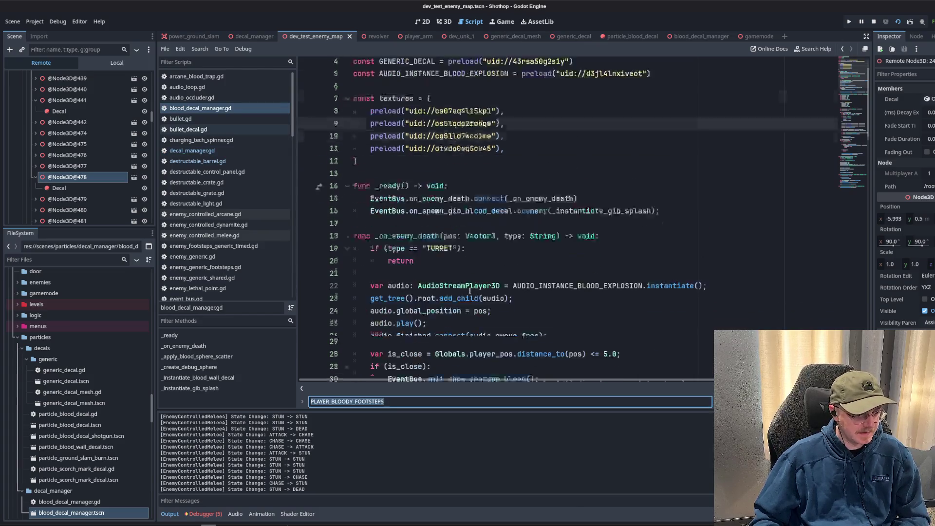
scroll(519, 316, down, 20)
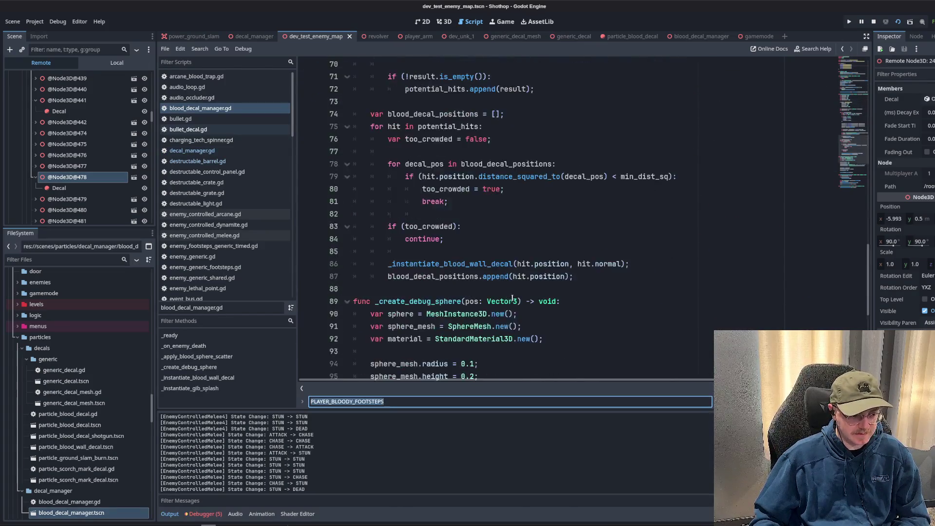
Search the whole project for PLAYER_BLOODY_FOOTSTEPS and open the decal_manager.gd match.
key(ctrl+shift+f)
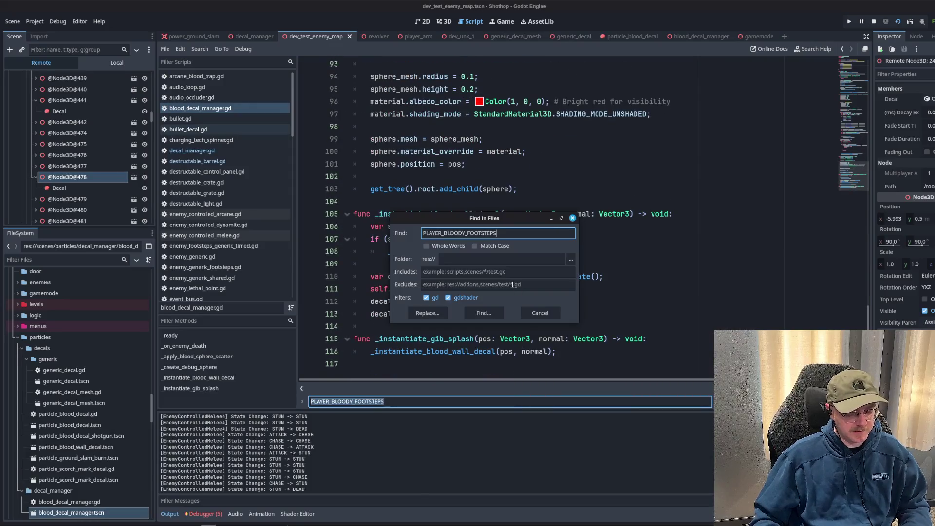
click(484, 314)
scroll(487, 317, up, 11)
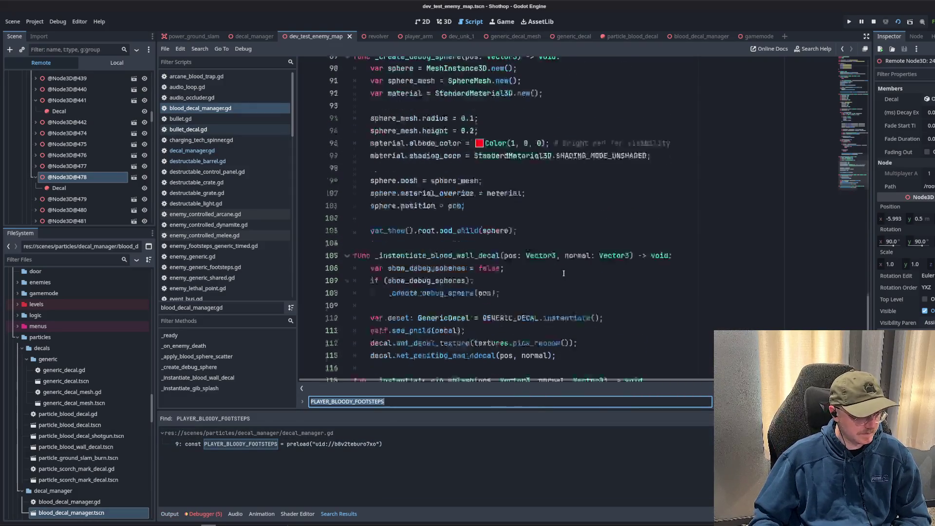
click(244, 444)
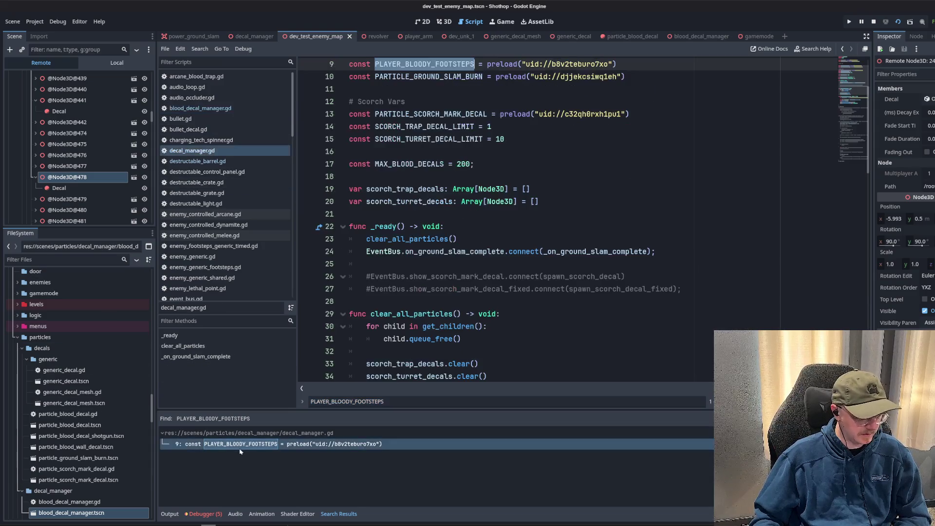
Examine the footsteps scene uid on line 9 of decal_manager.gd.
scroll(540, 201, up, 3)
ctrl+click(544, 164)
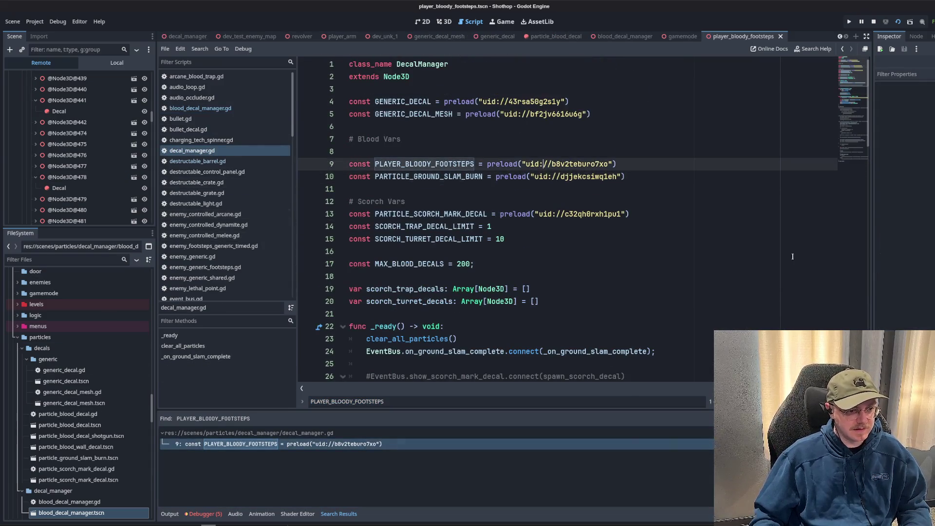
click(536, 139)
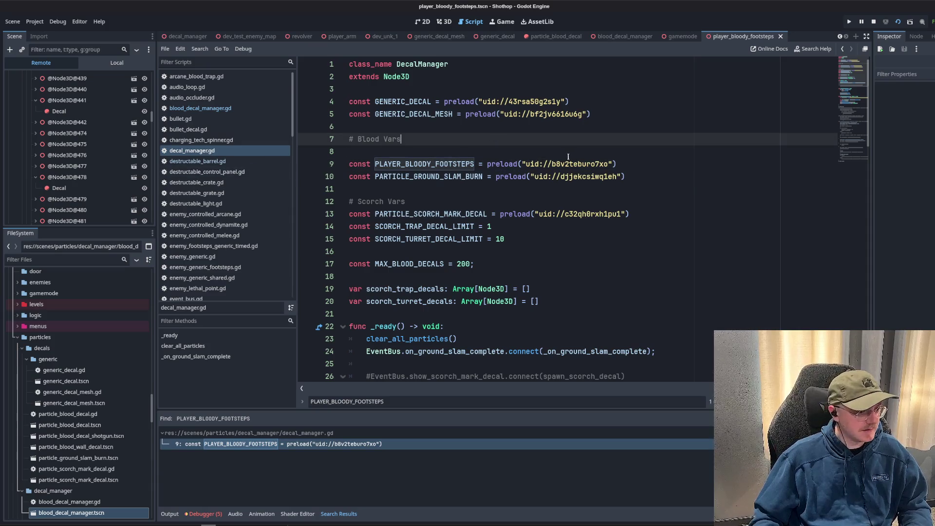
ctrl+click(578, 165)
scroll(87, 414, down, 4)
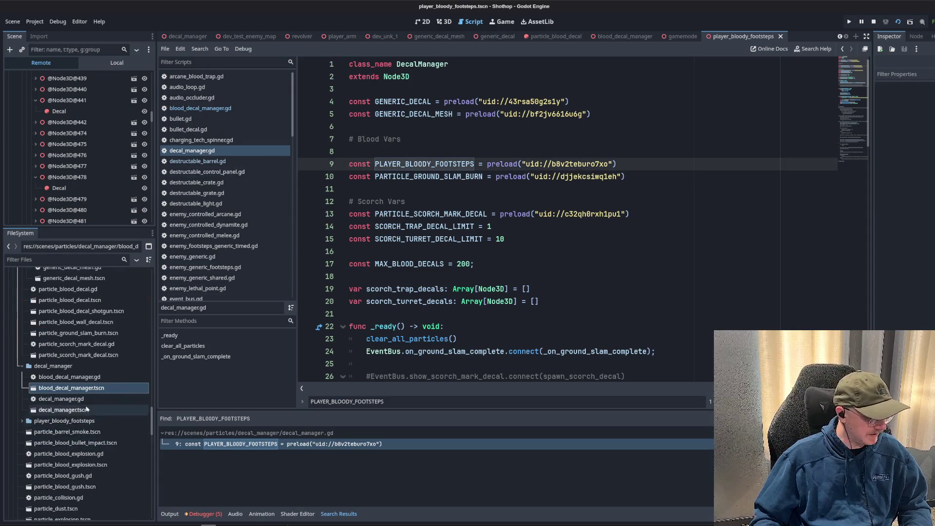
click(487, 201)
ctrl+click(561, 165)
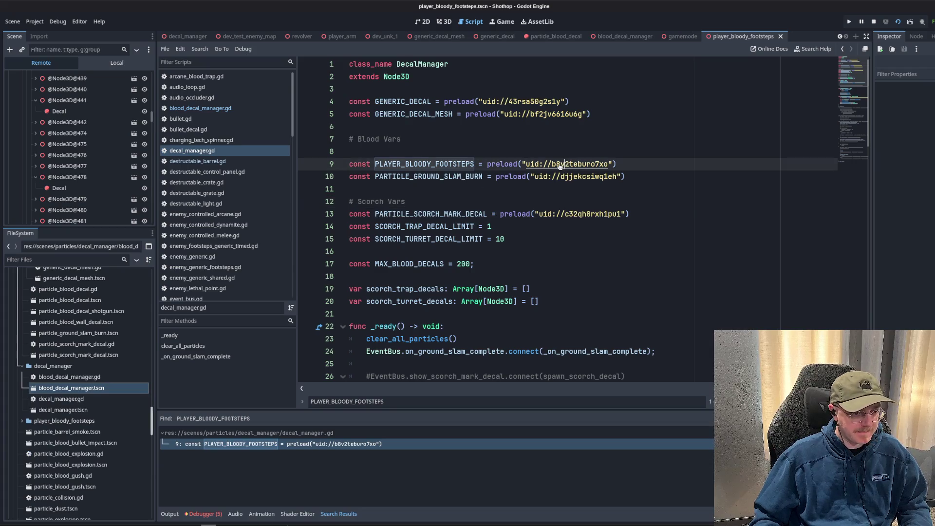
drag(300, 167, 552, 165)
Filter files for 'foot', open player_bloody_footsteps.tscn and show its local node tree.
click(69, 258)
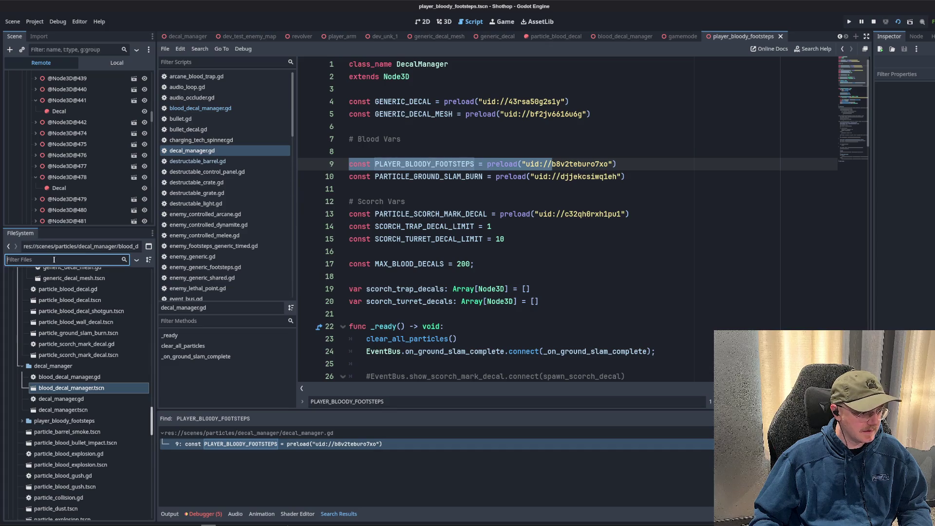
text(footpriprin)
key(BackSpace)
key(BackSpace)
key(BackSpace)
text(foot)
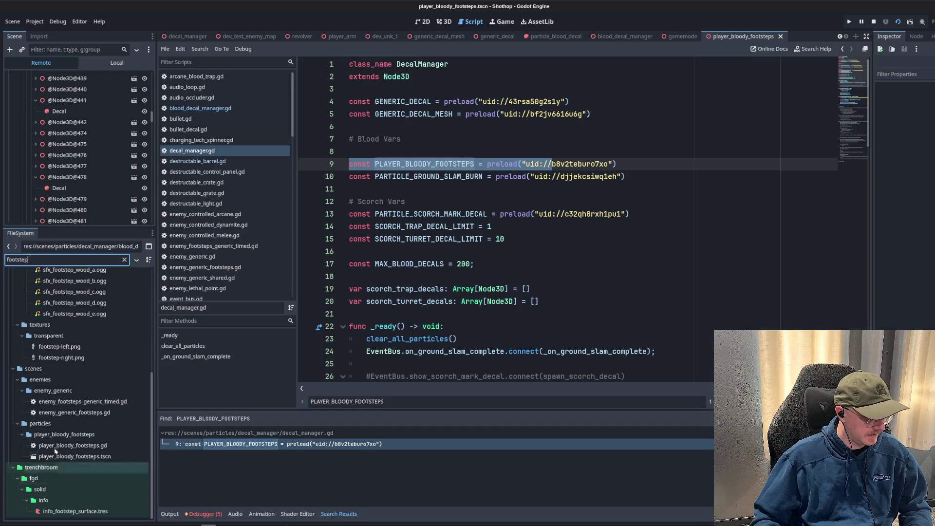
click(73, 457)
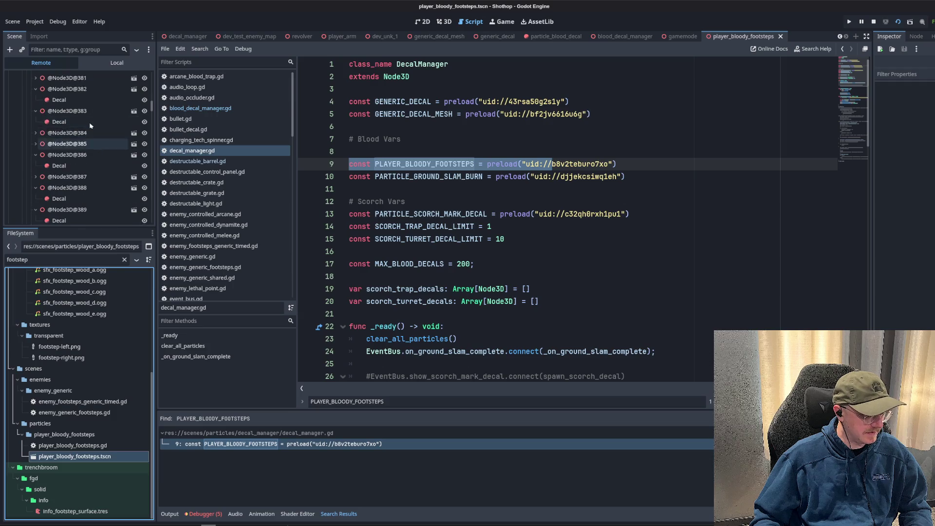
click(117, 62)
click(49, 77)
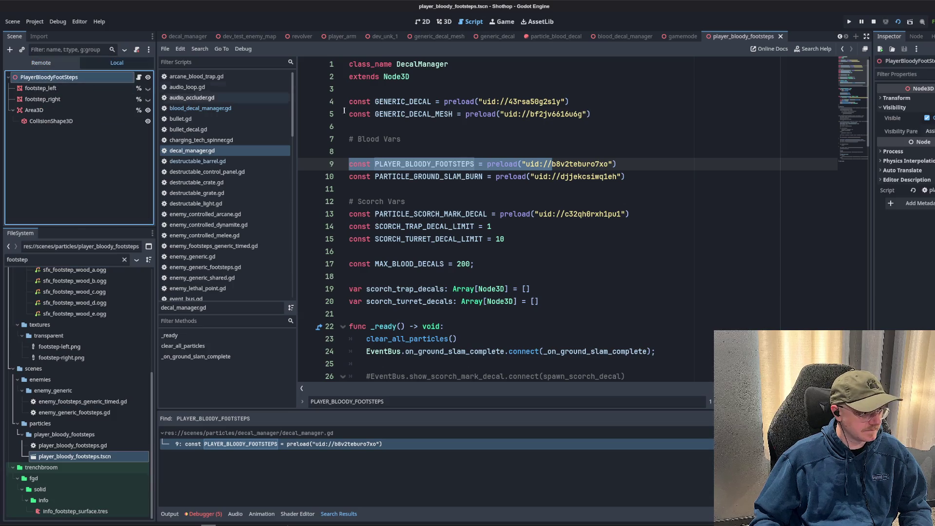
Select the PlayerBloodyFootSteps root node, adjust the view, and open its script.
click(445, 22)
click(74, 82)
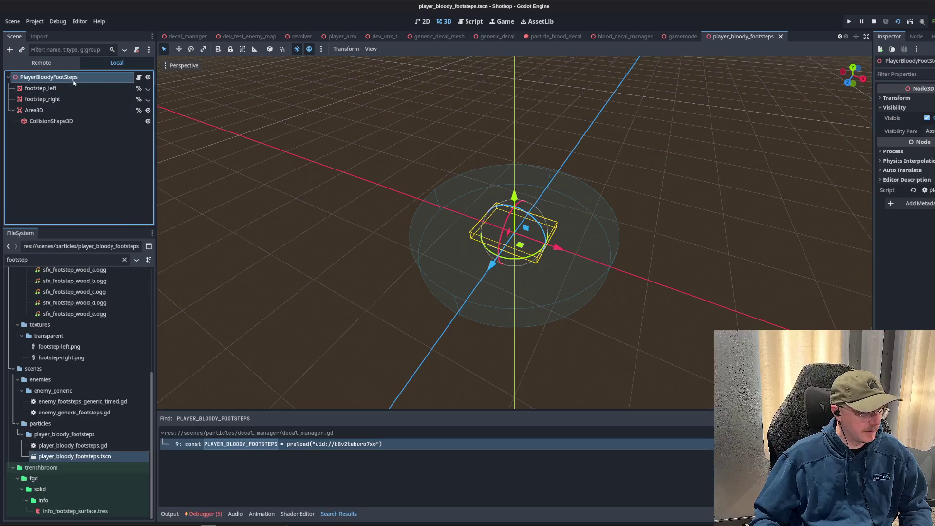
click(141, 78)
click(618, 210)
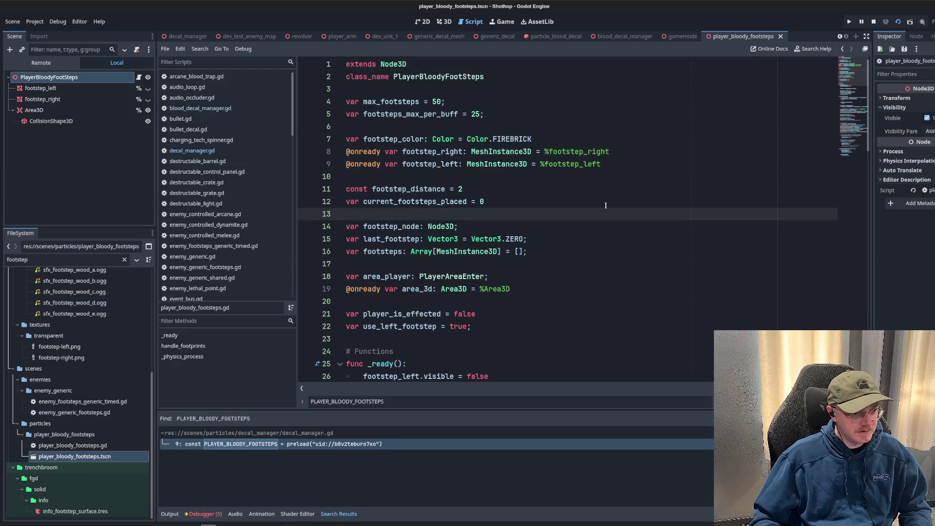
scroll(606, 205, down, 2)
scroll(536, 146, up, 2)
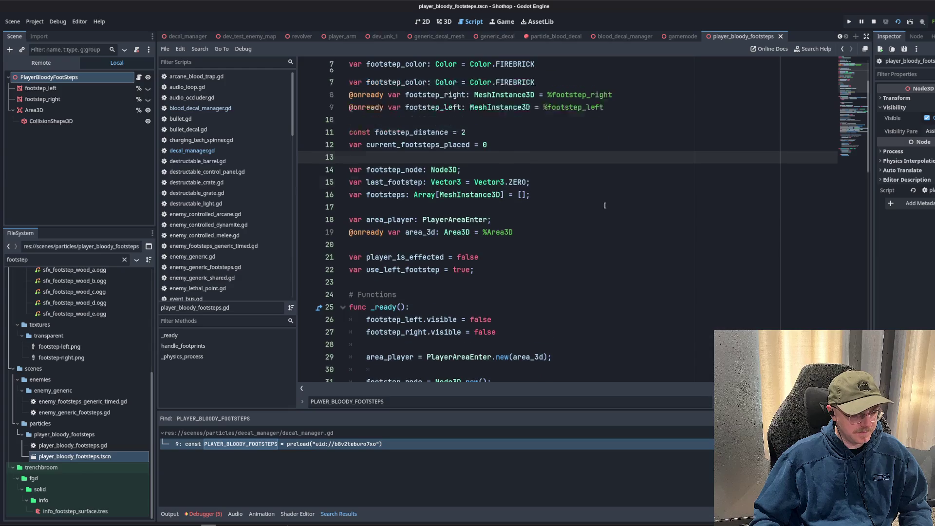
Read through player_bloody_footsteps.gd, selecting its PlayerBloodyFootSteps class name.
key(ctrl+shift+f)
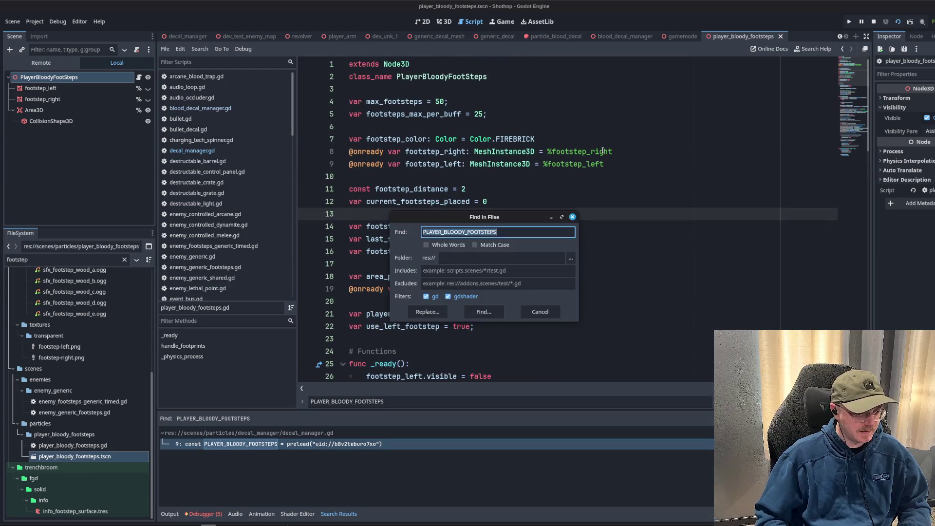
click(540, 312)
click(458, 101)
double_click(449, 78)
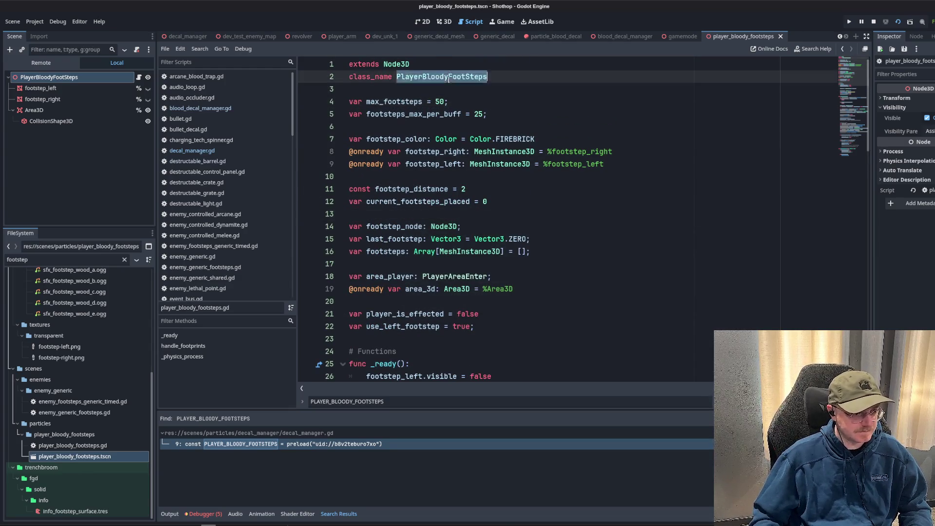
scroll(573, 242, down, 7)
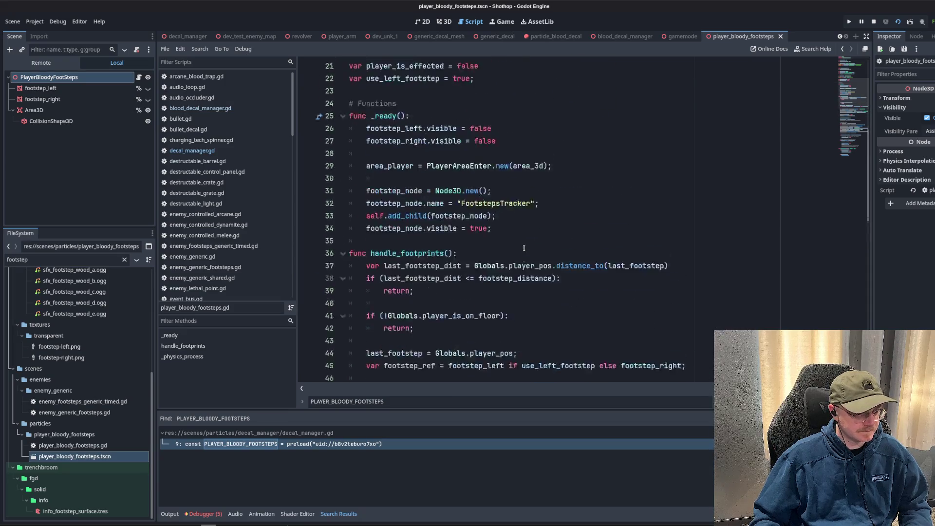
scroll(442, 148, up, 1)
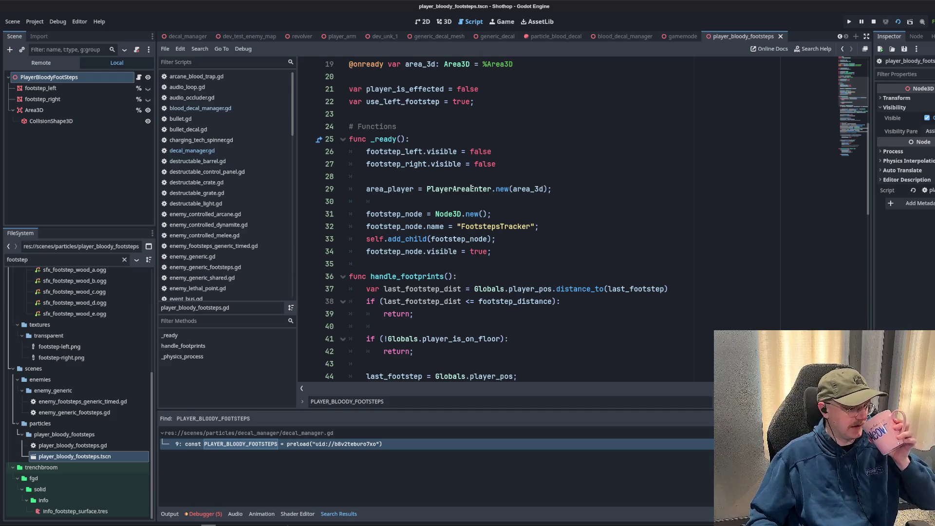
mouse_move(472, 188)
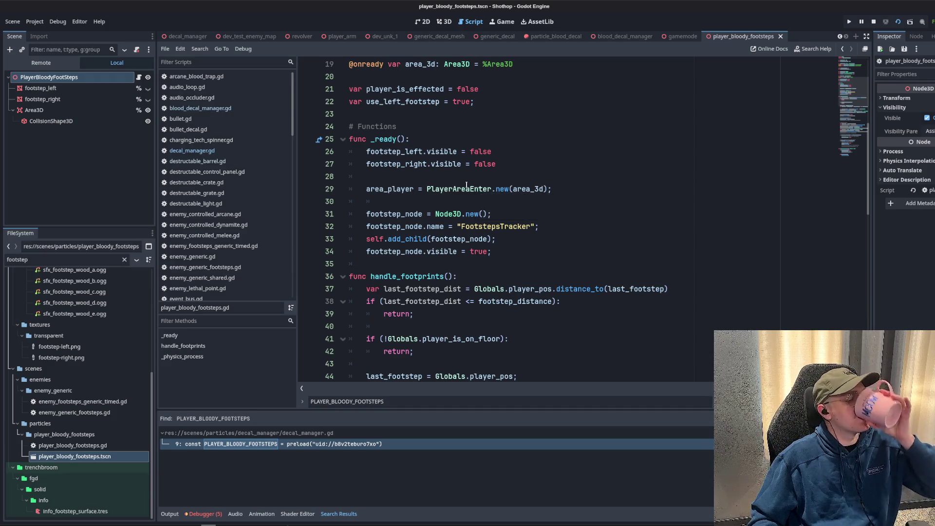
scroll(476, 252, down, 5)
scroll(447, 180, down, 10)
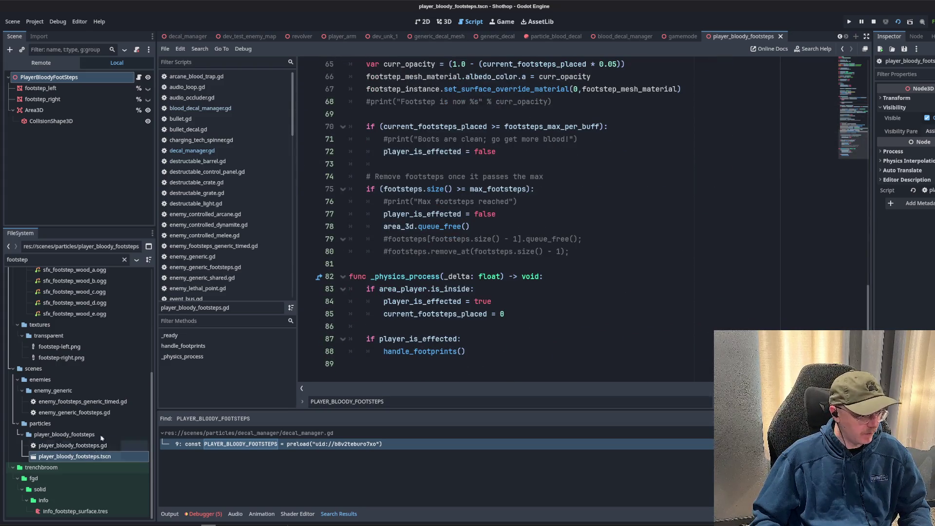
scroll(103, 390, up, 2)
Filter FileSystem by 'decal' and check line 72 of the footsteps script.
click(55, 262)
key(ctrl+a)
key(BackSpace)
text(decal)
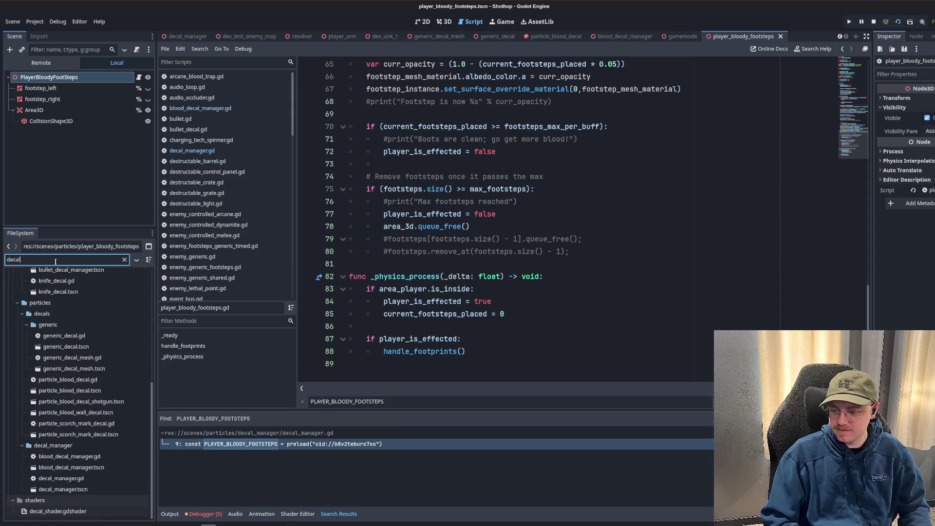
scroll(91, 343, up, 5)
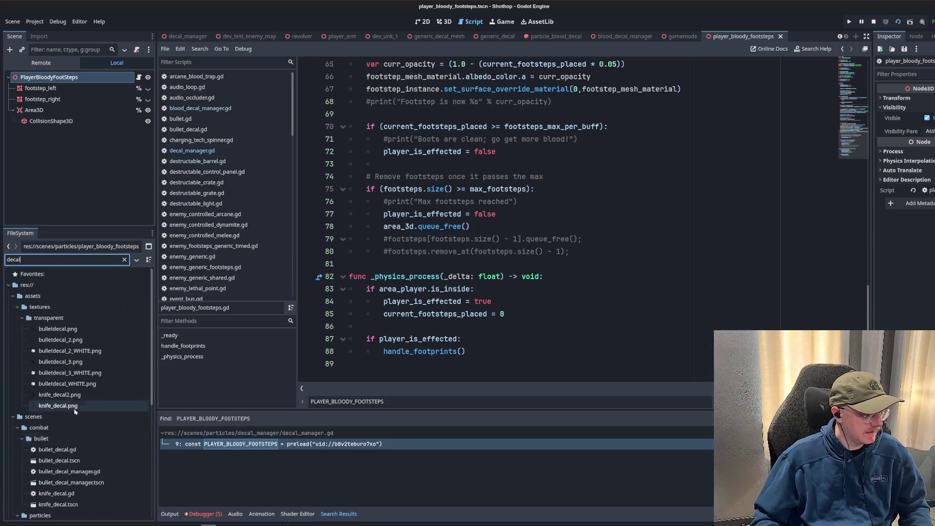
click(495, 152)
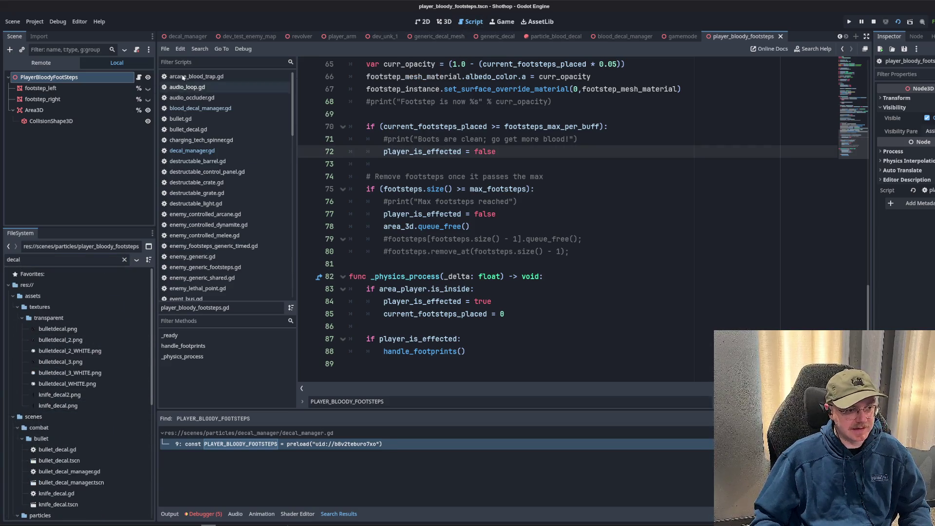
click(200, 108)
scroll(856, 102, up, 10)
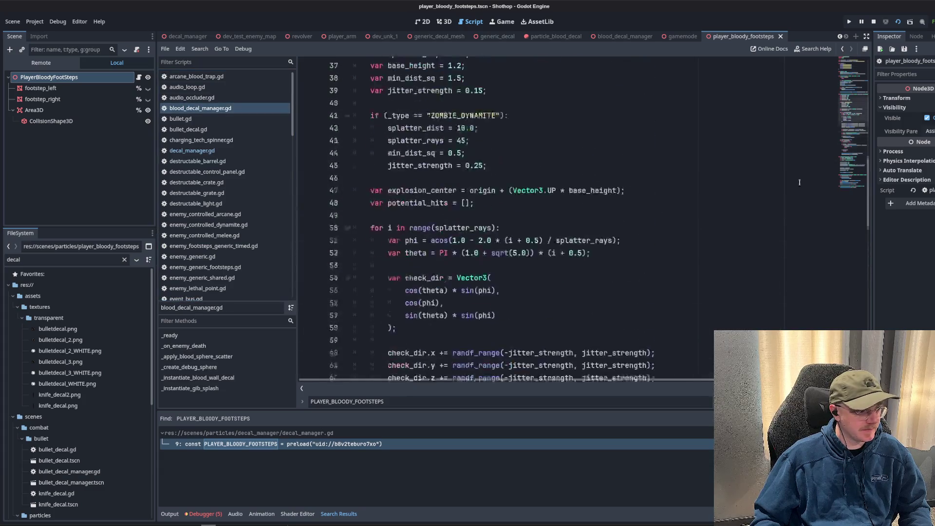
scroll(856, 101, up, 10)
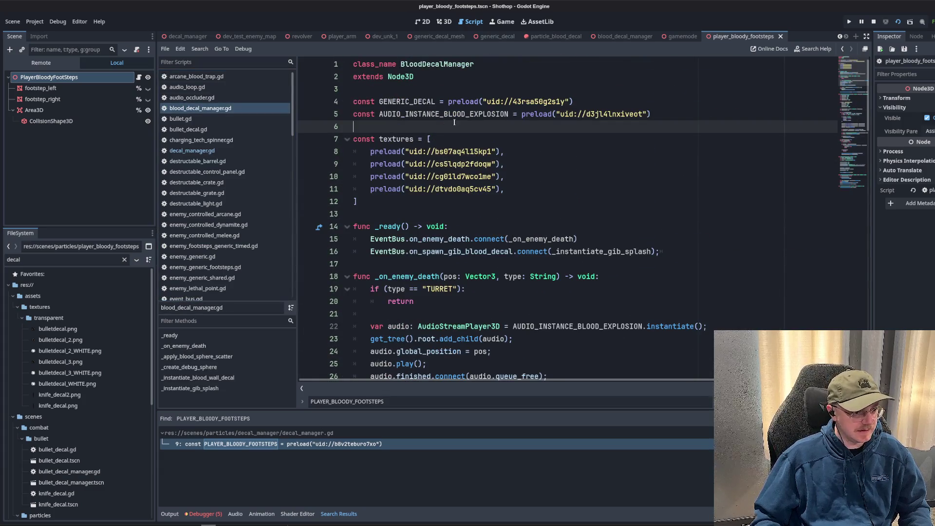
click(444, 114)
double_click(444, 114)
scroll(487, 146, down, 11)
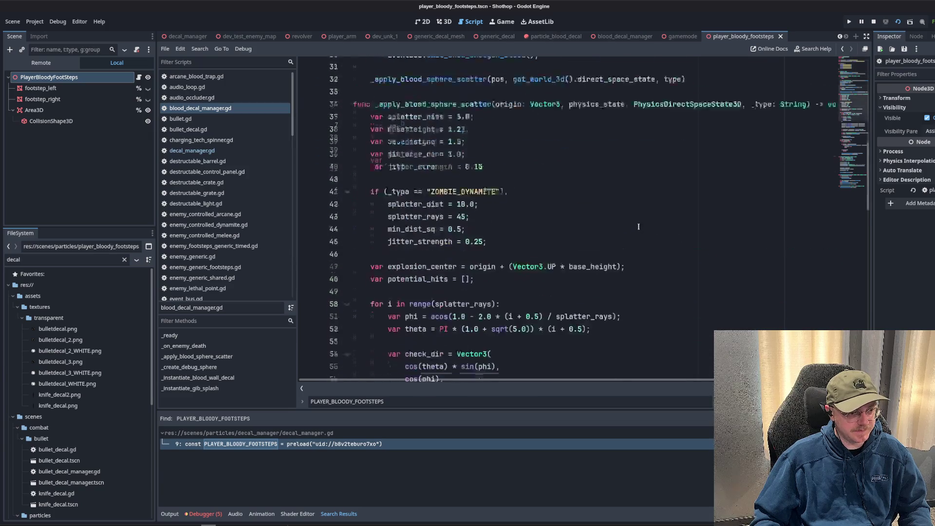
click(487, 151)
scroll(224, 195, down, 5)
scroll(536, 195, down, 14)
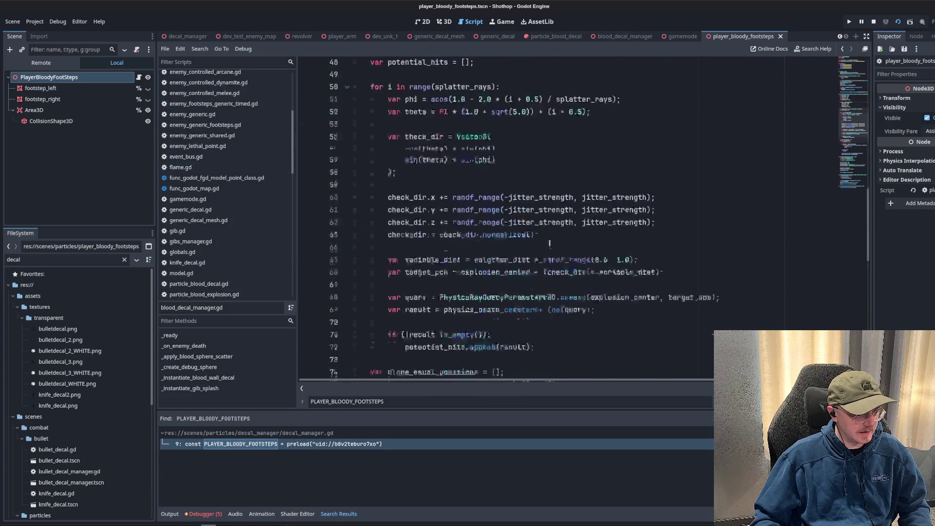
scroll(561, 229, down, 6)
scroll(203, 155, up, 5)
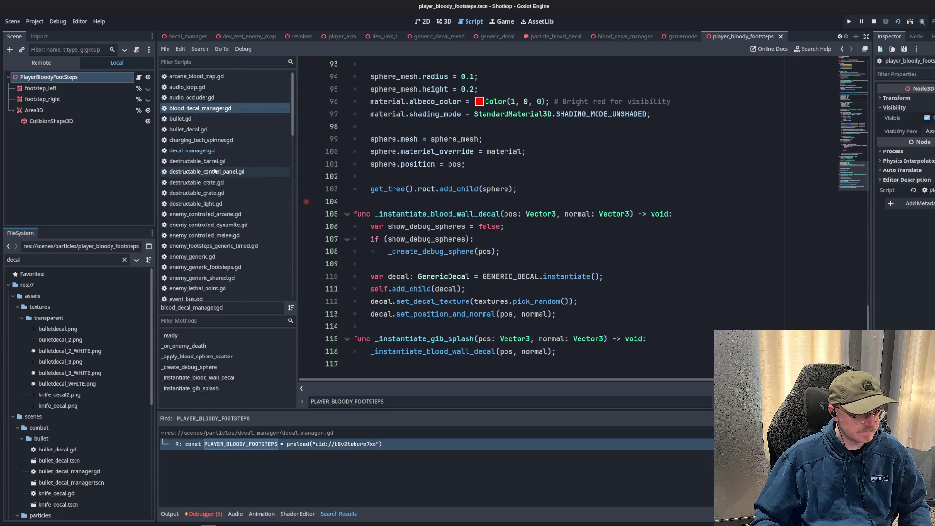
click(203, 155)
click(600, 209)
double_click(428, 165)
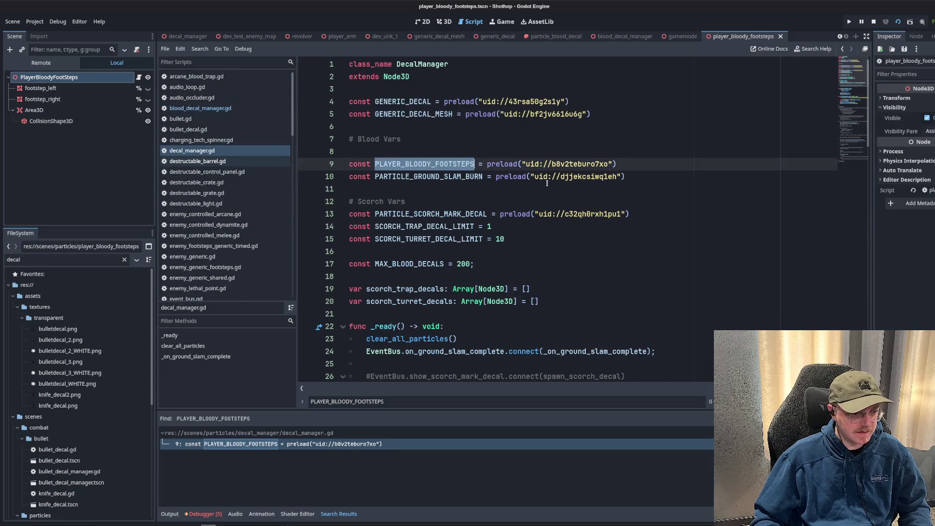
key(ctrl+f)
scroll(528, 193, down, 15)
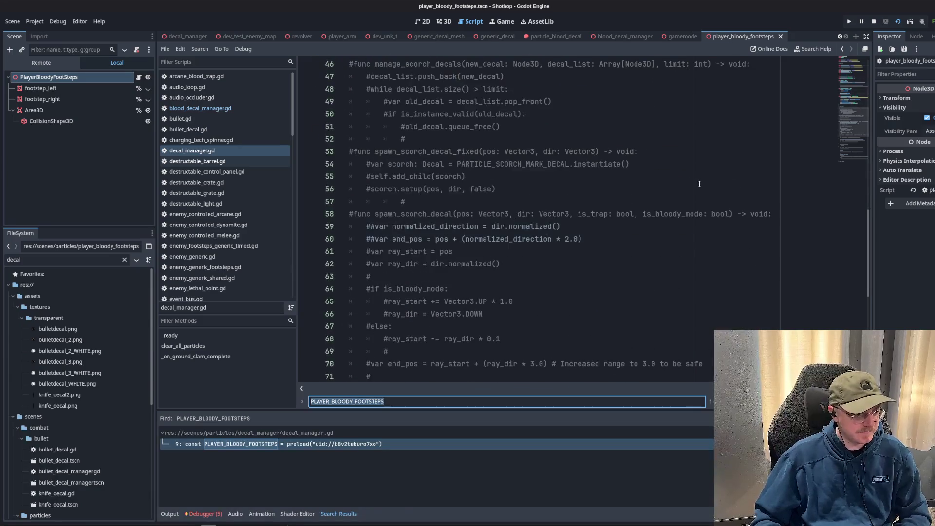
scroll(675, 183, down, 8)
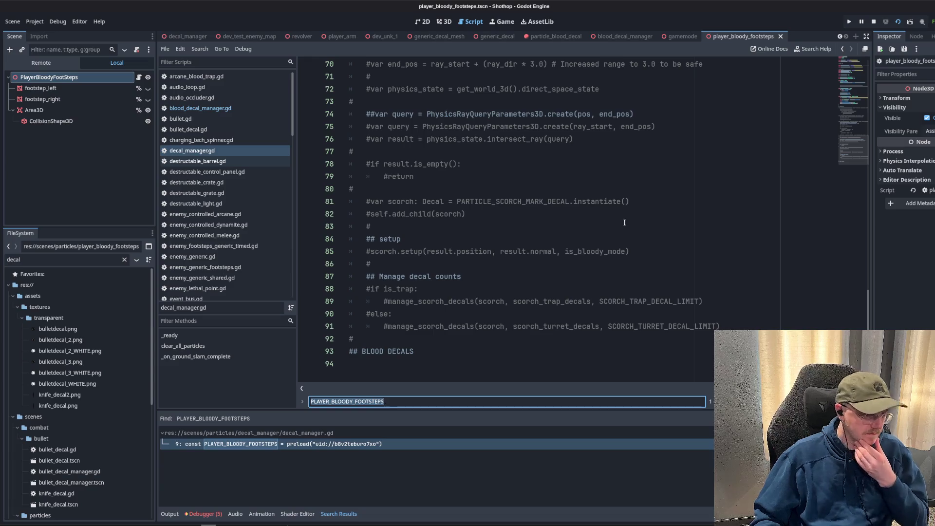
scroll(570, 245, up, 2)
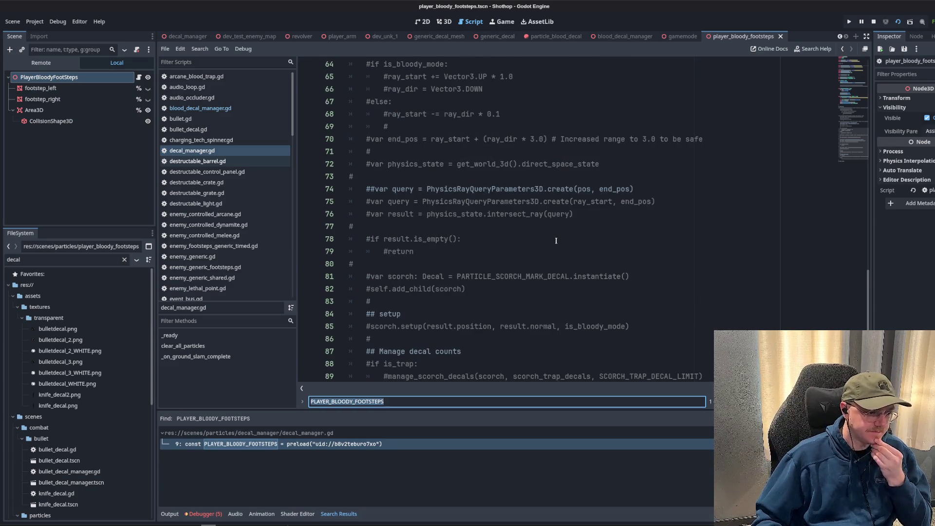
scroll(556, 241, up, 7)
scroll(554, 242, up, 3)
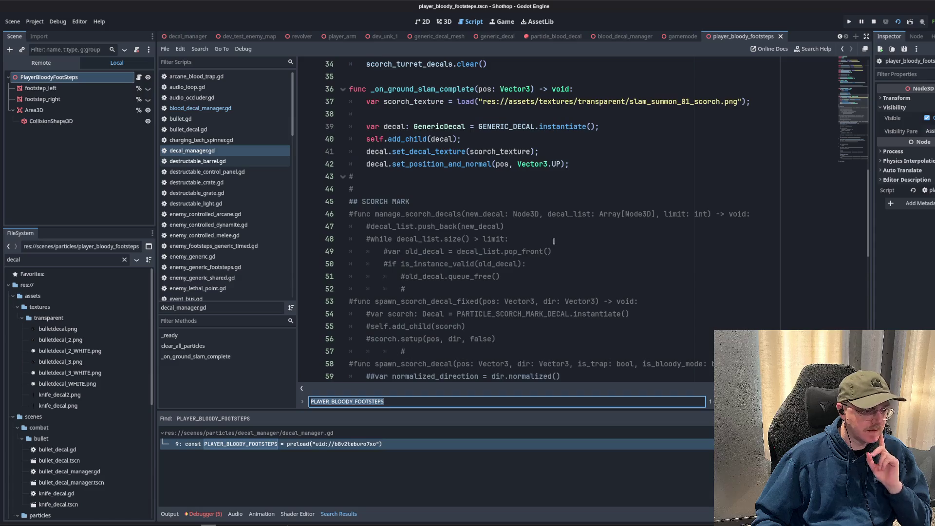
click(498, 204)
scroll(498, 208, up, 4)
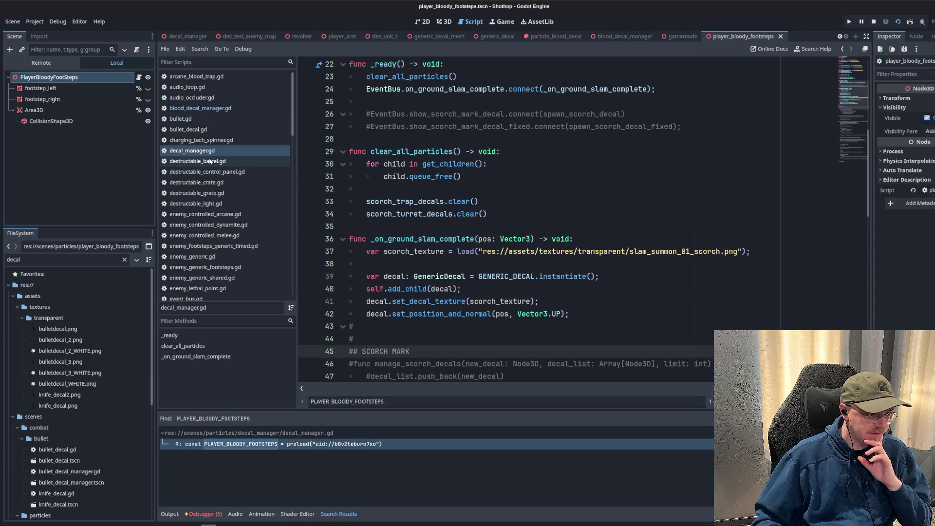
click(210, 109)
scroll(853, 69, up, 15)
drag(853, 69, 845, 178)
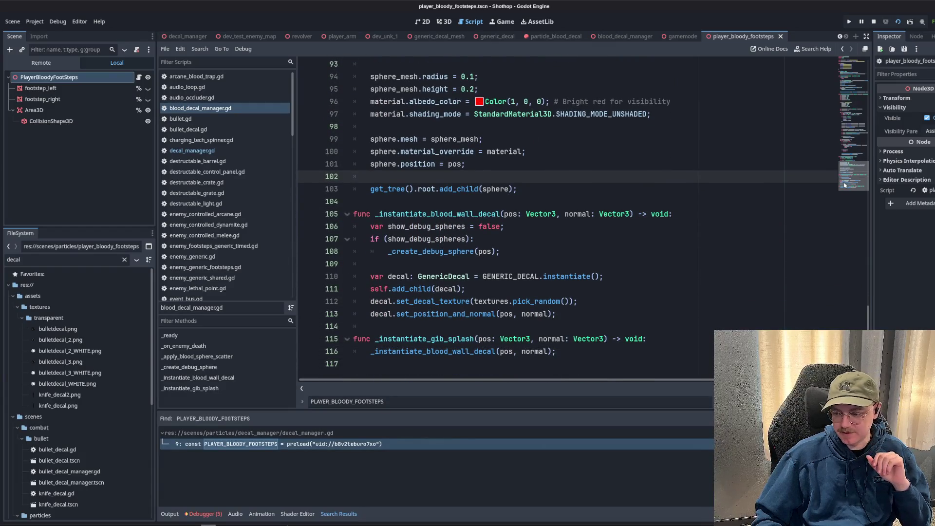
click(502, 251)
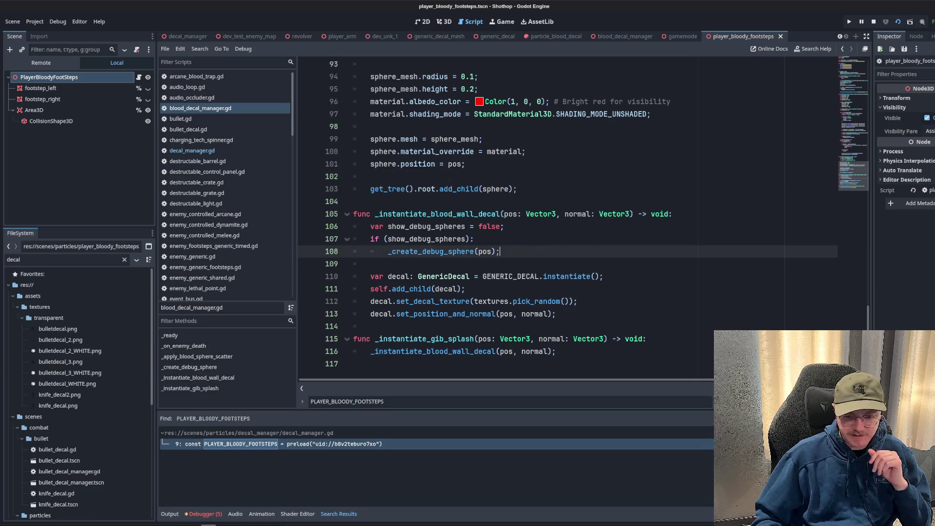
click(519, 189)
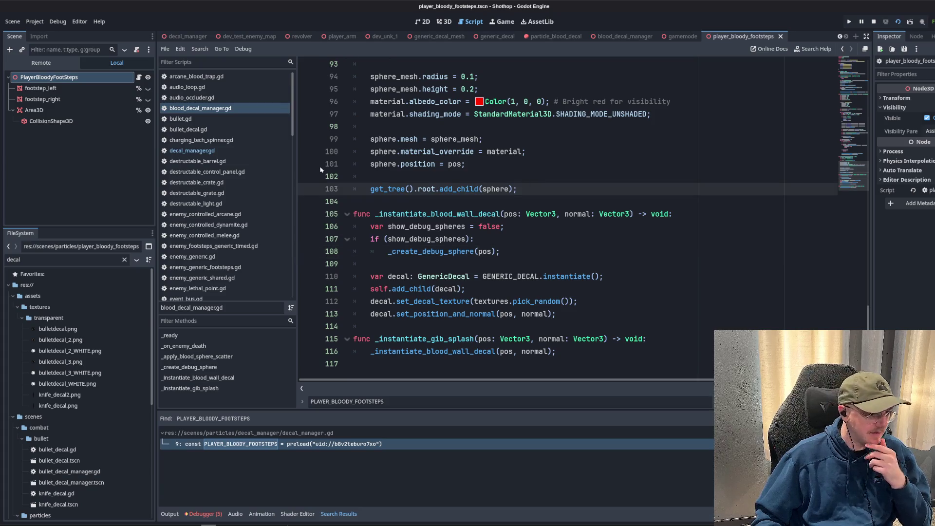
click(139, 77)
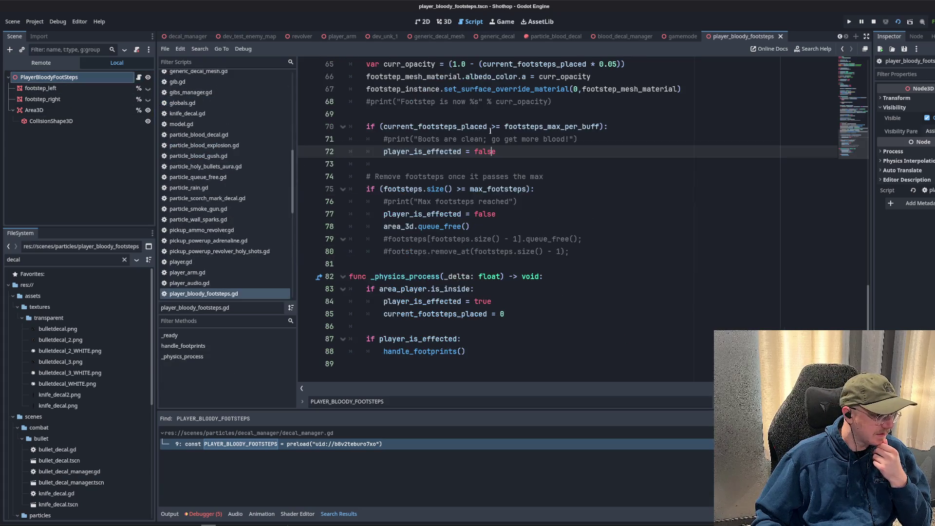
Search all project files for PlayerBloodyFootSteps, finding only its class_name line.
scroll(490, 130, up, 20)
double_click(444, 77)
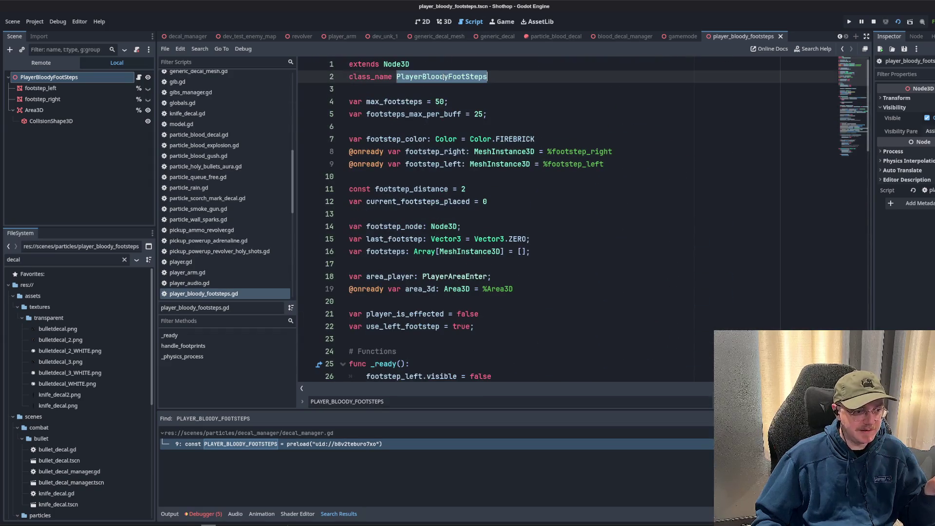
key(ctrl+f)
click(449, 404)
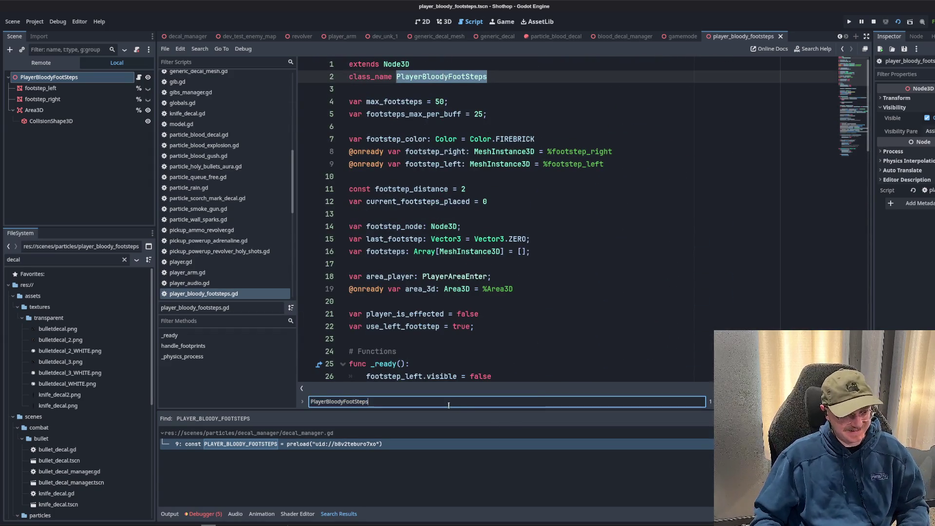
key(ctrl+a)
text(c)
key(ctrl+z)
key(ctrl+a)
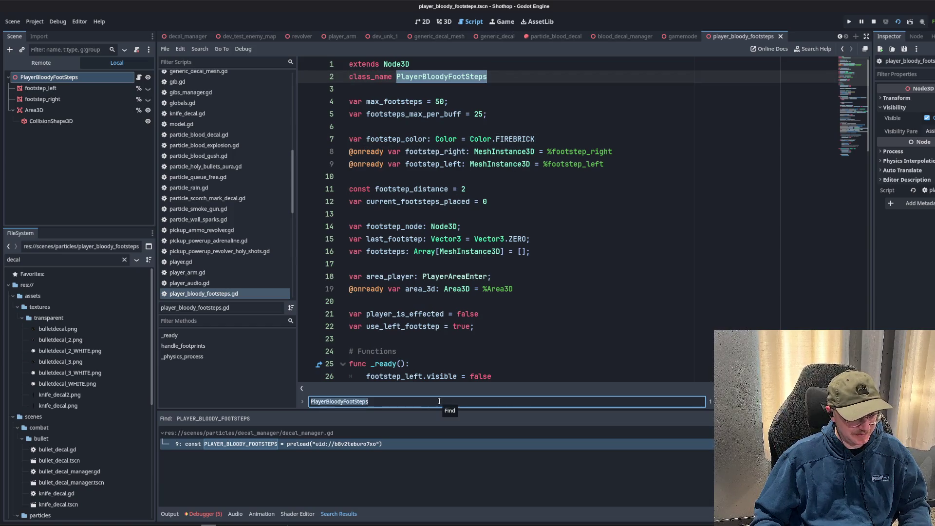
key(ctrl+shift+f)
click(465, 312)
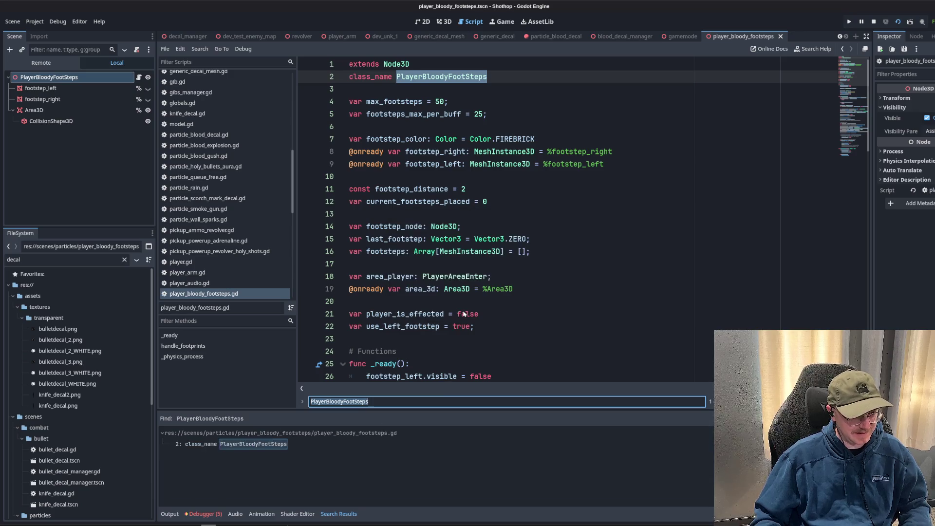
Cancel a second Find in Files search and return to decal_manager.gd.
key(ctrl+shift+f)
click(555, 312)
scroll(209, 146, up, 5)
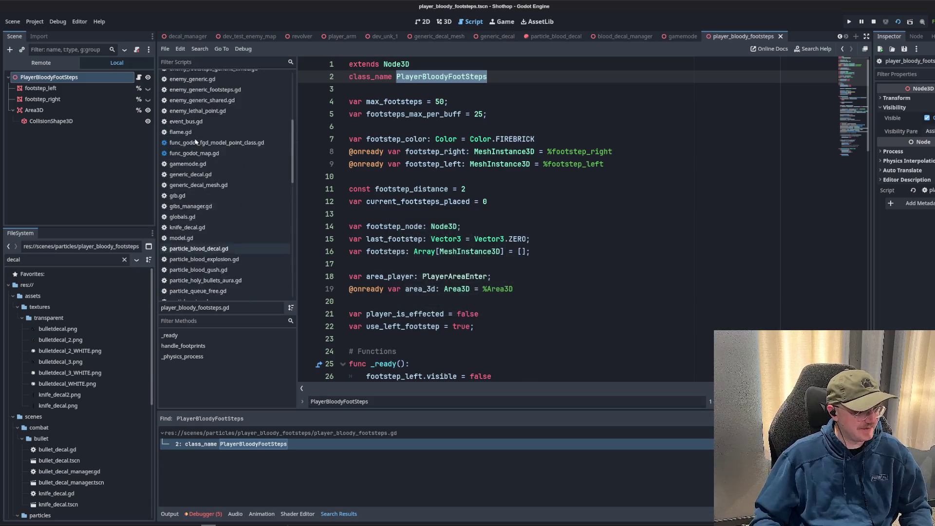
click(198, 97)
click(211, 87)
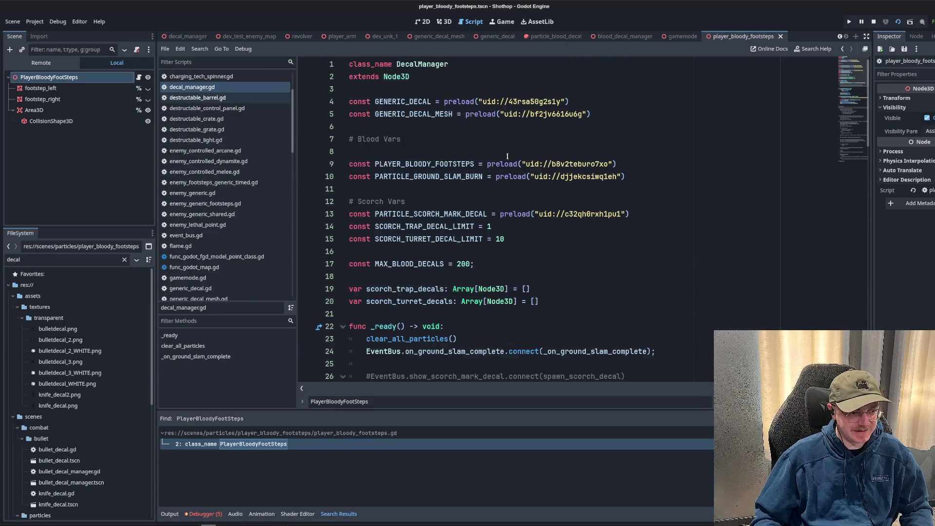
Play-test the dev_test_enemy_map scene by killing enemies, then stop the game with F8.
click(249, 36)
click(866, 22)
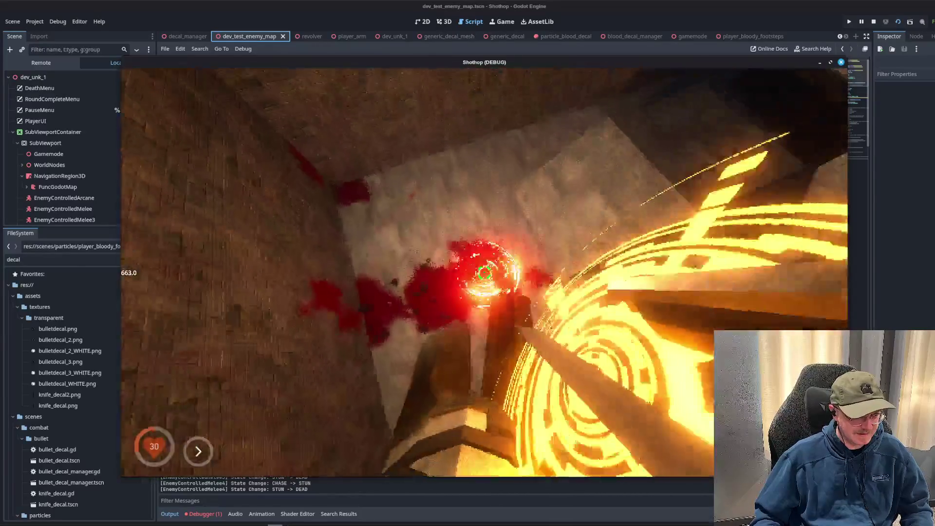
key(F8)
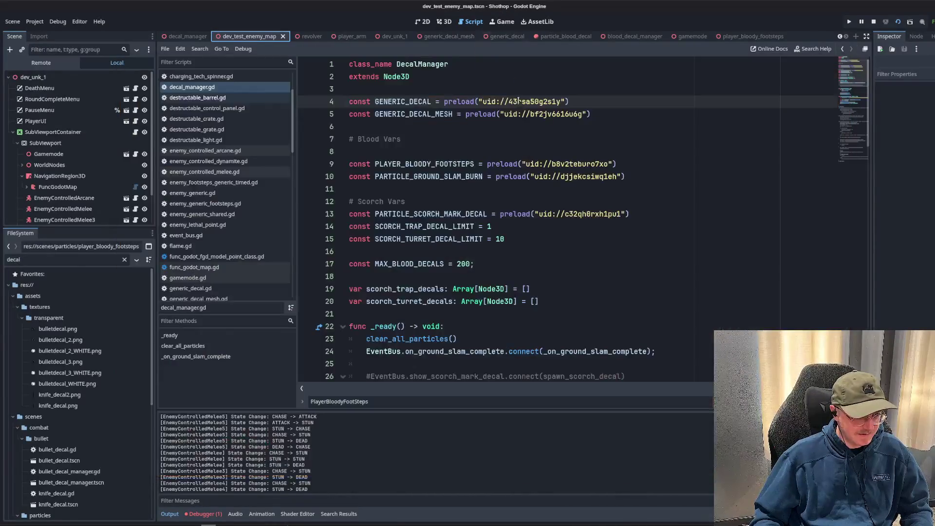
Browse func_godot_map.gd and decal_manager.gd from the script list.
click(203, 108)
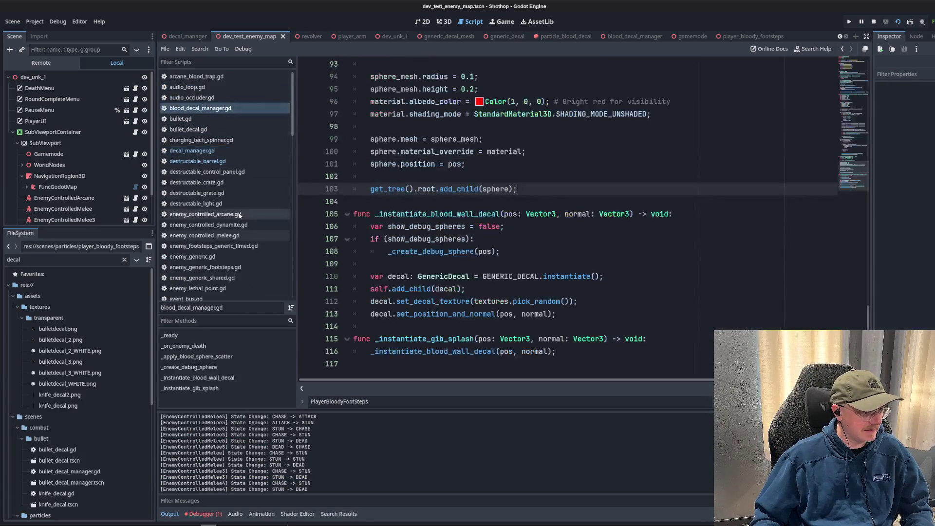
click(135, 187)
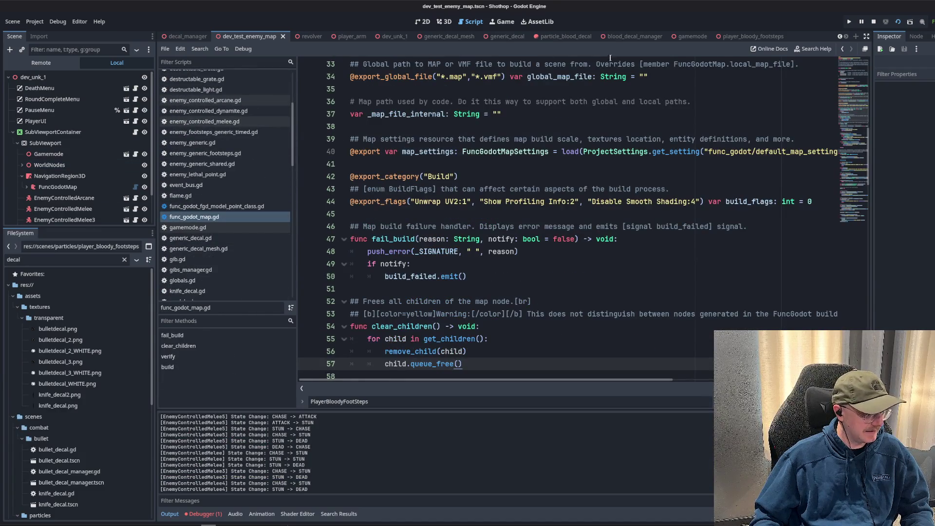
scroll(227, 125, up, 5)
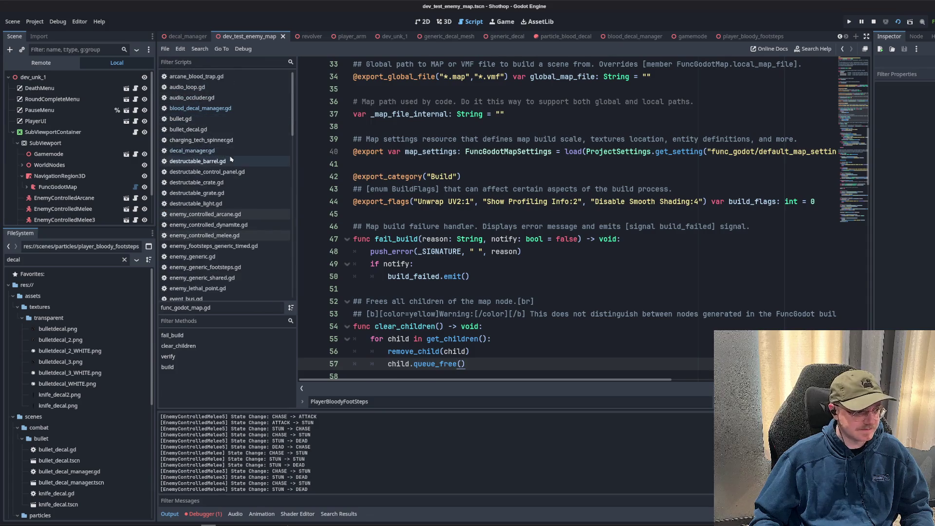
click(194, 150)
Open blood_decal_manager.gd and scroll up to its _ready and _on_enemy_death functions.
click(233, 108)
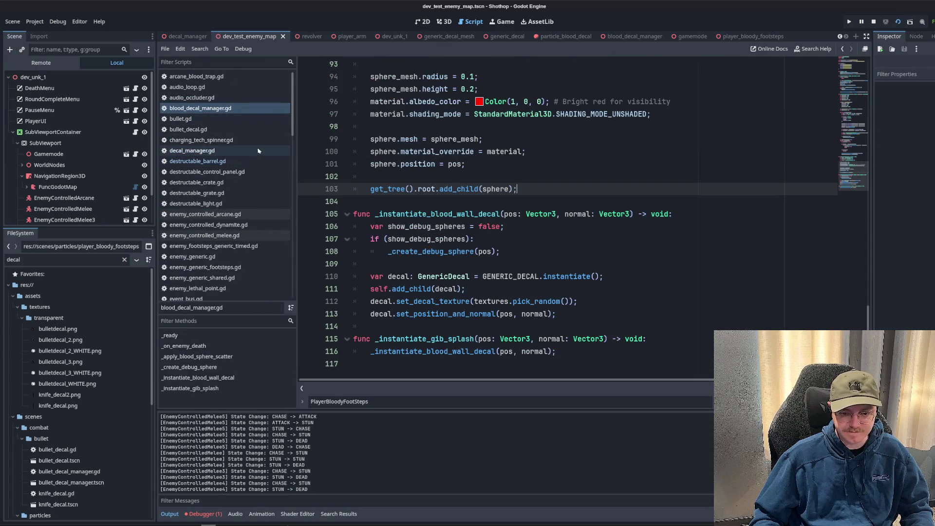
click(526, 164)
scroll(526, 182, up, 15)
scroll(526, 182, up, 3)
click(527, 178)
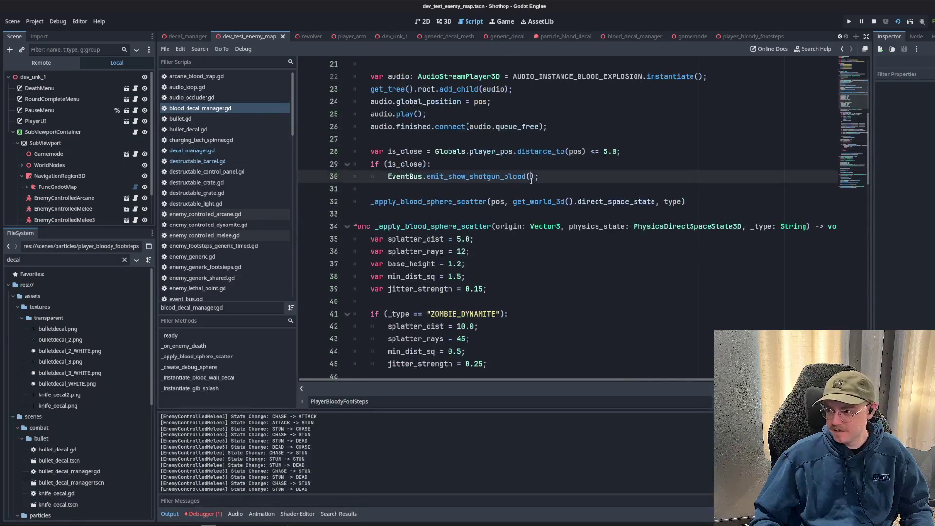
scroll(526, 177, up, 3)
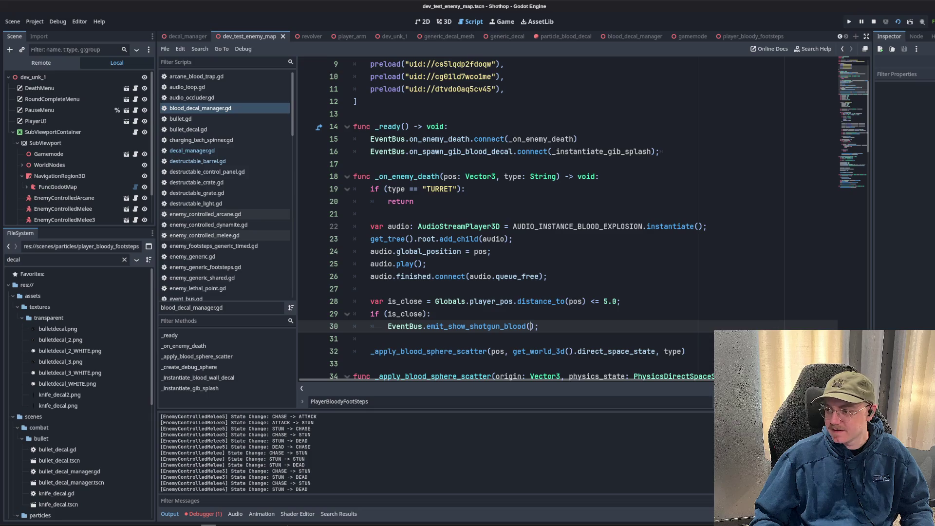
click(370, 164)
Glance at decal_manager.gd and destructable_barrel.gd, then open blood_decal_manager.gd.
click(191, 150)
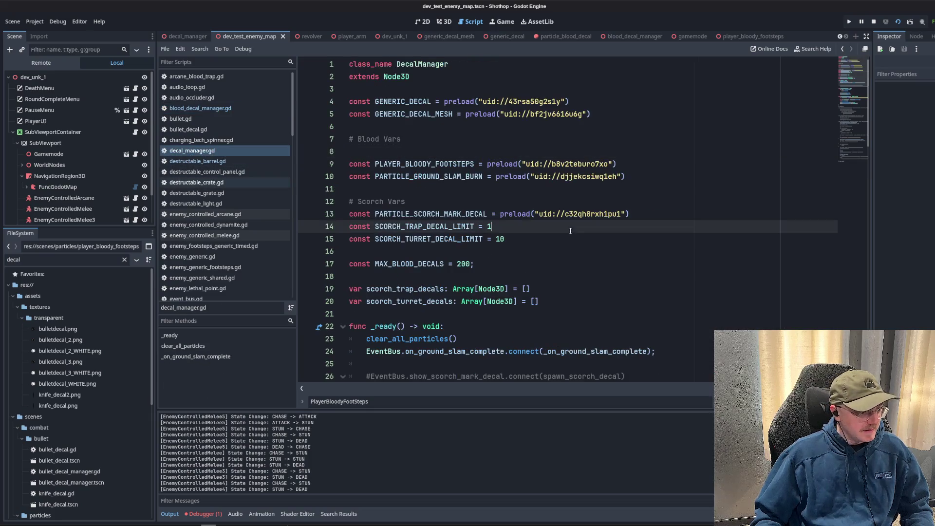
scroll(853, 127, down, 10)
scroll(852, 128, up, 8)
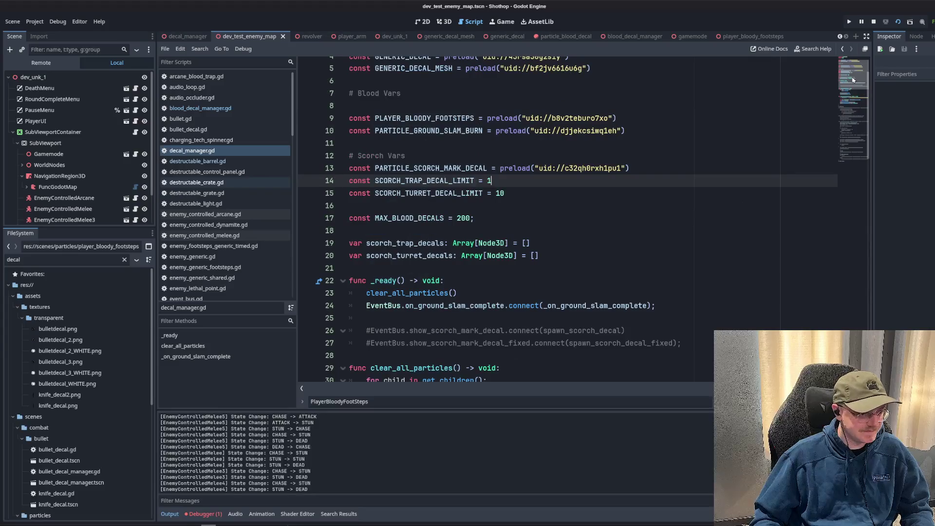
click(208, 161)
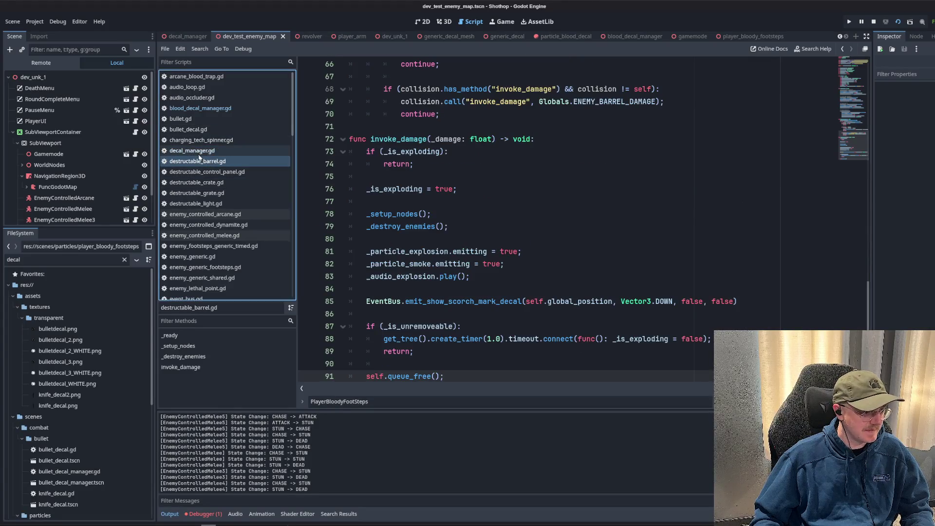
click(200, 108)
Review blood_decal_manager.gd's enemy death code and its gib splash connection.
scroll(504, 227, down, 3)
click(497, 252)
scroll(504, 227, up, 3)
scroll(678, 217, down, 20)
scroll(678, 218, down, 10)
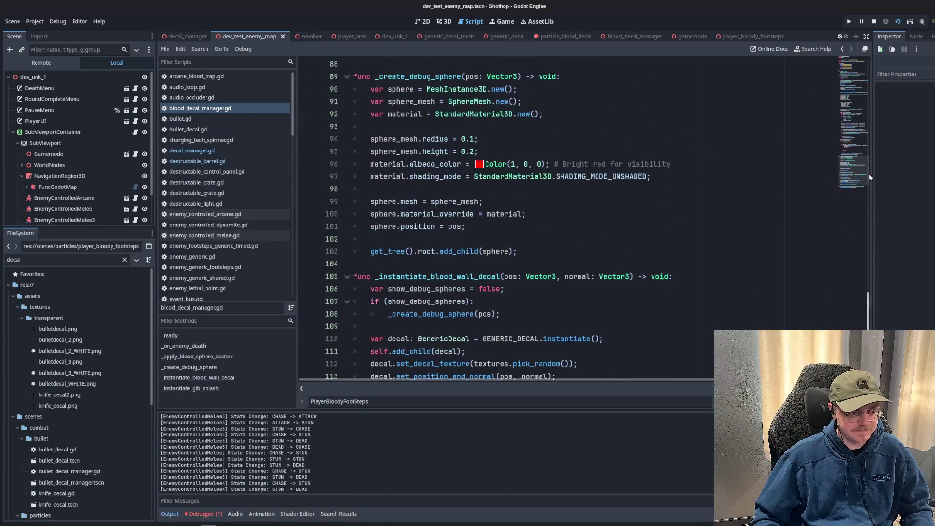
scroll(731, 221, up, 20)
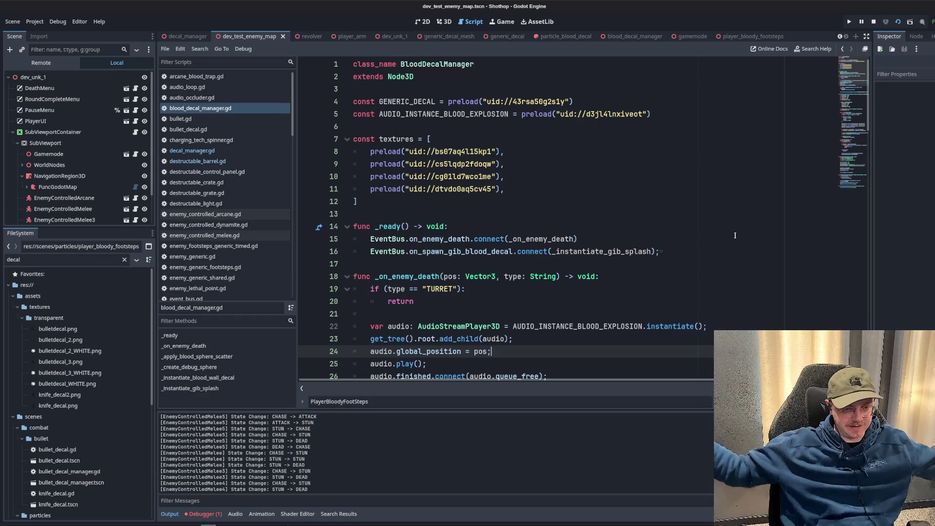
click(736, 235)
Inspect the blood explosion audio call, the 5.0-unit player distance check and the TURRET type check.
scroll(515, 294, down, 4)
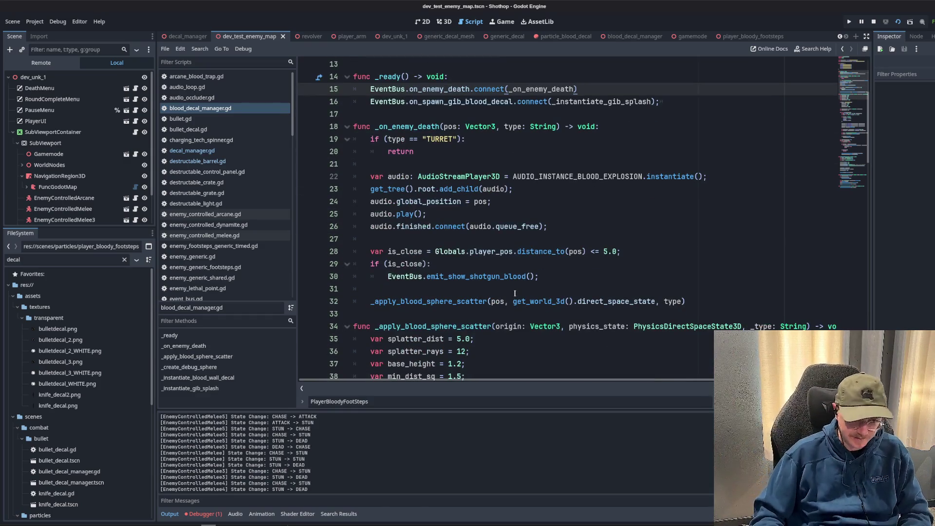
click(556, 213)
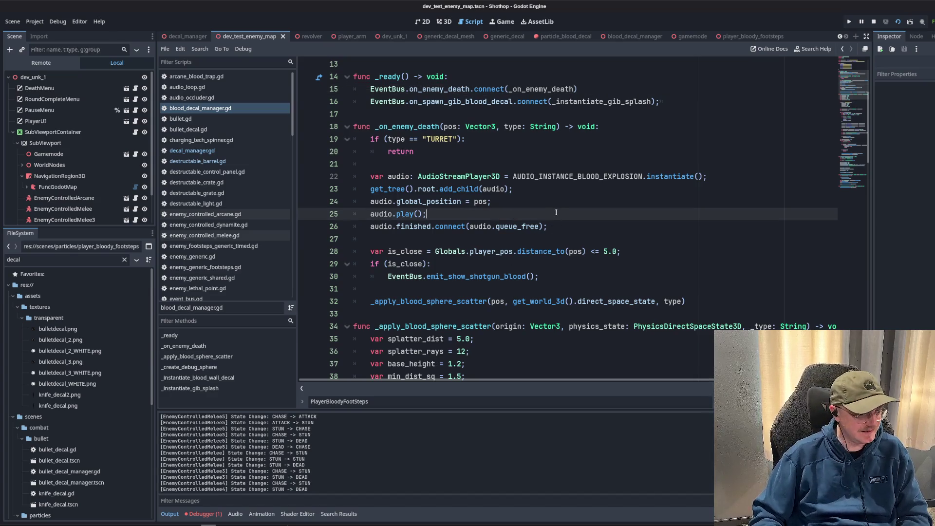
click(574, 249)
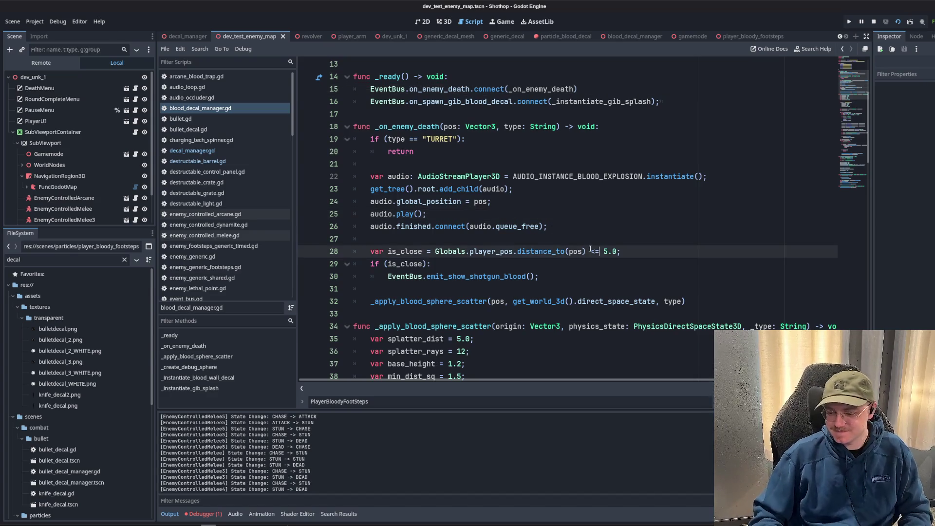
scroll(574, 247, down, 2)
click(545, 214)
scroll(544, 213, up, 4)
click(545, 214)
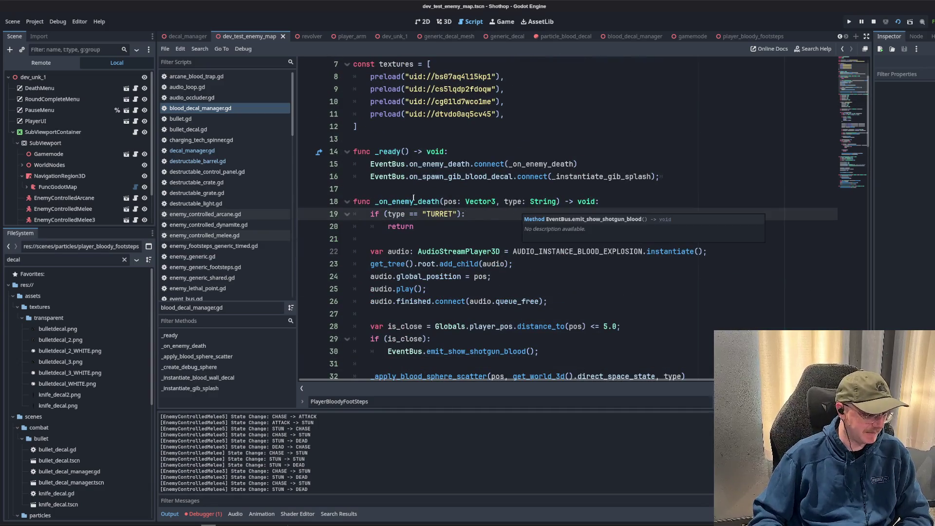
click(231, 121)
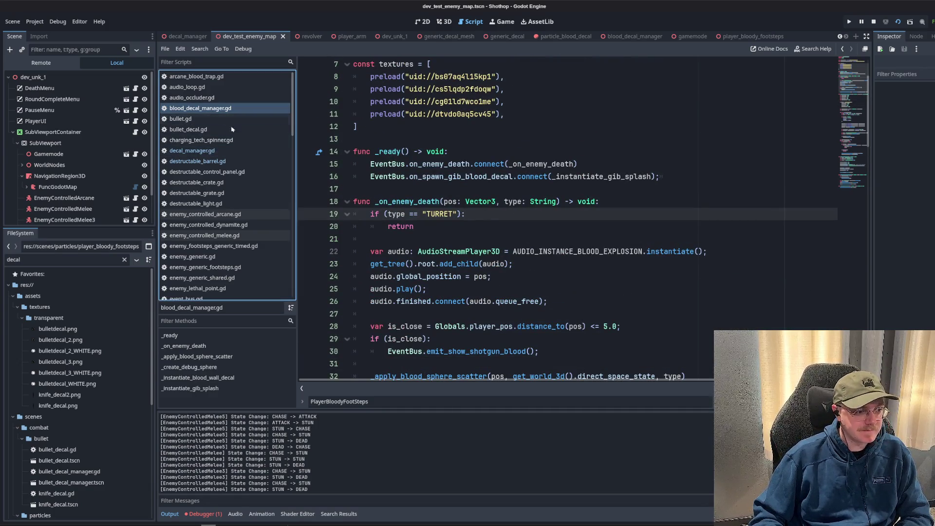
In decal_manager.gd, delete the '# Blood Vars' comment and its leftover blank line.
click(223, 151)
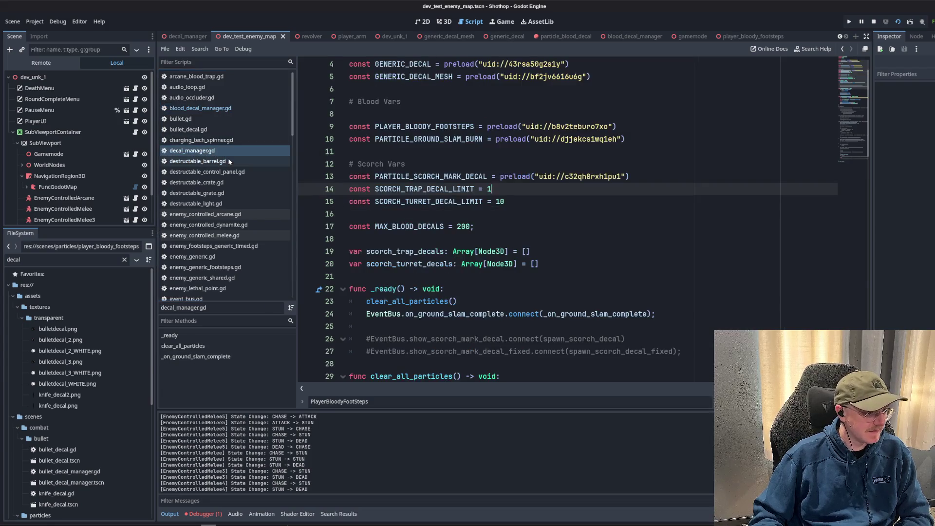
click(421, 164)
scroll(422, 164, up, 1)
click(421, 156)
key(shift+Up)
key(BackSpace)
key(BackSpace)
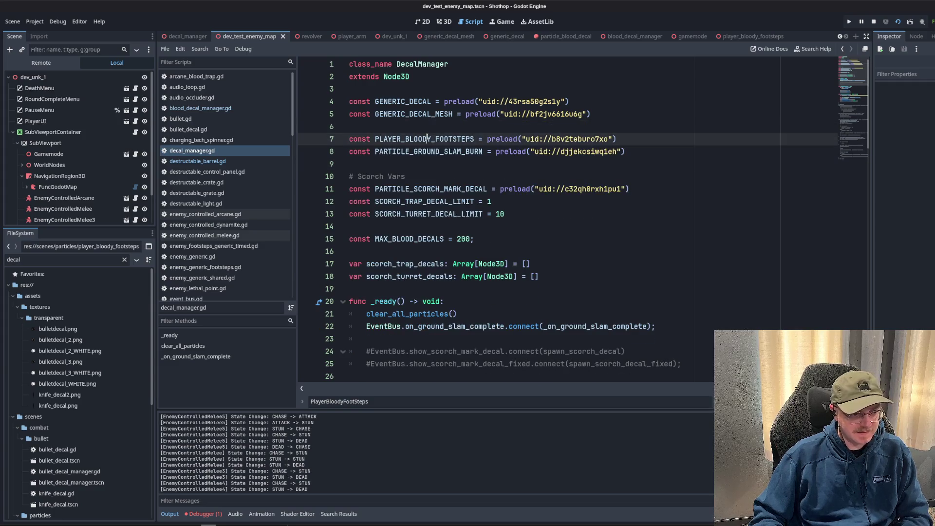
Uncomment both scorch-mark signal connections in _ready with Ctrl+K, tidy blank lines, and save.
scroll(493, 178, down, 5)
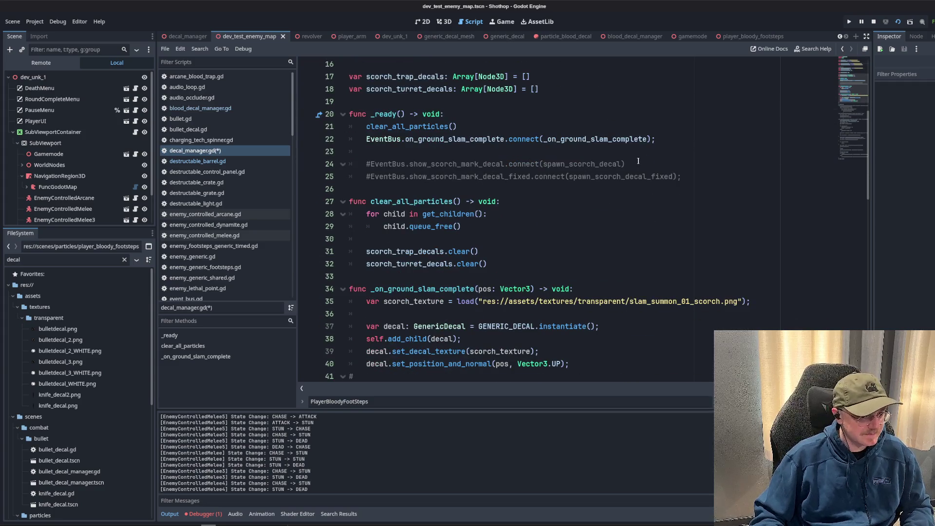
click(638, 161)
key(ctrl+k)
key(Down)
key(ctrl+k)
key(Up)
key(Up)
key(BackSpace)
click(572, 197)
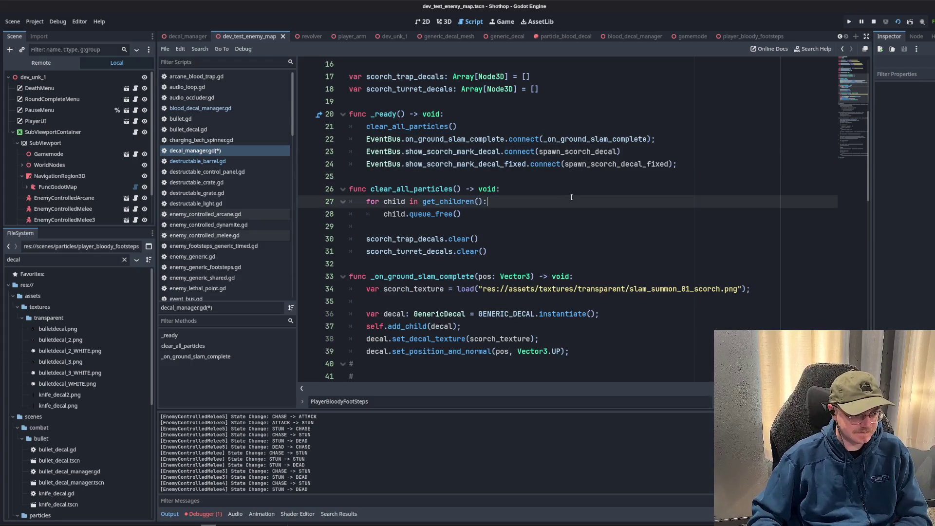
key(ctrl+s)
Add decal.set_size(2.0, 2.0); to _on_ground_slam_complete, save, and test-run the game.
double_click(423, 276)
scroll(536, 233, down, 3)
key(Down)
key(Down)
key(Down)
key(End)
key(Return)
text(de)
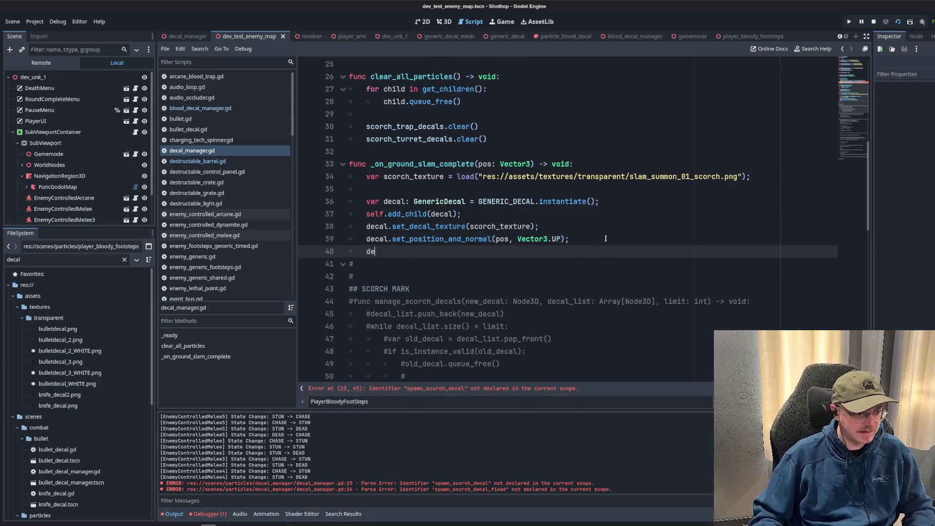
text(cal.set_sca)
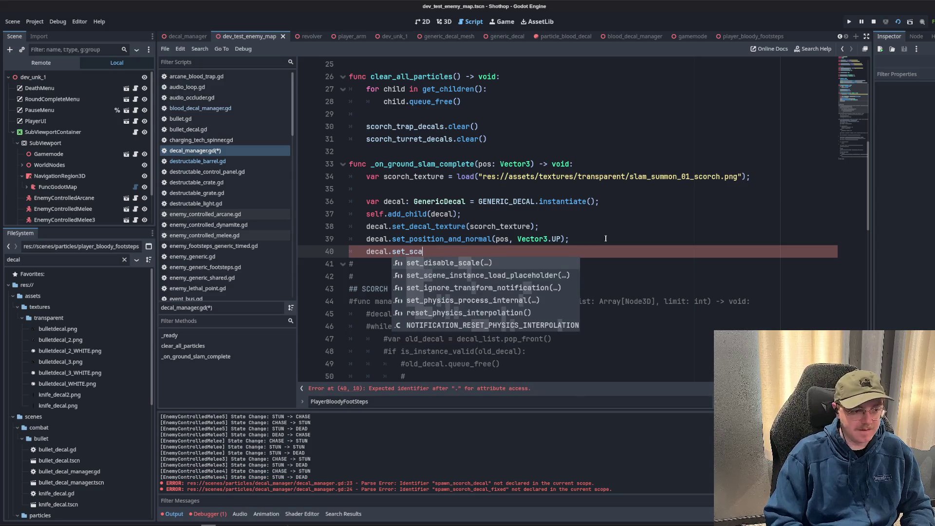
key(BackSpace)
key(BackSpace)
key(Return)
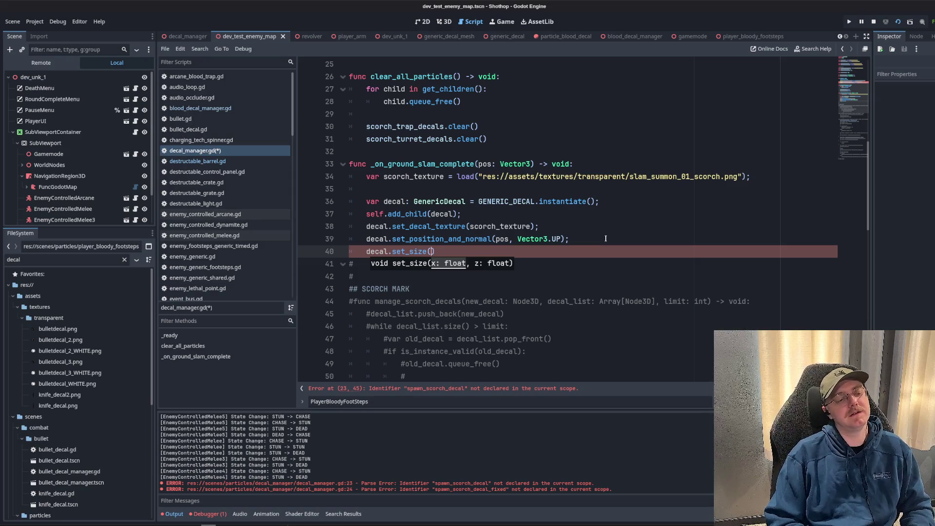
text(2.0)
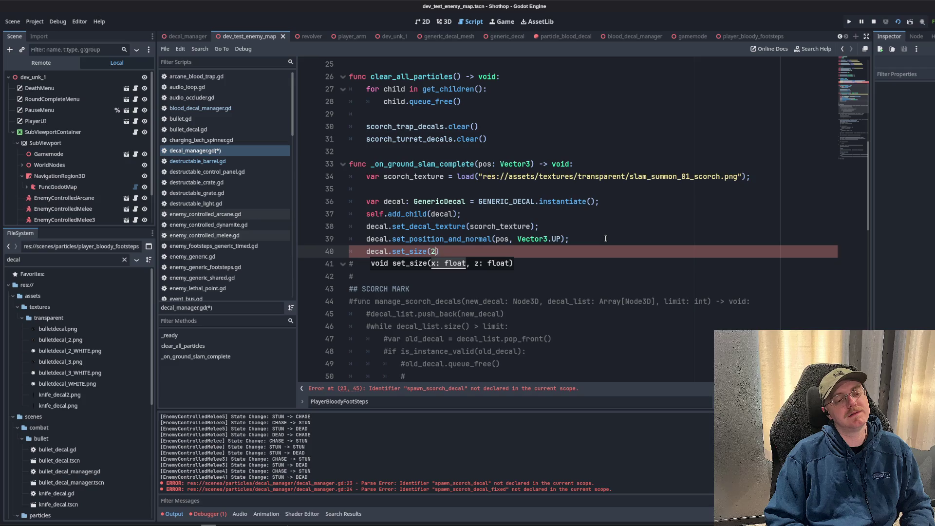
text(, 2.0)
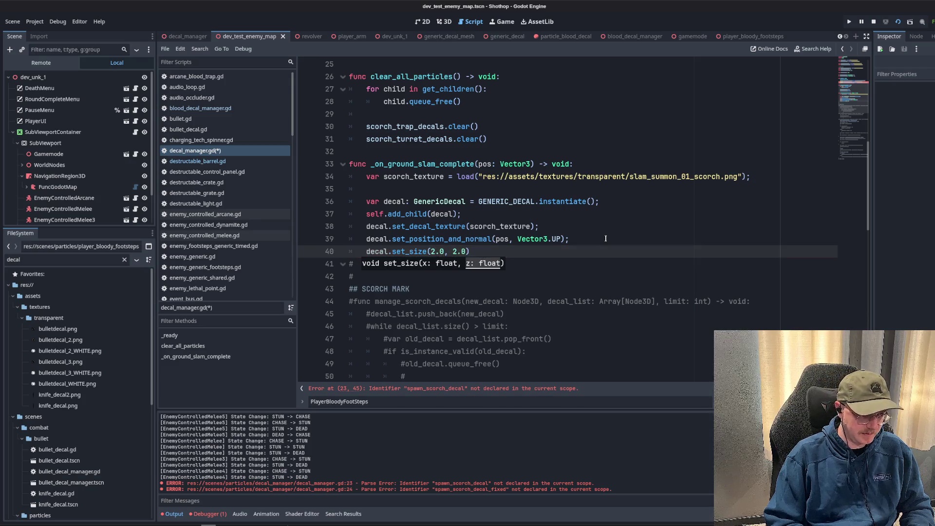
click(521, 260)
click(516, 248)
text(;)
key(ctrl+s)
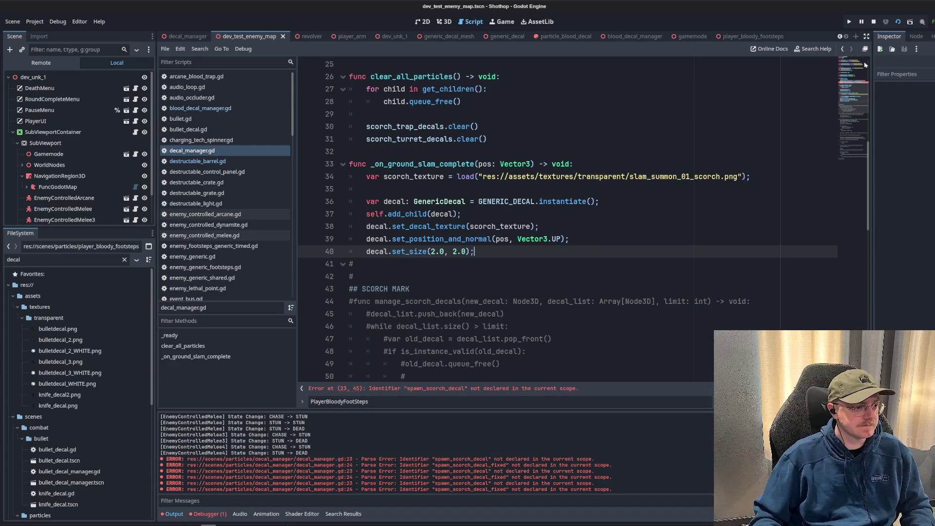
click(849, 21)
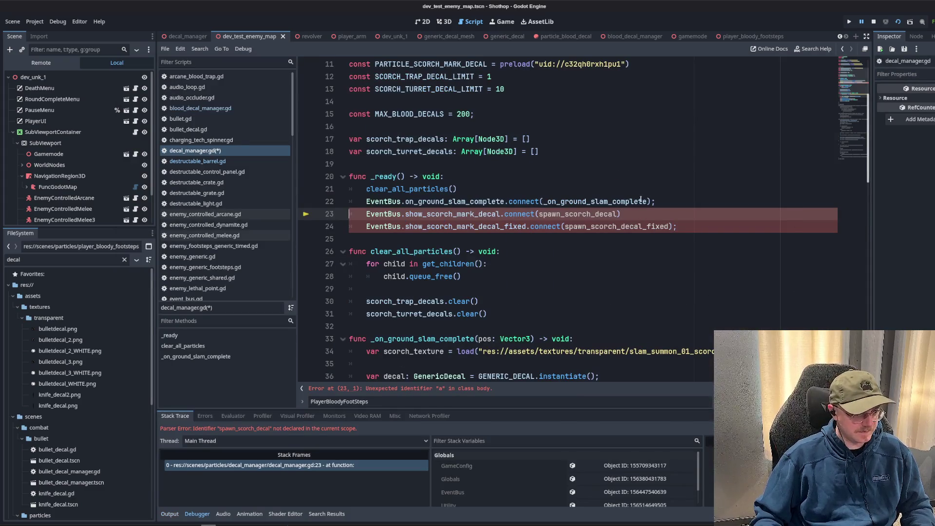
Locate spawn_scorch_decal and uncomment the commented-out scorch spawning functions with Ctrl+K.
key(ctrl+s)
scroll(549, 224, down, 4)
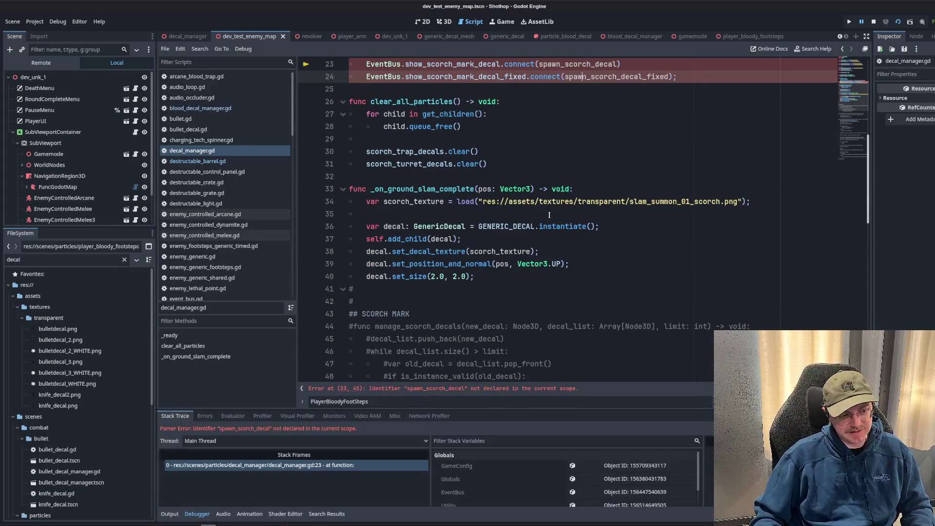
scroll(543, 213, up, 3)
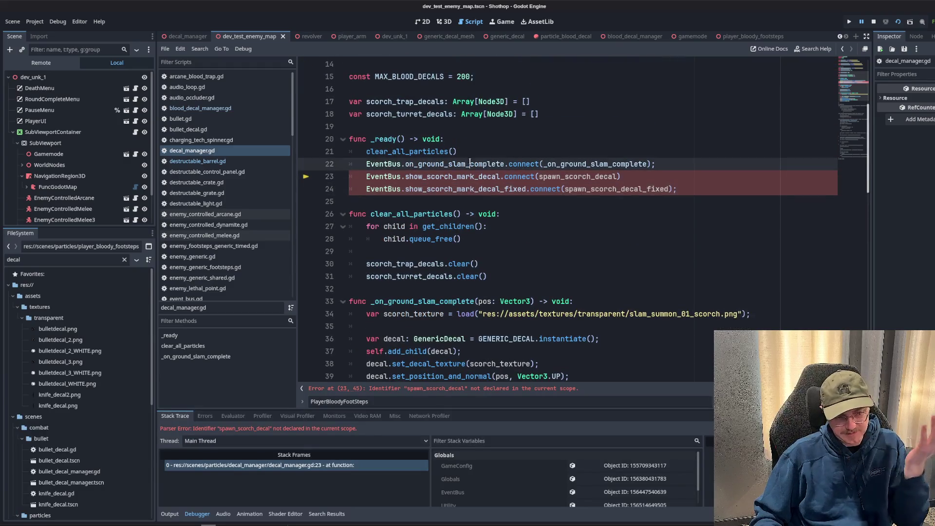
key(ctrl+d)
double_click(597, 179)
scroll(575, 195, down, 10)
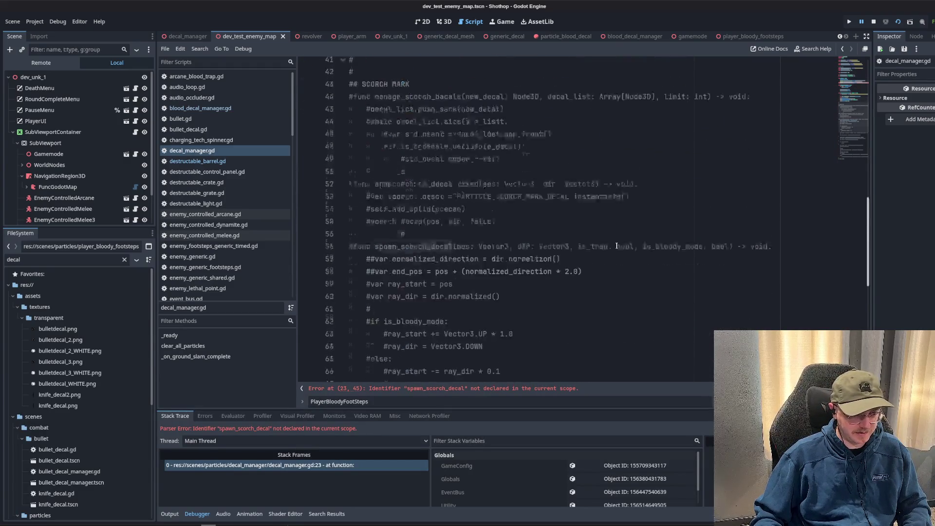
scroll(555, 214, down, 7)
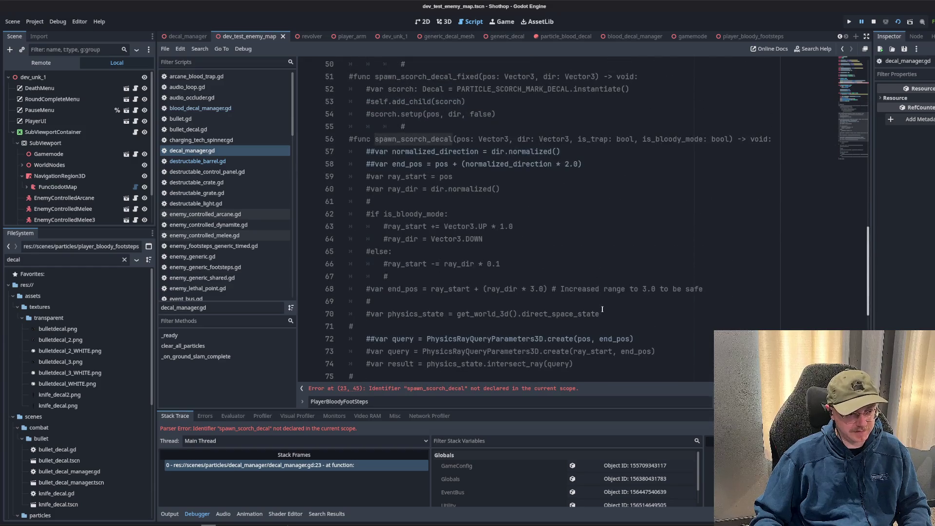
mouse_move(698, 308)
mouse_down()
mouse_move(585, 327)
mouse_move(438, 66)
mouse_move(445, 164)
mouse_move(417, 125)
mouse_move(351, 176)
mouse_move(334, 115)
mouse_up()
key(ctrl+k)
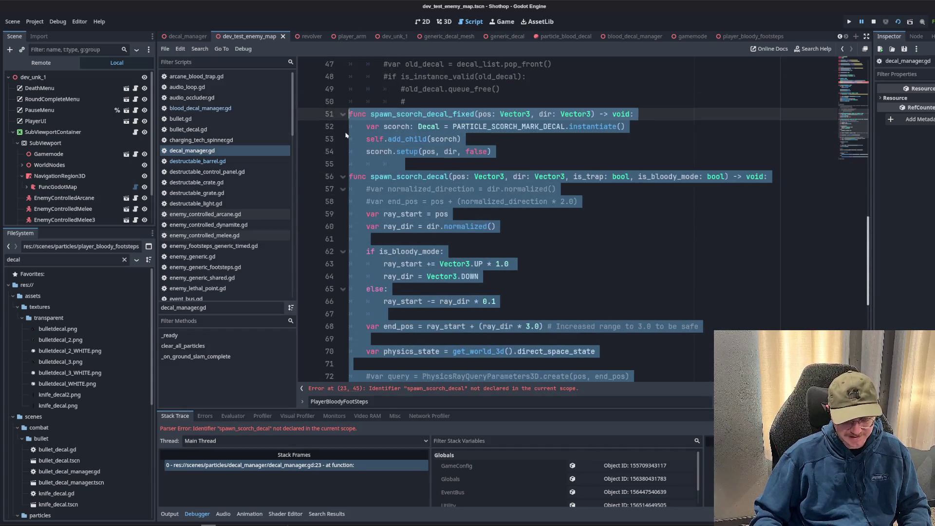
Uncomment manage_scorch_decals, remove its stray comment line, and add a blank line after it.
click(532, 196)
key(Up)
key(Up)
key(Up)
scroll(534, 167, up, 4)
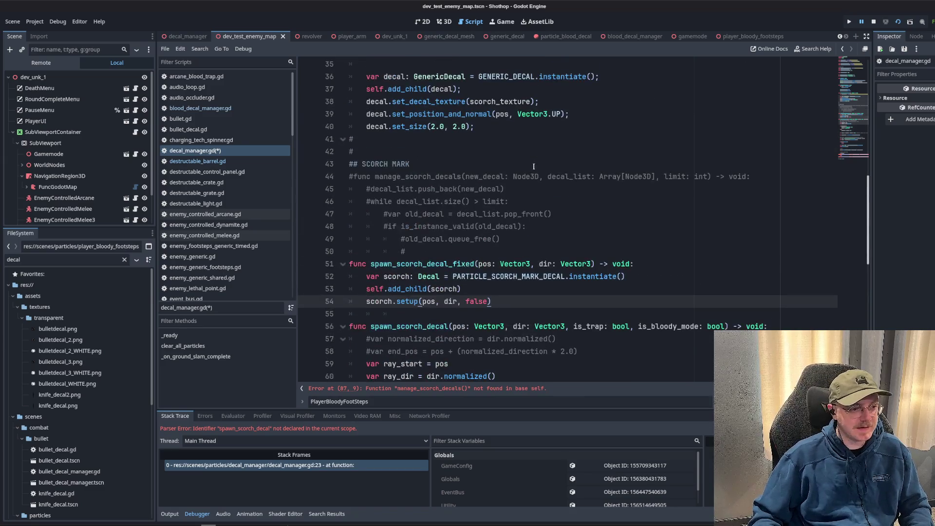
click(528, 252)
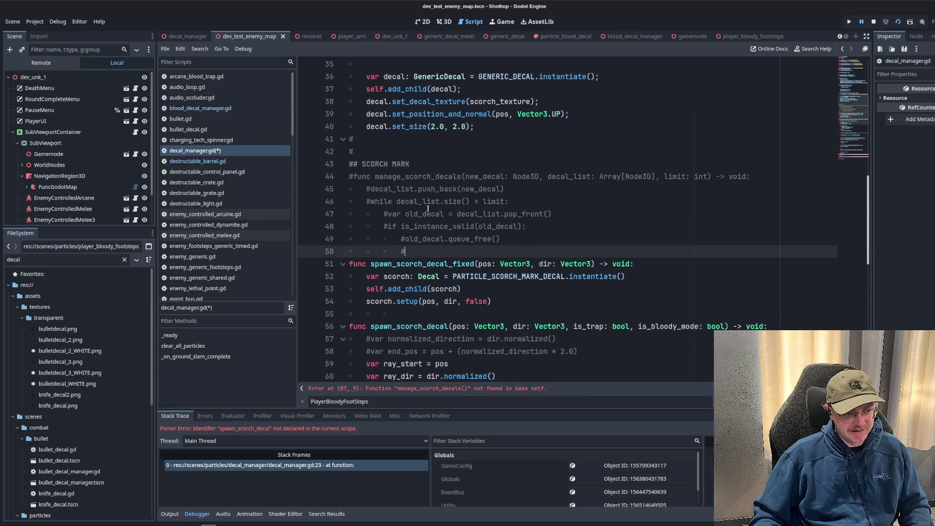
drag(502, 238, 348, 176)
key(ctrl+k)
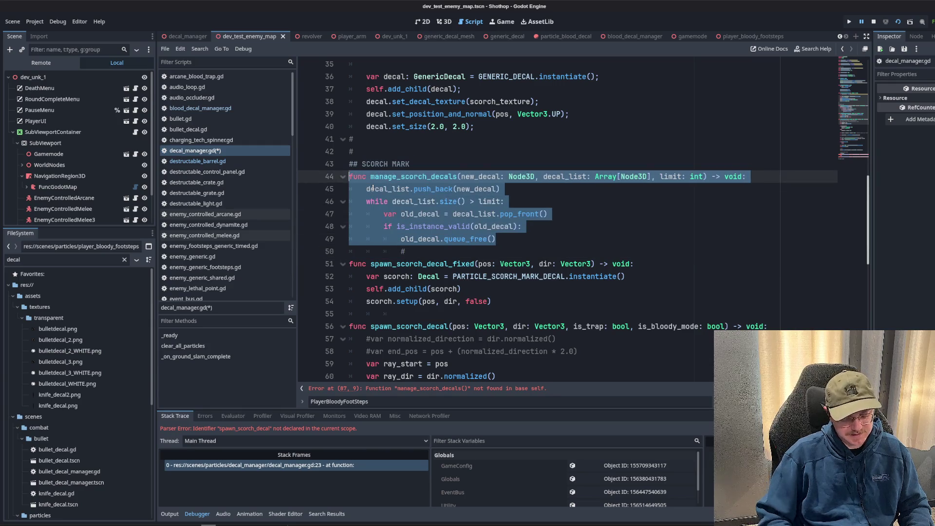
key(Down)
key(BackSpace)
key(BackSpace)
key(BackSpace)
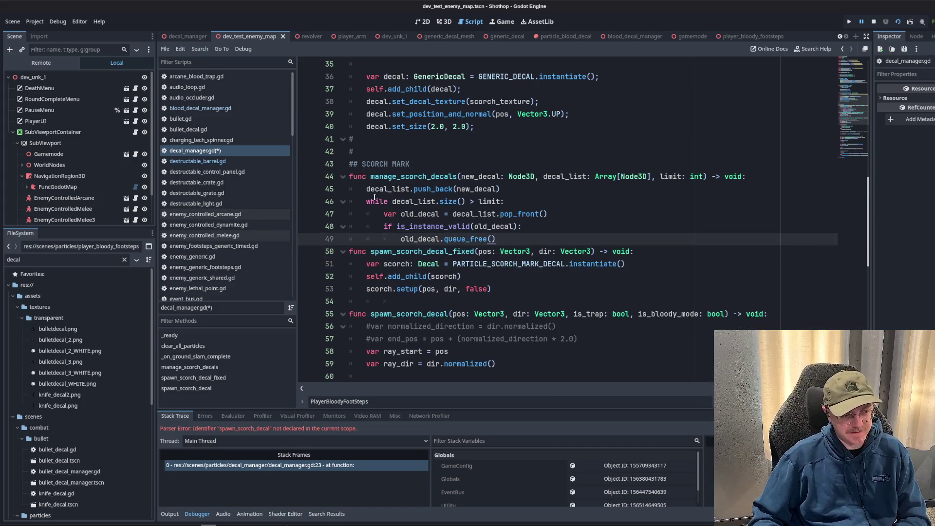
key(Return)
click(371, 160)
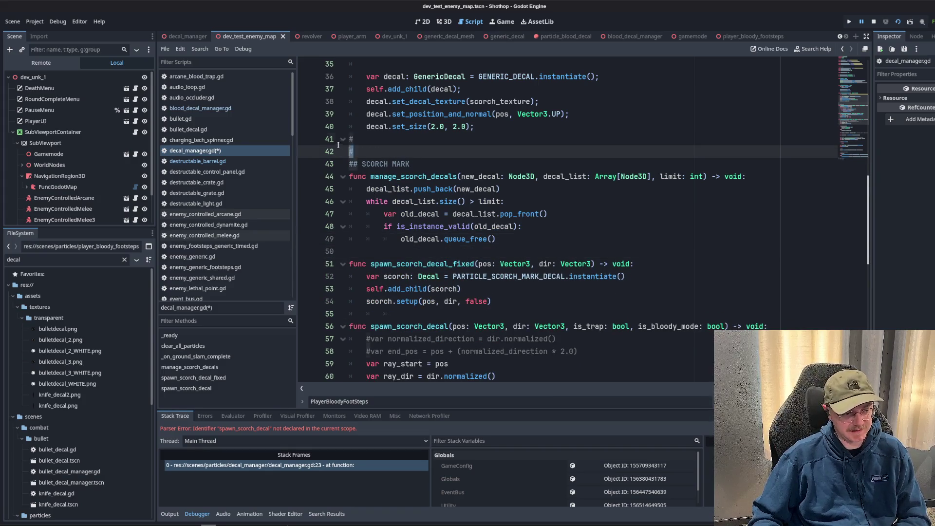
Delete the stray comment above SCORCH MARK and the 'Manage decal counts' and setup comments.
key(BackSpace)
key(BackSpace)
key(BackSpace)
scroll(416, 222, down, 2)
scroll(456, 230, down, 9)
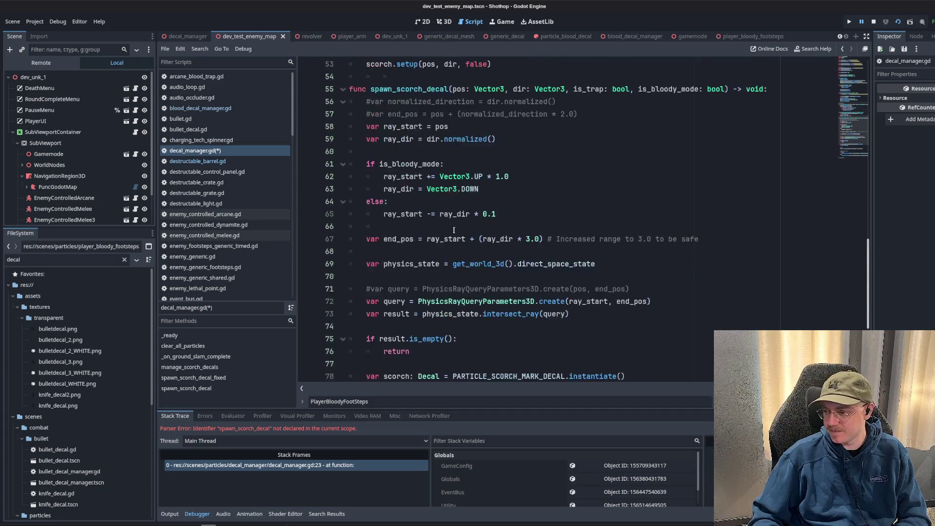
click(463, 277)
triple_click(464, 277)
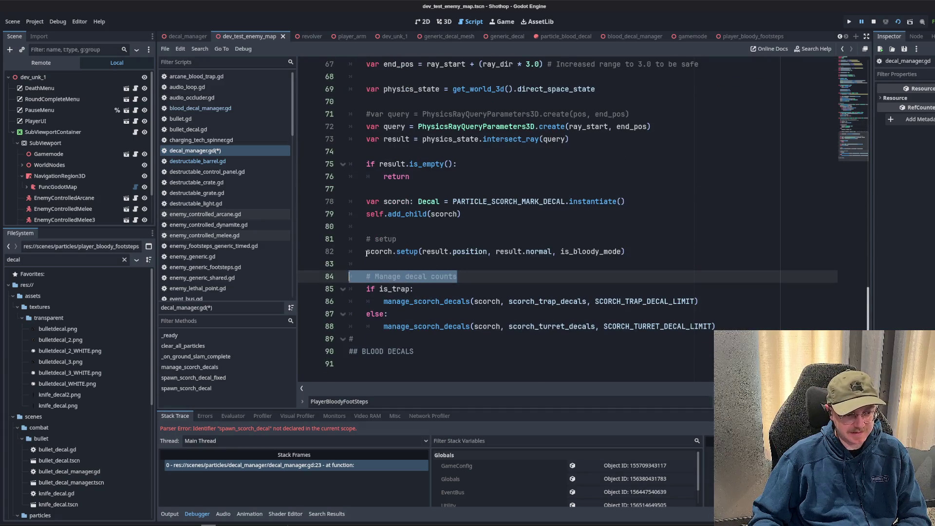
key(BackSpace)
key(BackSpace)
triple_click(473, 239)
key(BackSpace)
key(BackSpace)
Delete the commented-out query line, trim line 67's trailing comment to end with 3.0);, and save.
scroll(473, 221, up, 4)
click(660, 244)
click(666, 250)
triple_click(666, 250)
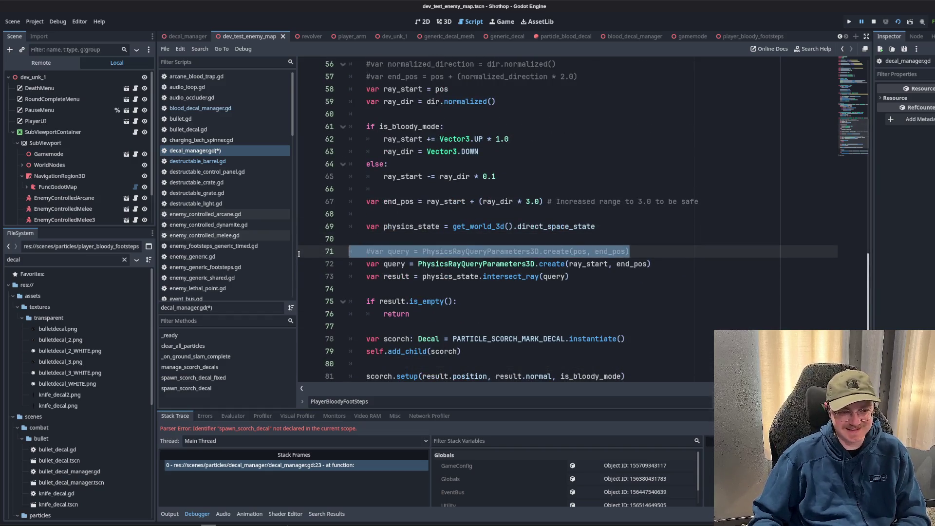
key(BackSpace)
key(BackSpace)
drag(699, 201, 579, 201)
key(BackSpace)
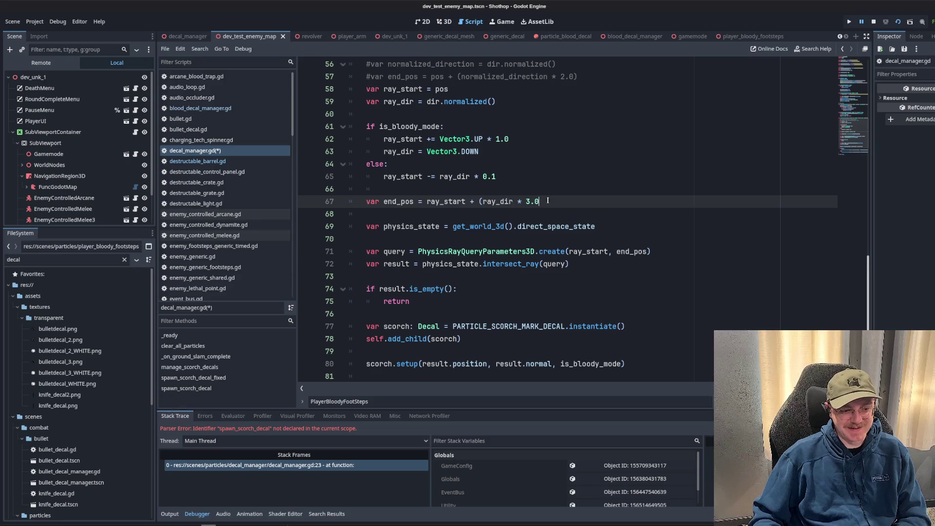
key(ctrl+z)
key(End)
key(BackSpace)
key(BackSpace)
key(BackSpace)
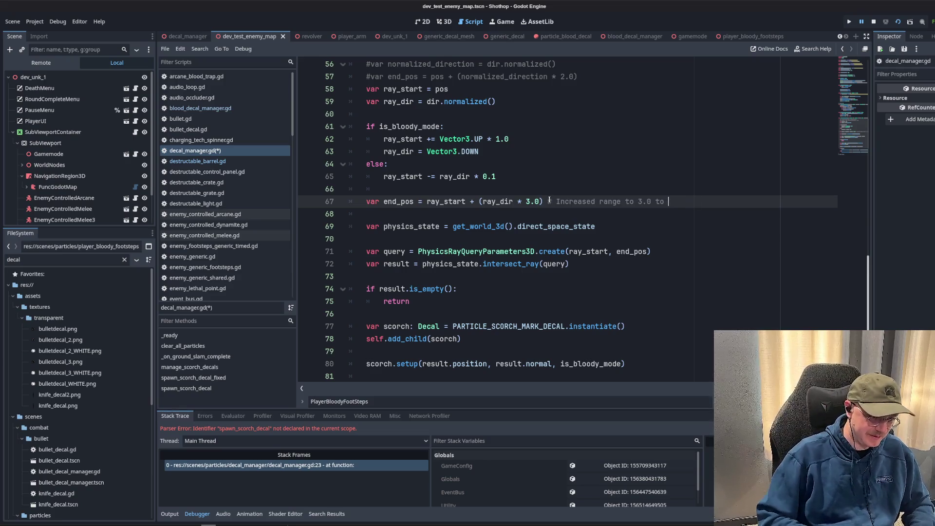
key(BackSpace)
key(BackSpace)
key(BackSpace)
text(0);)
key(ctrl+s)
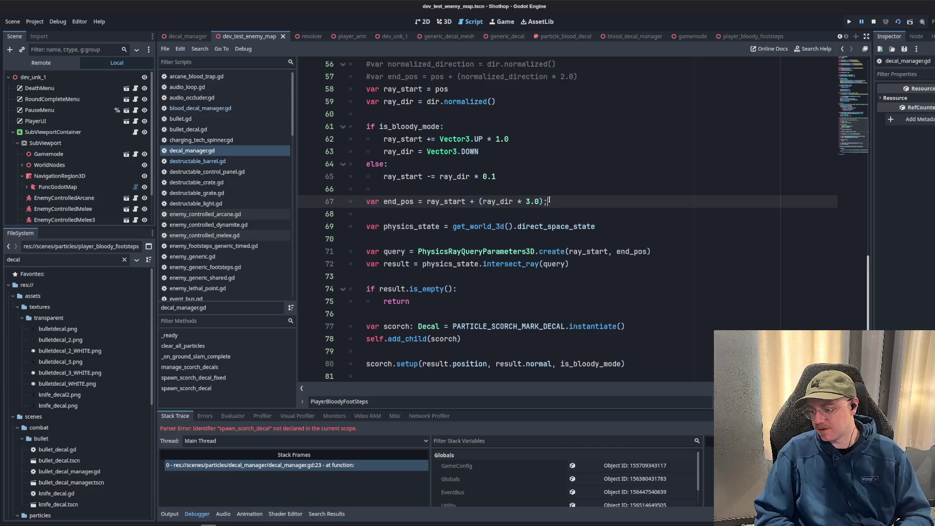
Remove the extra blank lines below line 67 and before the query line, then save.
key(Down)
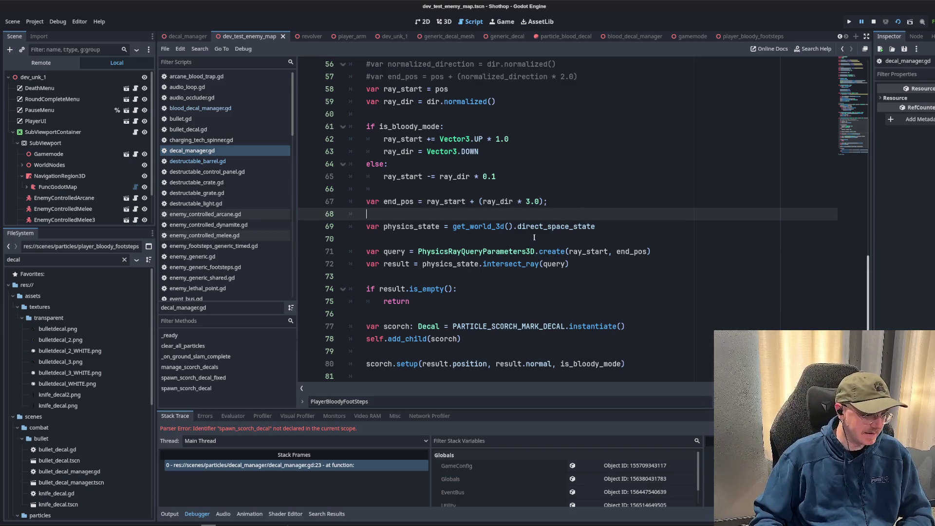
key(BackSpace)
key(Down)
key(Down)
key(BackSpace)
key(Down)
key(Down)
key(Down)
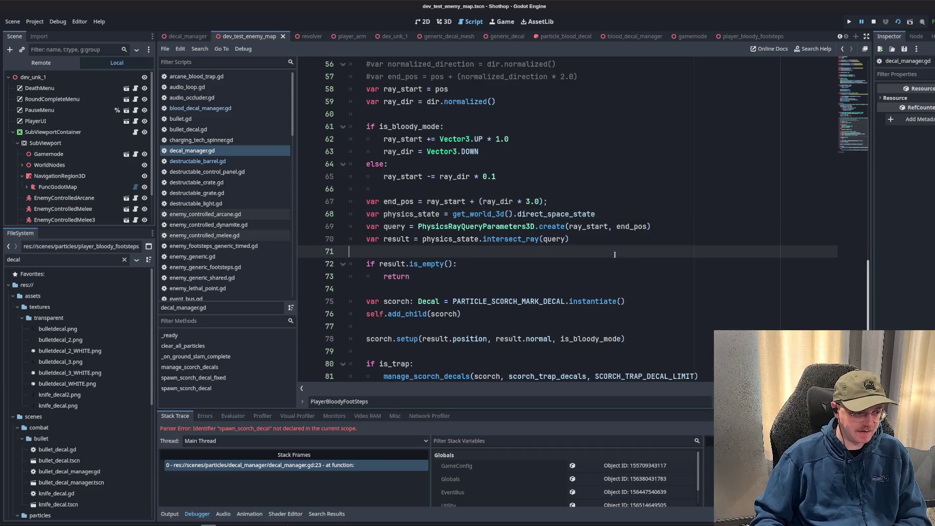
scroll(585, 259, up, 4)
key(ctrl+s)
Delete the two commented-out direction lines and the BLOOD DECALS comment lines.
key(shift+Up)
key(shift+Up)
key(BackSpace)
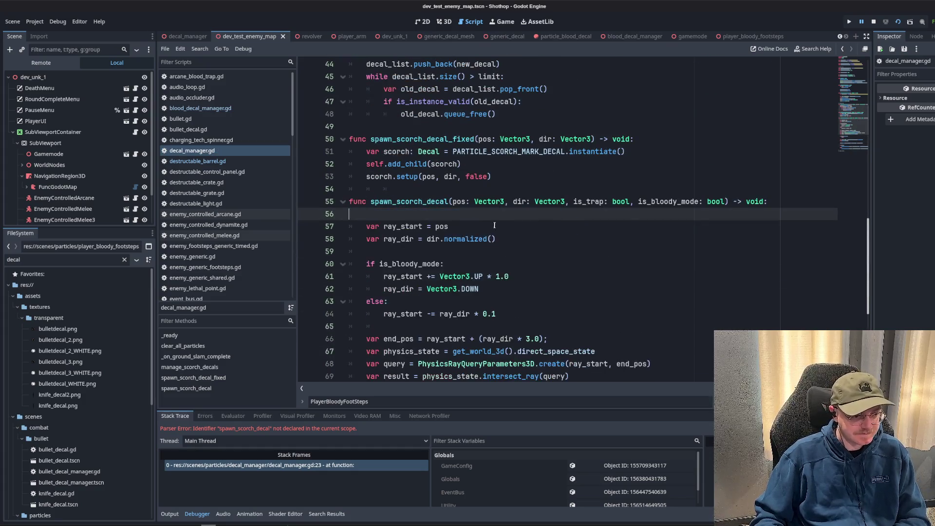
click(575, 242)
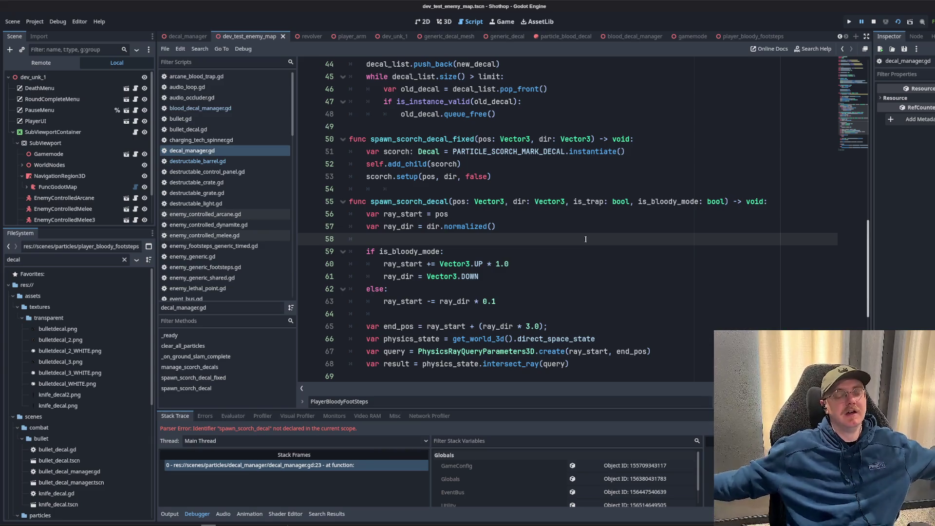
scroll(587, 241, down, 5)
click(603, 214)
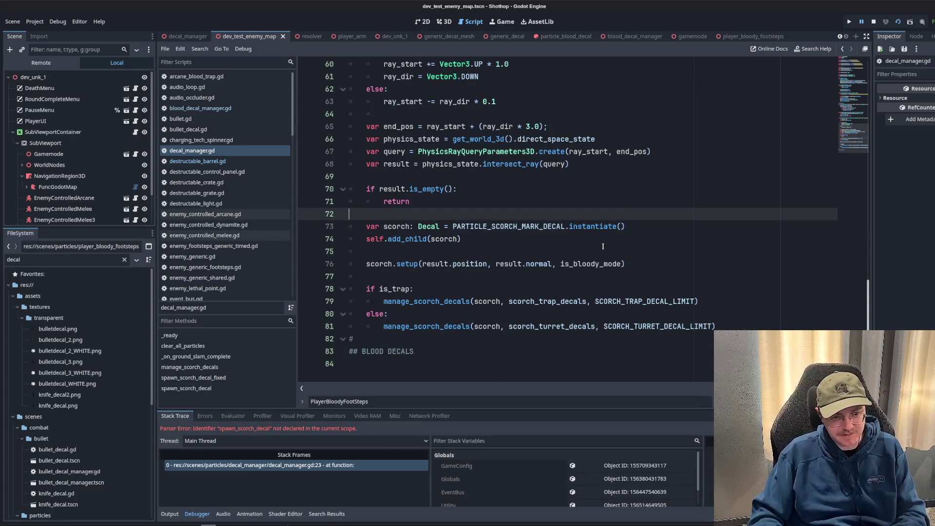
click(442, 347)
key(shift+Up)
key(shift+Up)
key(BackSpace)
scroll(584, 292, up, 5)
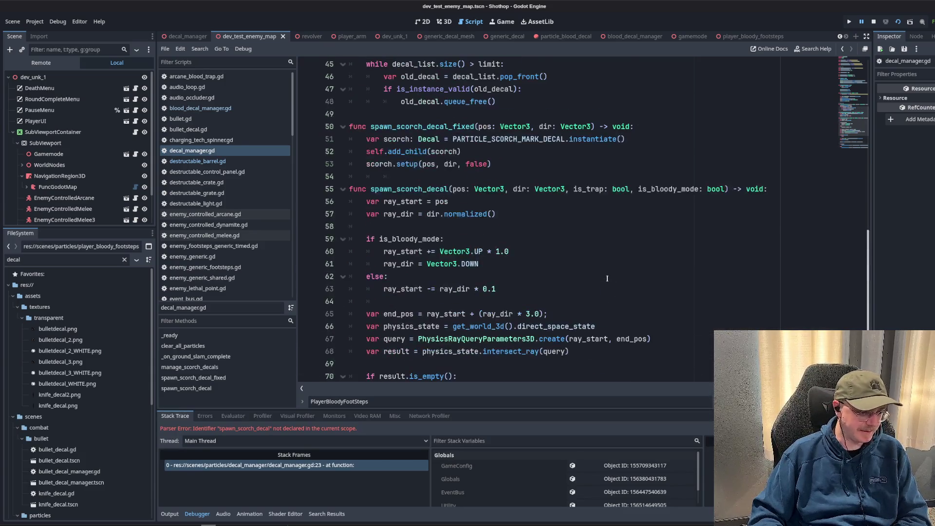
click(605, 271)
scroll(604, 270, up, 8)
click(598, 268)
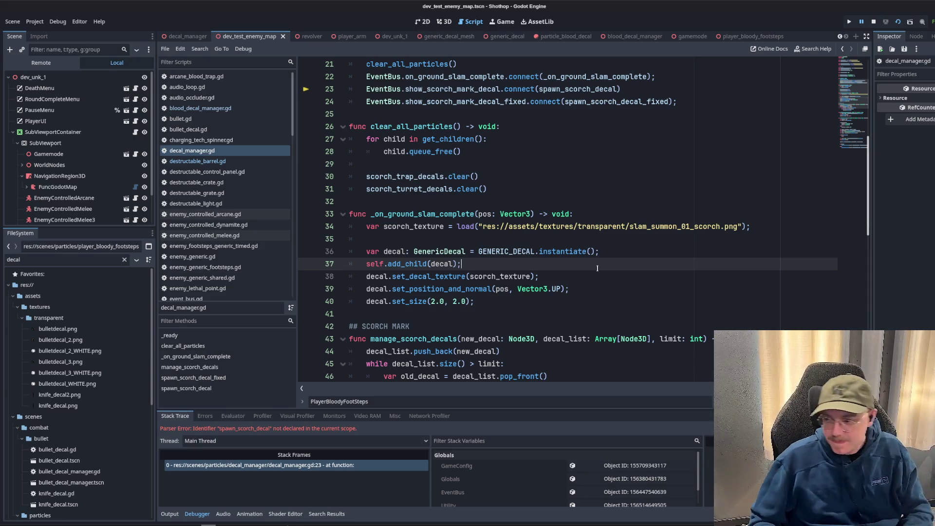
Delete the blank line between the scorch texture load and the decal creation.
click(592, 168)
click(539, 238)
key(BackSpace)
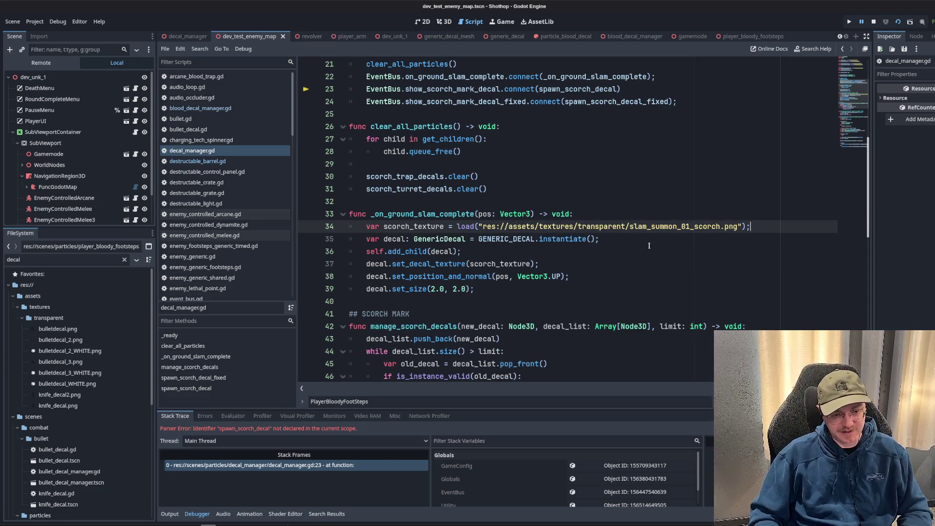
click(738, 164)
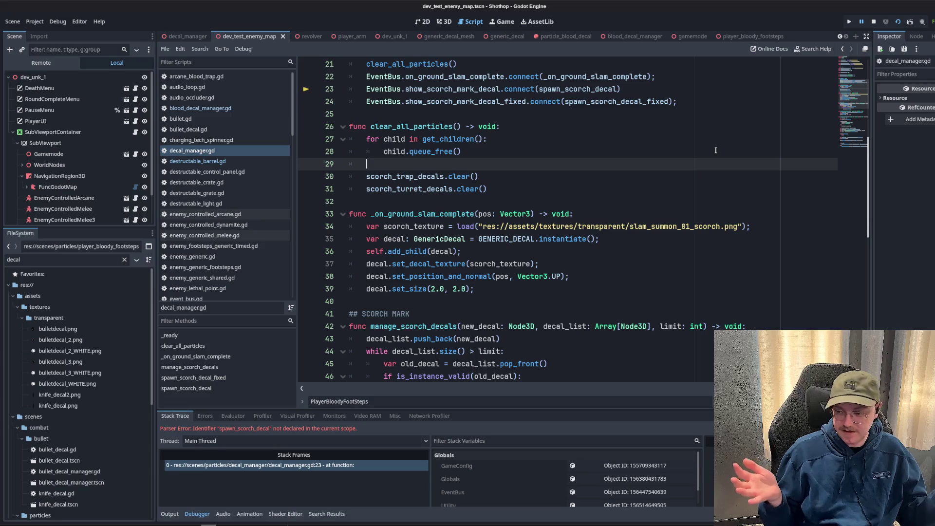
Review the decal limit constants at the top, including the turret, trap and MAX_BLOOD_DECALS limits.
scroll(716, 150, up, 7)
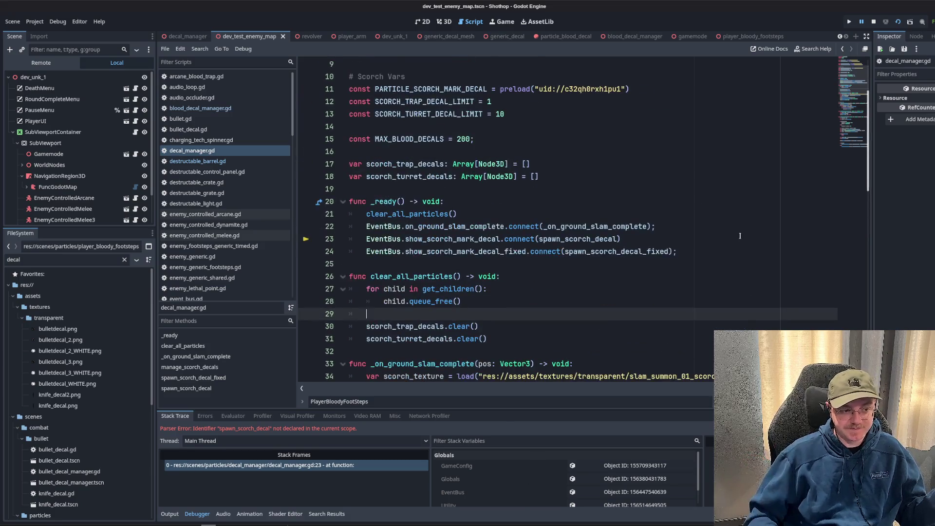
click(716, 225)
click(691, 220)
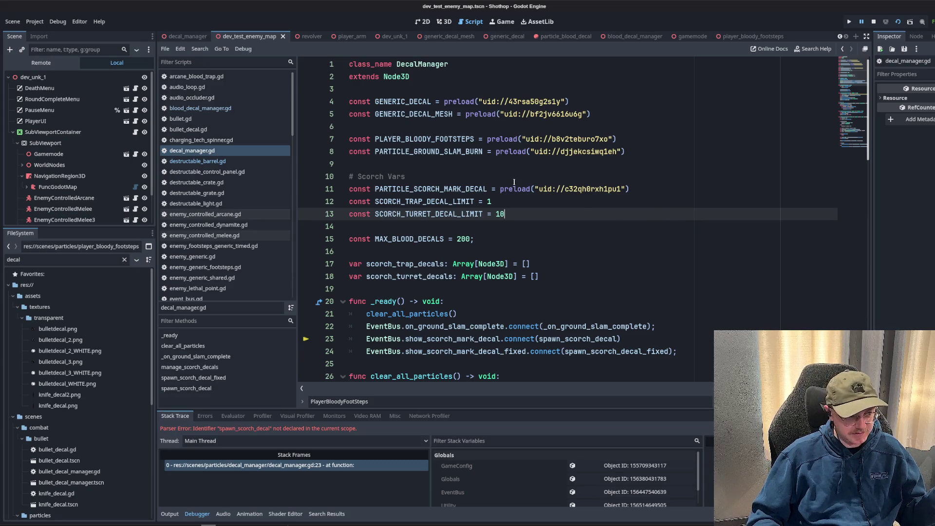
click(643, 239)
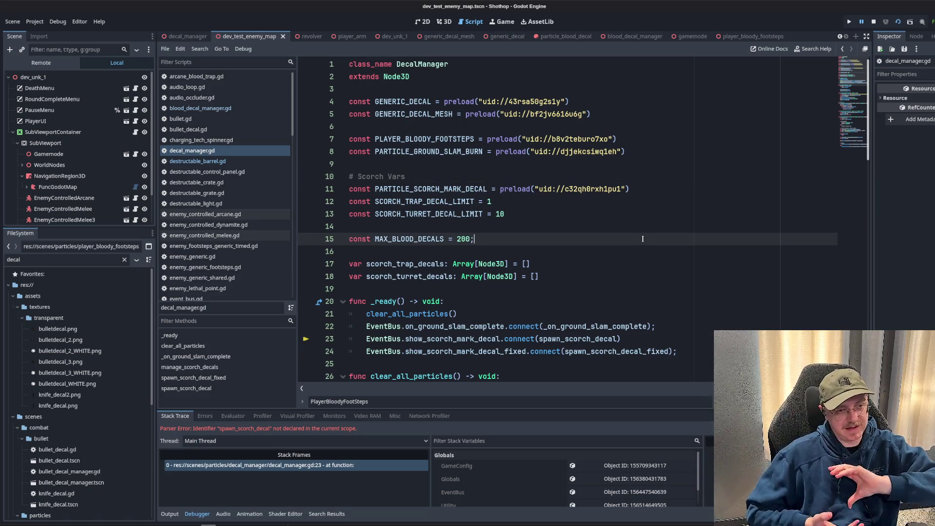
click(625, 189)
click(624, 175)
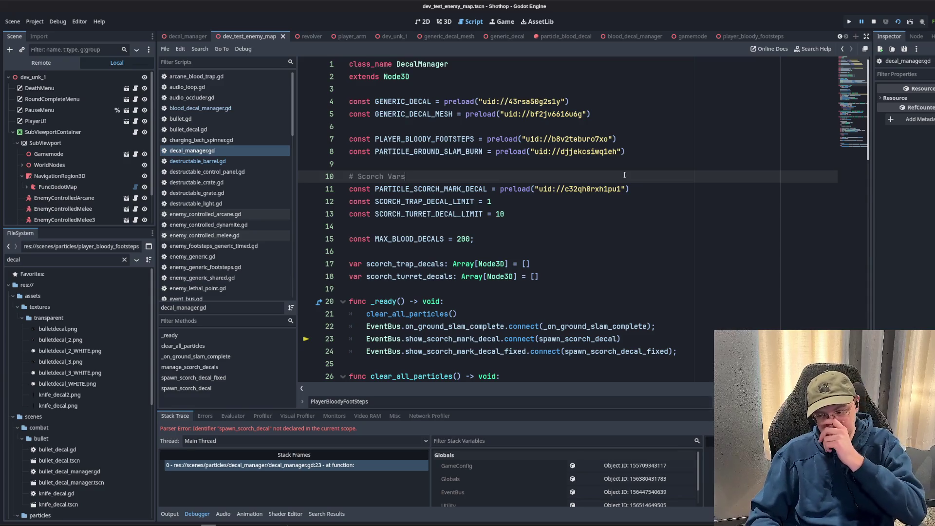
click(611, 201)
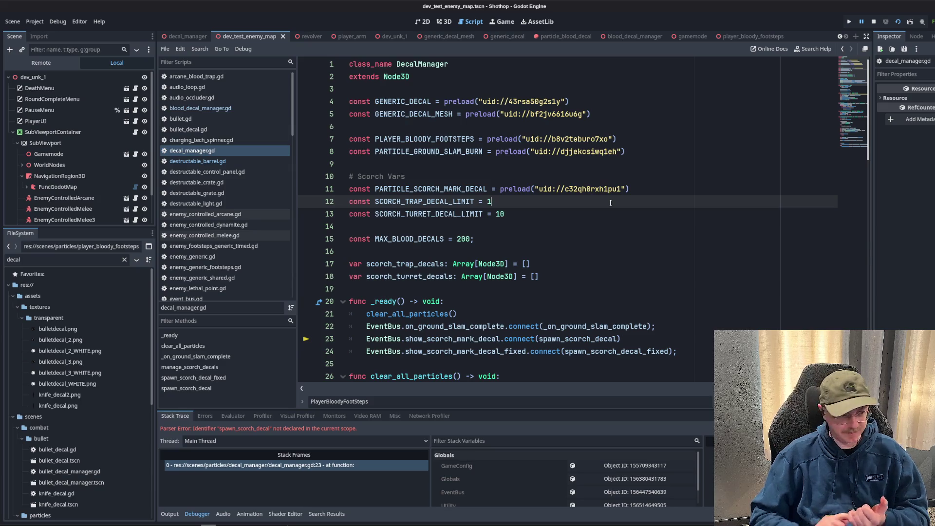
Review the empty-result check, the scorch spawning lines and the scorch decal arrays.
scroll(611, 203, down, 15)
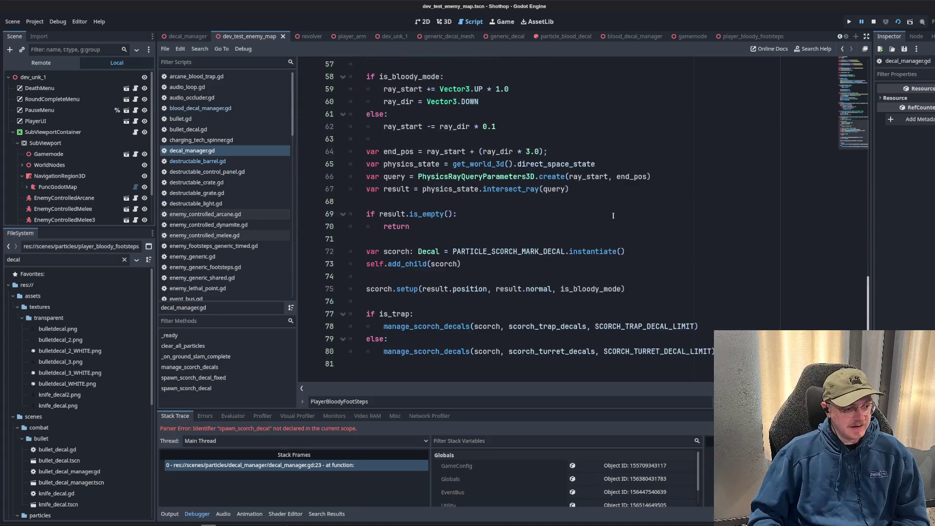
click(613, 216)
click(561, 267)
click(482, 314)
click(475, 302)
scroll(475, 306, up, 1)
scroll(475, 307, up, 15)
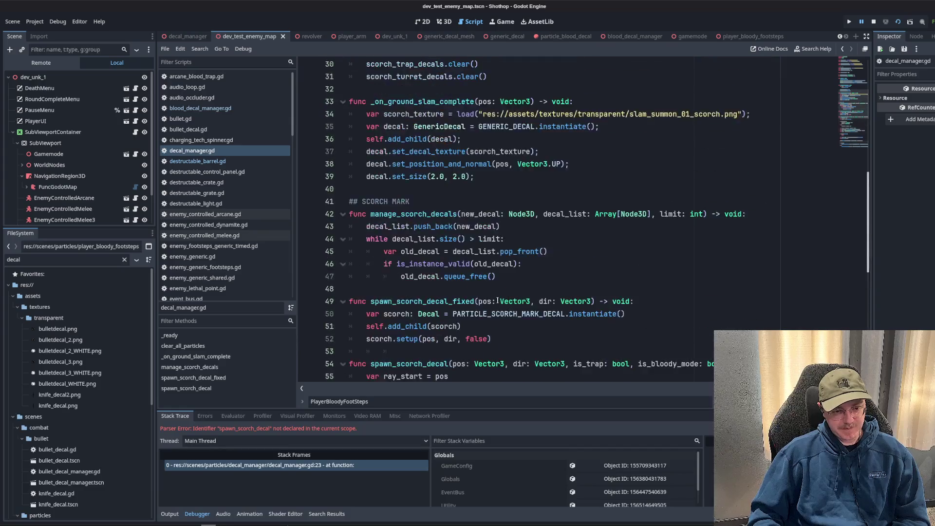
click(522, 266)
click(380, 176)
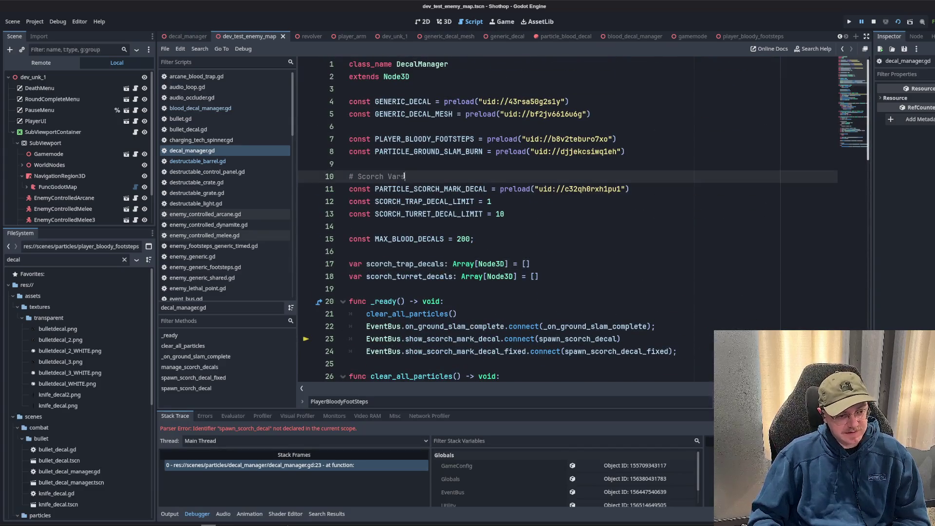
click(565, 239)
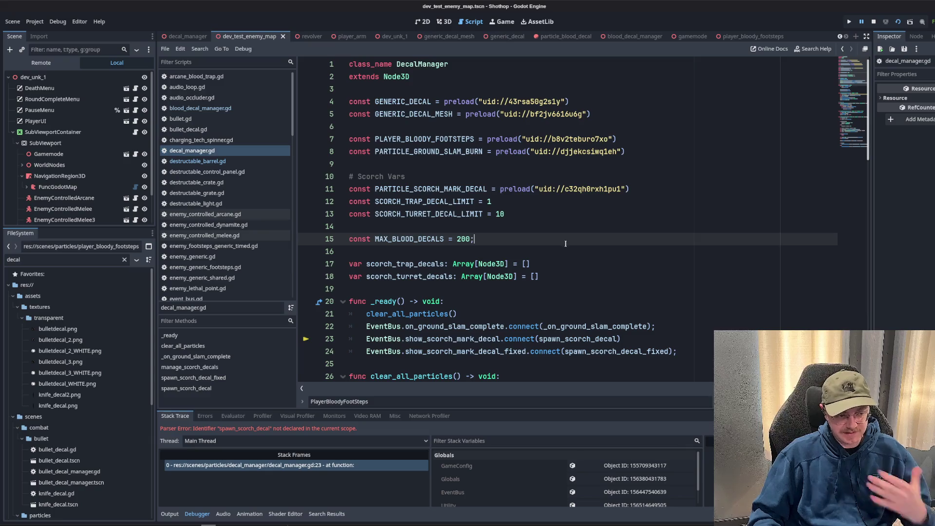
Review the ground slam decal size line and the SCORCH MARK section.
scroll(566, 244, down, 4)
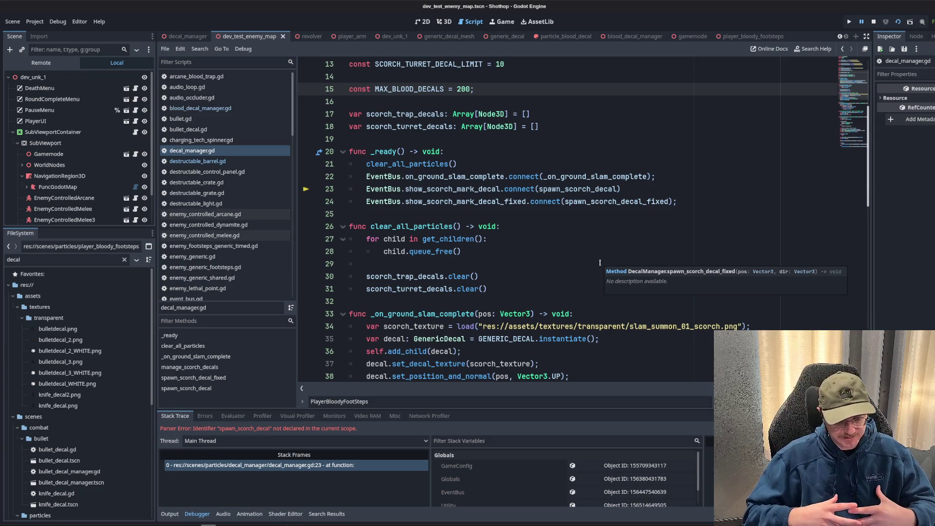
click(599, 263)
scroll(600, 263, down, 3)
click(588, 273)
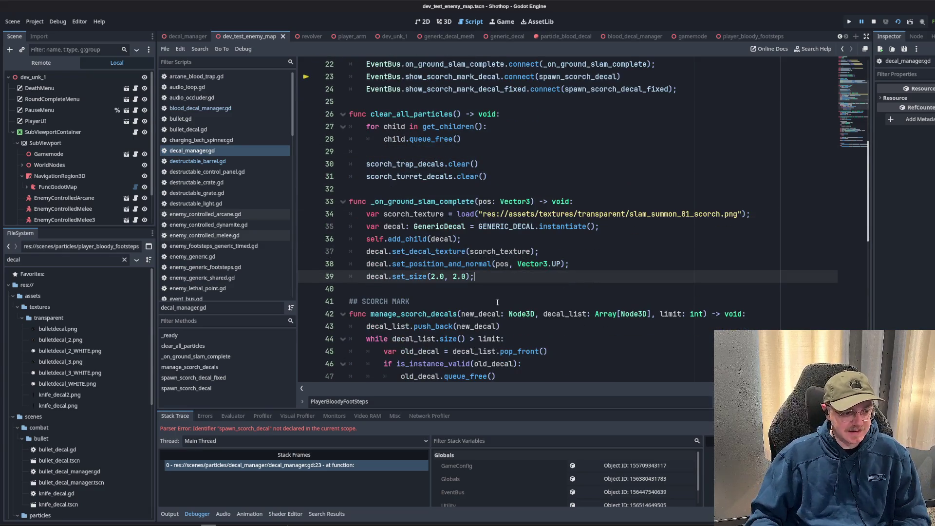
click(497, 301)
key(super)
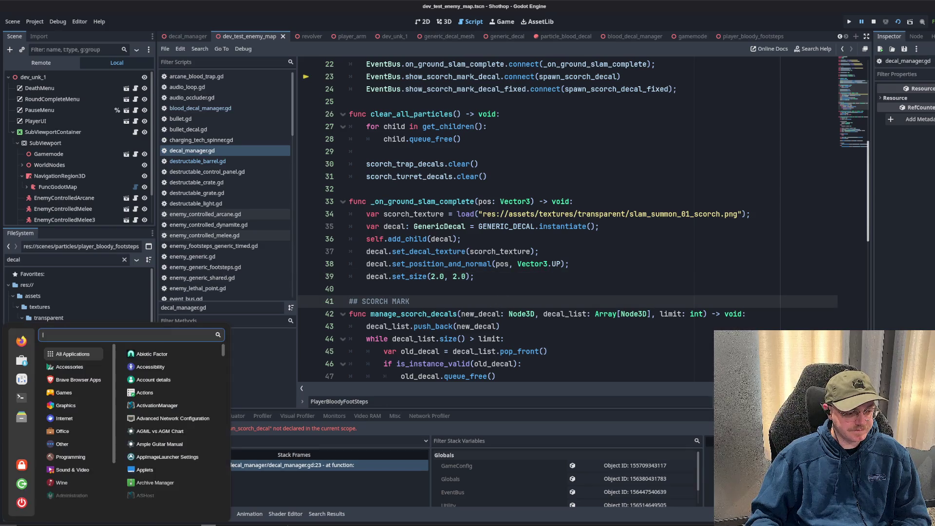
text(tre)
key(Escape)
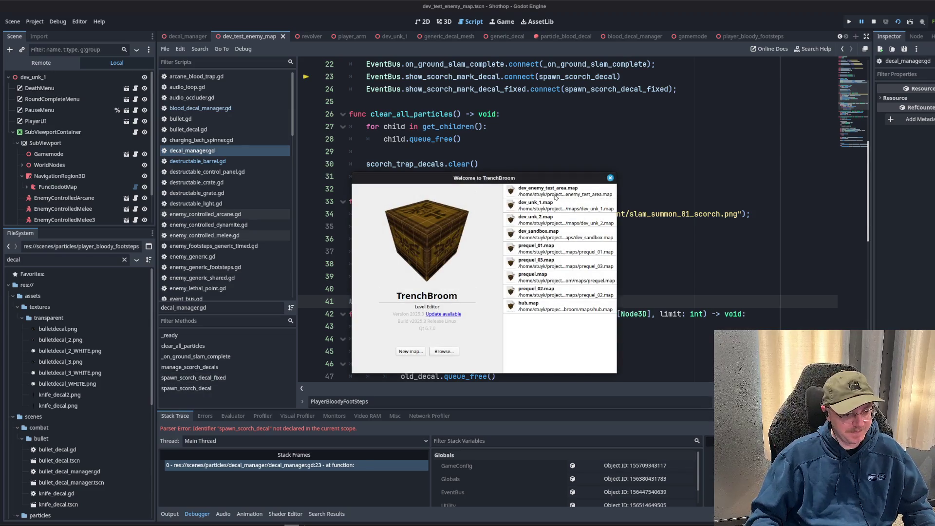
click(560, 209)
double_click(545, 210)
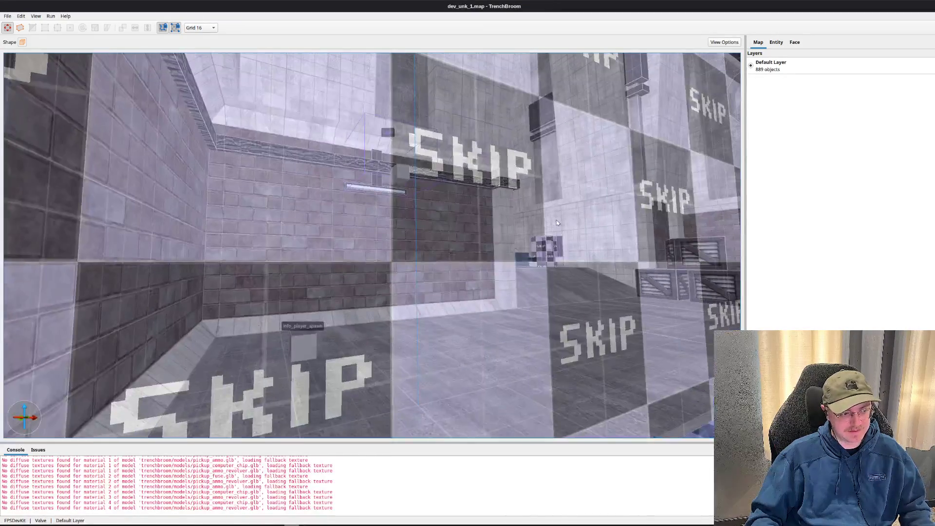
click(371, 288)
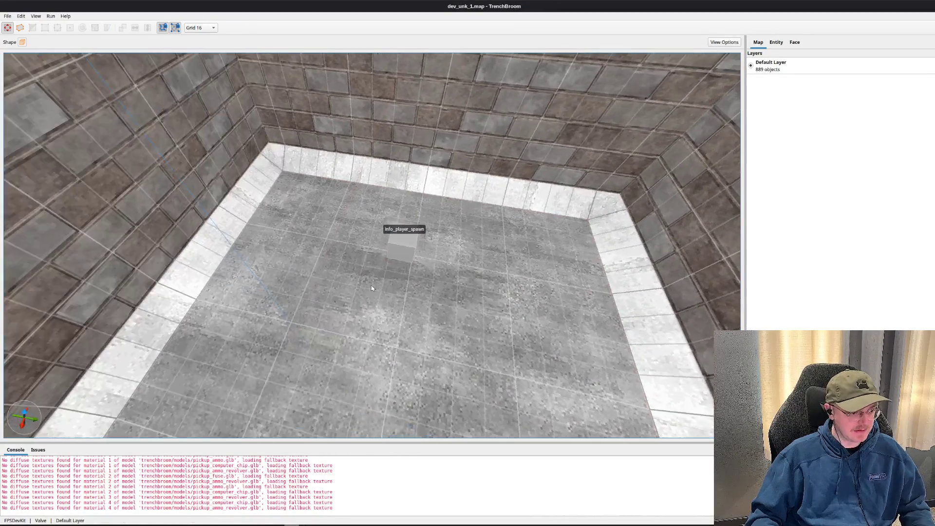
click(403, 242)
key(Escape)
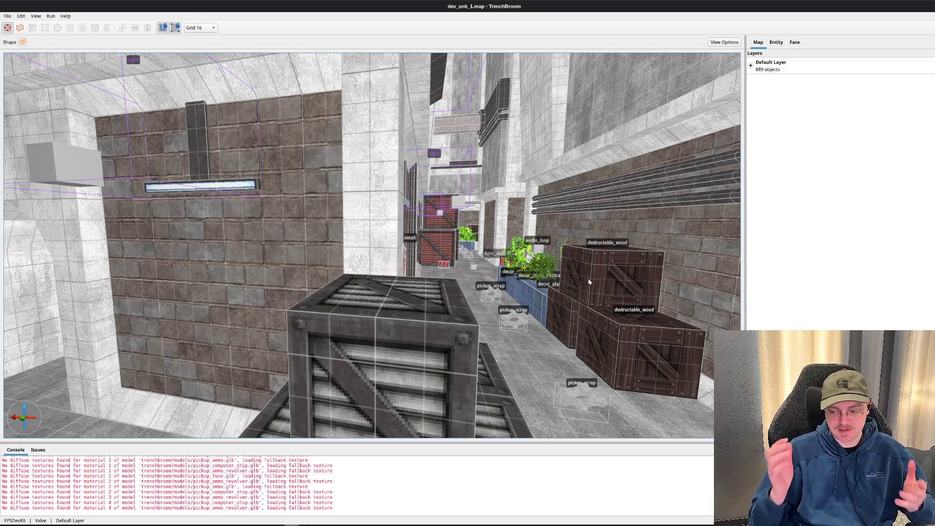
scroll(588, 282, up, 10)
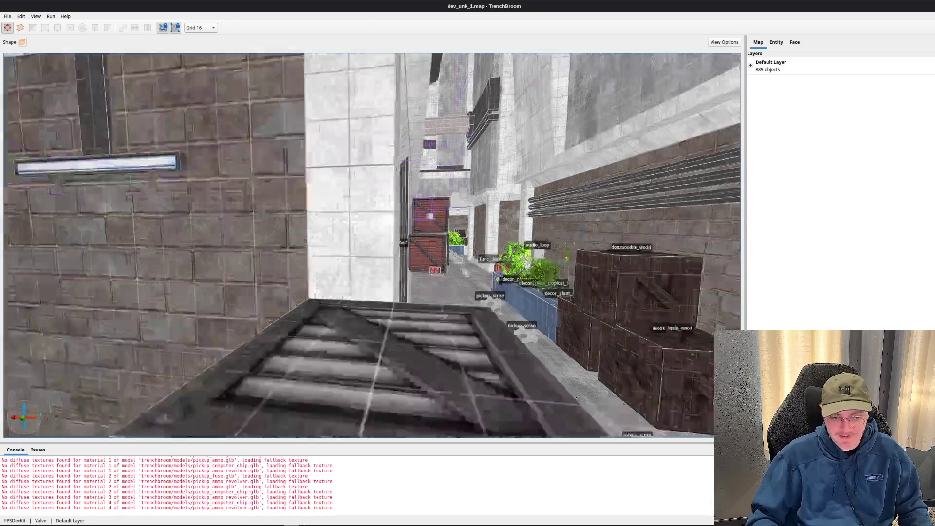
scroll(522, 259, up, 10)
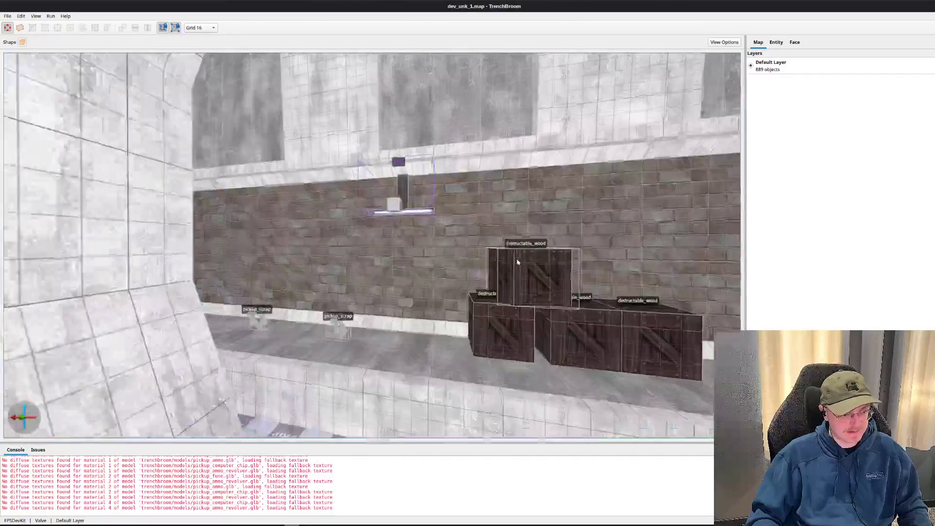
scroll(517, 262, down, 10)
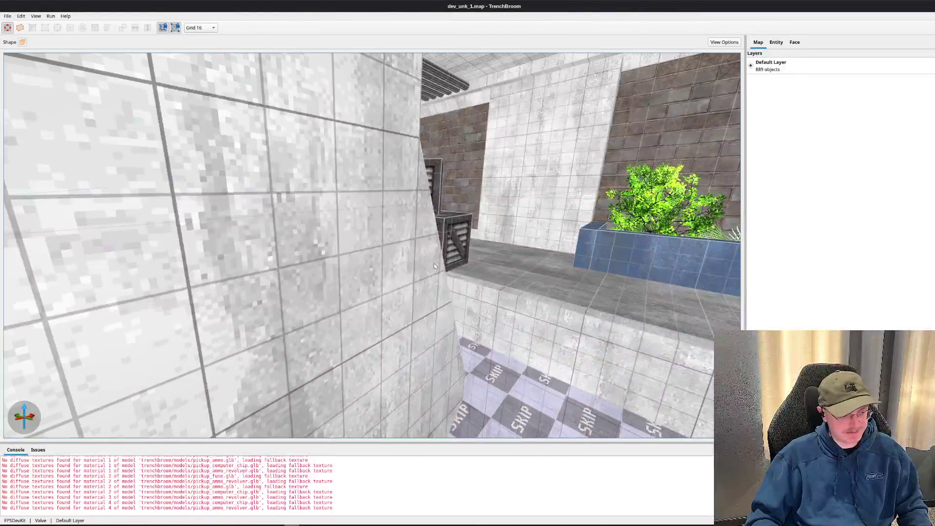
scroll(581, 155, down, 3)
scroll(585, 153, down, 3)
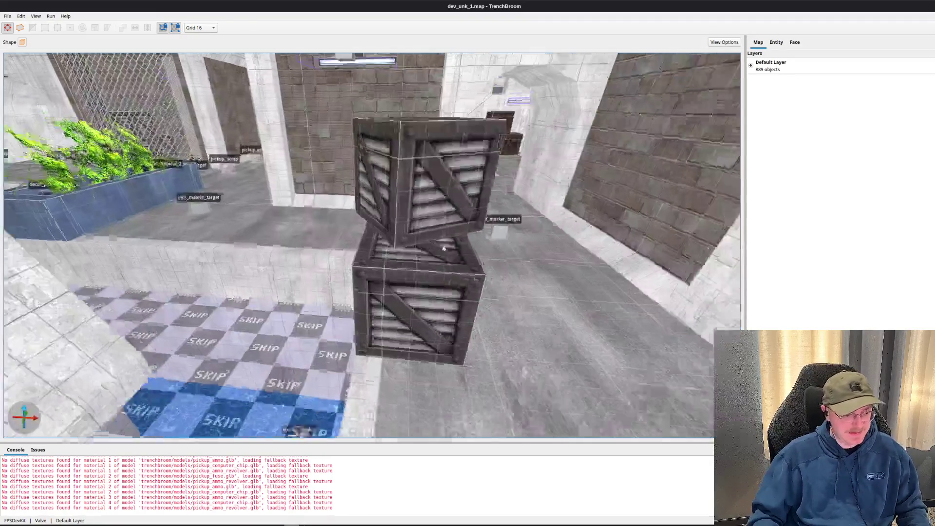
click(427, 235)
Convert the selected top crate into a Destructable grate brush entity.
right_click(429, 197)
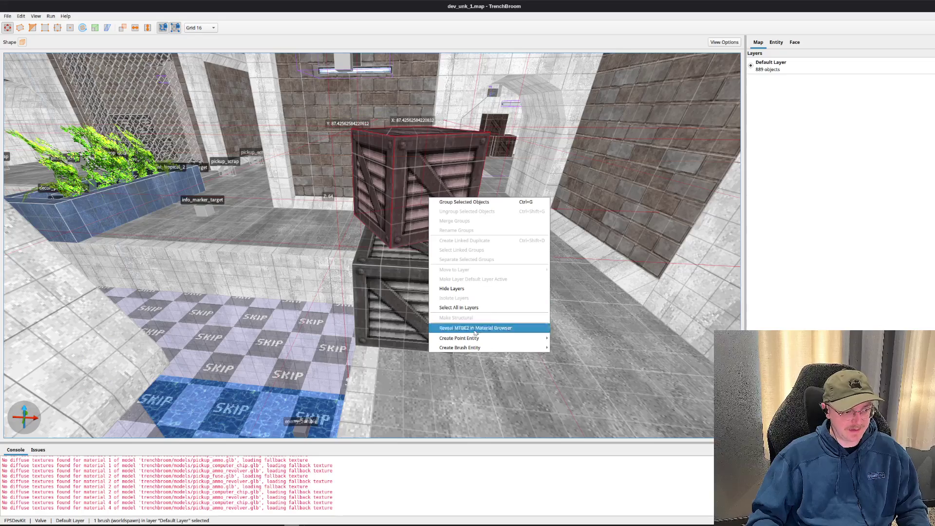
mouse_move(492, 347)
mouse_move(585, 363)
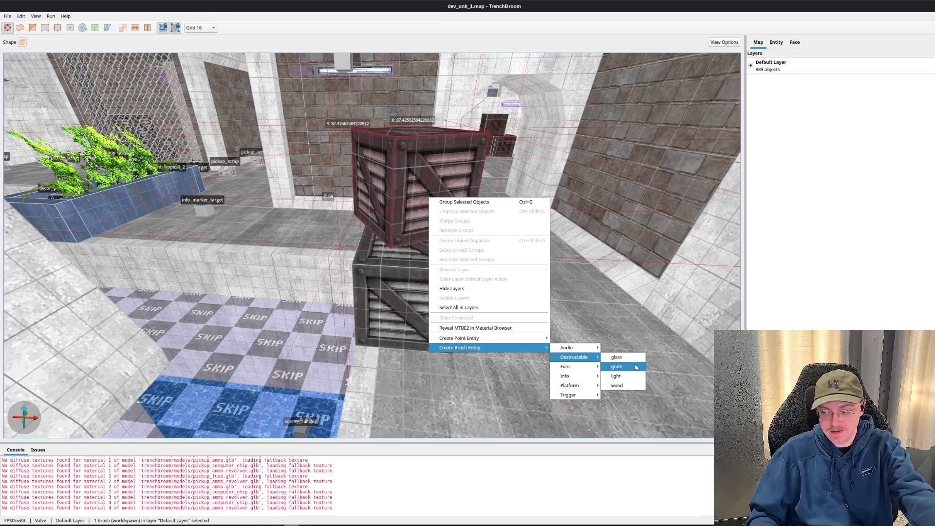
click(636, 367)
Reset the grid size to 16, save dev_unk_1.map, and return to Godot.
key(1)
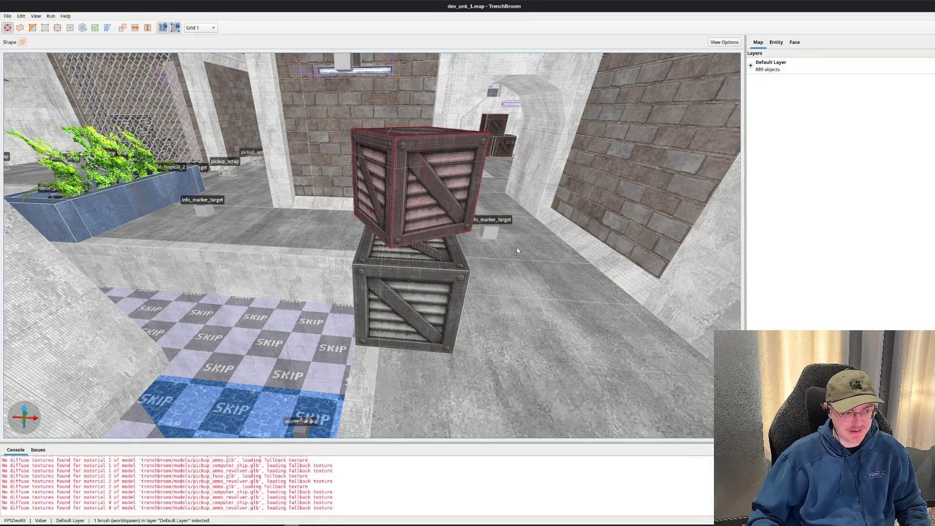
click(205, 28)
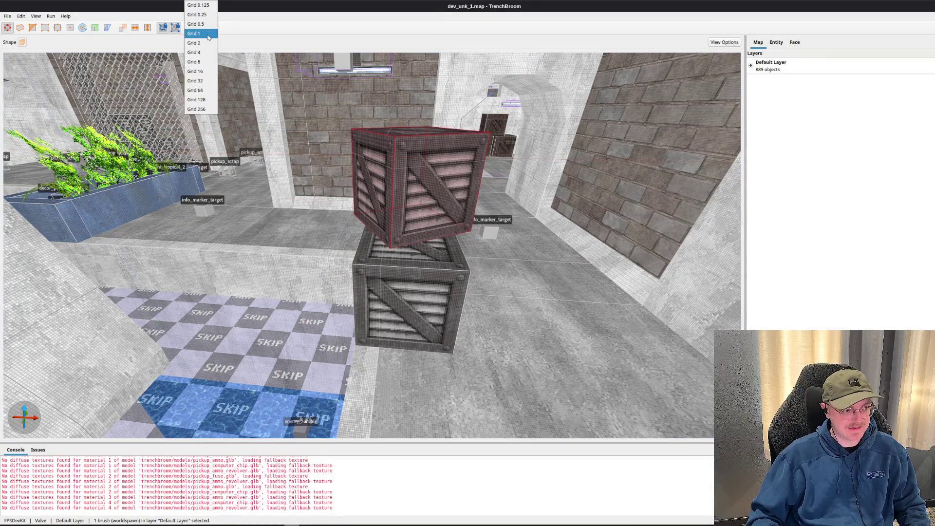
click(207, 81)
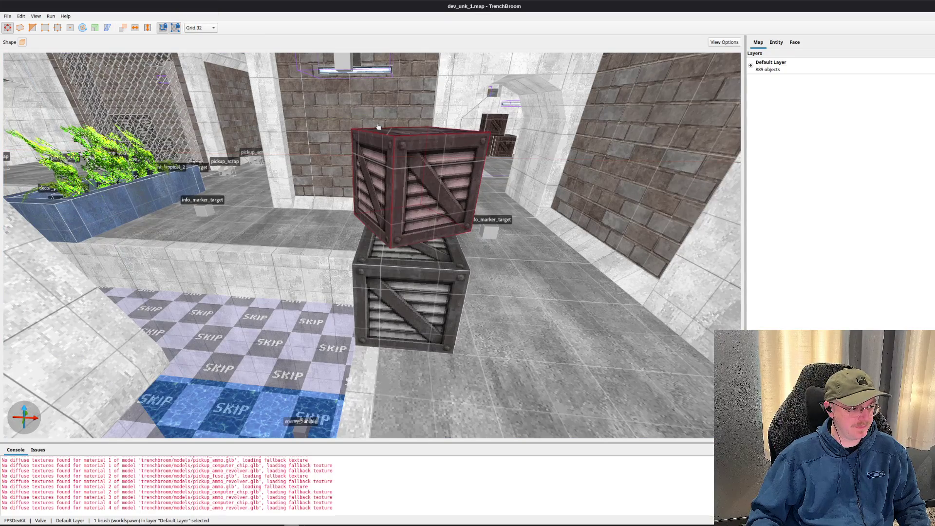
click(205, 29)
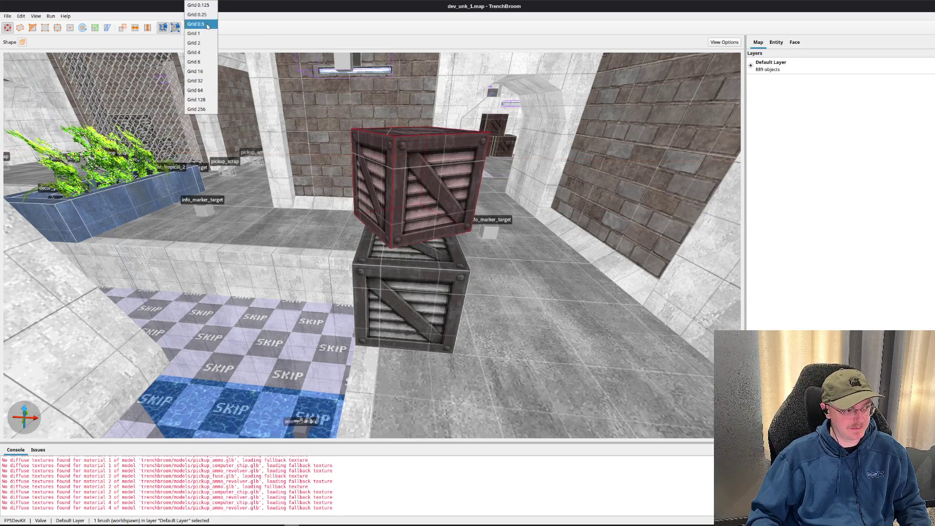
click(211, 72)
scroll(391, 167, up, 2)
key(ctrl+s)
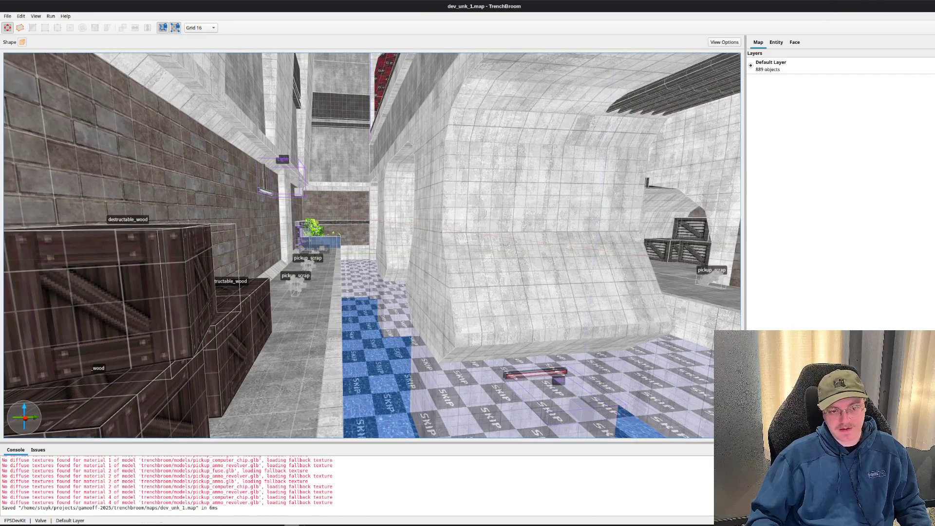
key(alt+Tab)
click(654, 143)
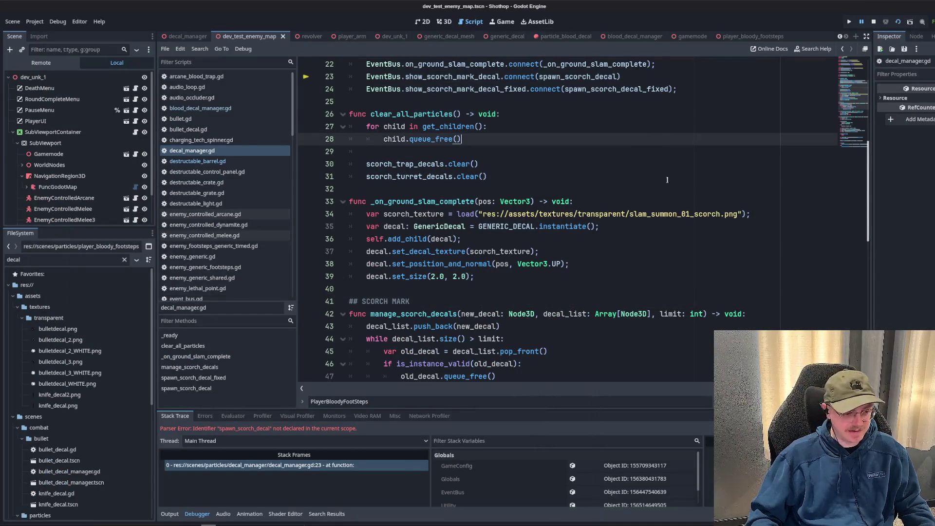
Review decal_manager.gd from line 31 down to the ray query and return on lines 66-70.
click(659, 182)
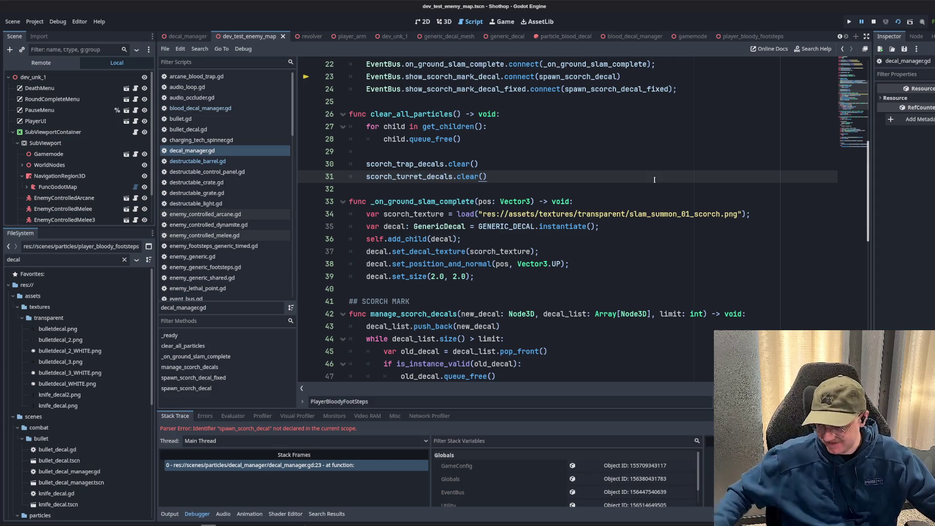
key(Down)
key(Down)
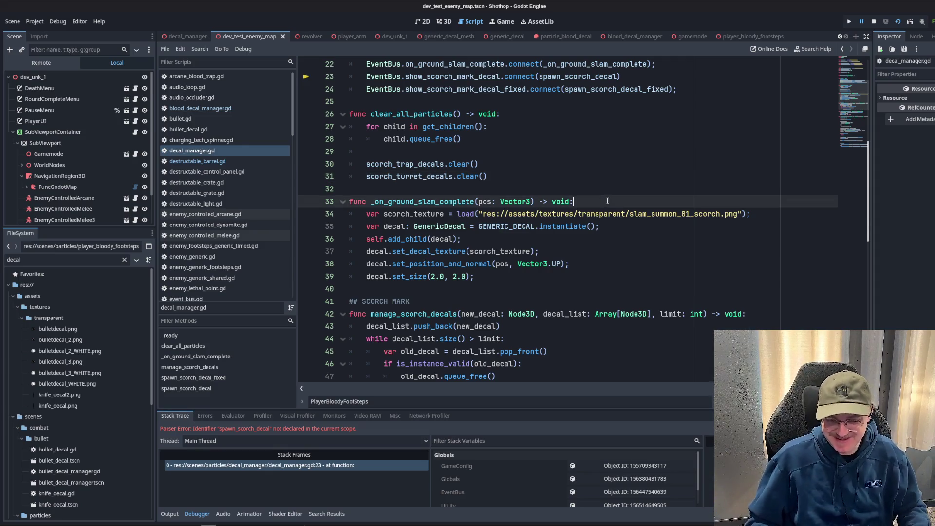
key(Up)
key(Up)
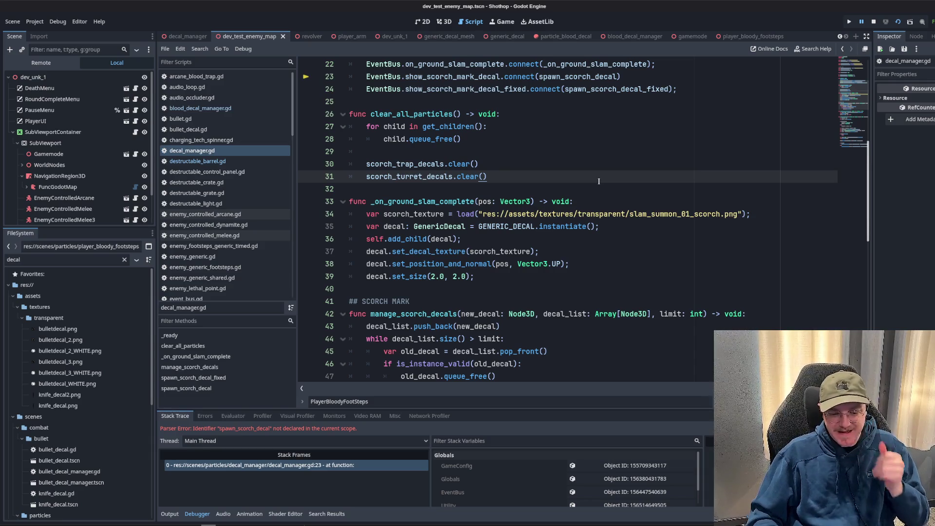
scroll(546, 190, down, 3)
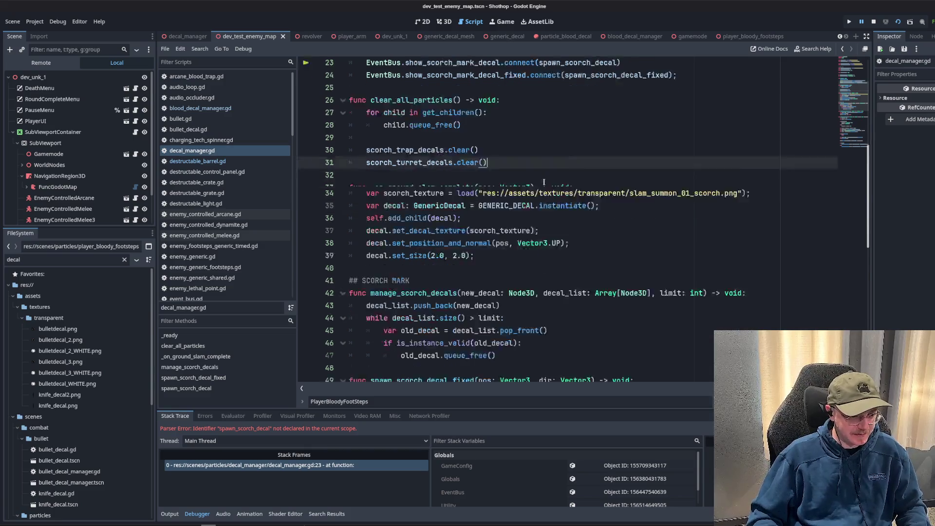
scroll(544, 182, down, 8)
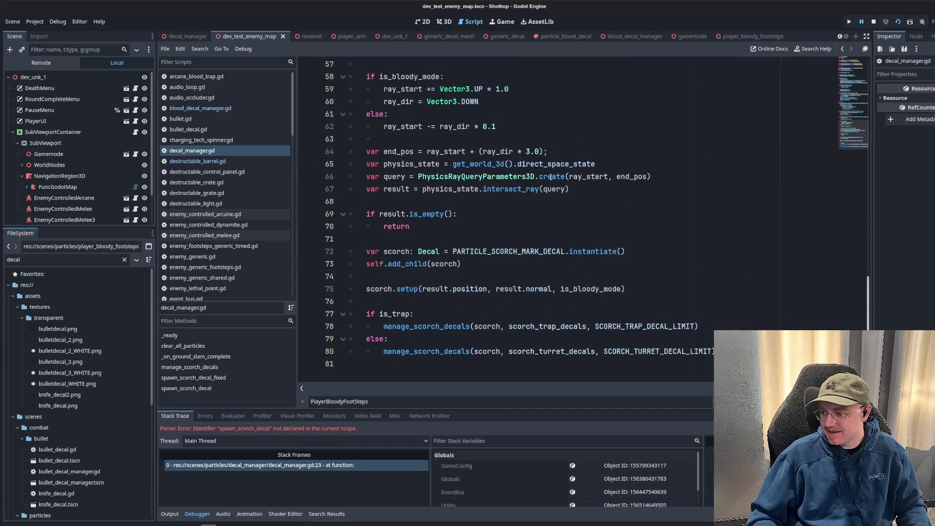
click(551, 177)
click(601, 229)
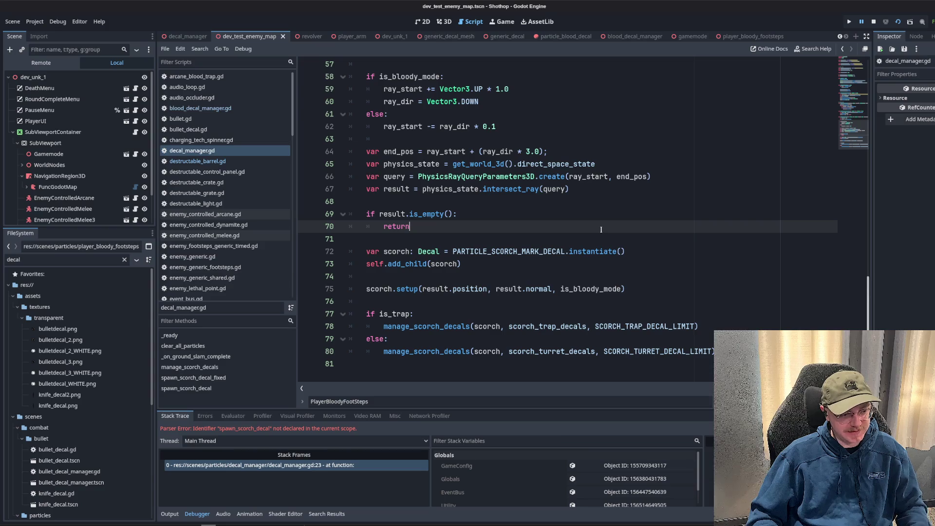
scroll(582, 240, up, 15)
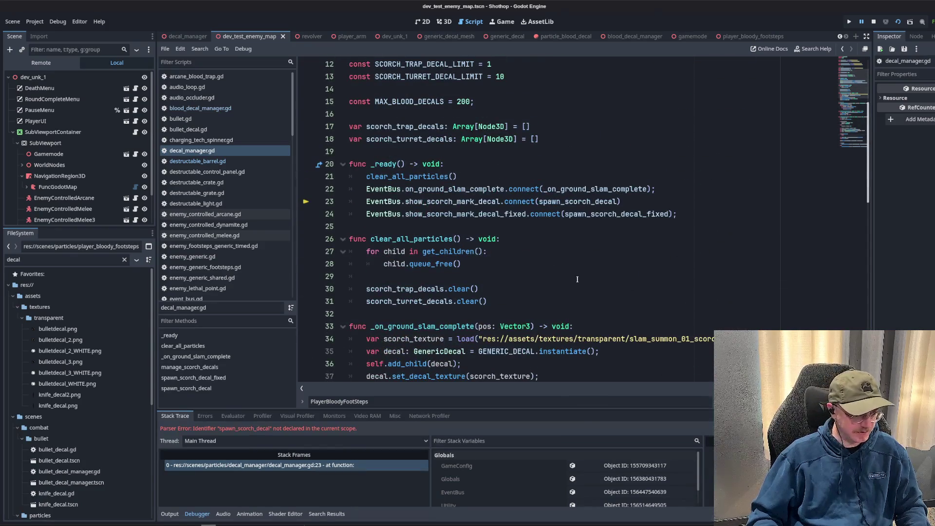
scroll(494, 238, up, 4)
click(493, 251)
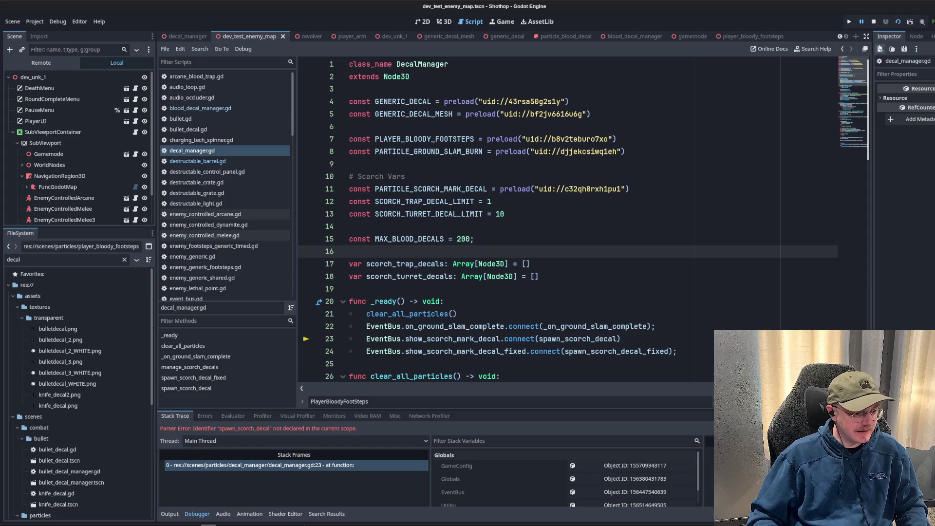
Stop the running debug session and select the existing FileSystem filter text.
click(873, 22)
scroll(628, 229, down, 6)
click(628, 227)
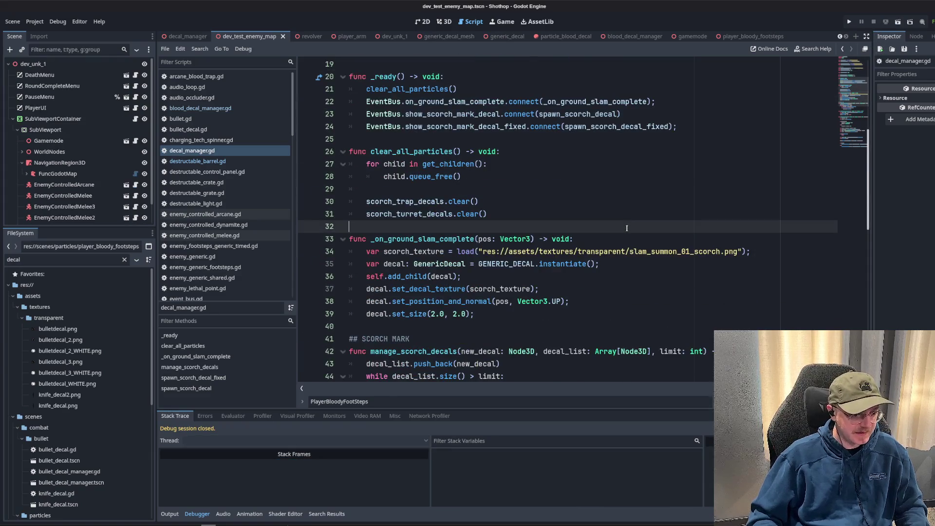
click(50, 262)
key(ctrl+a)
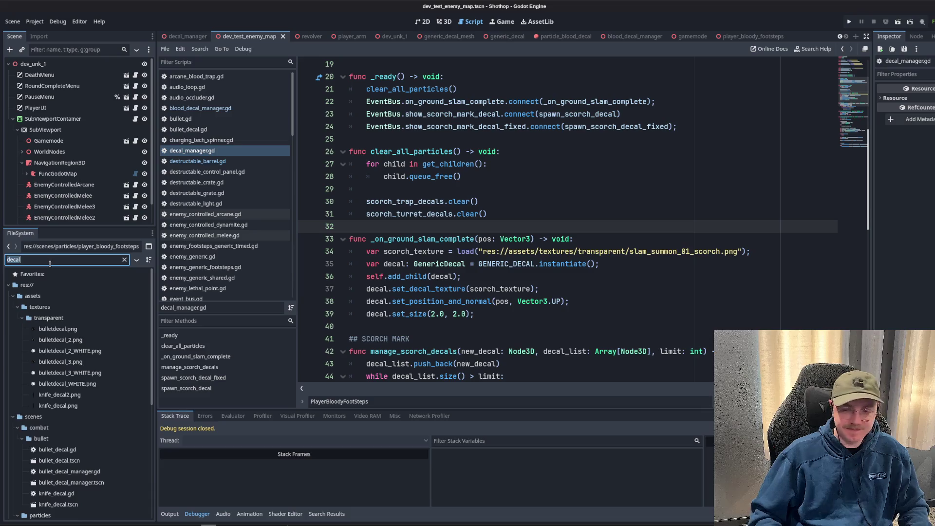
Filter FileSystem for 'sandbox', open dev_sandbox.tscn, and briefly playtest it before closing the game.
text(sandbox)
double_click(61, 329)
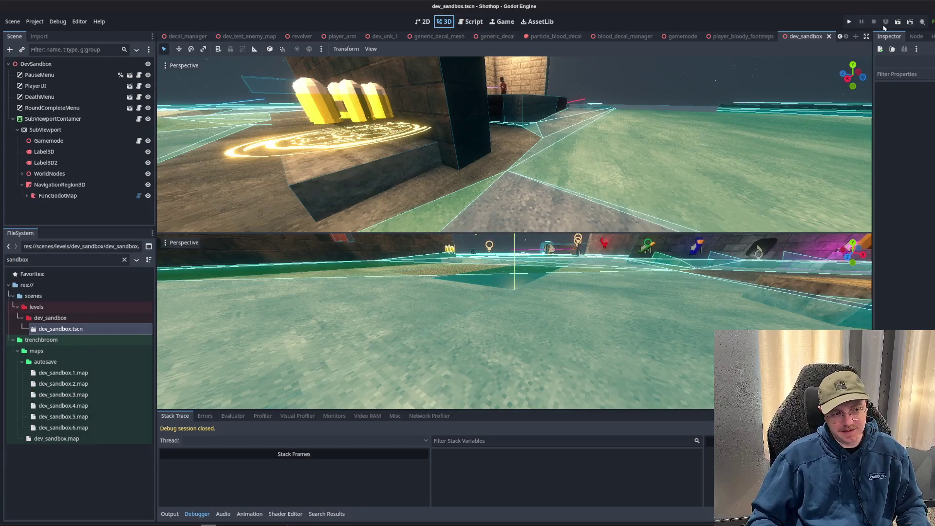
click(897, 22)
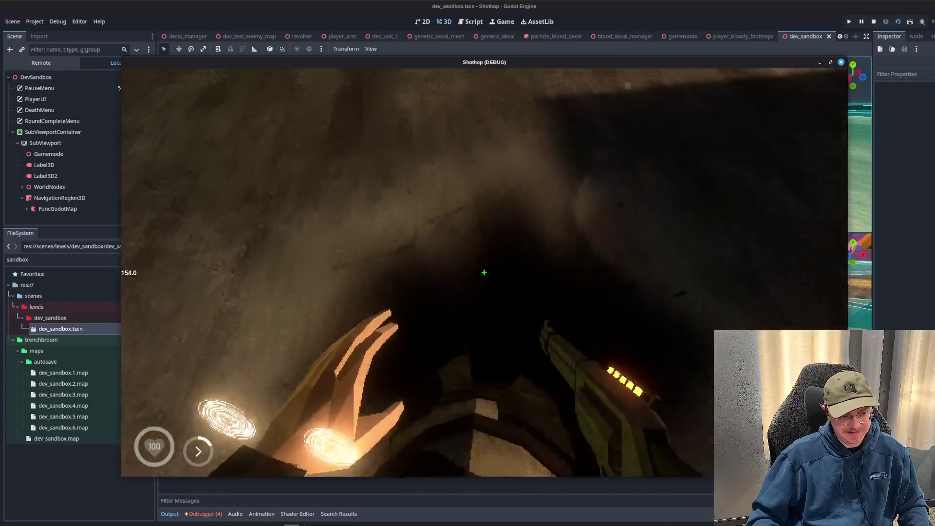
key(F8)
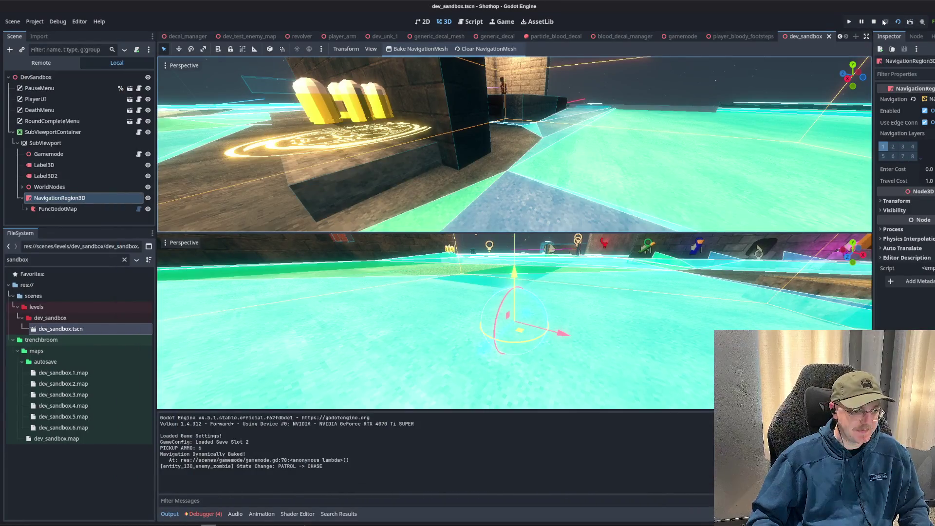
Return to decal_manager.gd and scroll down to spawn_scorch_decal_fixed around lines 51-52.
click(471, 21)
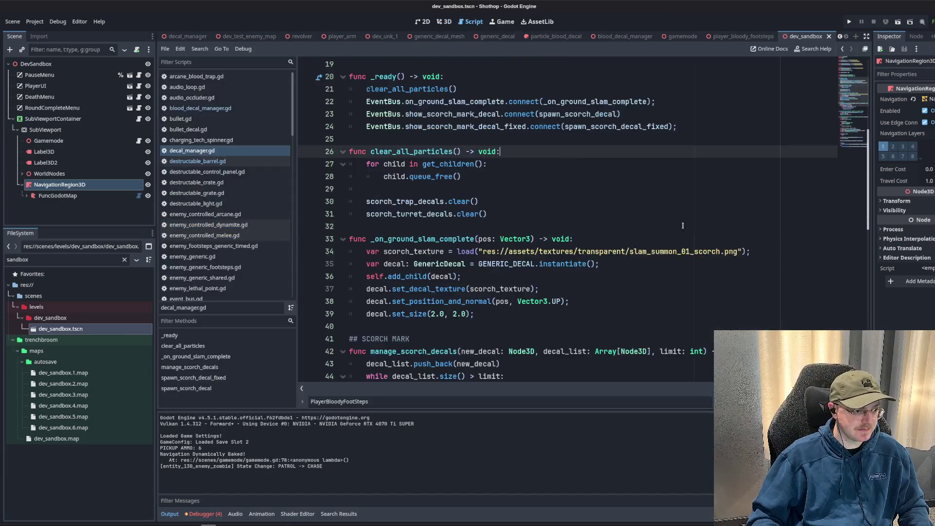
click(660, 235)
scroll(657, 224, down, 7)
click(655, 216)
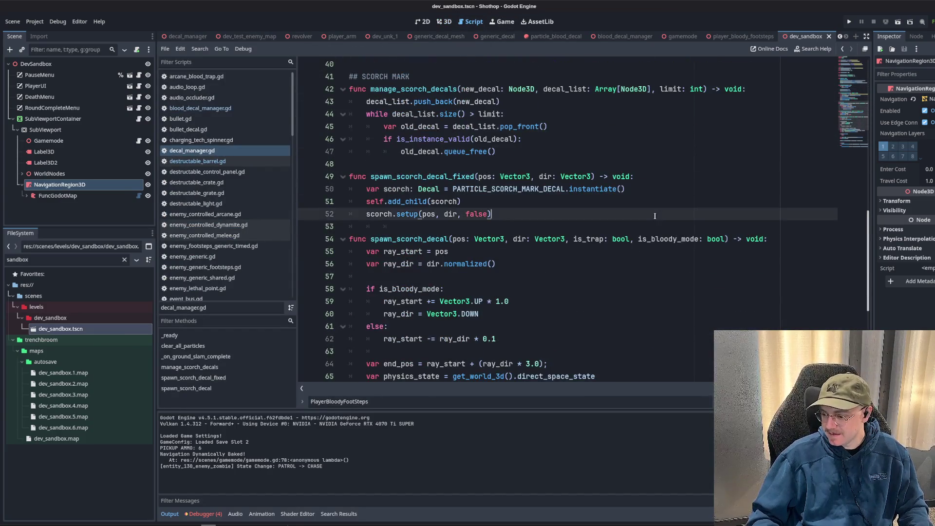
click(624, 199)
scroll(624, 200, down, 3)
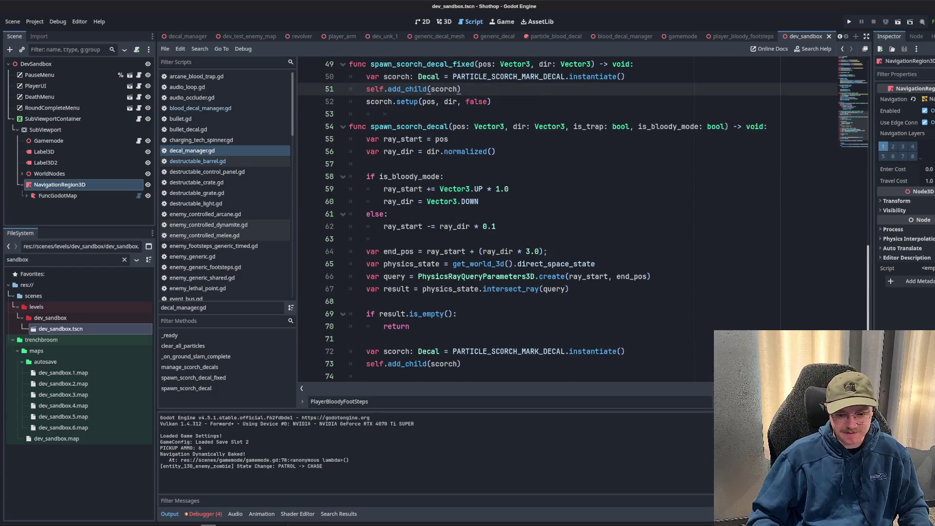
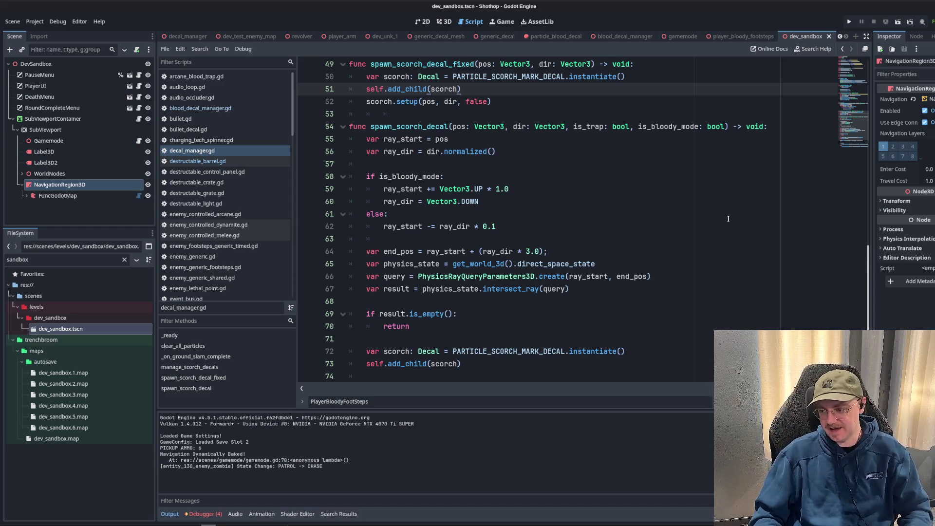
Review the decal constants and spawn_scorch_decal's scorch instantiation and raycast lines.
click(758, 219)
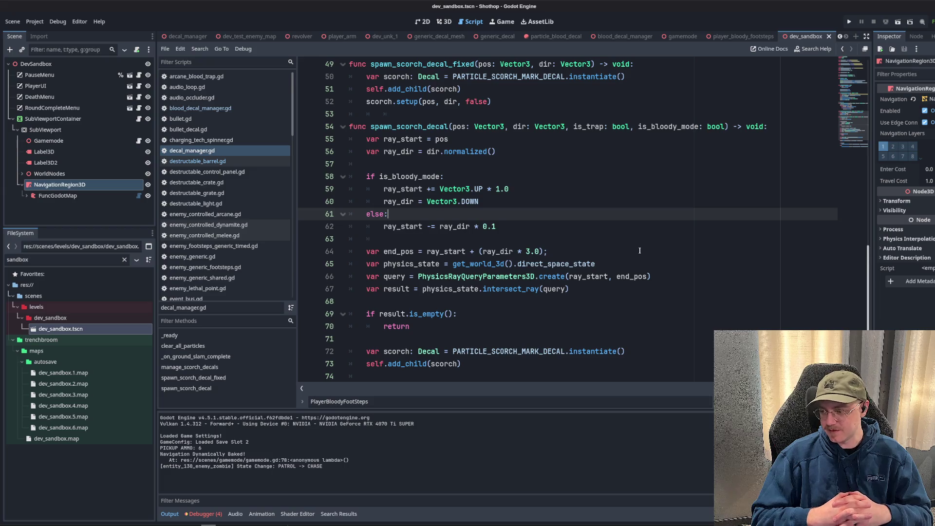
click(640, 250)
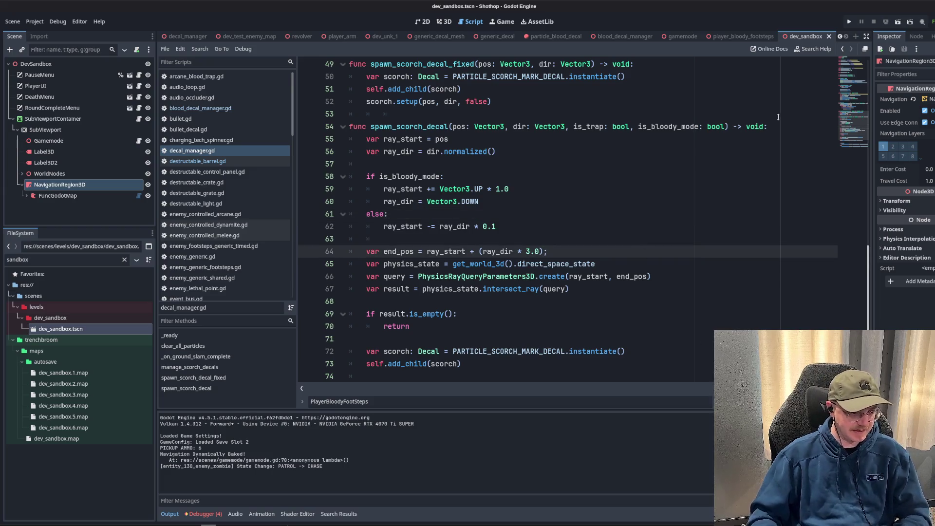
click(852, 63)
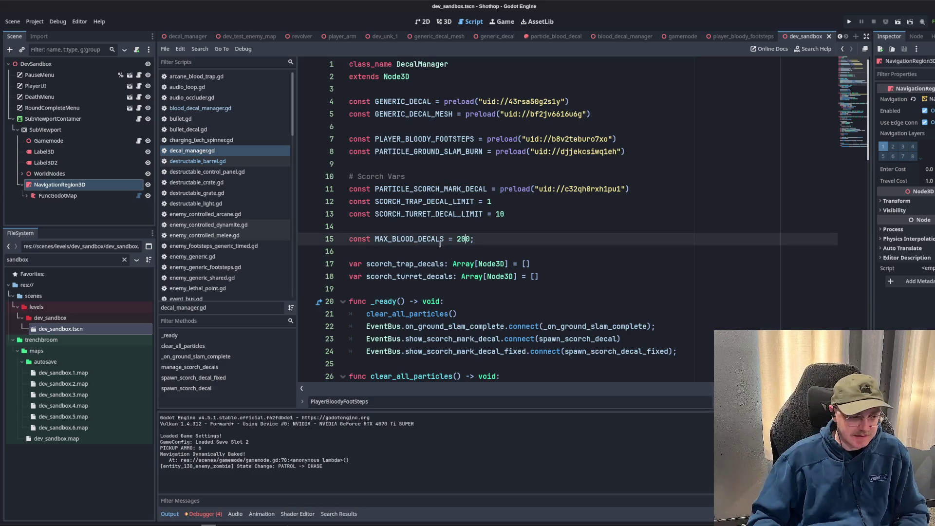
click(557, 248)
scroll(556, 248, down, 15)
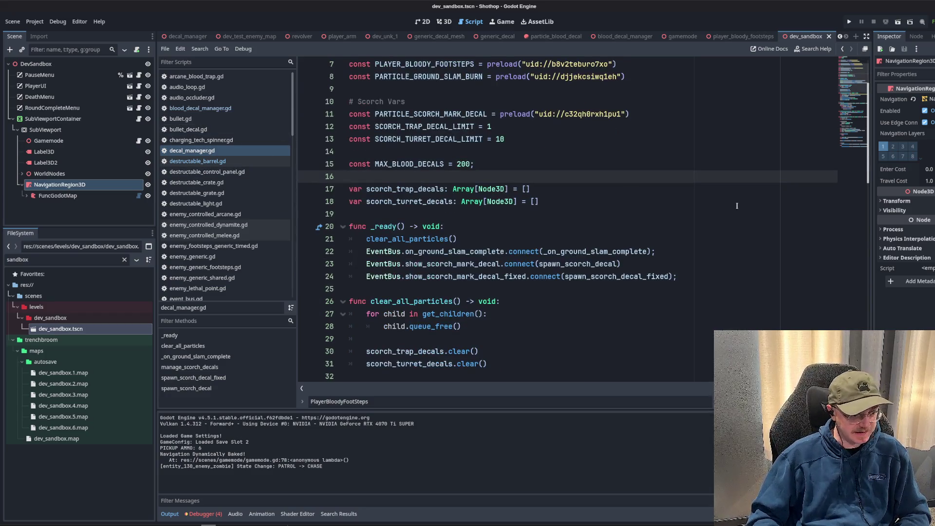
click(709, 269)
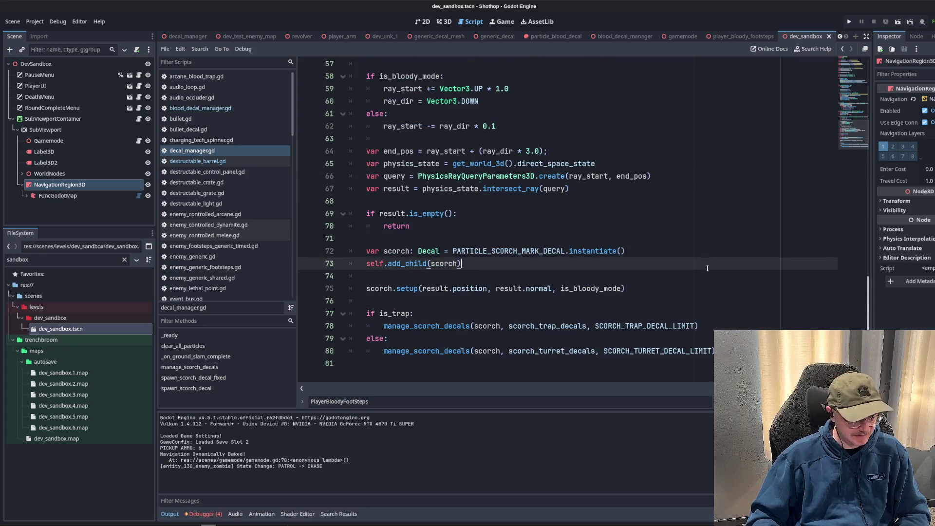
click(667, 251)
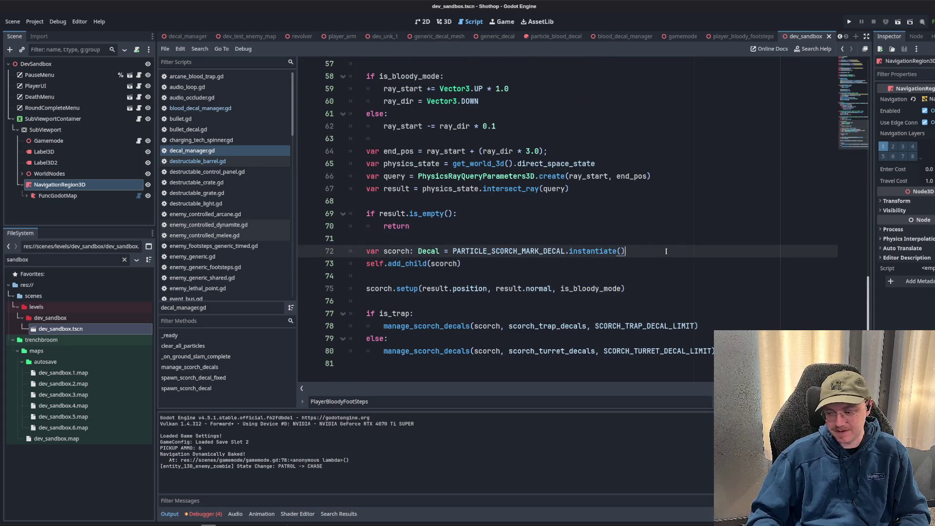
scroll(648, 234, up, 2)
click(624, 238)
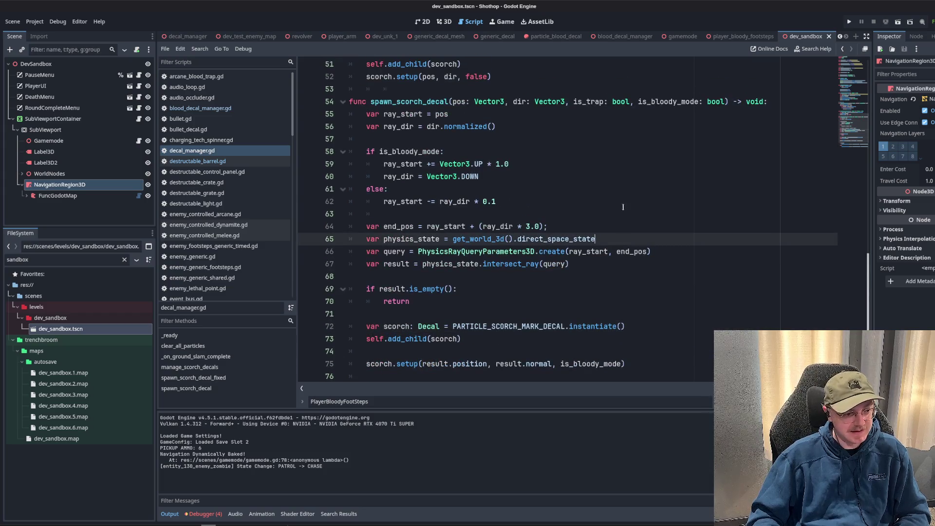
click(634, 264)
click(630, 230)
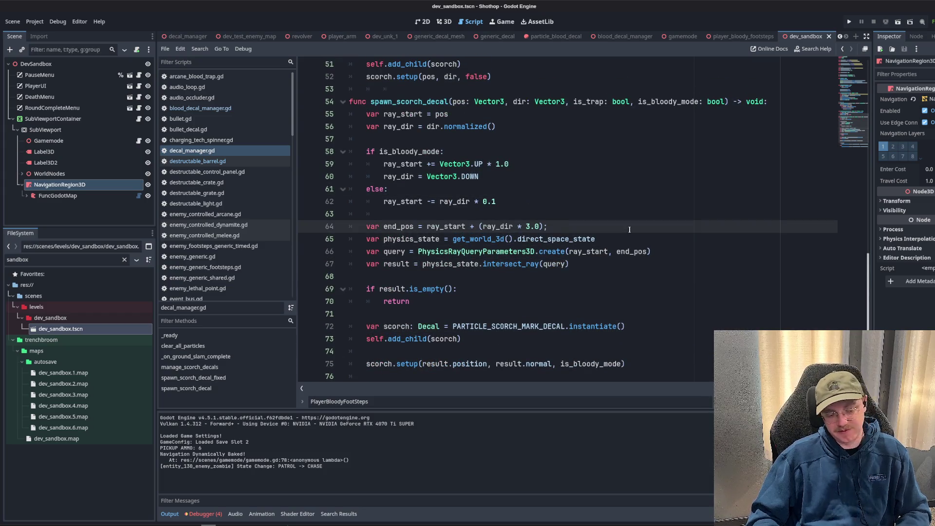
Inspect the else branch, early return and fixed scorch setup call in spawn_scorch_decal.
click(636, 187)
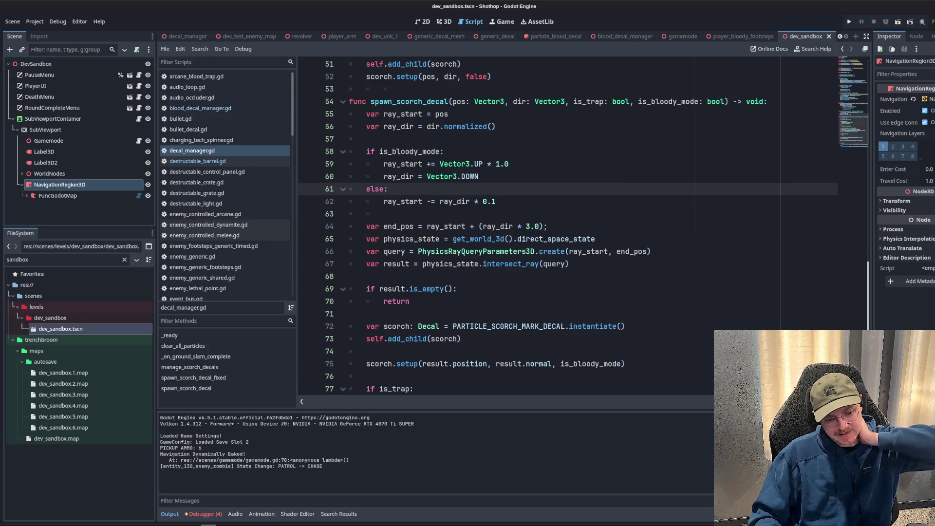
scroll(760, 288, down, 2)
click(763, 288)
click(680, 241)
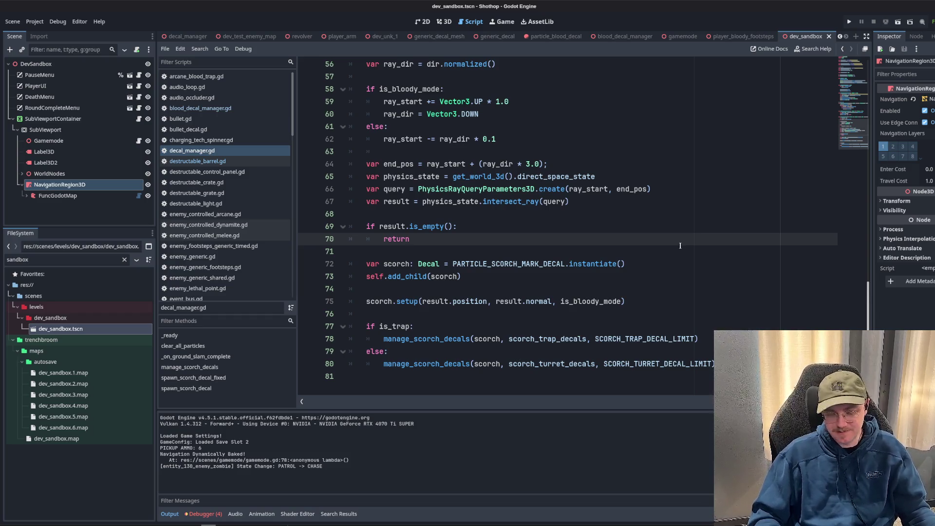
scroll(487, 195, up, 4)
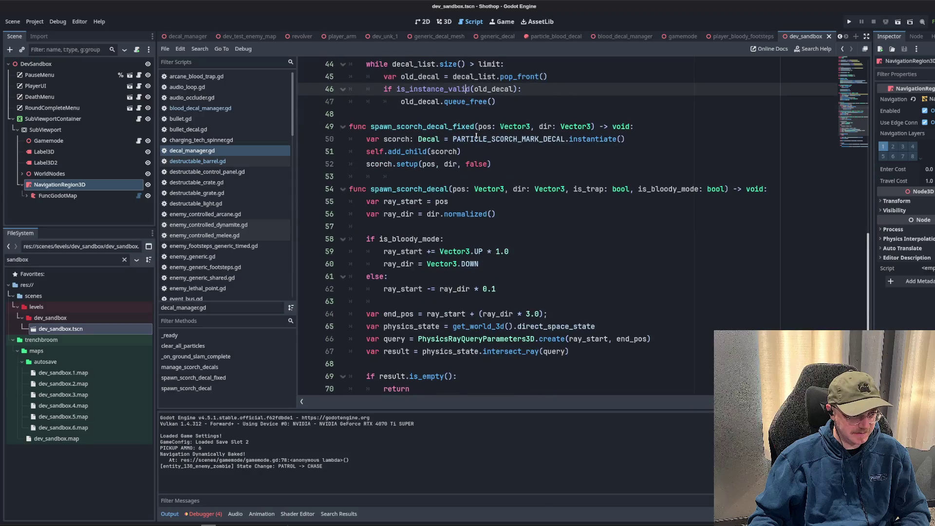
click(472, 126)
scroll(487, 146, up, 10)
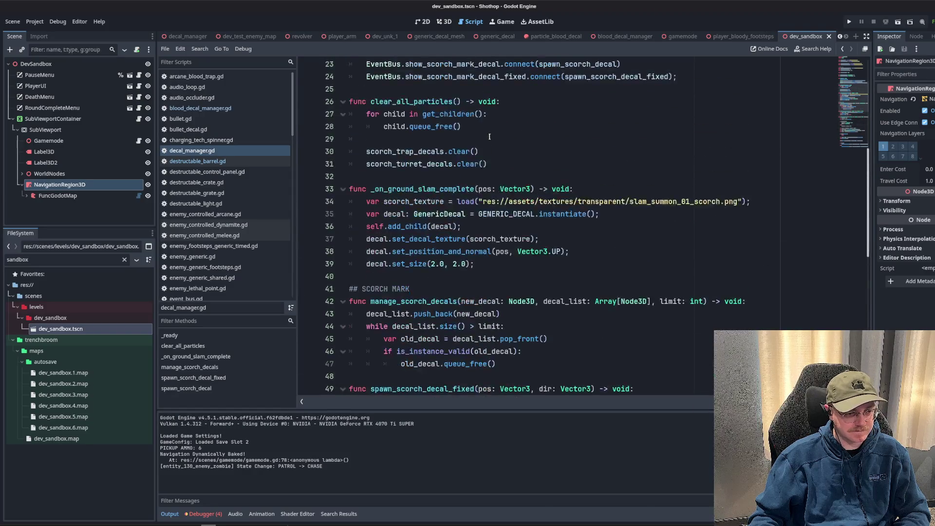
scroll(536, 195, down, 1)
Insert blank lines after the end of clear_all_particles().
click(538, 201)
key(Return)
key(Return)
key(Return)
key(Up)
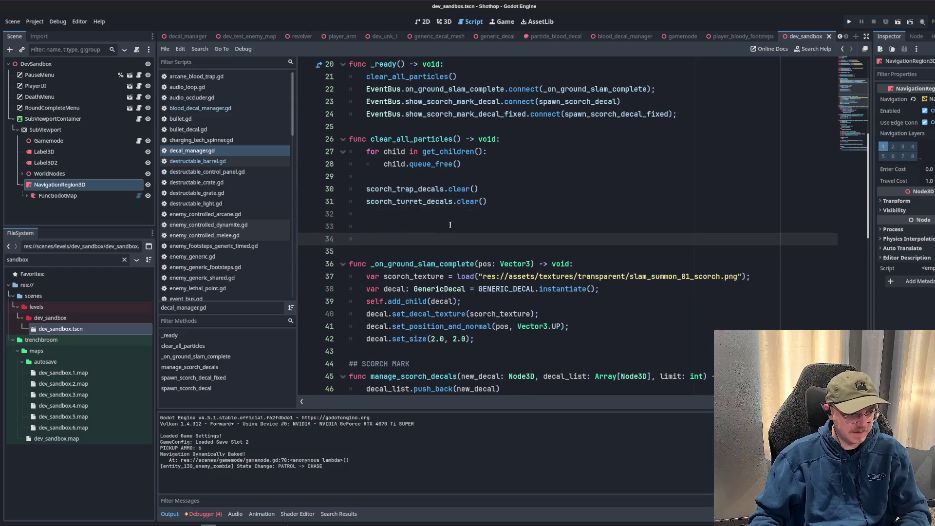
Add an empty func queue_free_old_decals() -> void: header below clear_all_particles.
key(Up)
key(Down)
key(BackSpace)
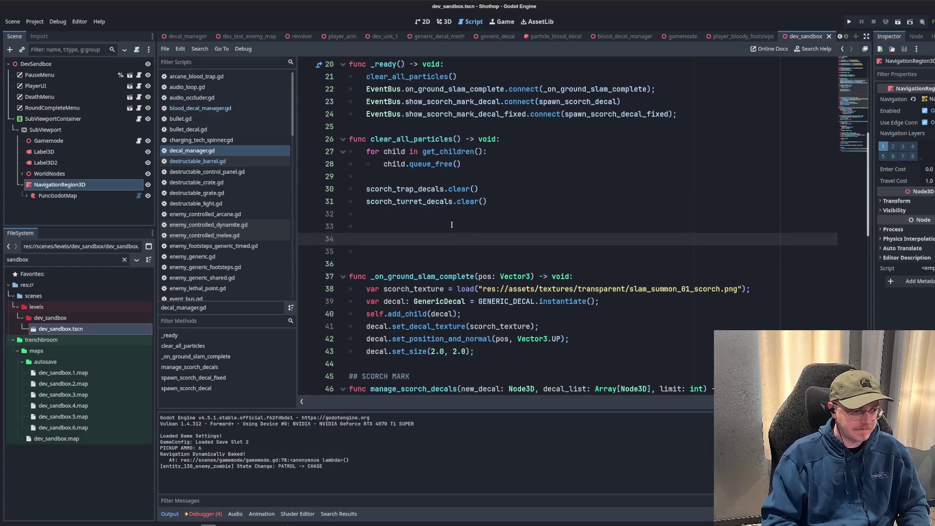
click(451, 225)
key(BackSpace)
text(func update_decal)
key(BackSpace)
key(BackSpace)
key(BackSpace)
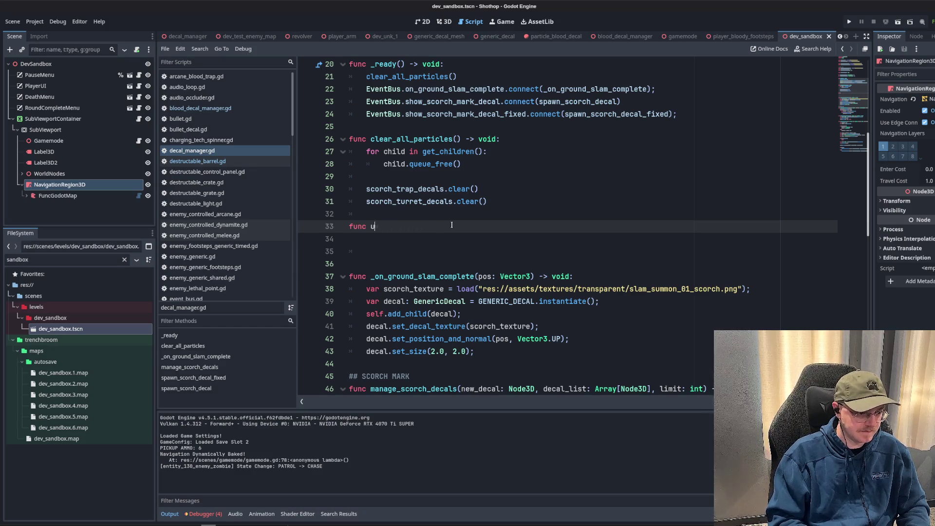
text(update_decal_l)
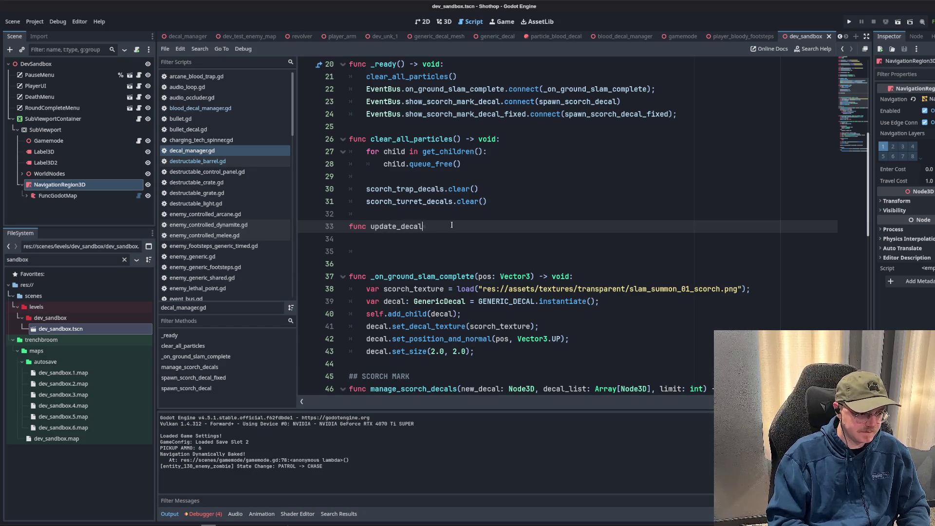
key(BackSpace)
key(BackSpace)
key(BackSpace)
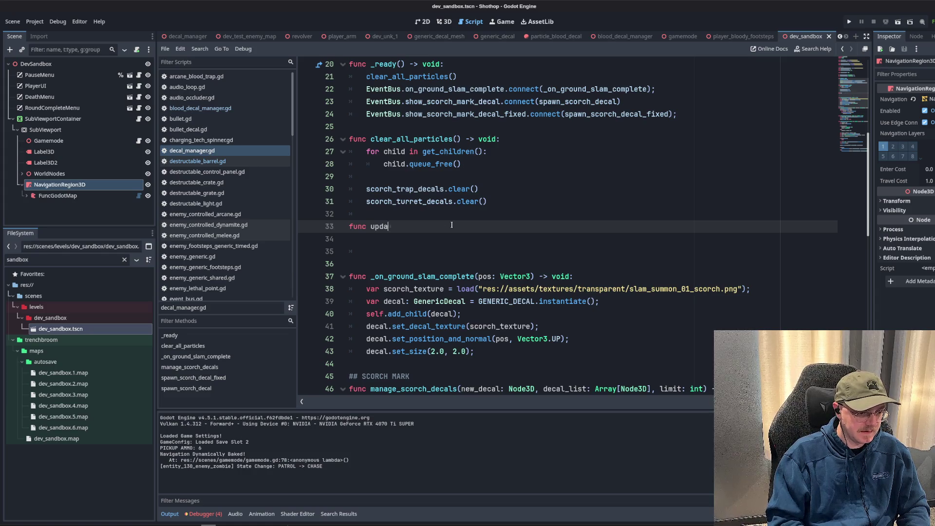
text(queue_free_old_decals())
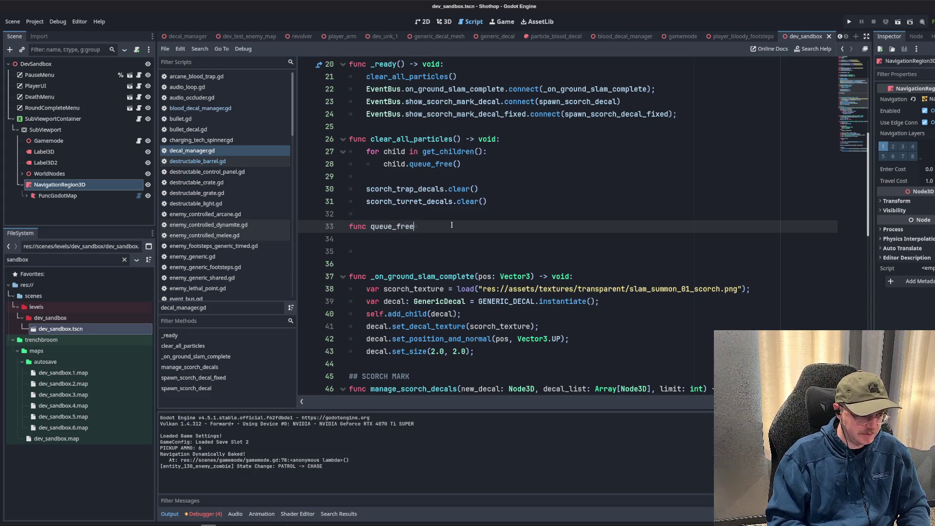
text( -> void:)
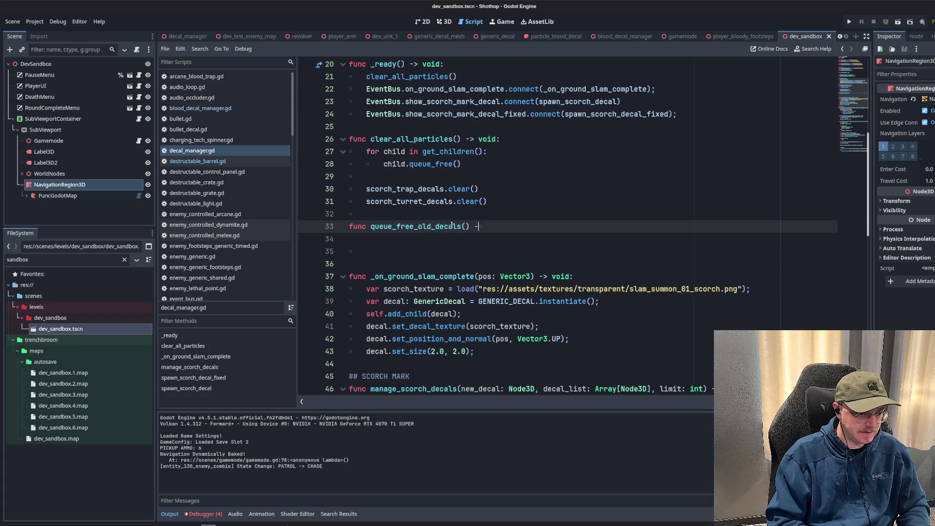
Declare const DECAL_LIMITS = 50 and move it directly under MAX_BLOOD_DECALS.
scroll(465, 197, up, 3)
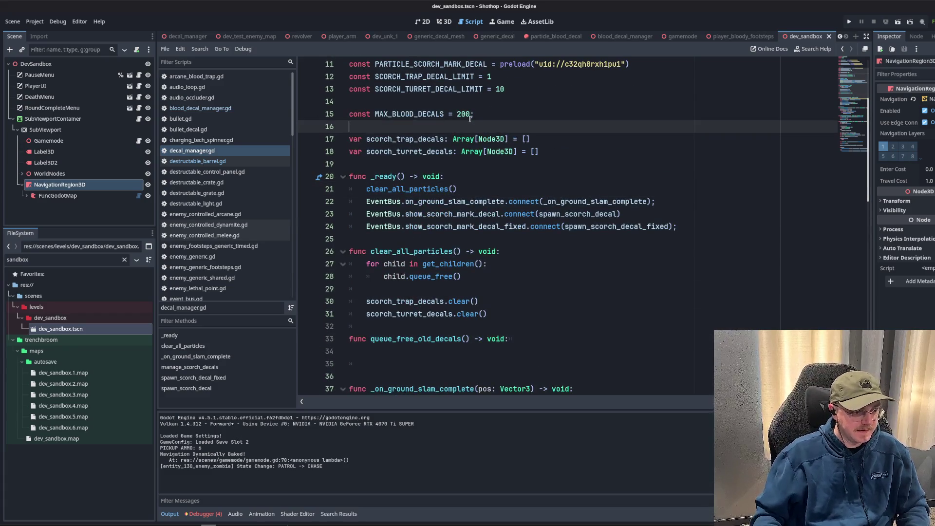
scroll(536, 214, up, 2)
click(568, 227)
key(Return)
key(Return)
key(Return)
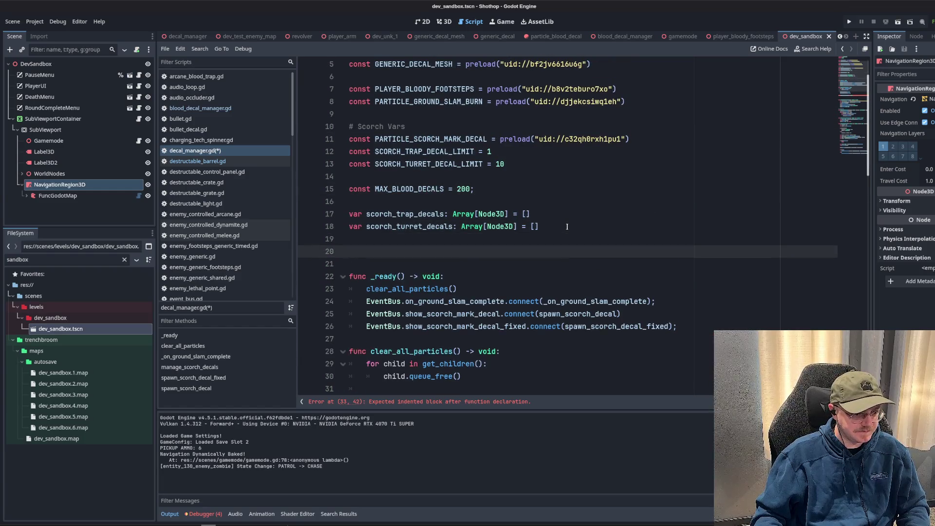
text(con)
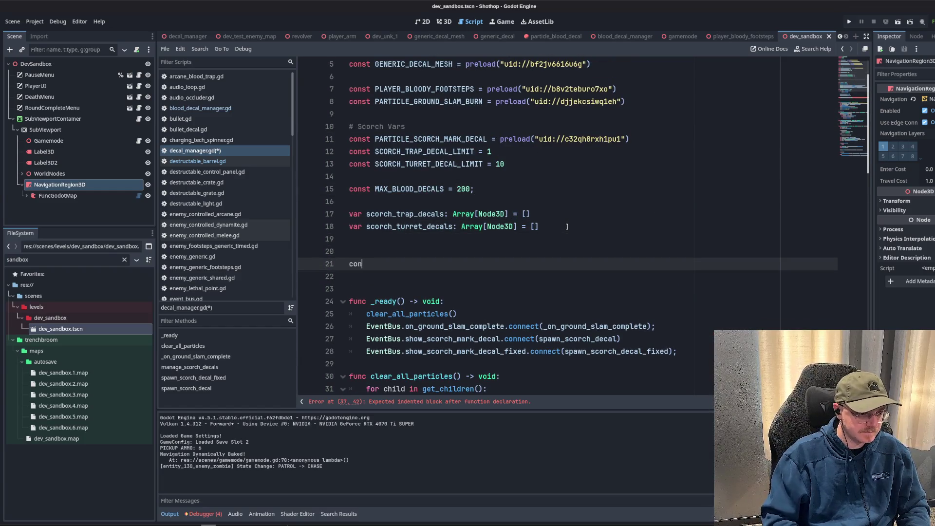
text(st DECAL_LIMI)
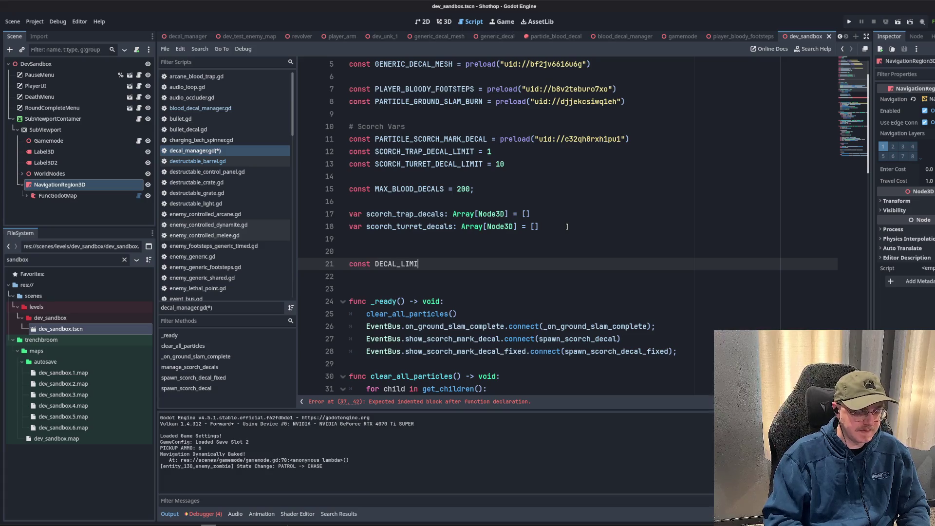
text(TS = {)
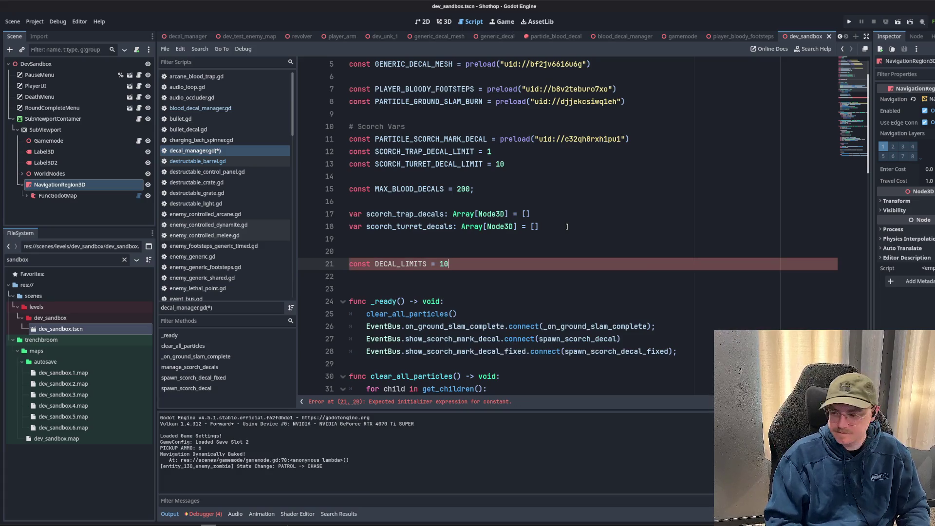
key(BackSpace)
key(BackSpace)
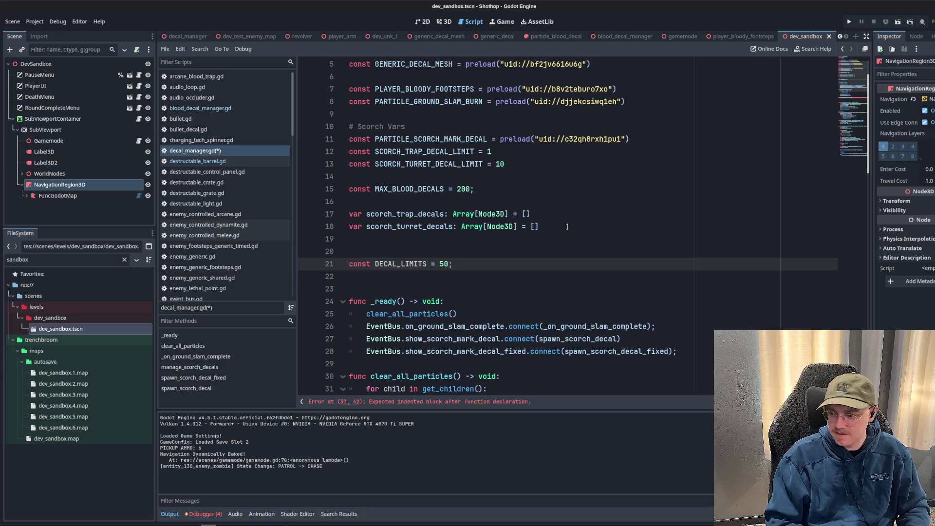
key(Down)
key(Up)
key(alt+Up)
key(alt+Up)
key(alt+Up)
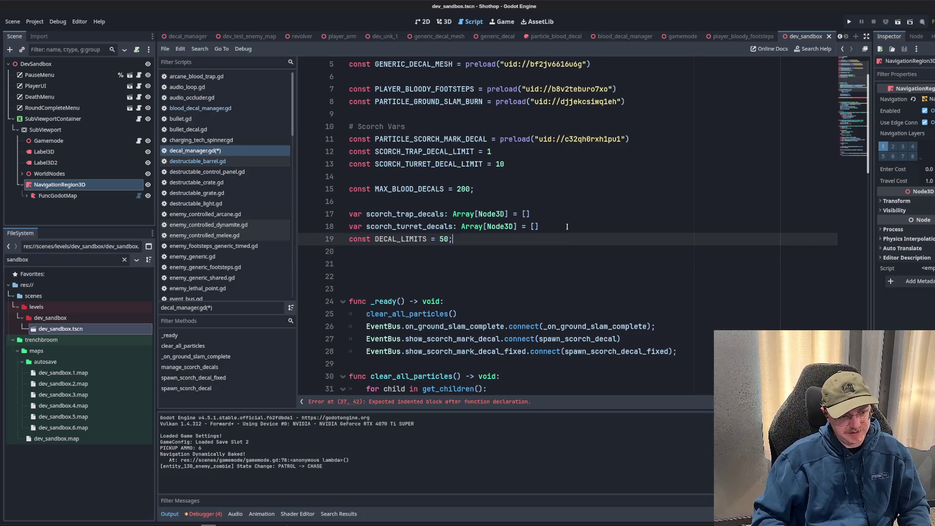
double_click(408, 201)
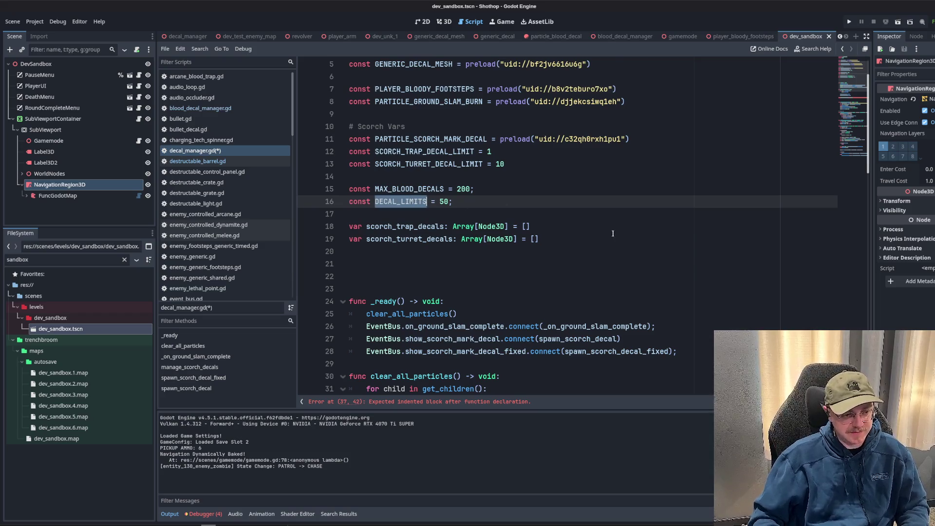
Paste the copied decal_list push_back, pop_front and queue_free loop into queue_free_old_decals().
scroll(488, 195, down, 12)
scroll(534, 177, down, 1)
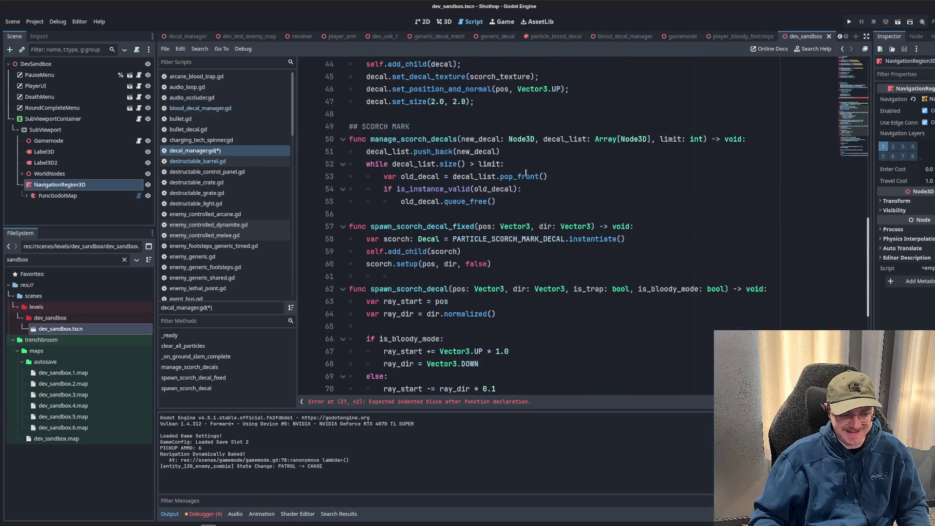
mouse_move(351, 151)
mouse_down()
mouse_move(370, 165)
mouse_move(351, 214)
mouse_up()
key(ctrl+c)
scroll(439, 205, up, 5)
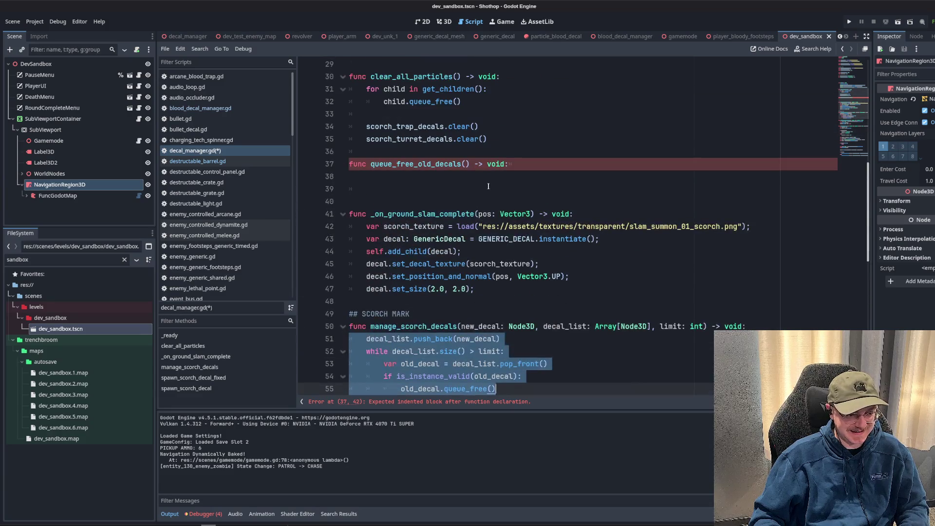
click(473, 180)
click(478, 185)
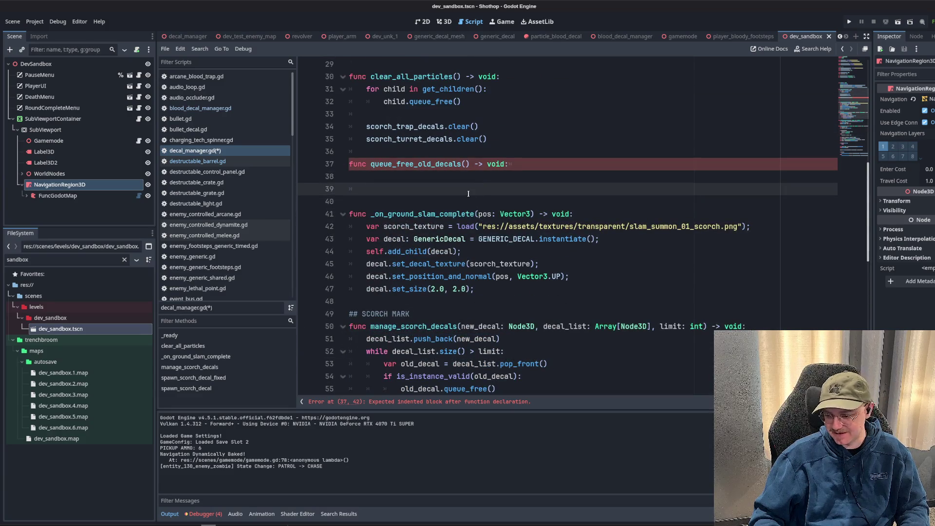
key(Up)
key(ctrl+v)
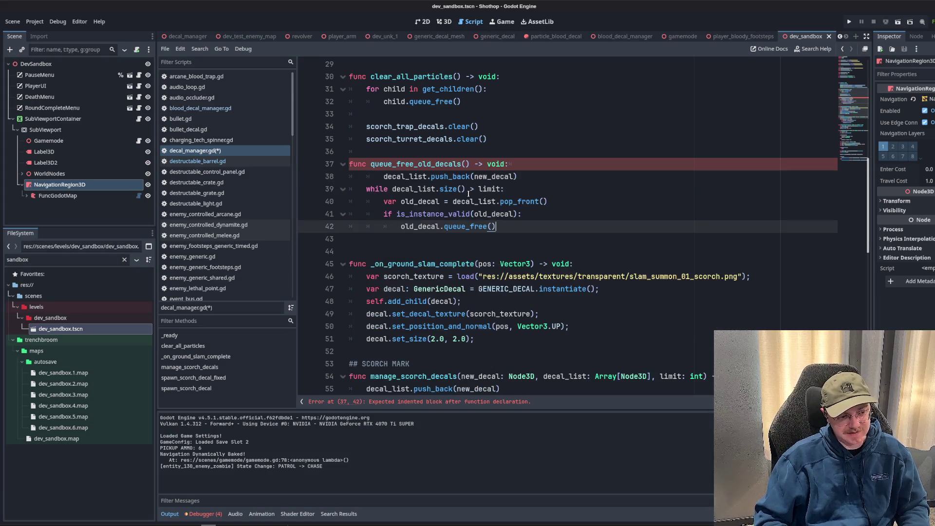
double_click(381, 180)
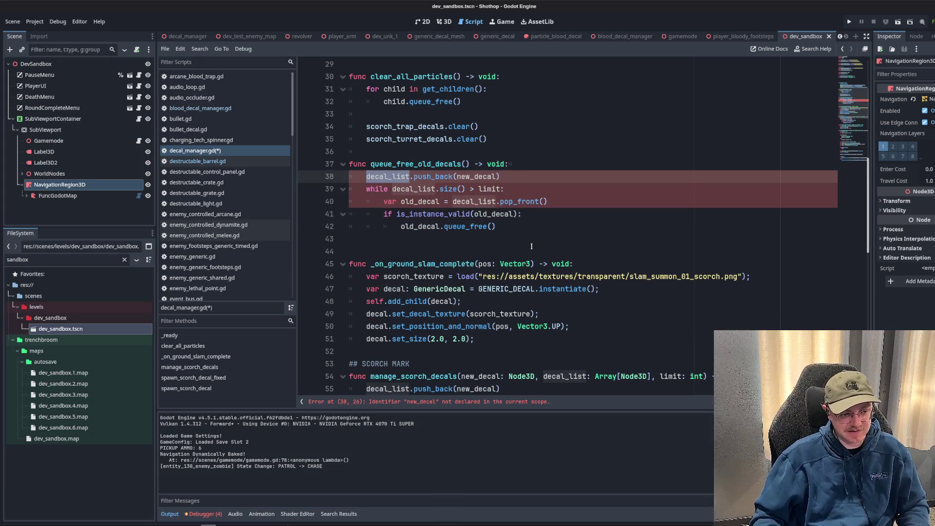
scroll(512, 237, up, 9)
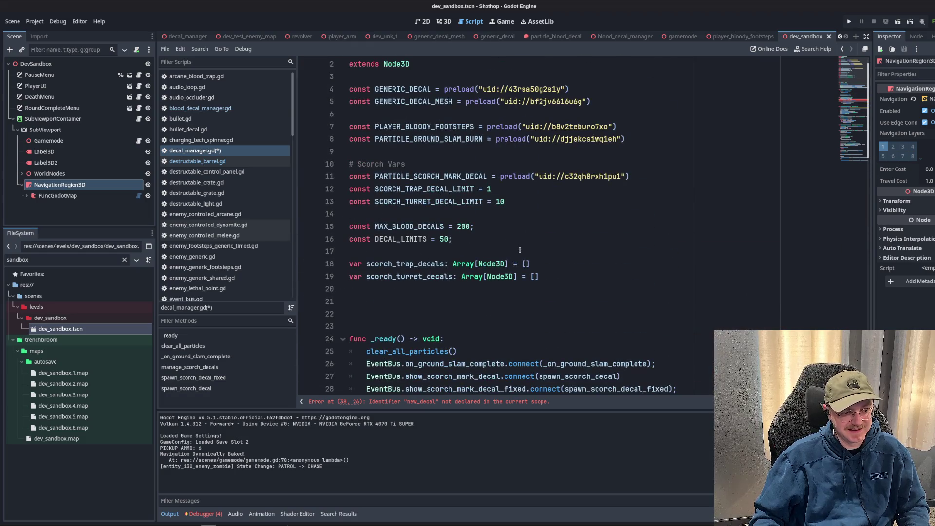
scroll(520, 251, up, 1)
Cut the two scorch decal array declarations.
click(628, 292)
key(shift+Home)
key(shift+Up)
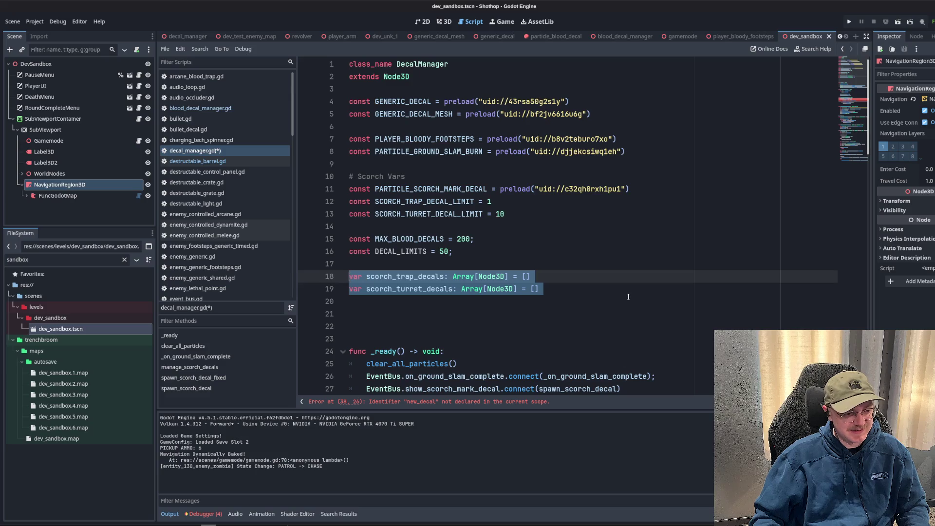
key(ctrl+x)
Replace decal_list with self on the pasted push_back line.
scroll(521, 269, down, 5)
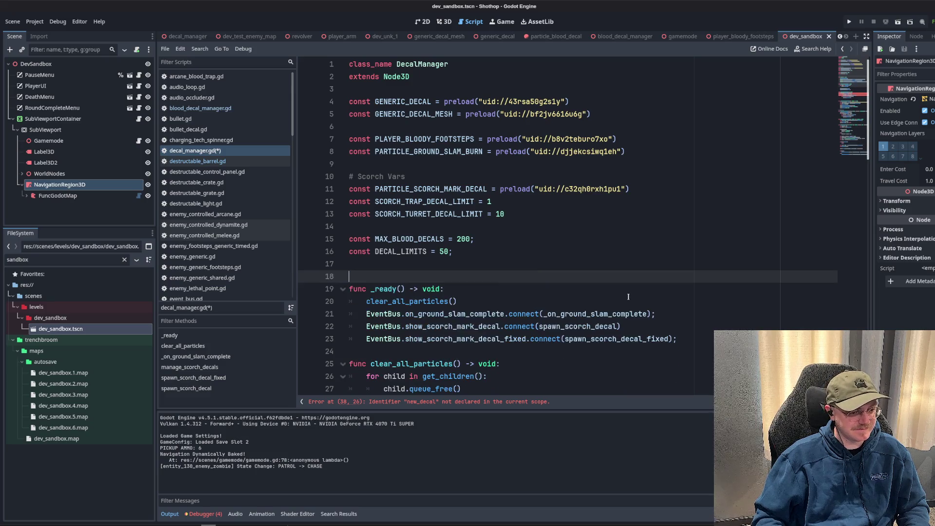
scroll(521, 269, down, 1)
scroll(512, 234, down, 3)
scroll(509, 224, up, 3)
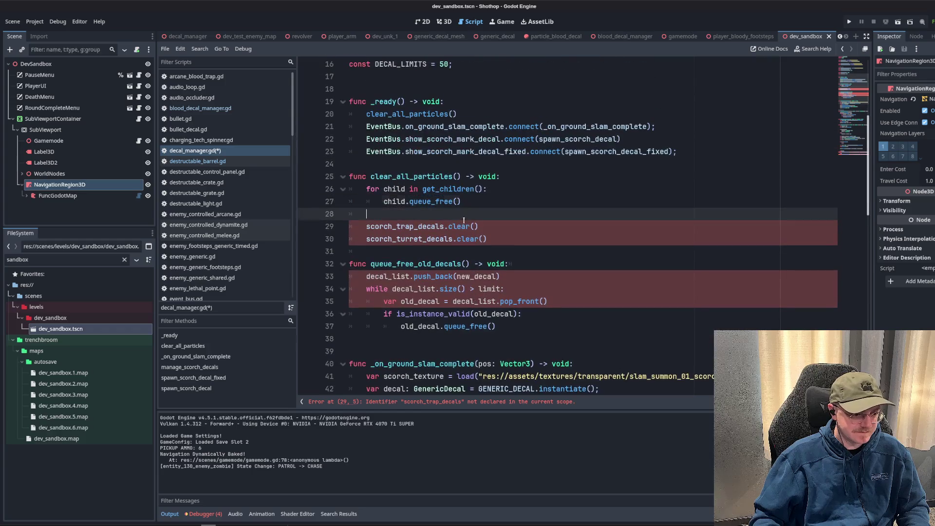
click(506, 214)
key(Up)
key(Up)
scroll(506, 215, down, 3)
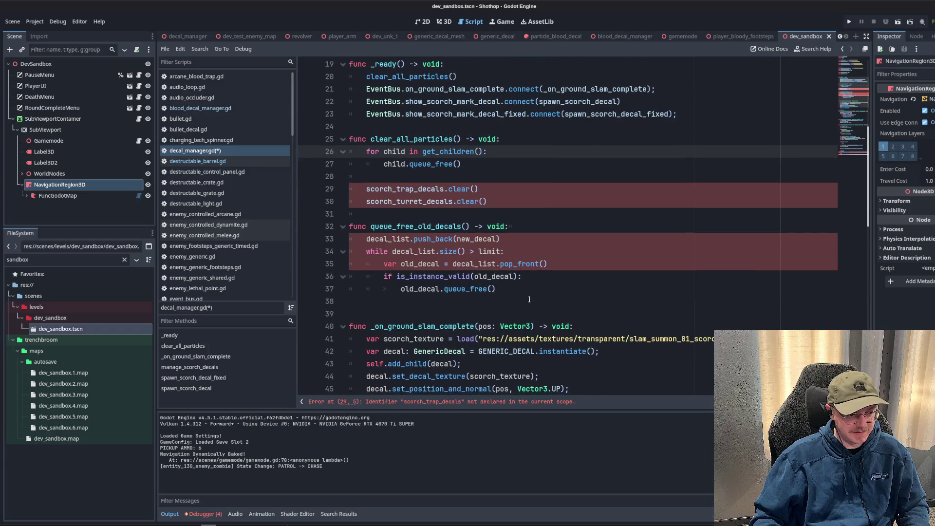
click(385, 238)
double_click(385, 237)
text(self)
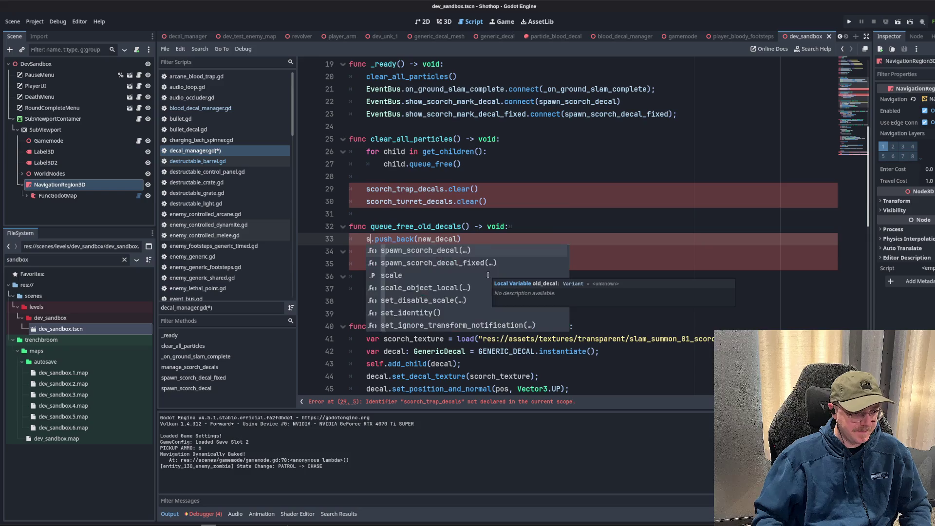
Open blank lines under the queue_free_old_decals header, trying and removing an add_child call.
click(534, 214)
click(539, 222)
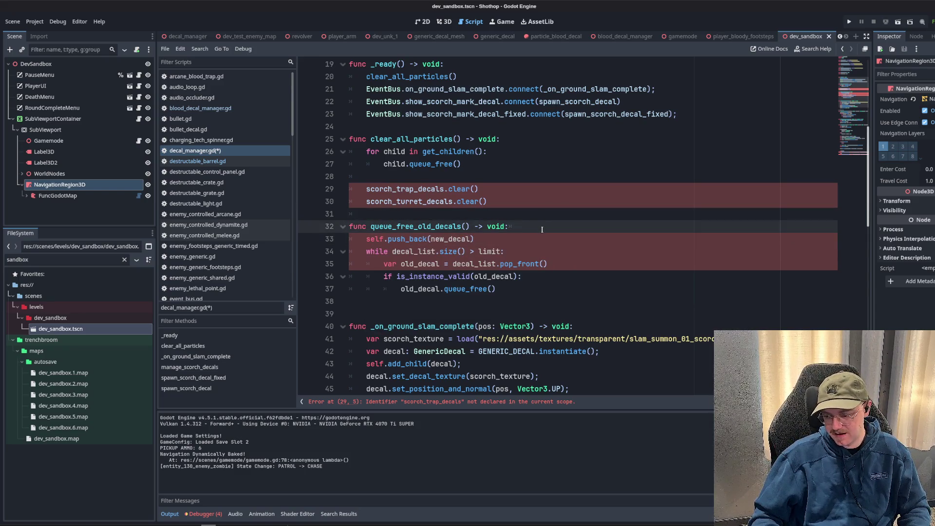
key(Return)
key(Return)
key(Return)
key(Up)
key(Up)
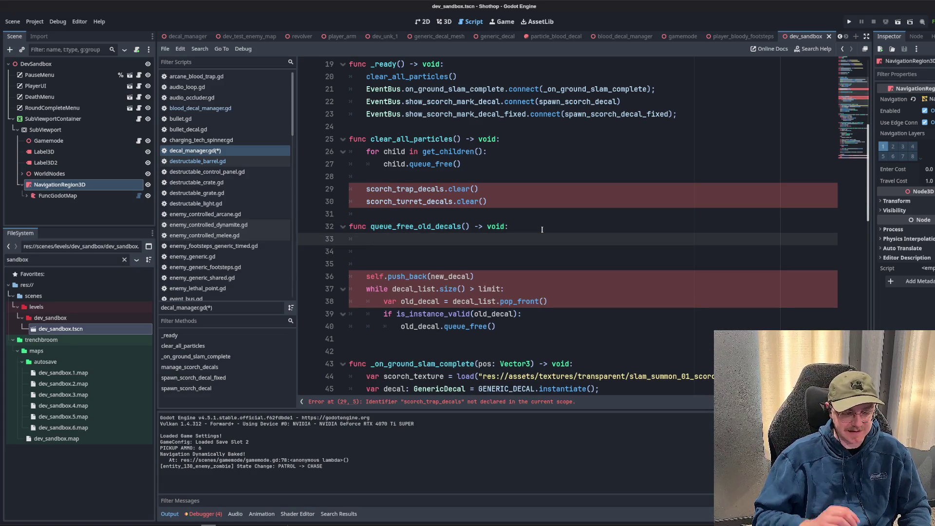
text(self.ge)
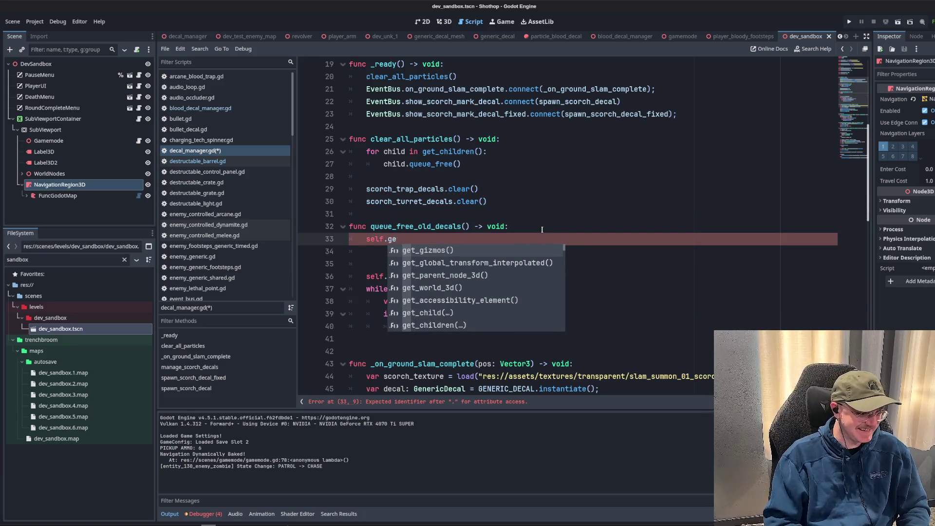
key(BackSpace)
key(BackSpace)
text(add)
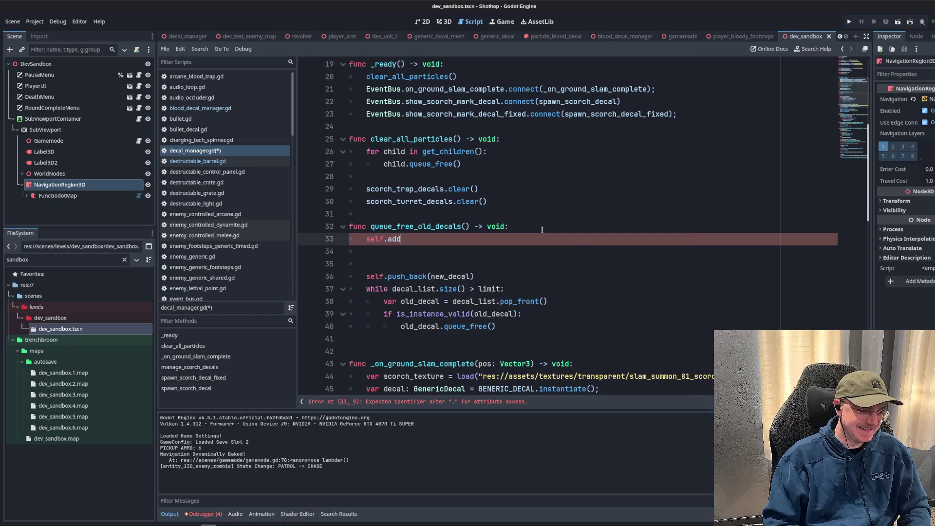
text(_ch)
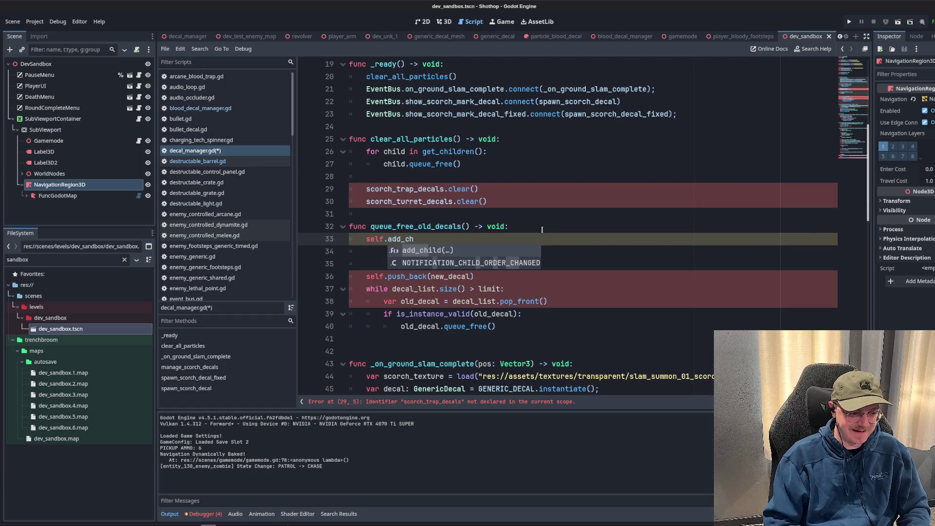
key(Return)
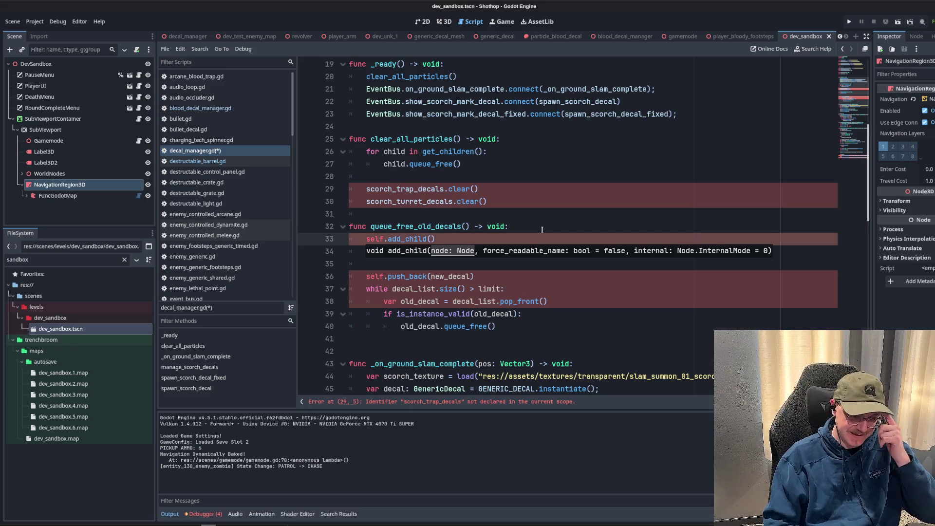
key(shift+Home)
key(BackSpace)
click(487, 269)
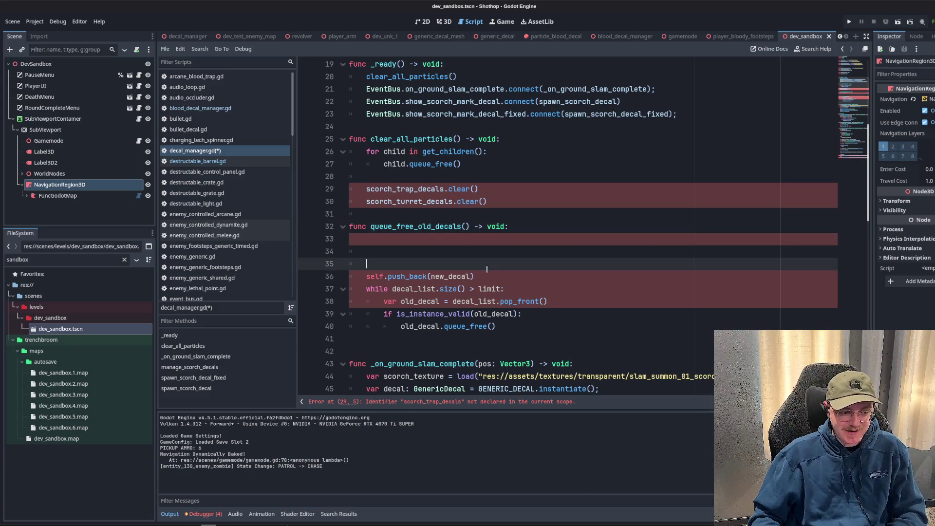
Add a while (self.get_child_count() > DECAL_LIMITS): loop under the function header.
scroll(438, 258, up, 6)
click(401, 251)
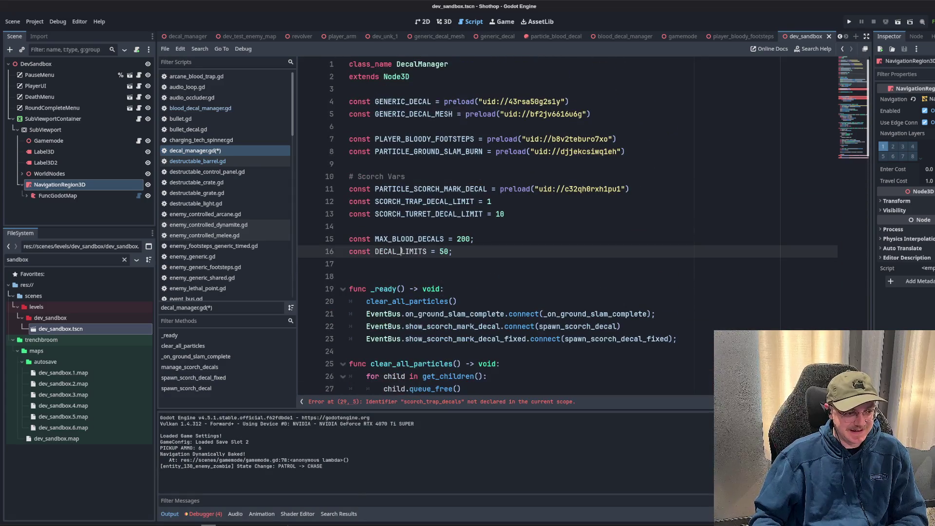
scroll(429, 256, down, 6)
click(459, 263)
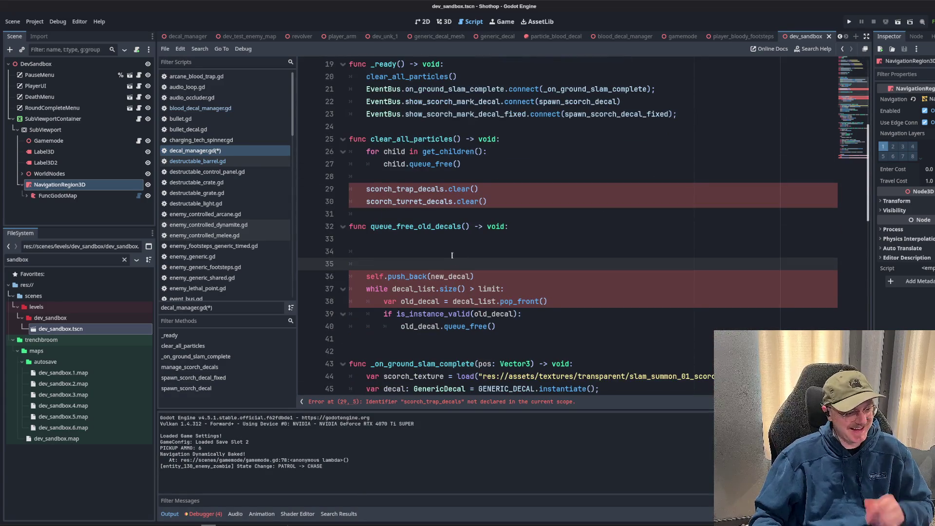
click(436, 289)
key(Up)
key(Up)
key(Up)
key(Up)
key(Return)
key(Tab)
text(w)
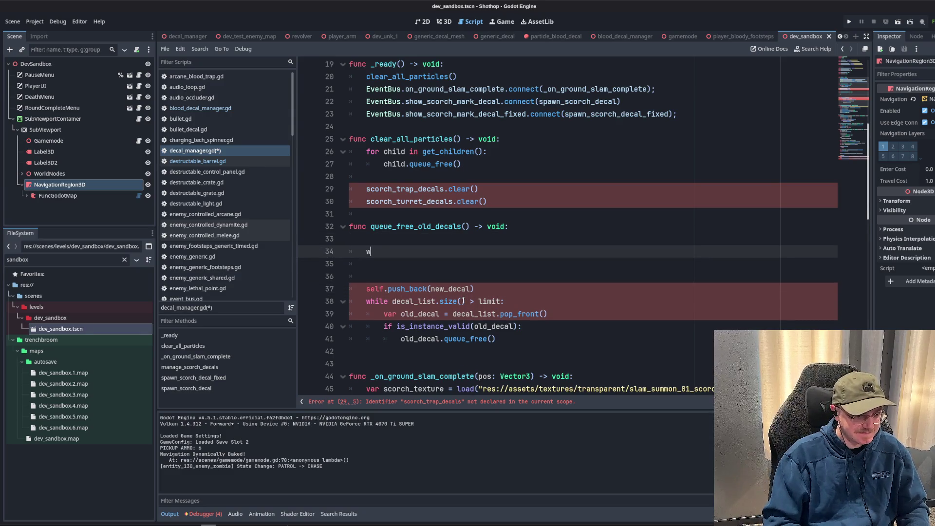
text(hile (self.get_child)
key(Down)
key(Down)
key(Return)
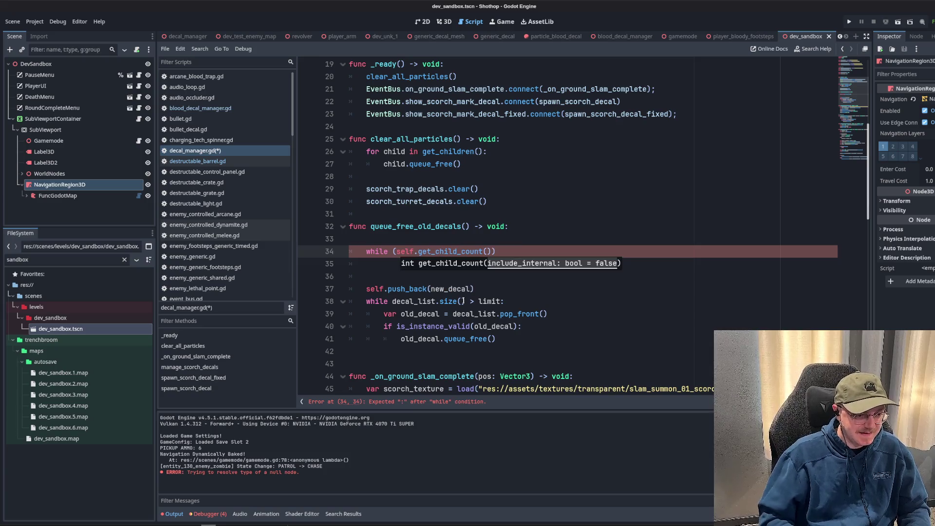
key(Right)
text(> )
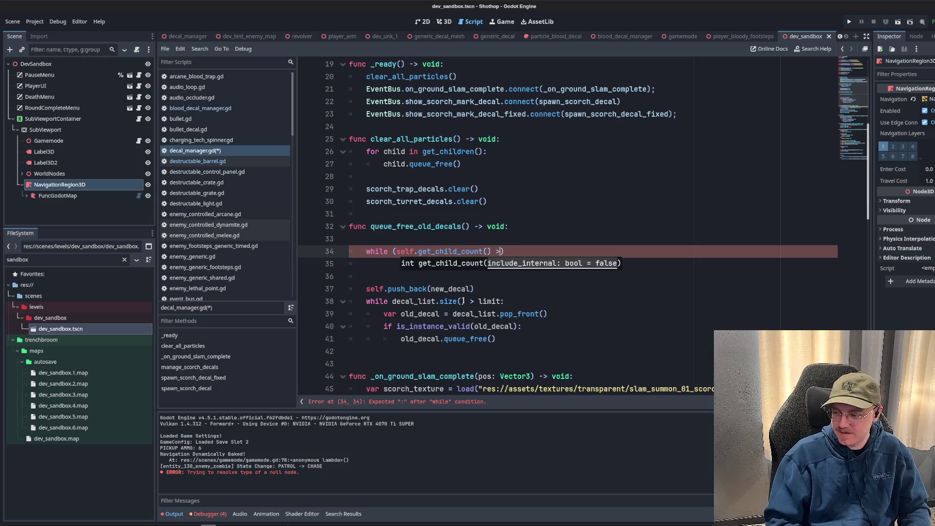
text(DECAL_LIMITS))
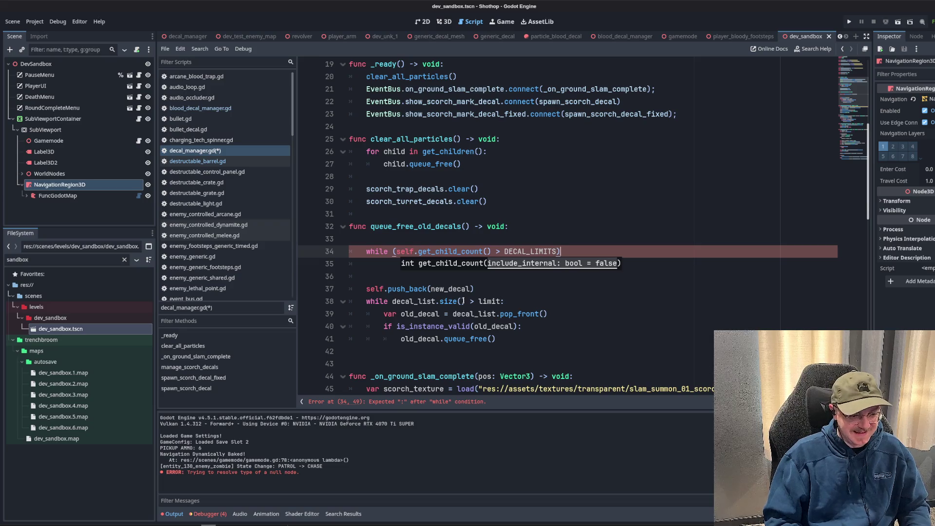
text(:)
key(Return)
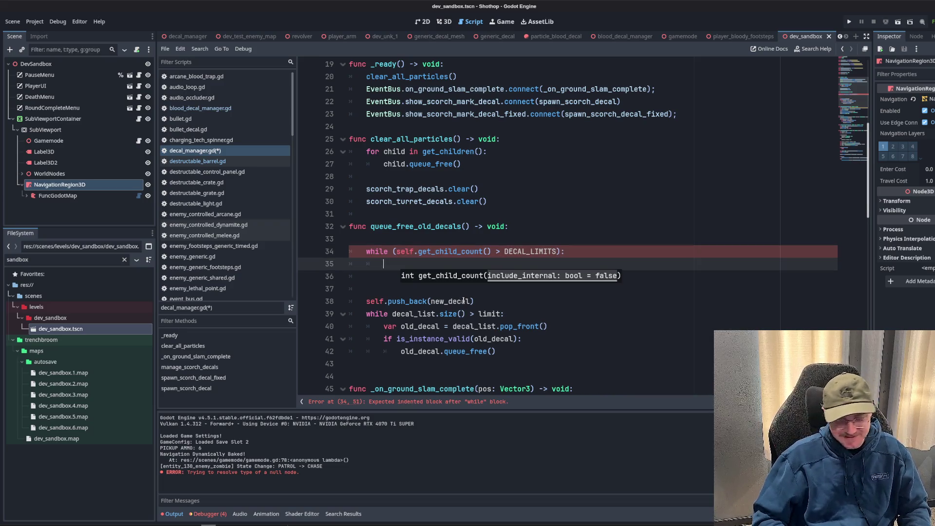
key(Escape)
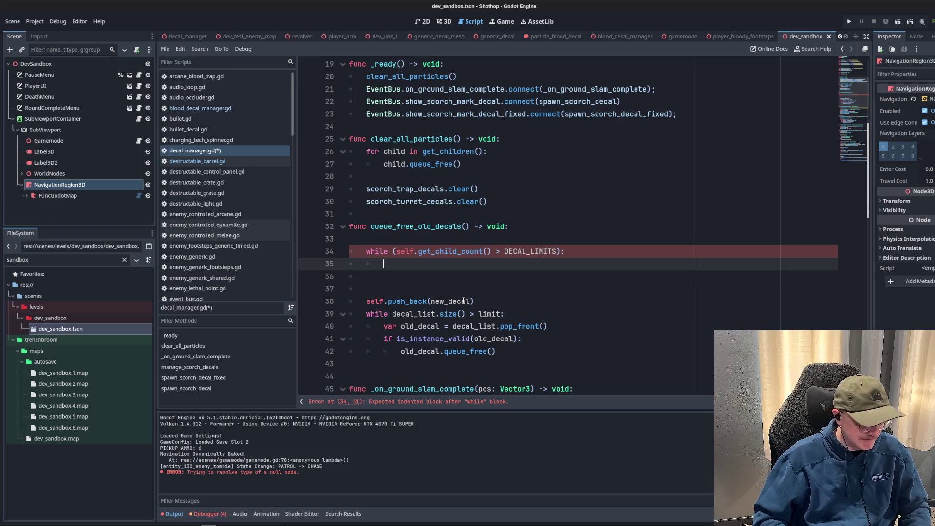
Delete the leftover push_back line and the blank line above the while loop.
drag(475, 301, 384, 295)
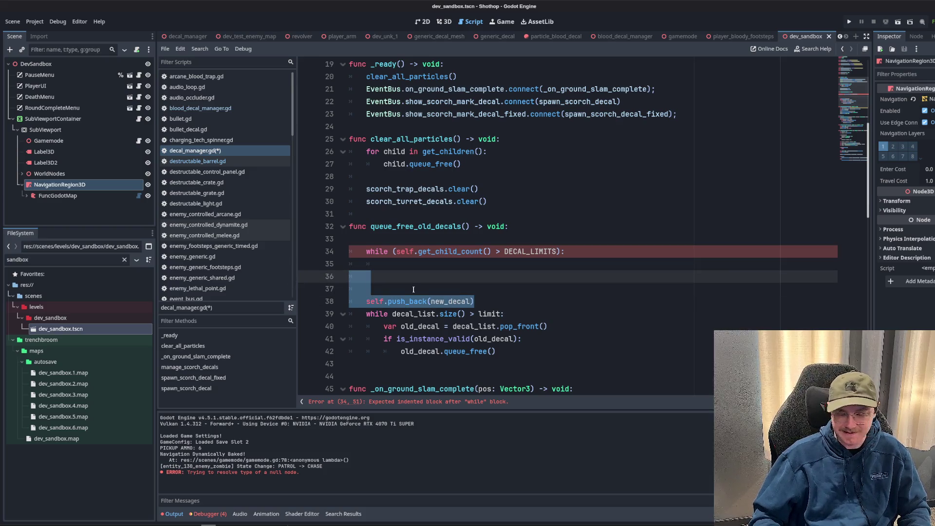
key(BackSpace)
key(Up)
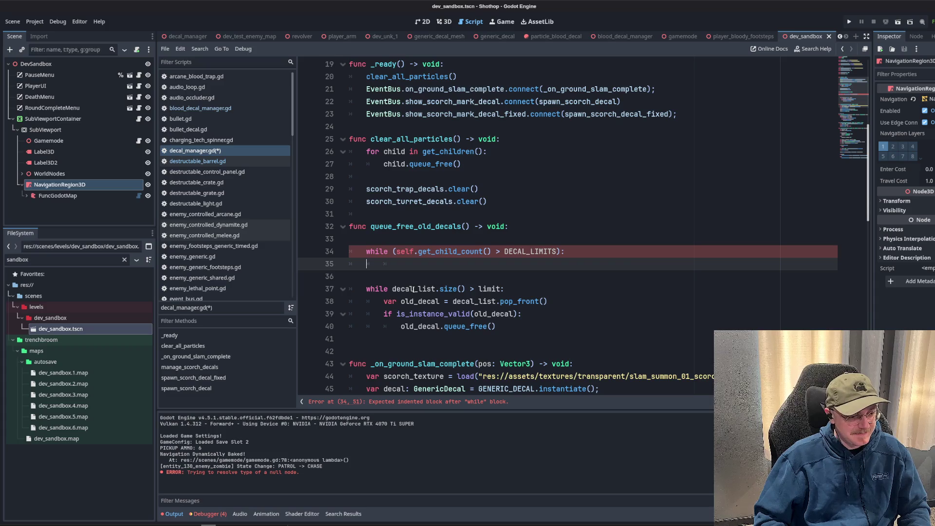
click(588, 307)
key(Up)
key(Up)
key(Up)
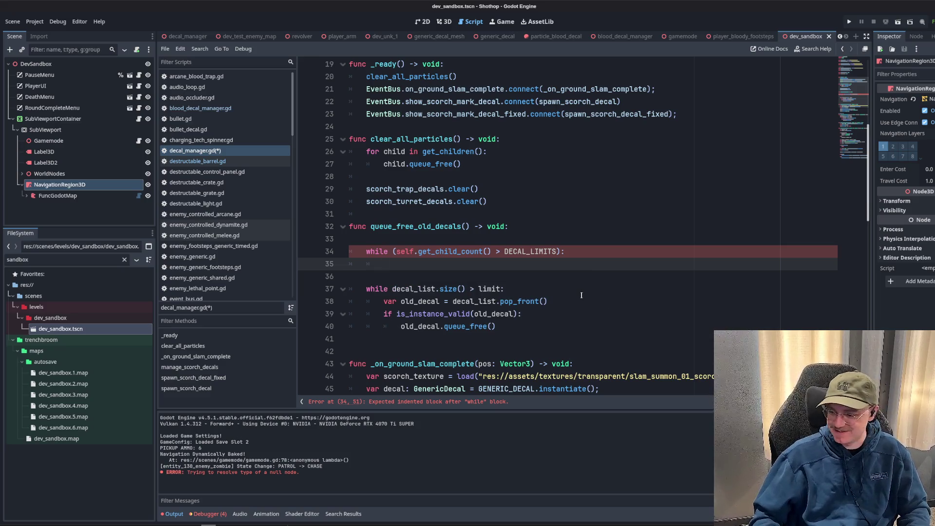
click(495, 277)
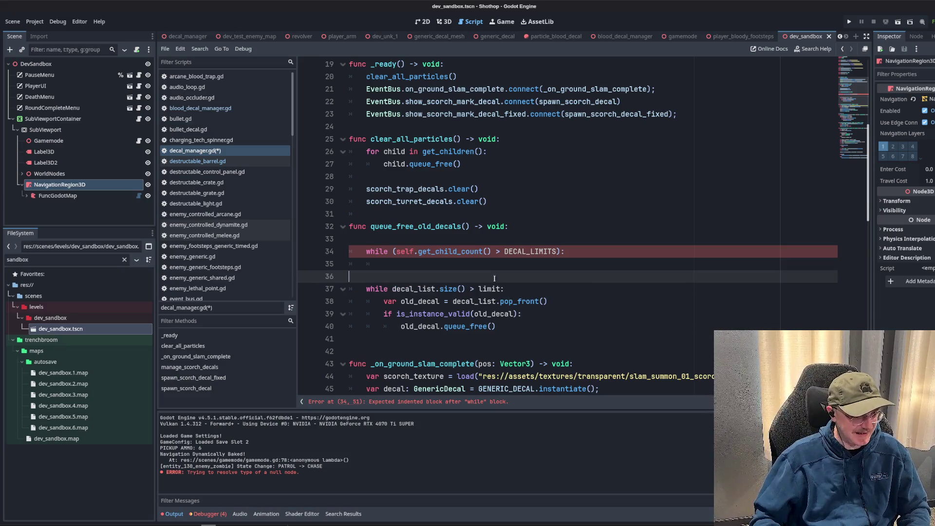
click(436, 265)
click(538, 240)
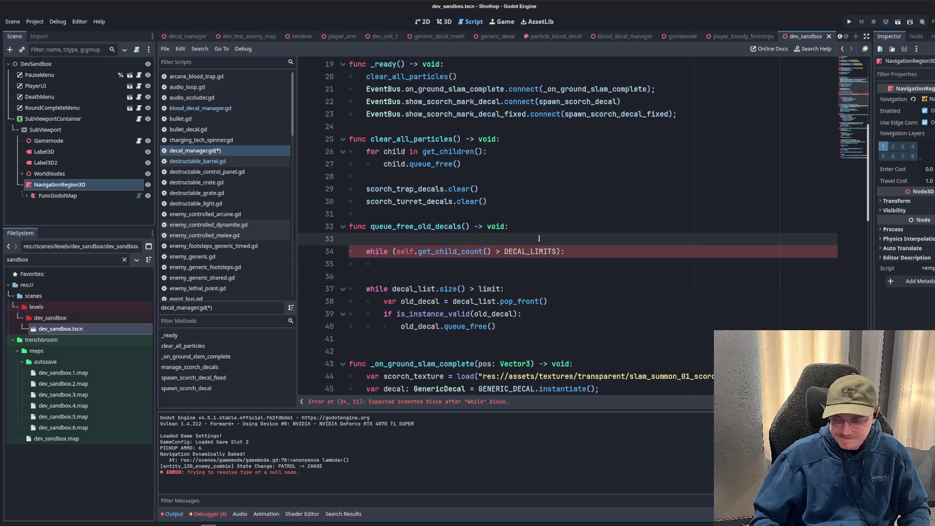
key(Delete)
key(Down)
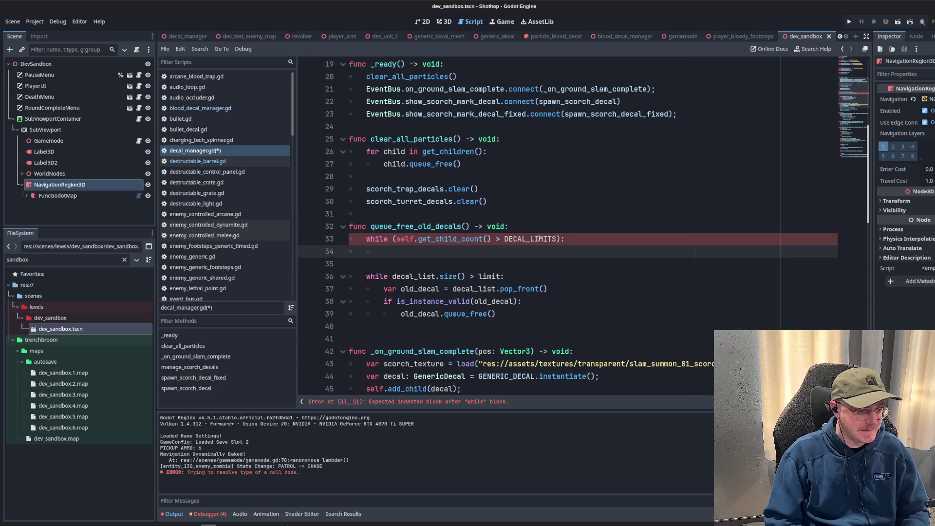
Move the pop_front, is_instance_valid and queue_free lines up into the while loop.
click(431, 302)
click(437, 252)
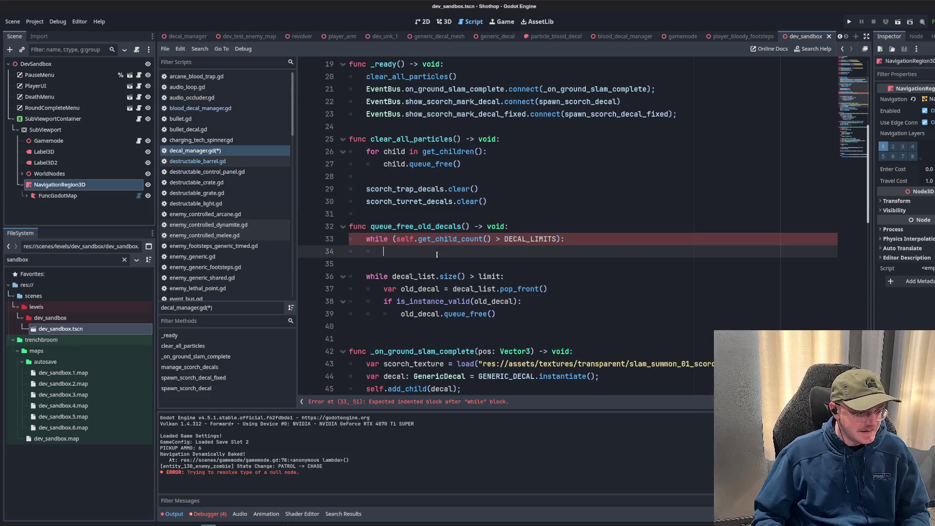
click(452, 288)
key(Up)
key(Up)
key(Up)
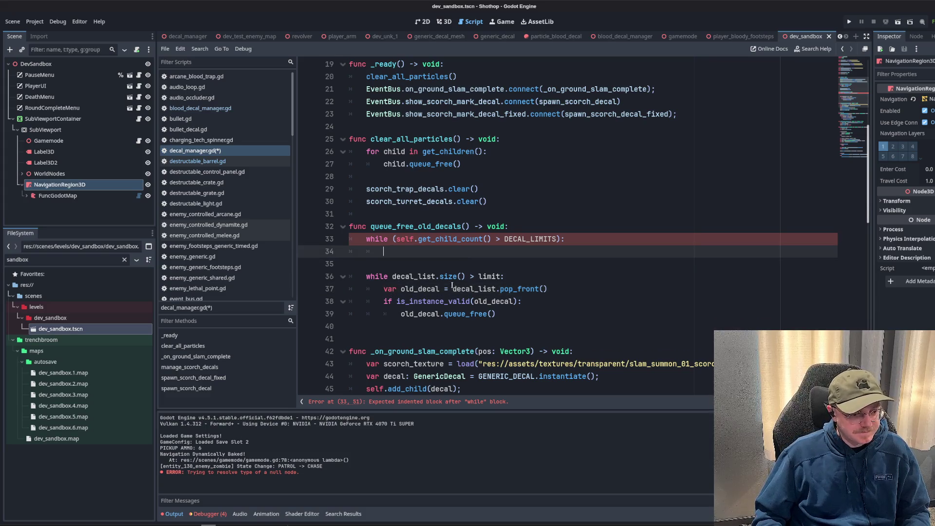
mouse_move(384, 289)
mouse_down()
mouse_move(548, 291)
mouse_move(496, 314)
mouse_up()
key(alt+Up)
key(alt+Up)
key(alt+Up)
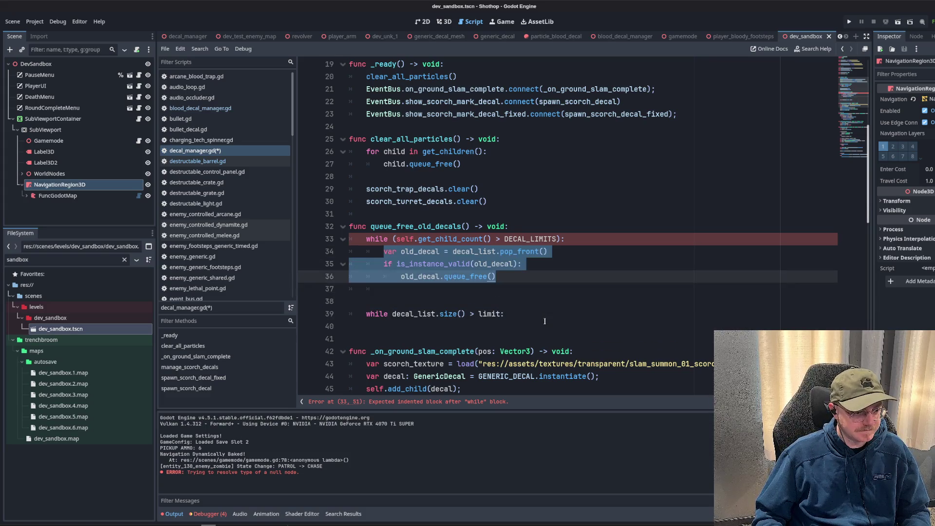
Replace decal_list.pop_front() with self.get_child(0) in queue_free_old_decals.
double_click(411, 238)
key(ctrl+c)
double_click(475, 252)
key(ctrl+v)
double_click(493, 251)
text(get_chi)
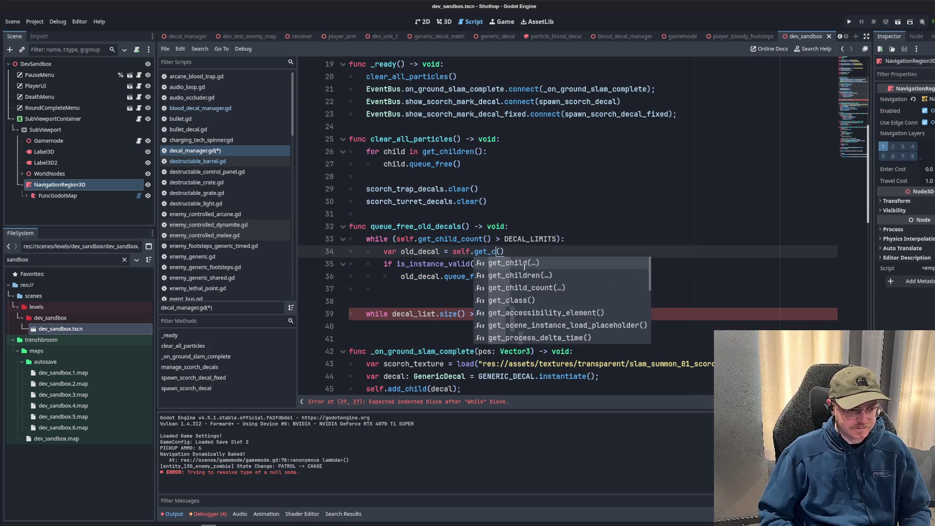
key(Return)
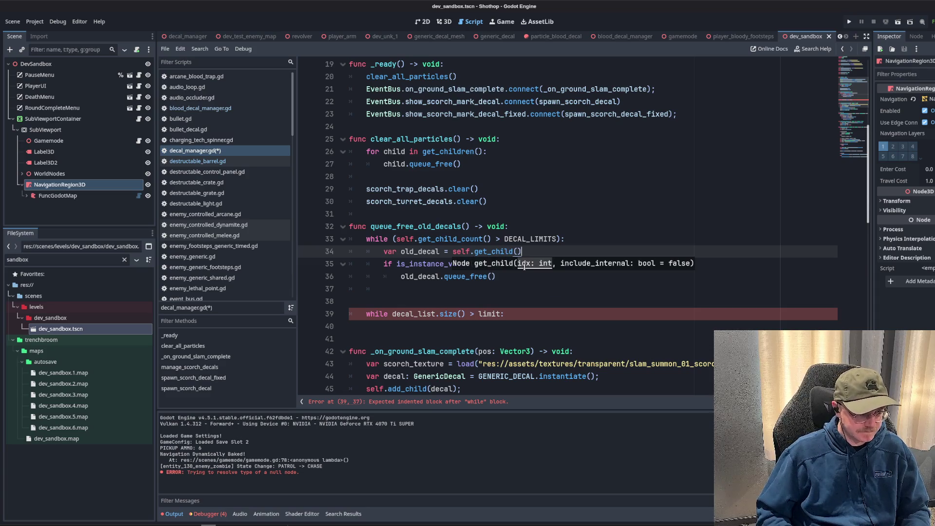
text(0)
key(Up)
key(Up)
key(Up)
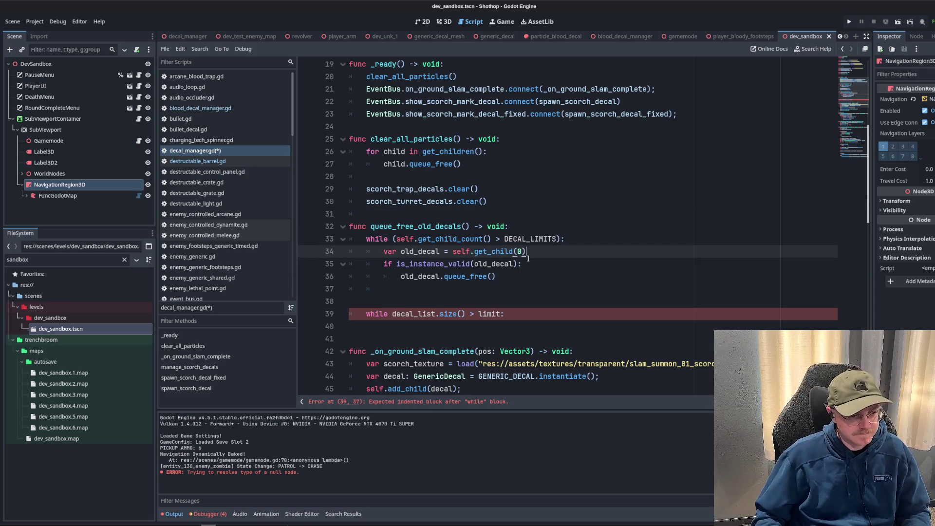
Change the old decal's free call to queue_free.call_deferred();.
double_click(421, 252)
click(511, 282)
key(ctrl+shift+Left)
key(ctrl+shift+Left)
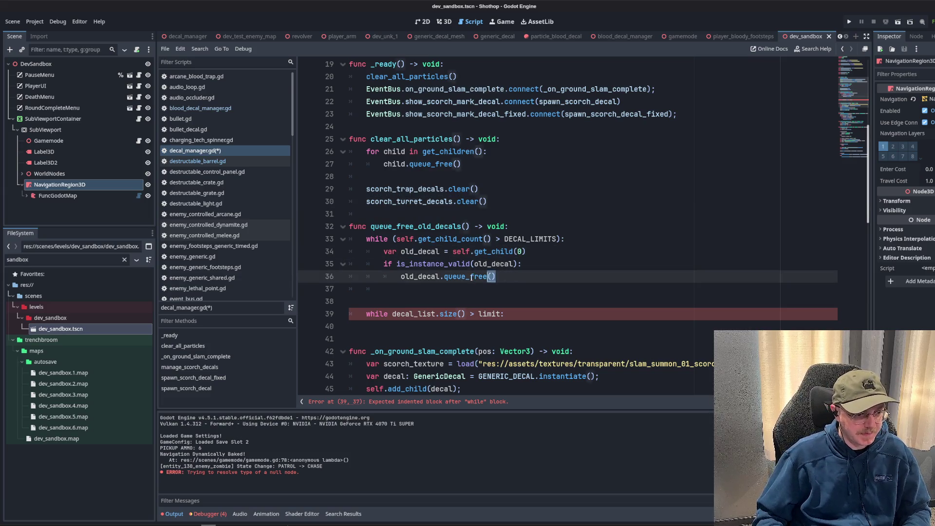
text(call)
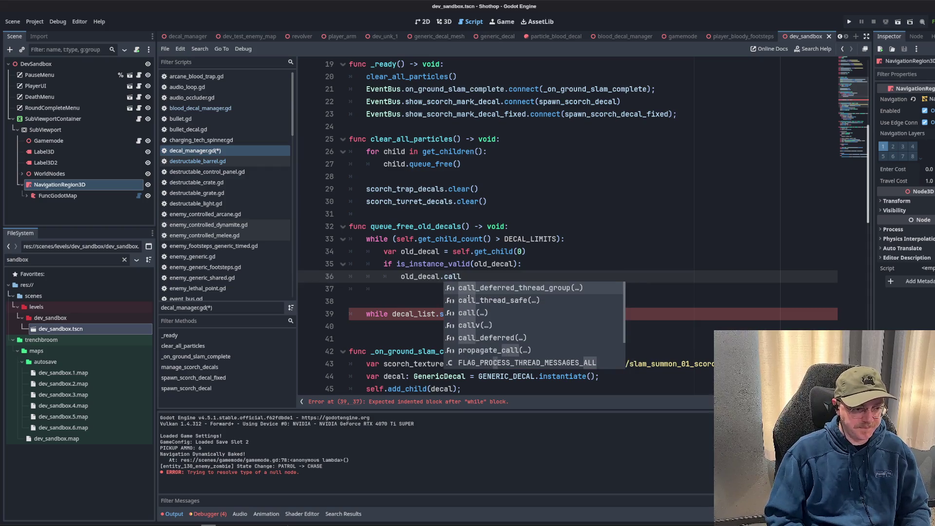
text(_)
key(Down)
key(Down)
key(Return)
text(.)
key(BackSpace)
key(BackSpace)
text(.queue)
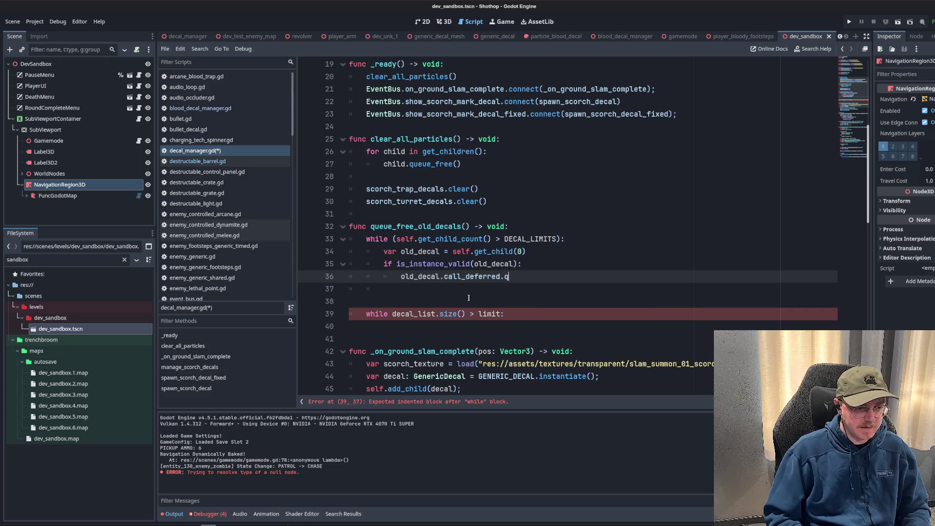
key(BackSpace)
key(BackSpace)
key(BackSpace)
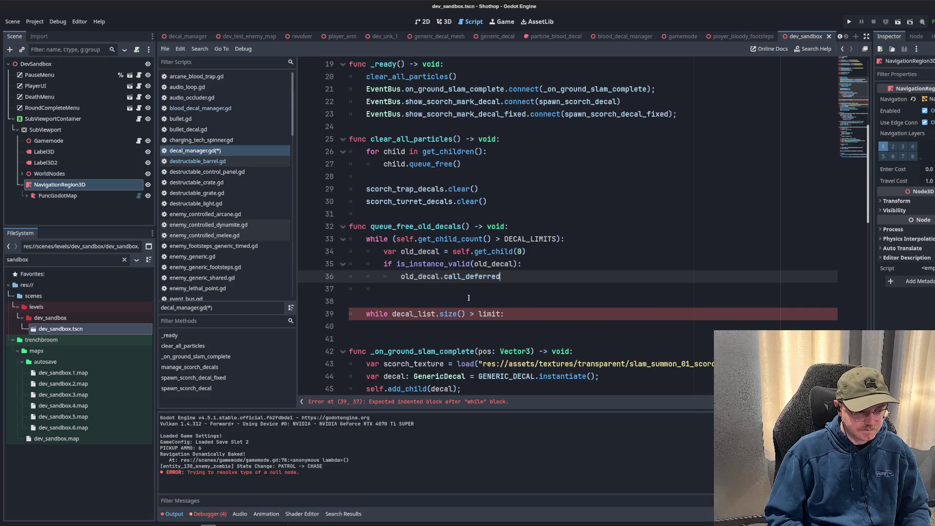
key(BackSpace)
key(BackSpace)
key(BackSpace)
text(queue.)
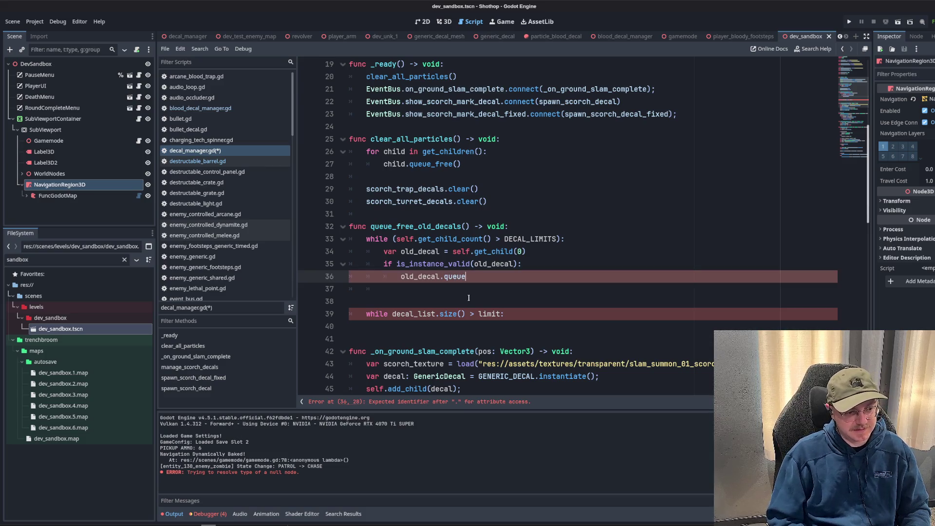
key(Return)
key(BackSpace)
key(BackSpace)
text(.)
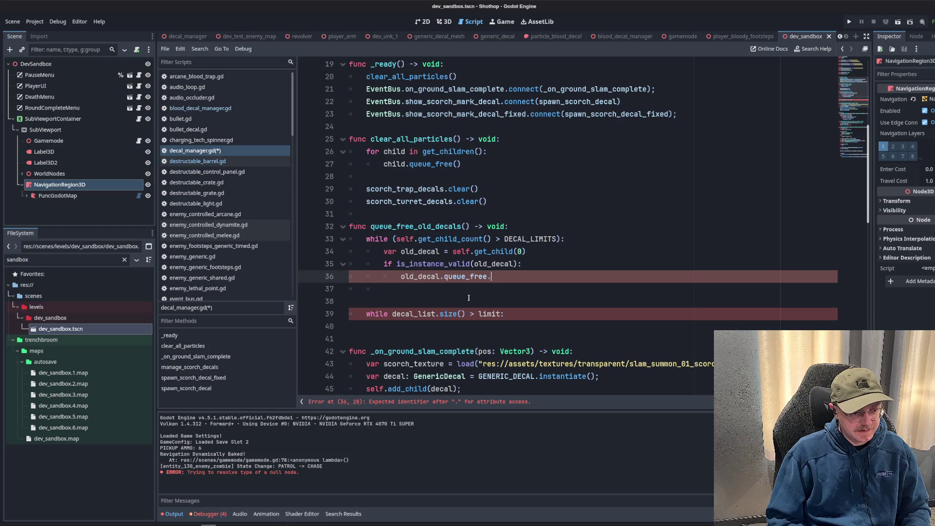
text(ca)
key(Return)
text();)
key(Return)
Delete the leftover decal_list while line and its blank lines.
key(shift+Down)
key(shift+Down)
key(shift+Down)
key(BackSpace)
key(BackSpace)
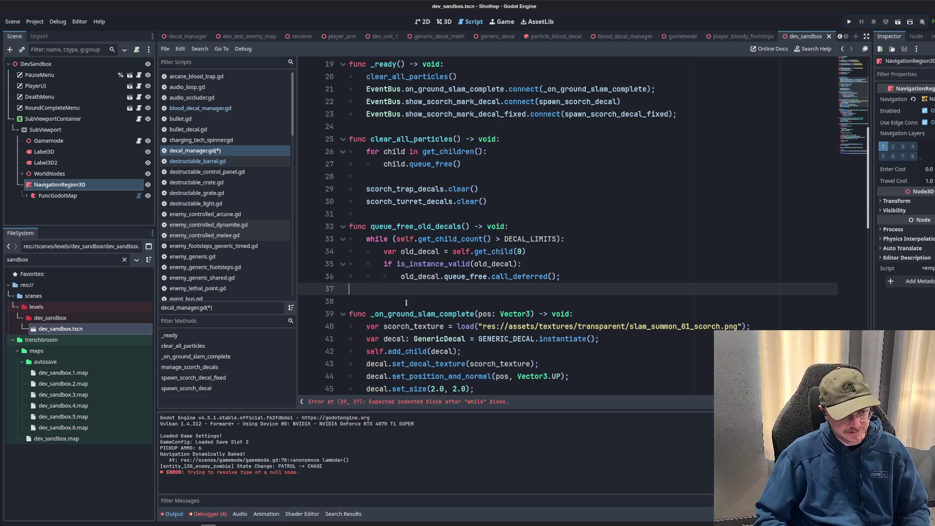
key(BackSpace)
click(540, 224)
key(Up)
key(Up)
key(Up)
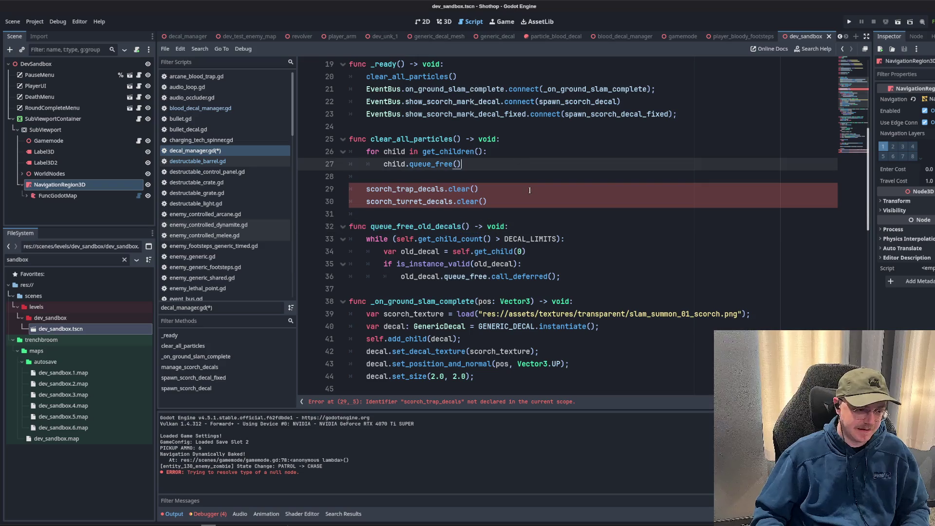
click(515, 188)
drag(511, 200, 366, 189)
click(499, 159)
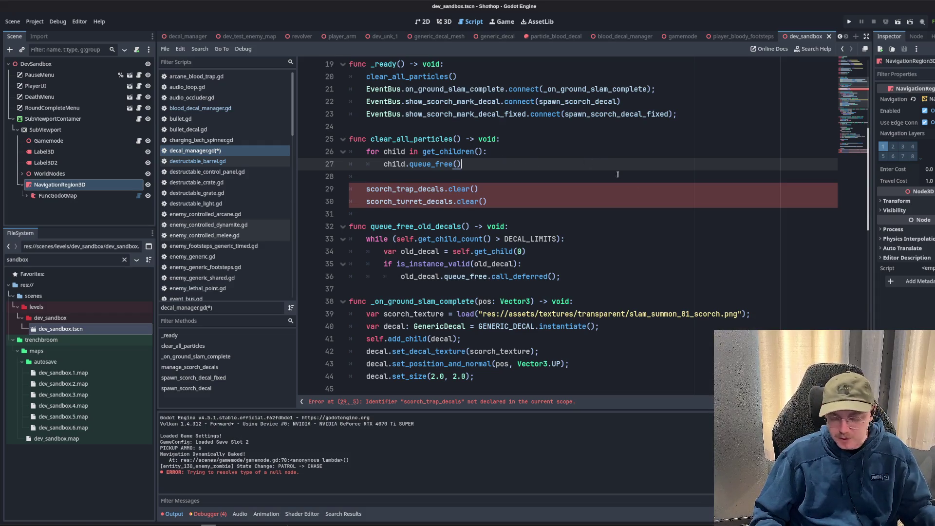
click(641, 218)
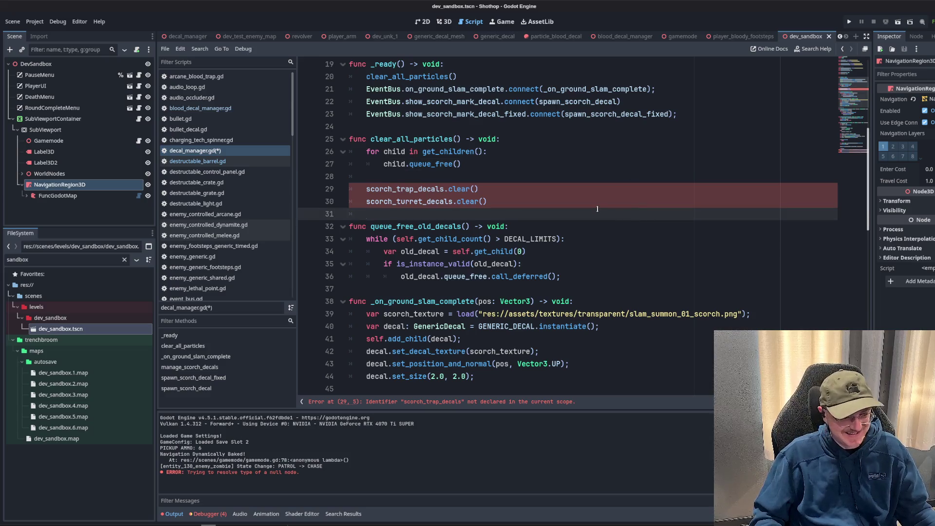
click(570, 230)
click(557, 205)
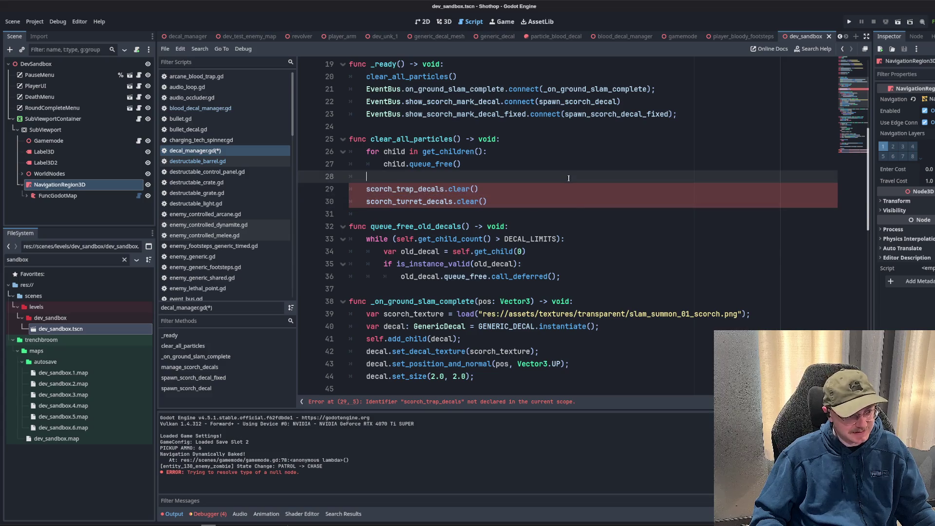
scroll(544, 198, down, 2)
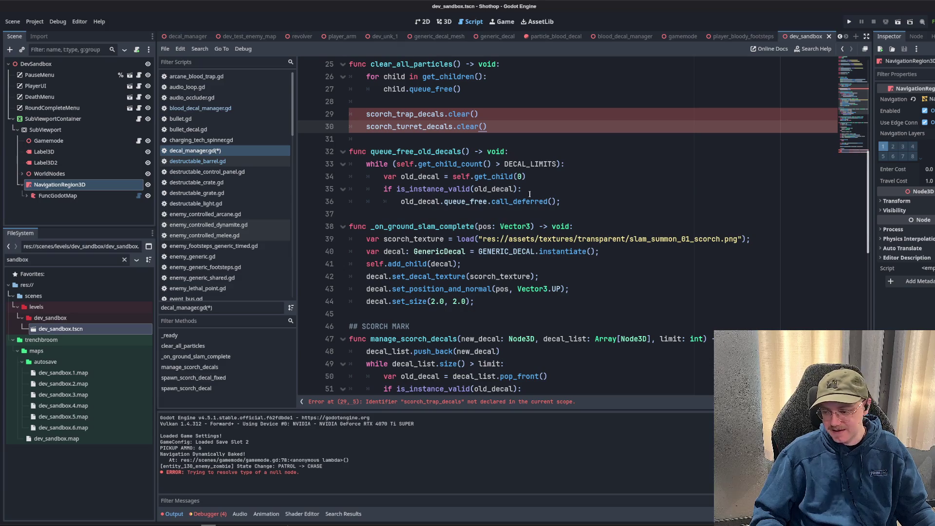
click(532, 176)
click(582, 202)
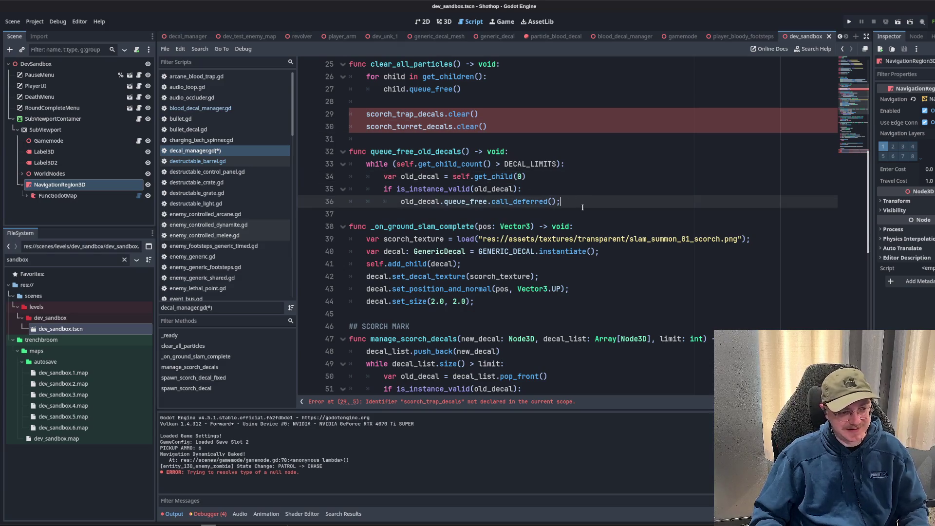
click(472, 190)
double_click(409, 201)
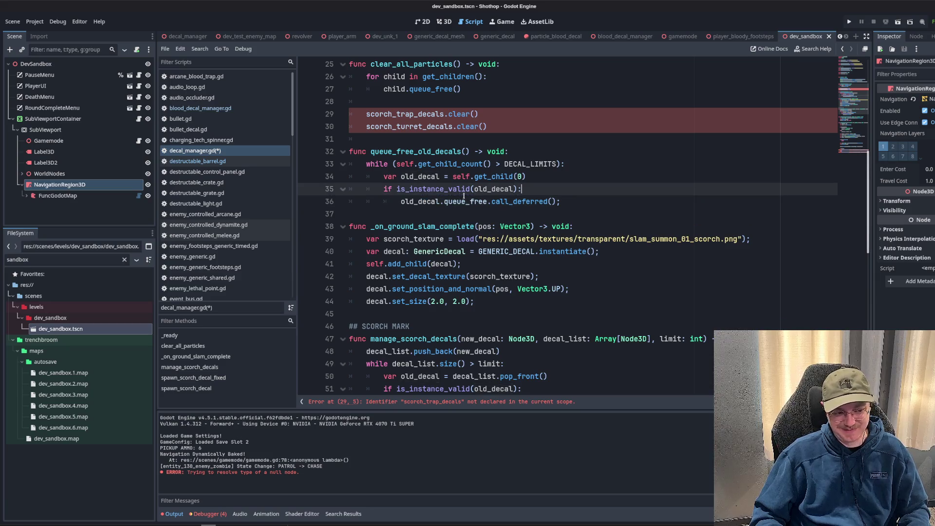
click(605, 191)
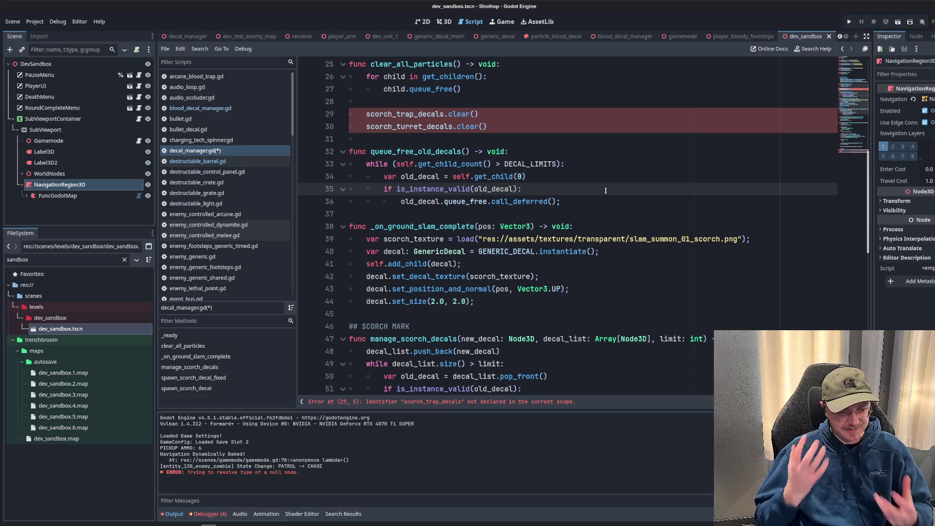
scroll(605, 190, up, 1)
double_click(419, 189)
key(ctrl+c)
click(474, 151)
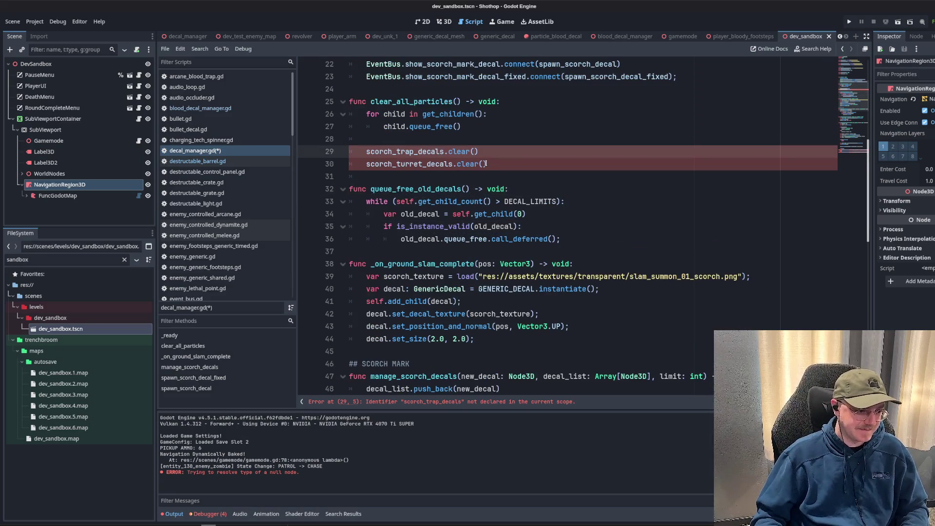
Change clear_all_particles' child.queue_free() to queue_free.call_deferred(); and save the script.
scroll(411, 141, up, 1)
key(Up)
key(Up)
double_click(411, 140)
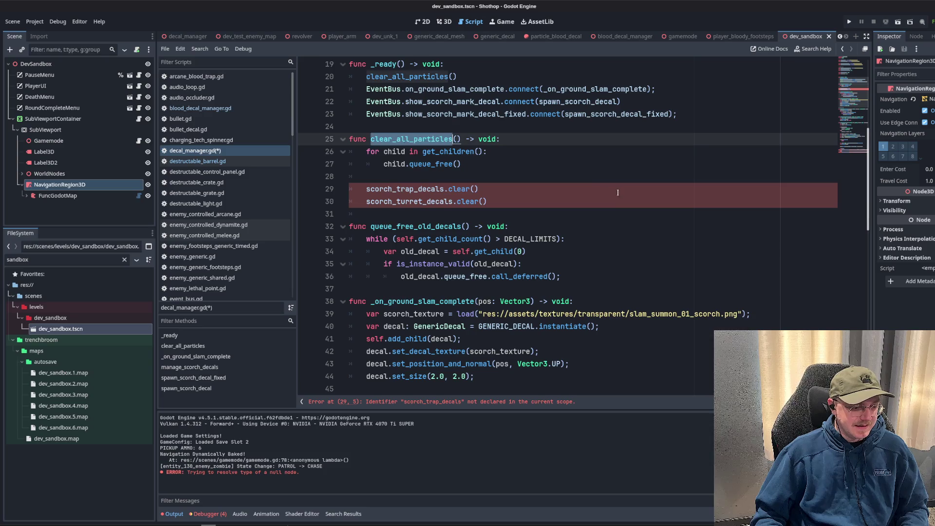
key(ctrl+f)
key(Return)
key(Return)
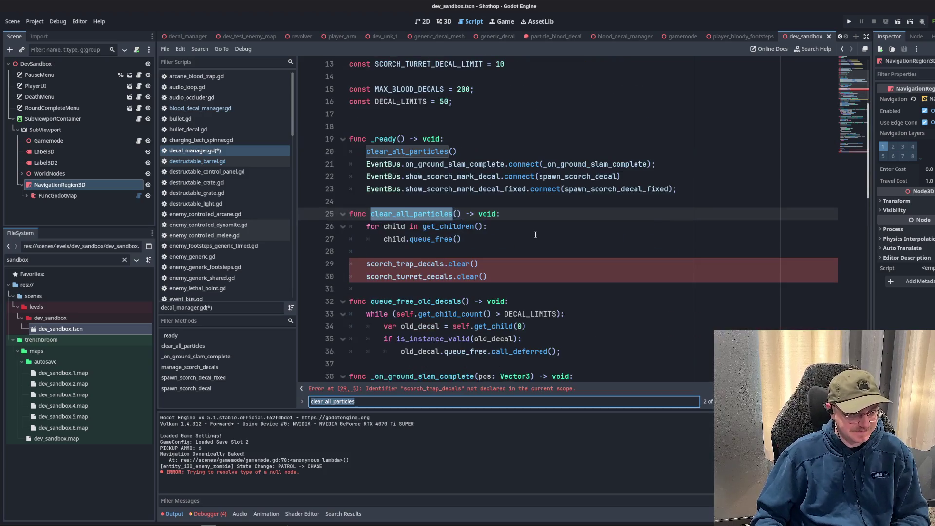
click(532, 234)
scroll(532, 224, down, 1)
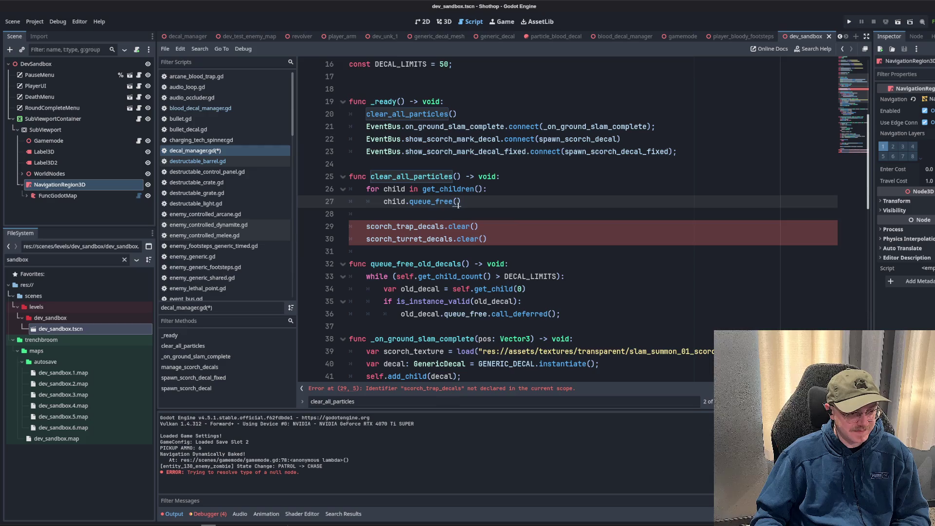
drag(459, 204, 408, 202)
text(queue)
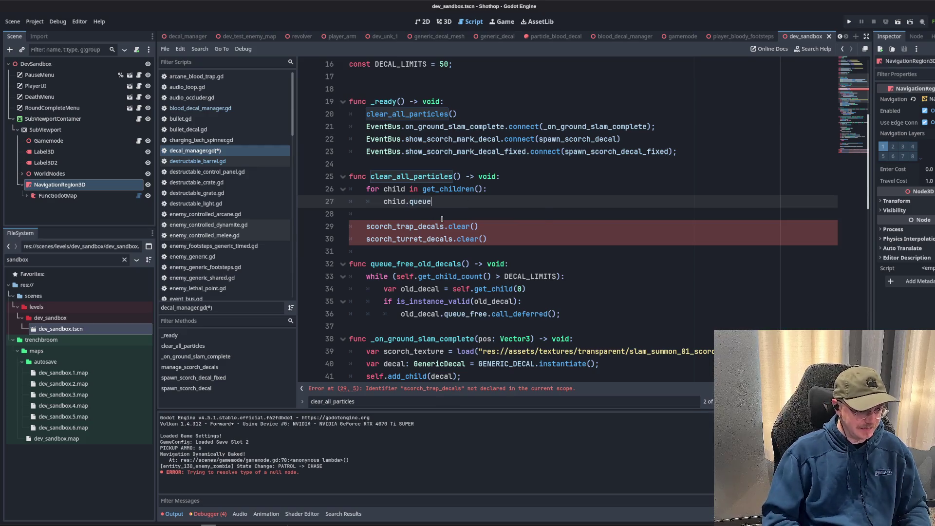
text(_free.call_d)
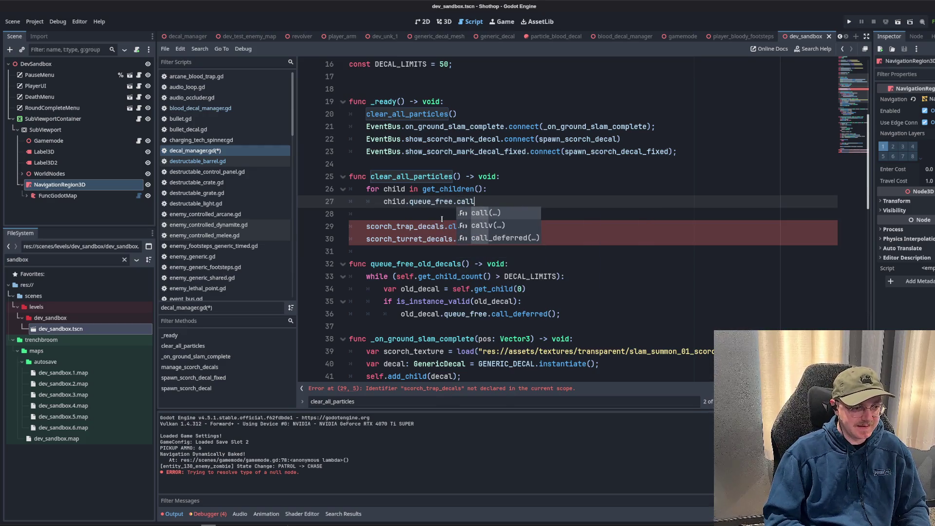
key(Return)
key(End)
text(;)
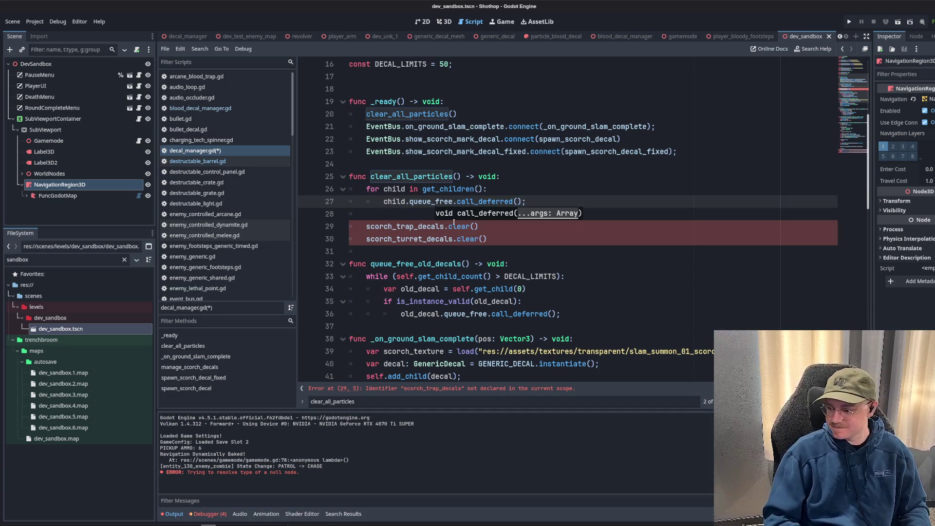
key(ctrl+s)
Review queue_free_old_decals and paste its name onto line 36.
scroll(512, 206, down, 3)
click(513, 210)
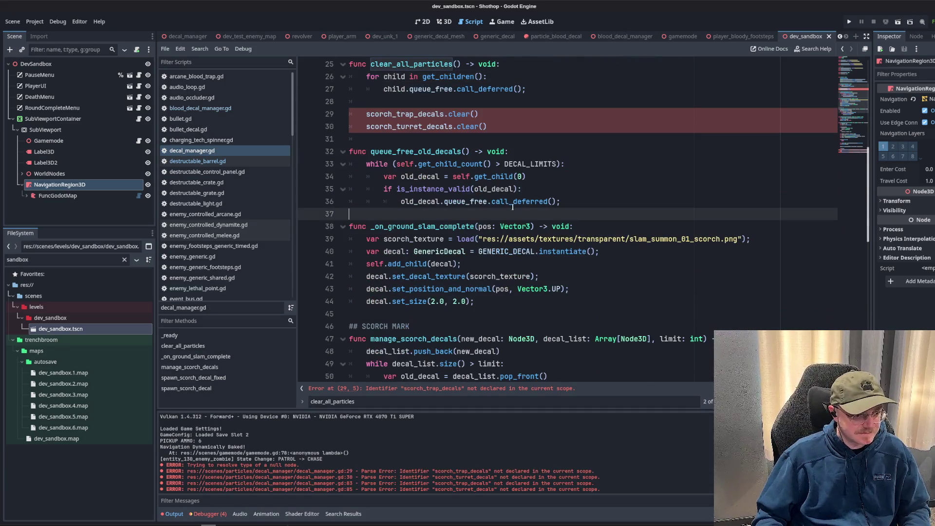
click(564, 144)
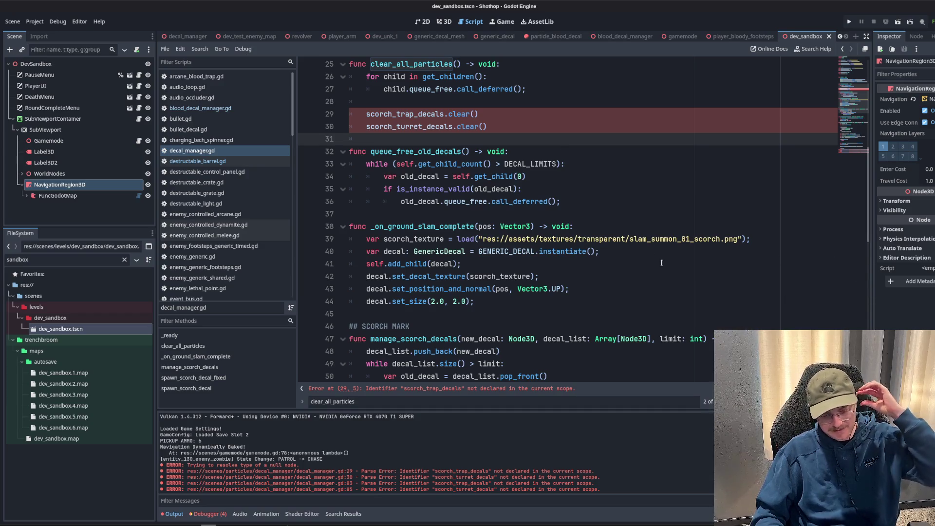
click(585, 209)
scroll(498, 204, down, 2)
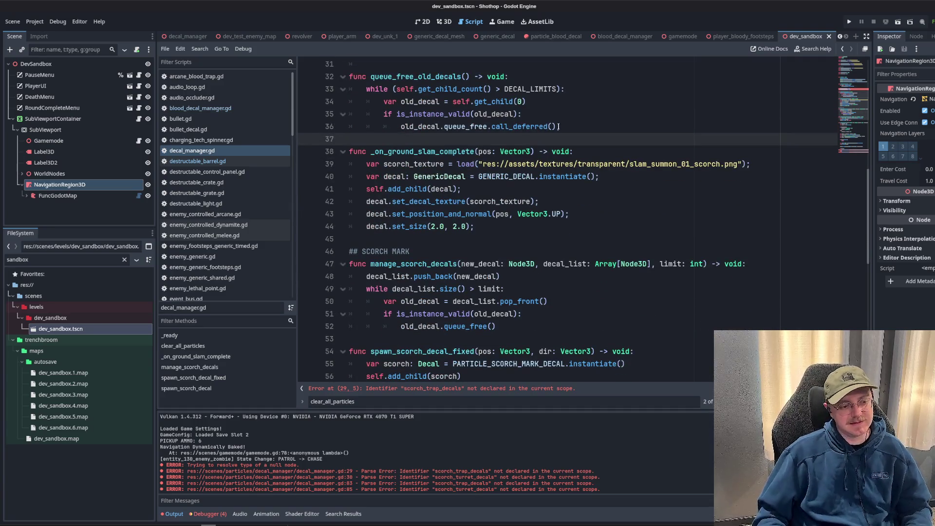
click(559, 126)
scroll(559, 126, up, 1)
double_click(420, 164)
scroll(495, 177, up, 1)
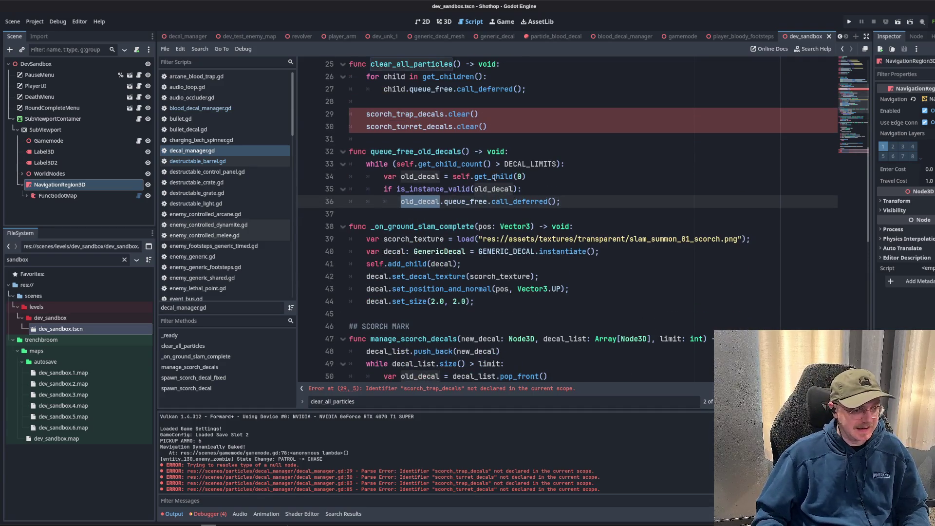
key(ctrl+v)
click(592, 203)
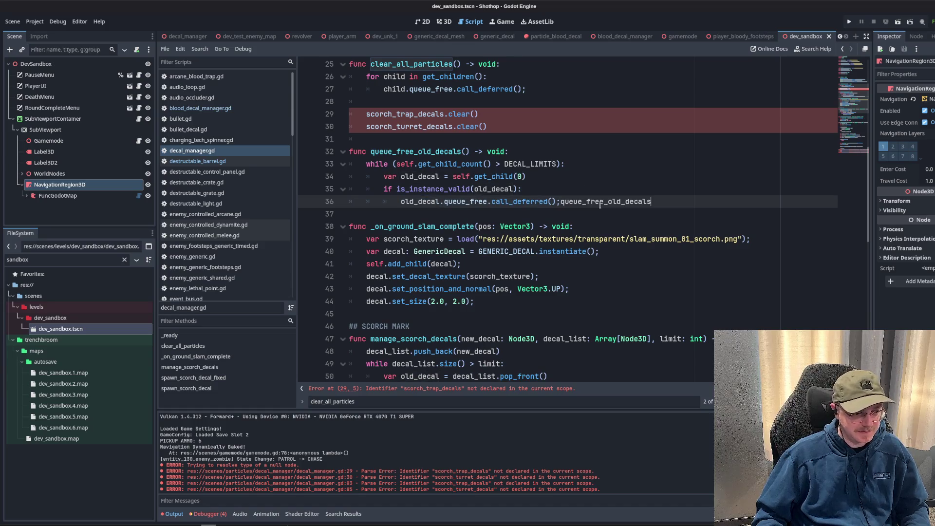
Copy the queue_free_old_decals name and open a new line atop _on_ground_slam_complete.
double_click(414, 151)
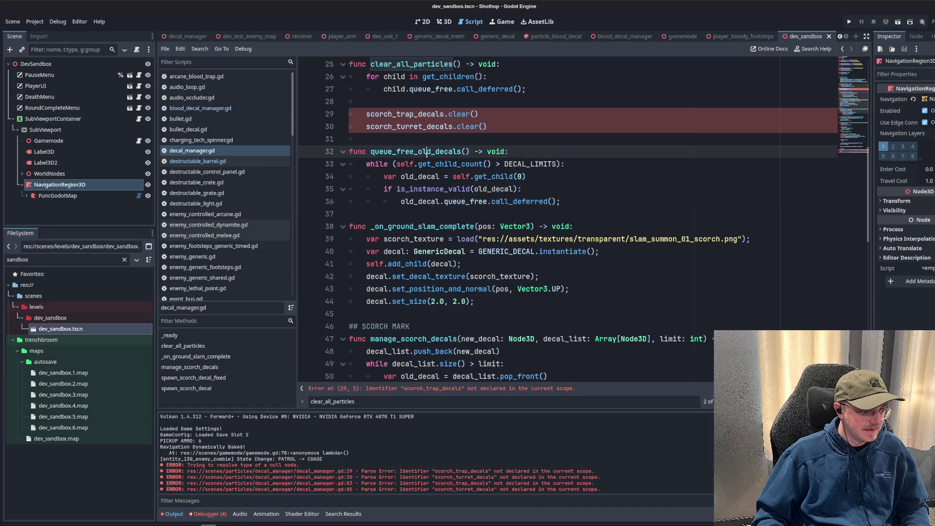
scroll(570, 234, down, 3)
scroll(569, 234, down, 3)
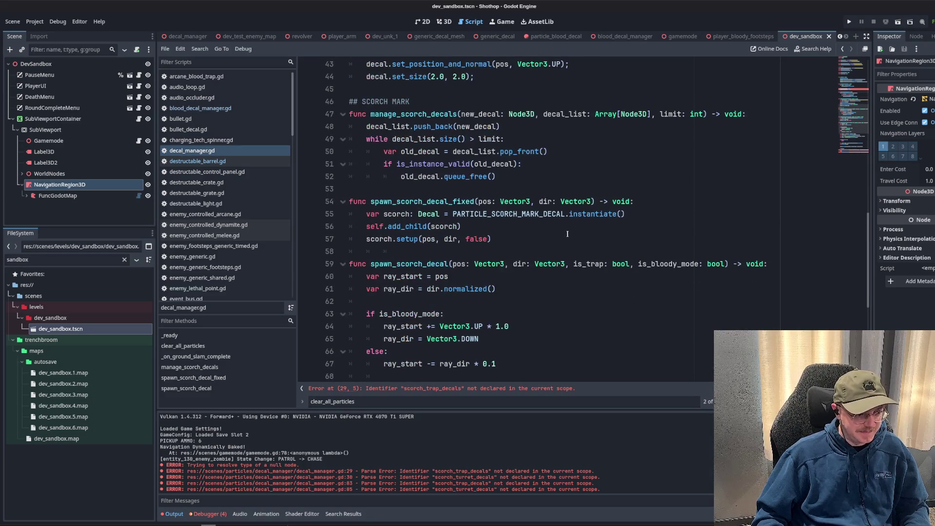
scroll(689, 185, up, 7)
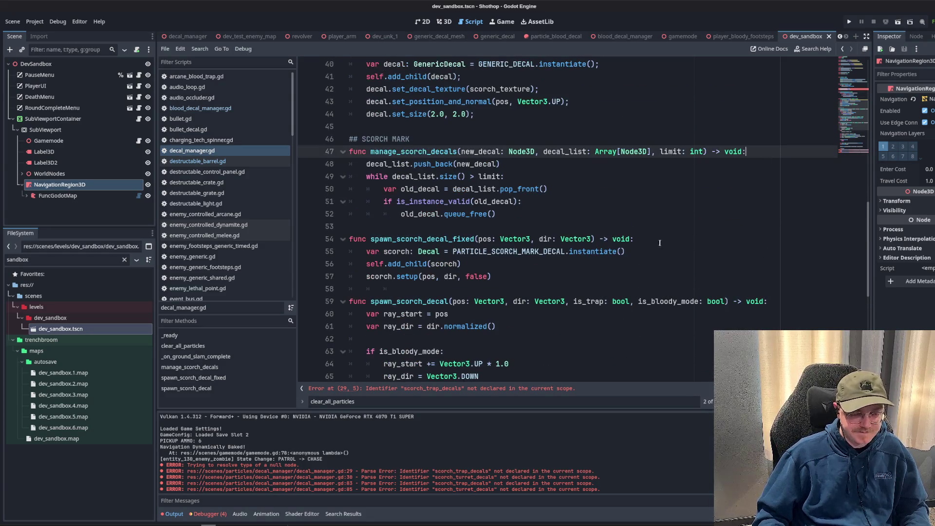
scroll(455, 171, up, 3)
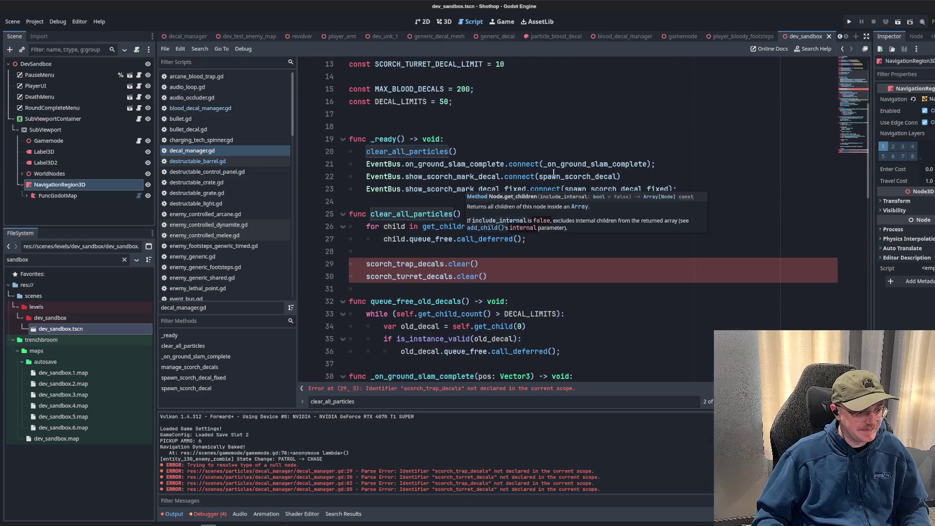
ctrl+click(569, 168)
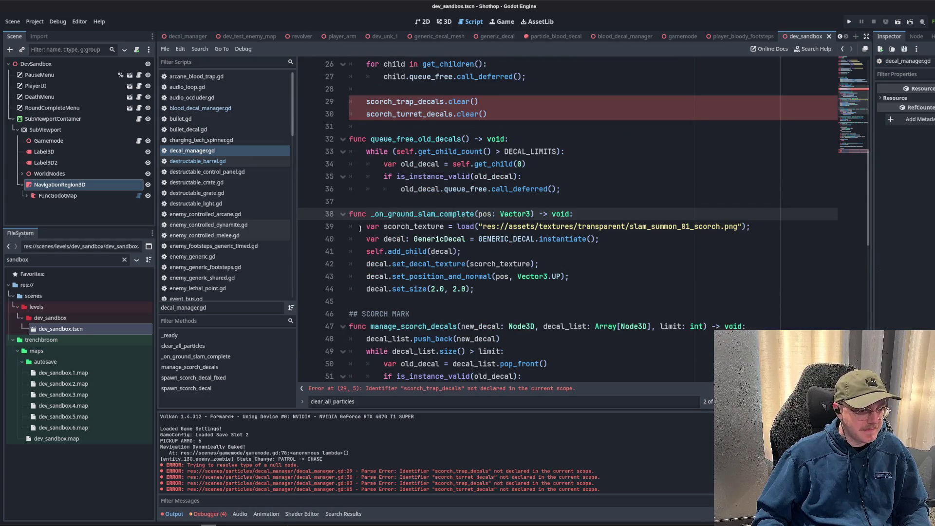
click(360, 228)
key(Return)
key(Return)
Add queue_free_old_decals(); at the top of _on_ground_slam_complete and manage_scorch_decals.
key(Up)
key(Up)
text(queue_free_old_decals();)
scroll(406, 246, down, 2)
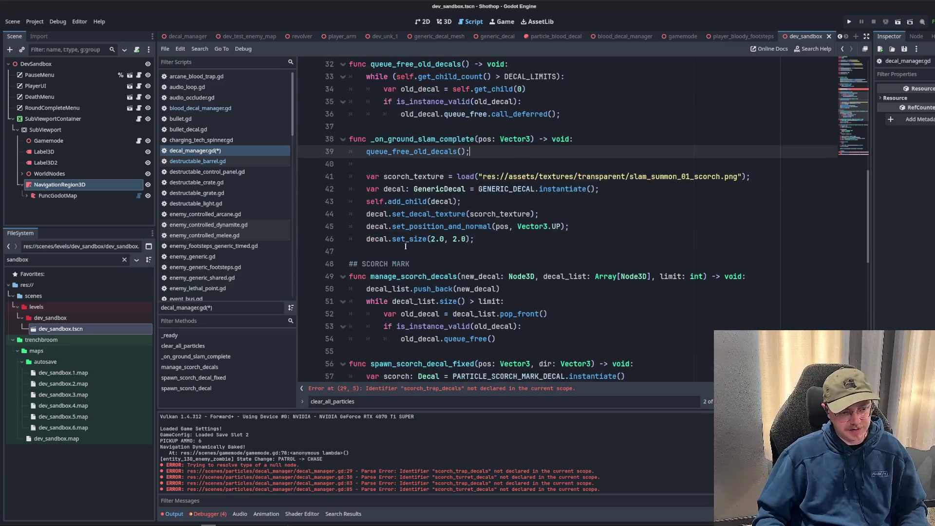
scroll(468, 227, down, 2)
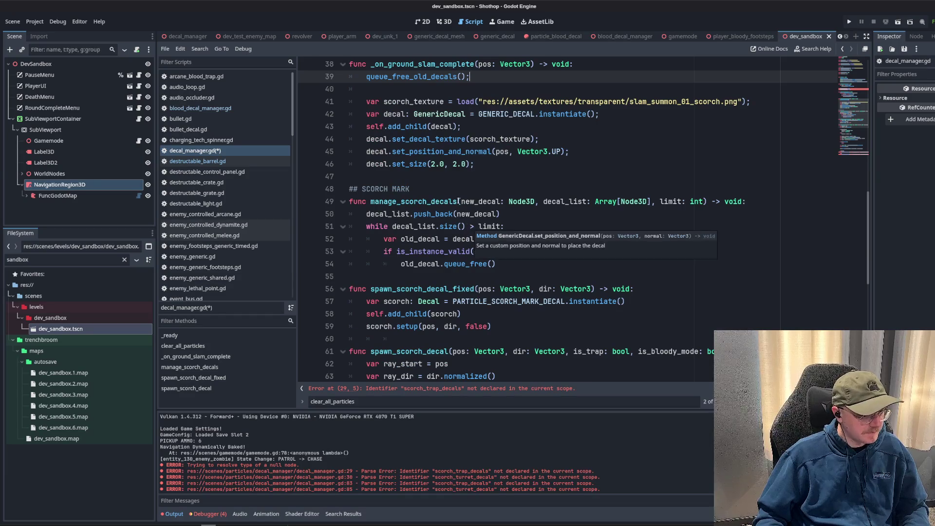
click(762, 204)
key(Return)
key(Return)
key(Up)
text(queue_free_old_decals)
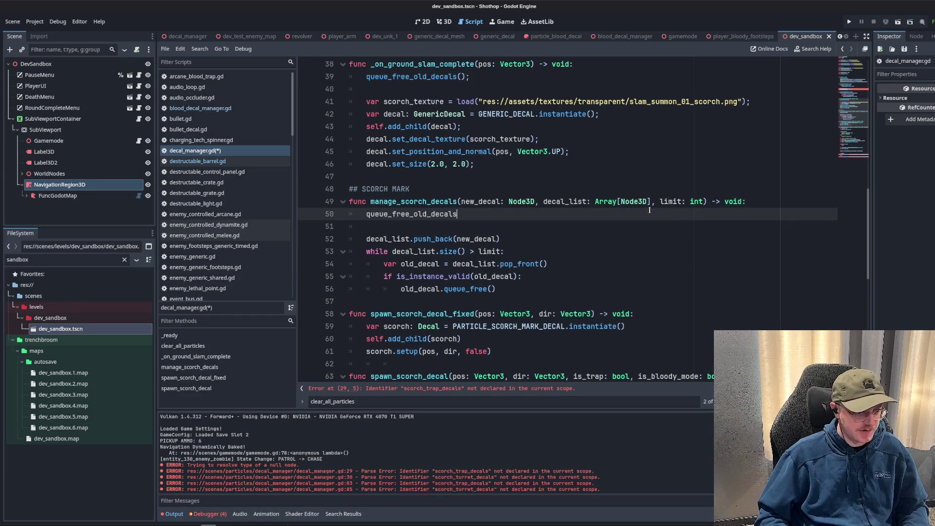
text(();)
Delete the spawn_scorch_decal_fixed function.
scroll(655, 220, down, 2)
click(675, 239)
scroll(675, 236, down, 2)
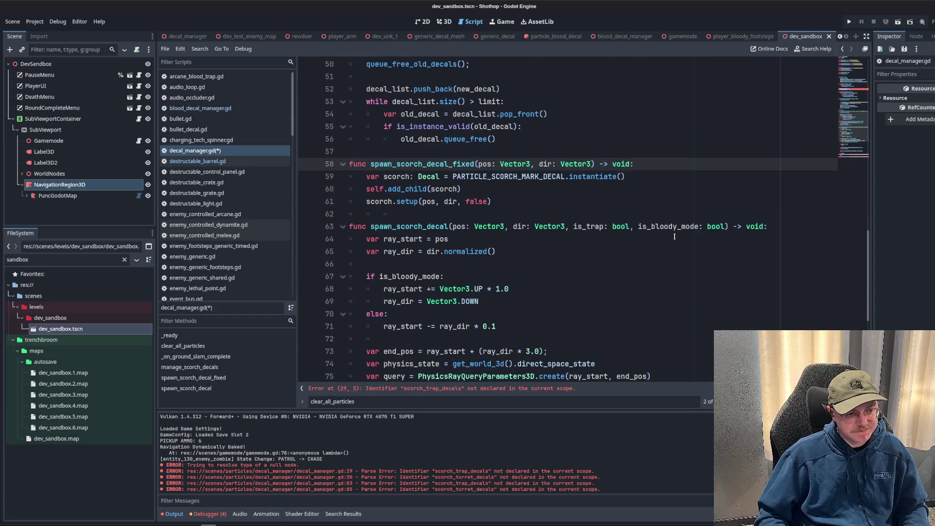
key(Return)
key(Return)
key(Up)
text(queue_free_old_decals();)
scroll(576, 232, down, 1)
drag(469, 139, 366, 139)
key(BackSpace)
double_click(422, 127)
click(441, 138)
text(queue_free_old_decals())
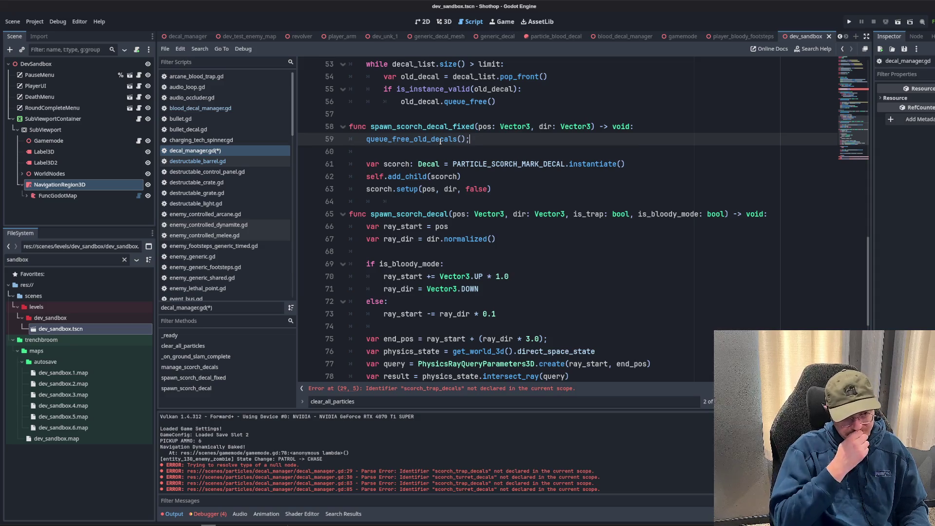
drag(492, 190, 349, 127)
key(BackSpace)
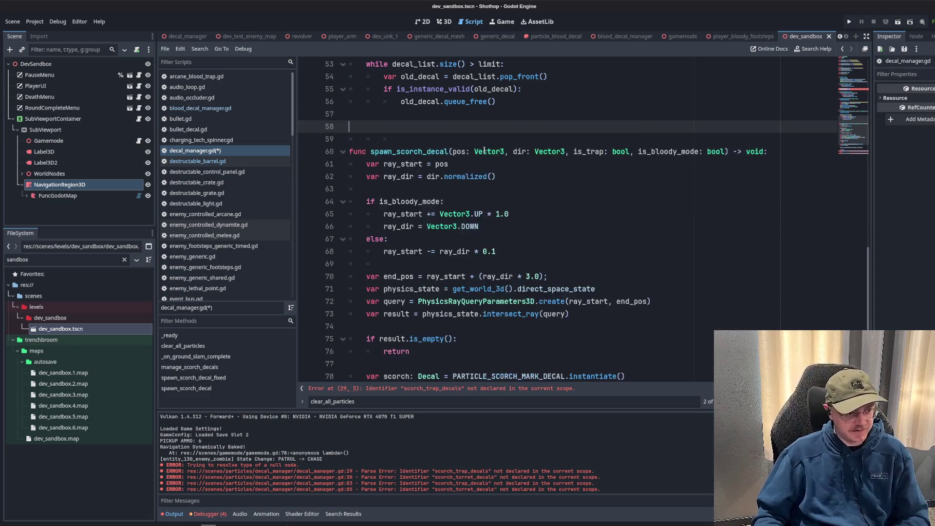
Delete the fixed scorch signal connection line in _ready().
scroll(501, 211, up, 2)
scroll(501, 210, up, 10)
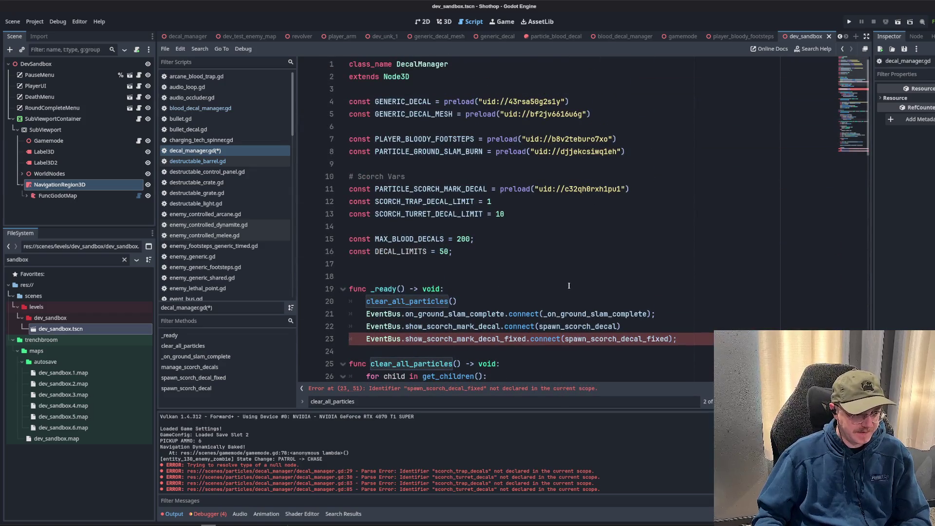
scroll(585, 229, down, 3)
click(609, 264)
triple_click(613, 234)
key(BackSpace)
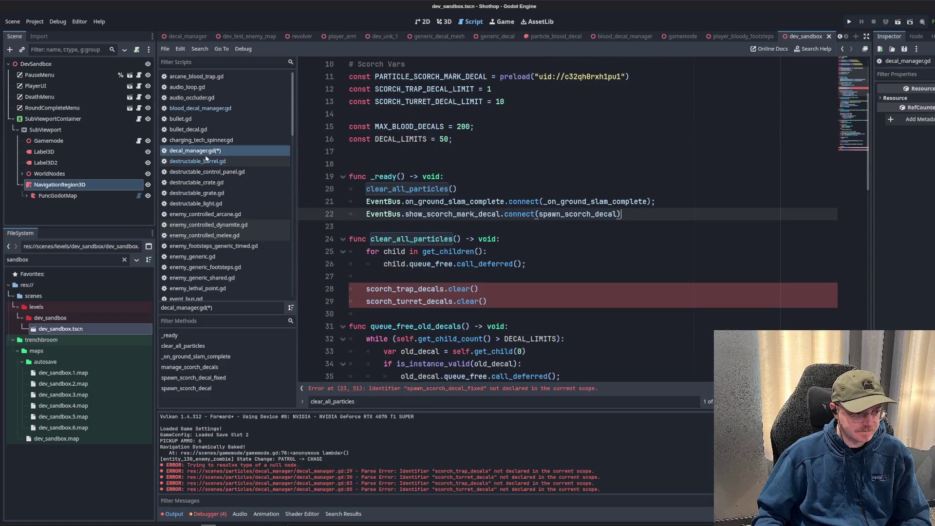
click(225, 194)
In event_bus.gd, delete the show_scorch_mark_decal_fixed signal and its emit function.
scroll(226, 205, down, 3)
click(205, 210)
click(195, 199)
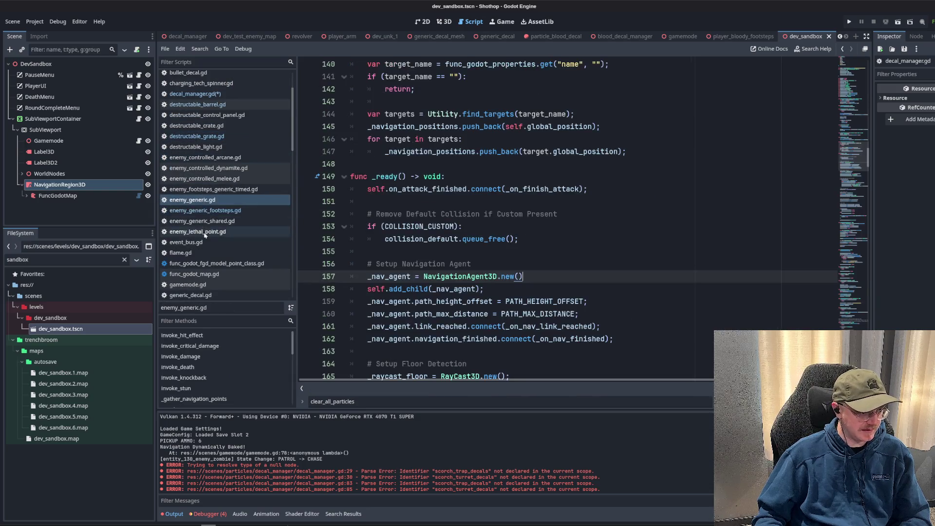
click(190, 242)
mouse_move(434, 265)
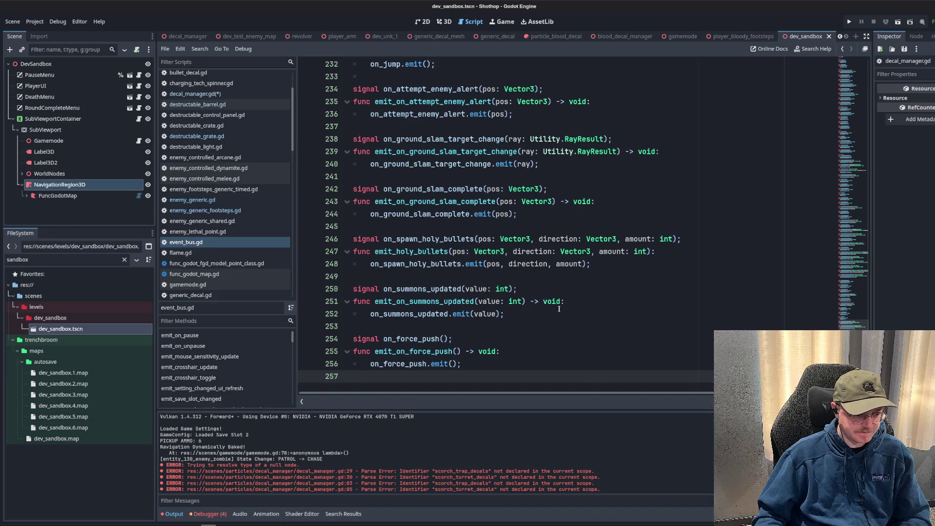
click(514, 312)
scroll(466, 224, up, 7)
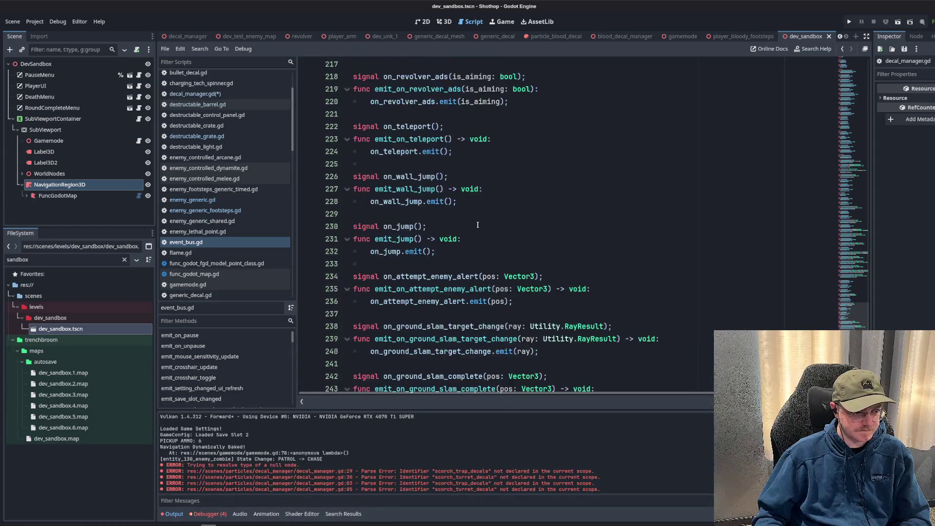
click(579, 232)
key(ctrl+f)
text(scorch)
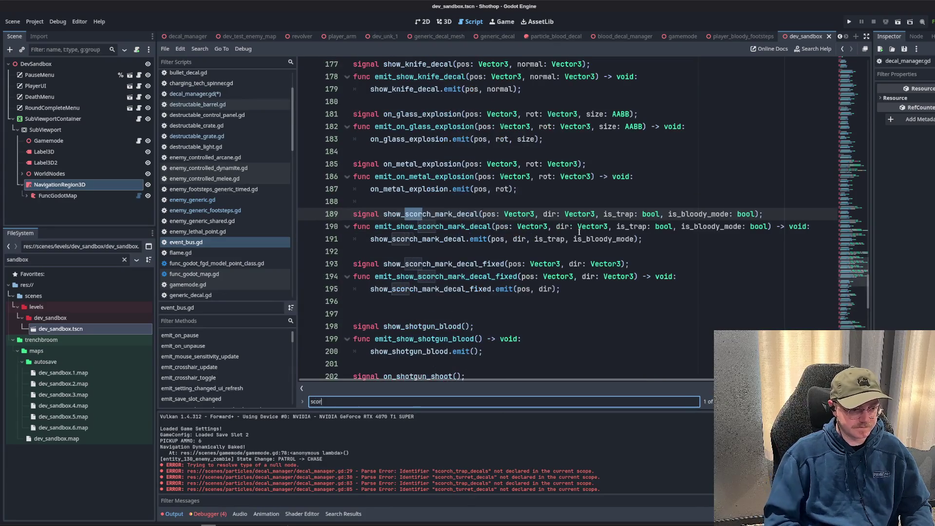
drag(386, 316, 385, 251)
key(BackSpace)
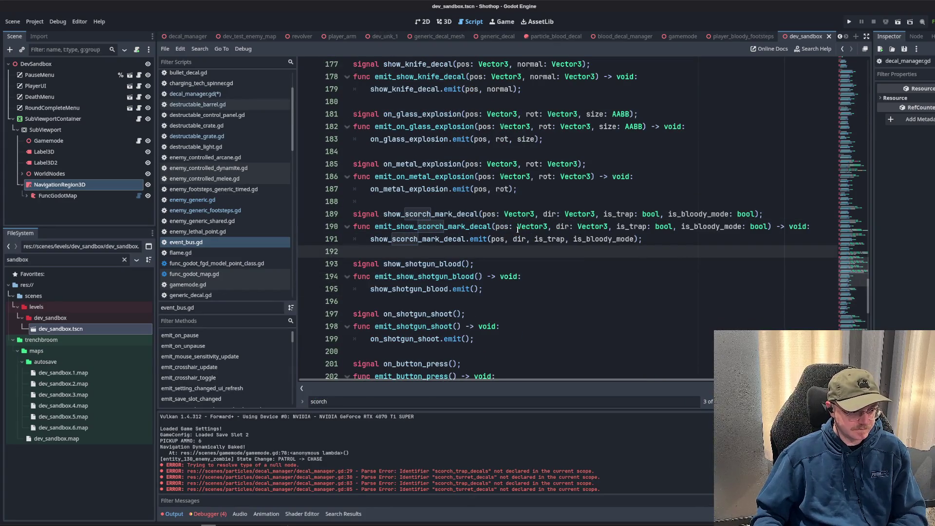
Save the scripts and return to decal_manager.gd's scorch_trap_decals clear line.
key(ctrl+s)
click(197, 105)
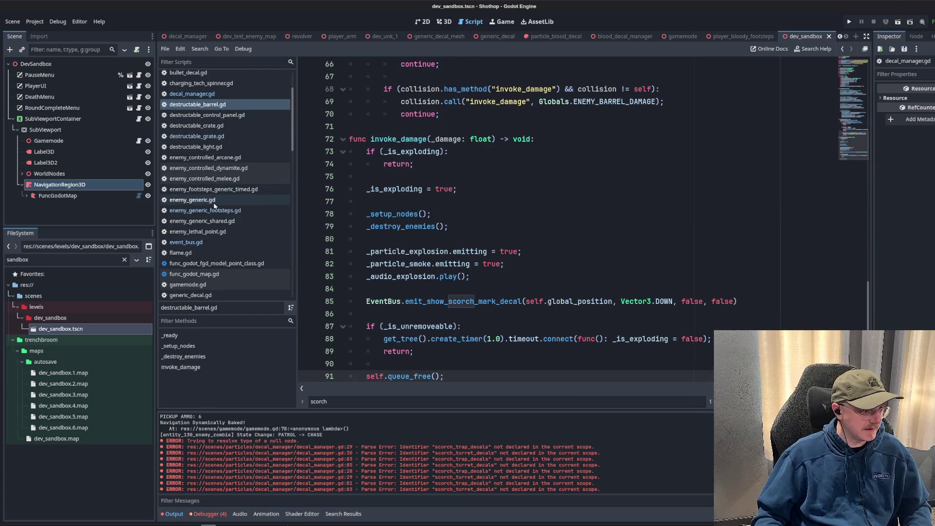
scroll(214, 205, up, 3)
click(195, 151)
click(550, 175)
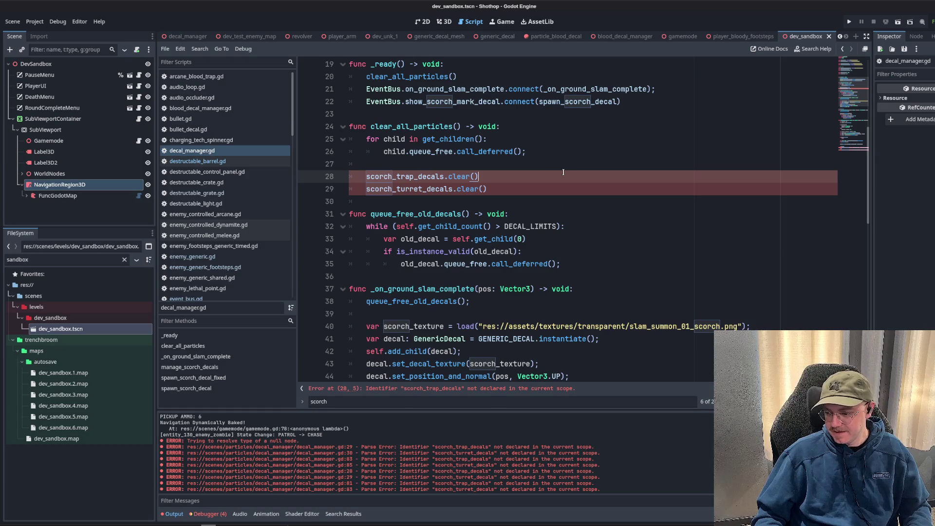
Add missing semicolons to the scorch decal clear lines and _ready's last connect line.
scroll(544, 174, down, 3)
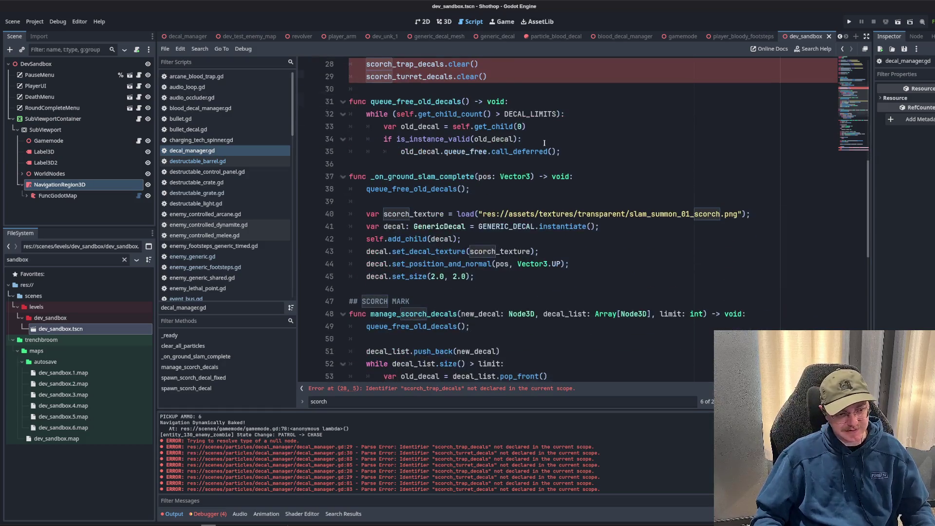
scroll(548, 177, up, 3)
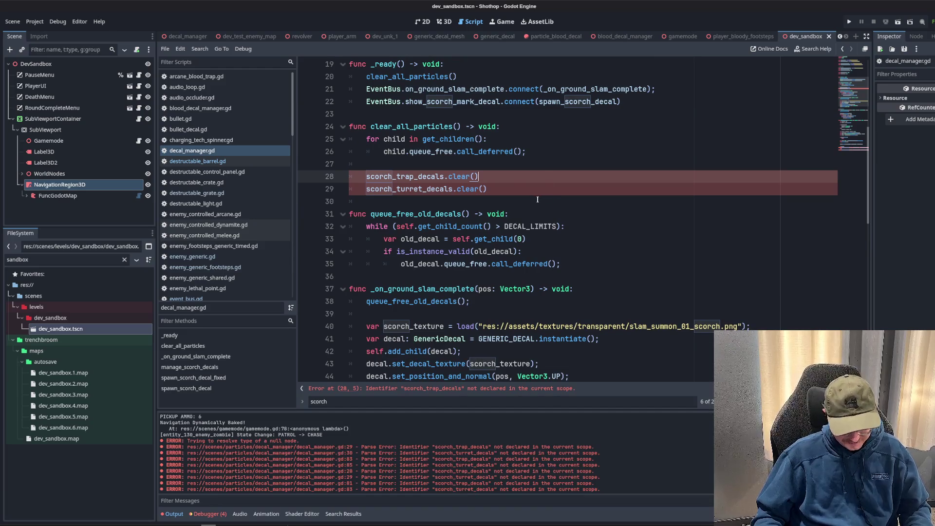
text(;)
key(Down)
key(End)
text(;)
key(Up)
key(Up)
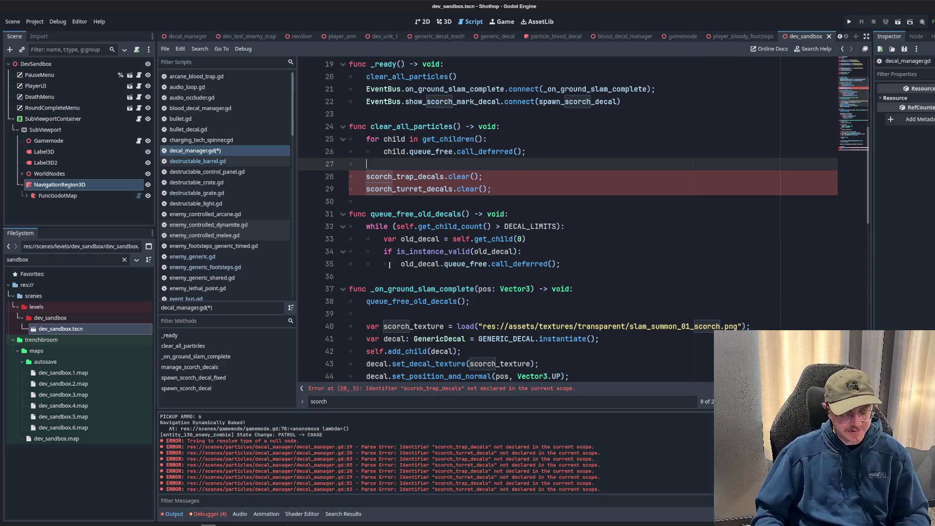
scroll(551, 181, up, 6)
click(559, 213)
key(Down)
scroll(662, 210, down, 3)
click(666, 216)
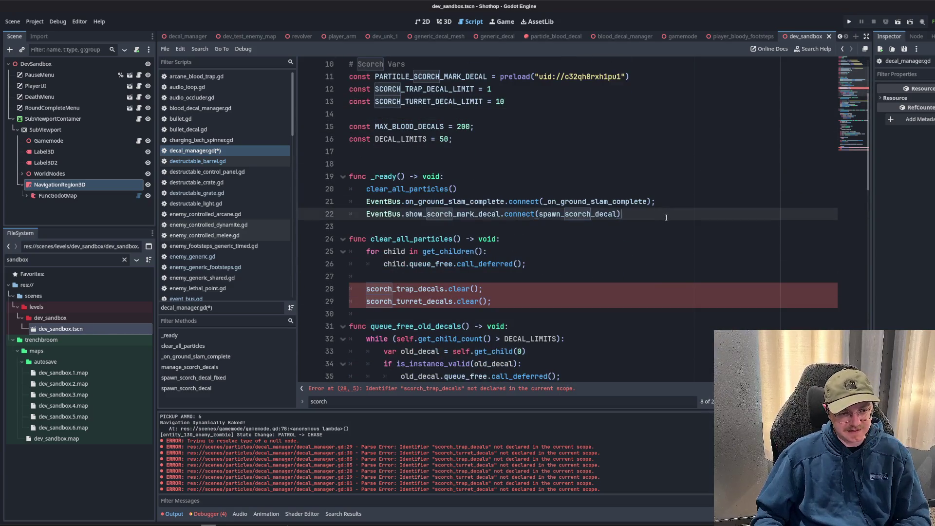
text(;)
Check the manage_scorch_decals definition, then delete the leftover if/else block.
click(643, 159)
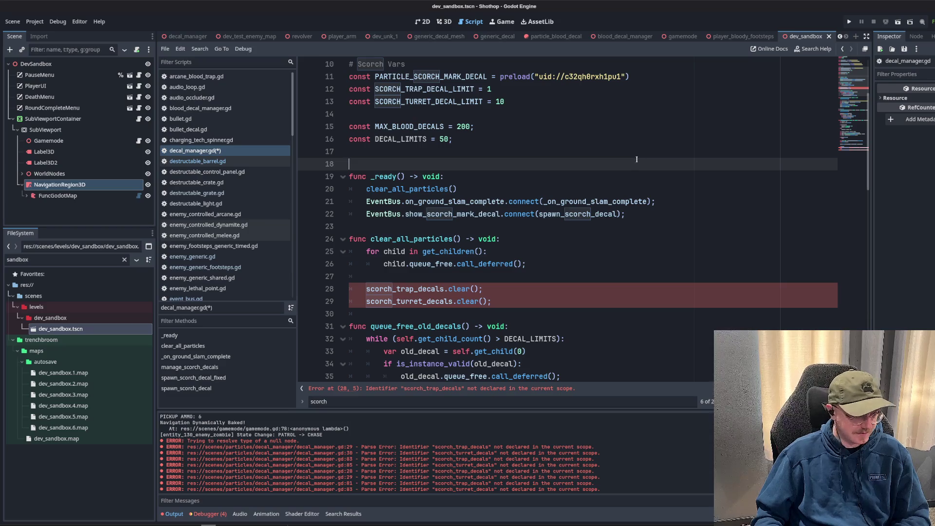
scroll(789, 216, down, 15)
click(700, 255)
click(636, 282)
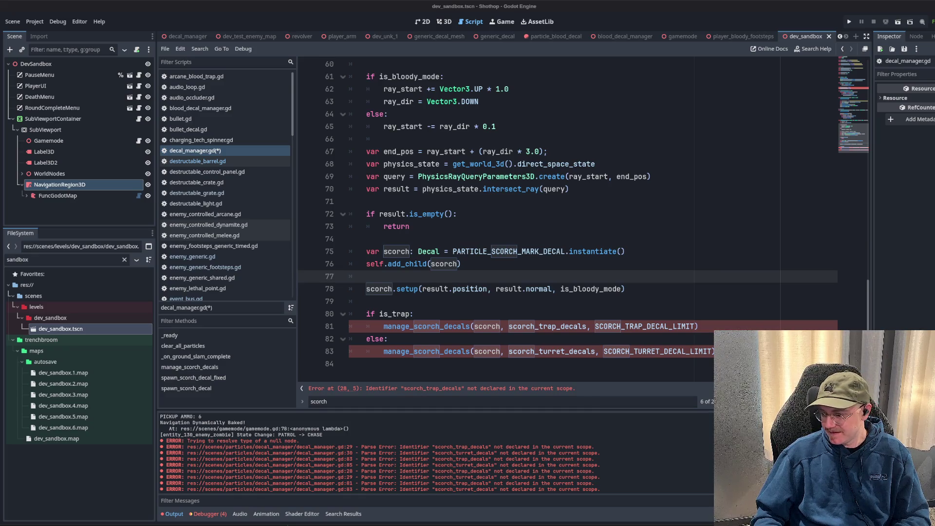
click(515, 303)
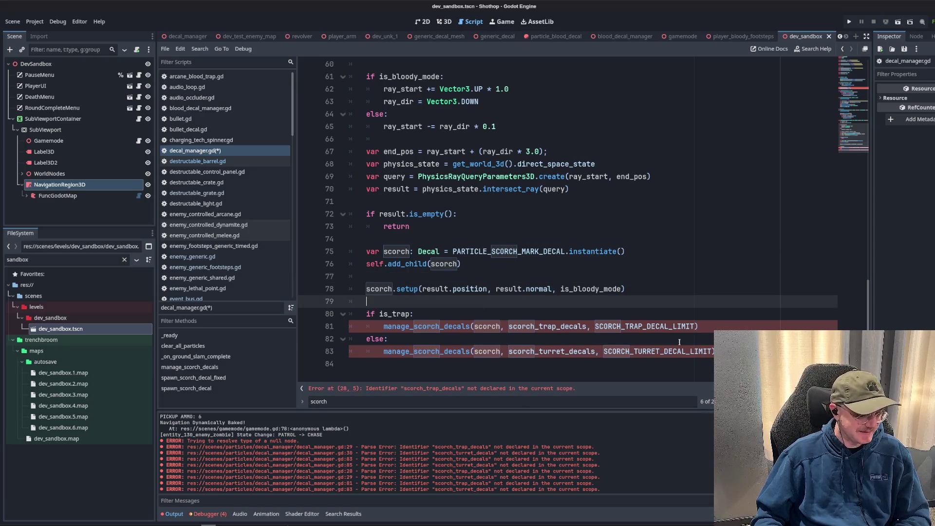
ctrl+click(427, 327)
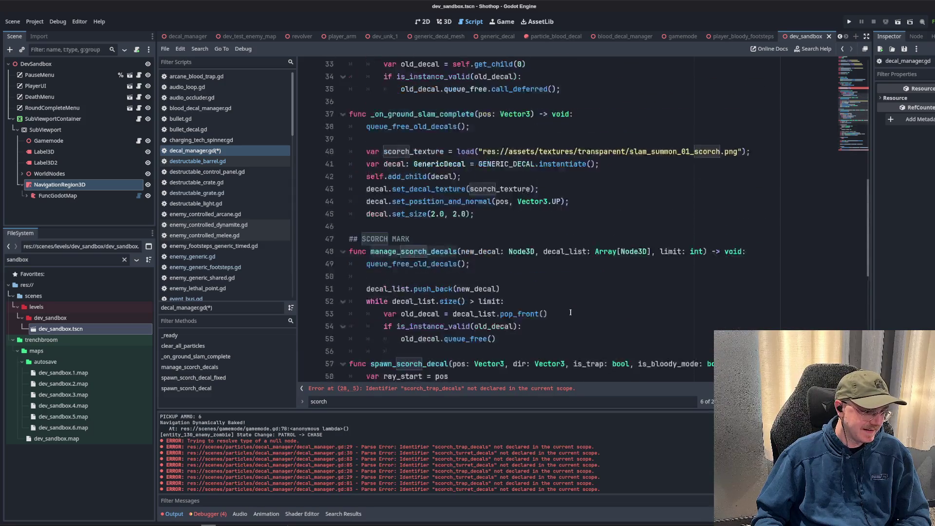
key(alt+Left)
drag(367, 364, 367, 312)
key(BackSpace)
Remove scorch_trap_decals.clear() and scorch_turret_decals.clear() from clear_all_particles.
scroll(366, 312, up, 5)
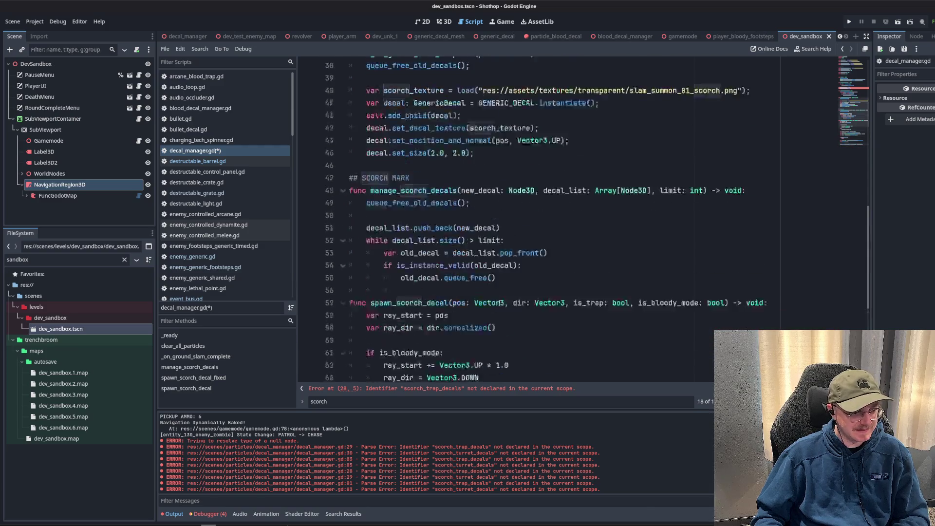
scroll(383, 212, up, 5)
click(399, 242)
scroll(399, 242, down, 4)
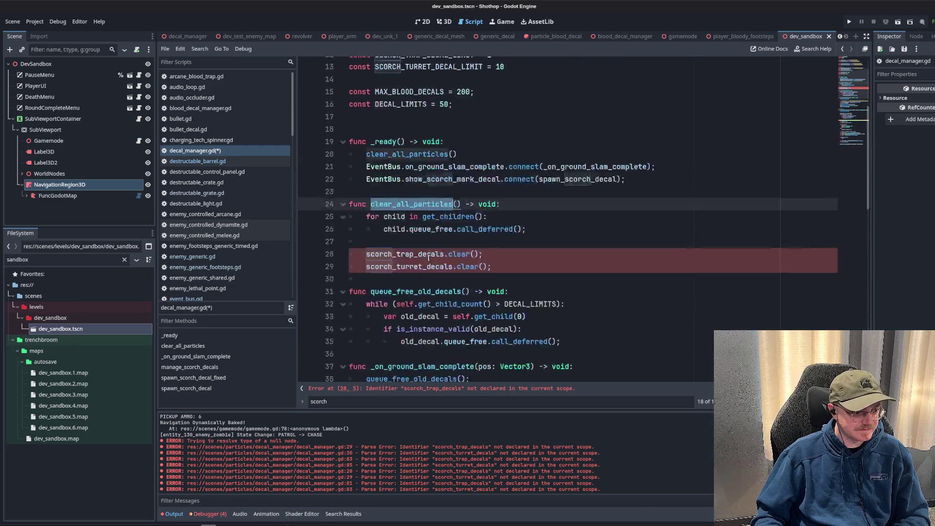
click(463, 176)
drag(494, 156, 349, 139)
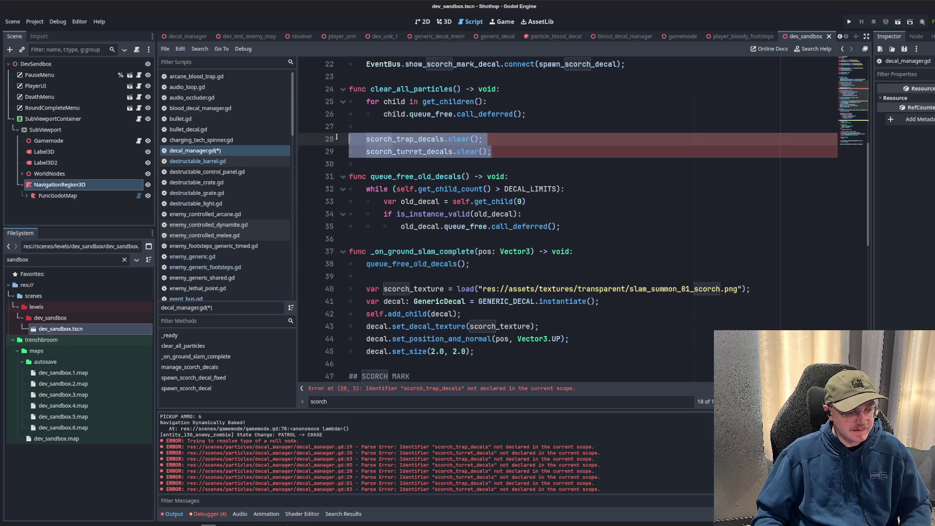
key(BackSpace)
scroll(424, 168, up, 4)
click(424, 167)
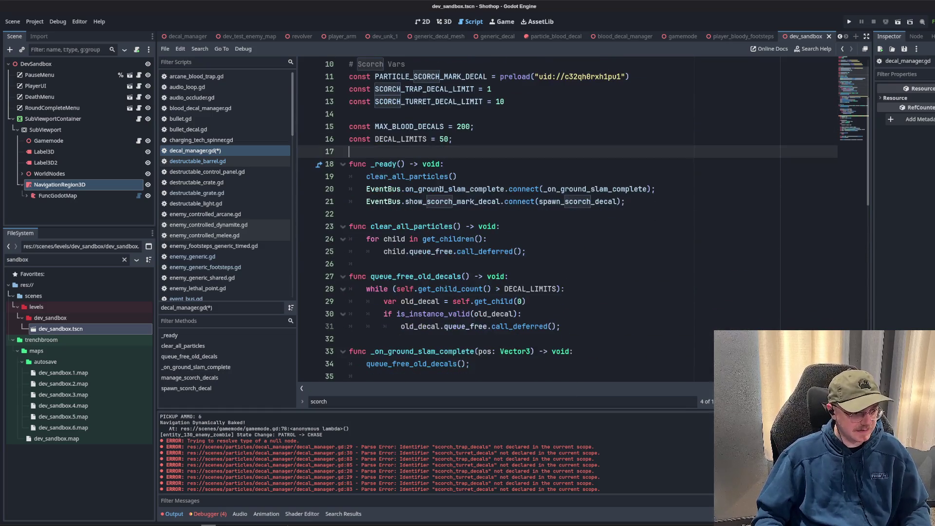
Copy queue_free_old_decals and paste the call at the start of spawn_scorch_decal.
scroll(399, 173, down, 12)
scroll(378, 176, up, 12)
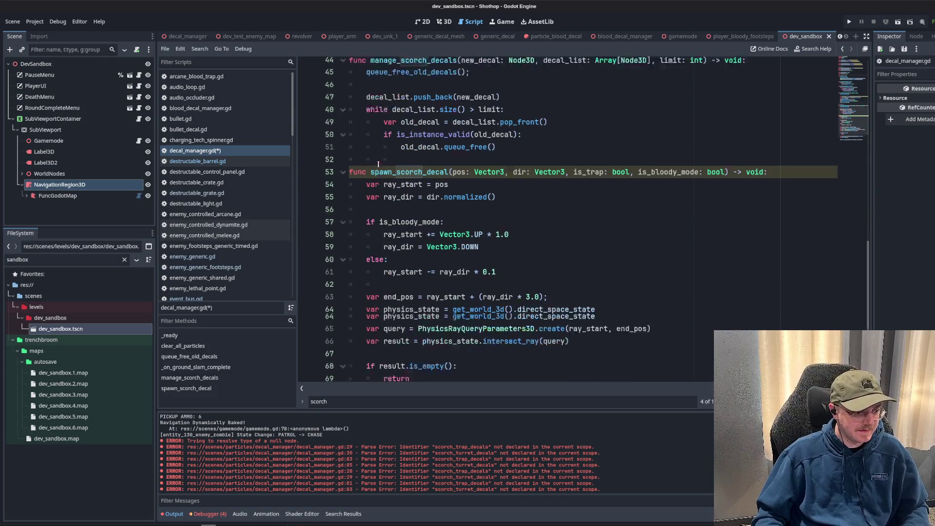
click(396, 226)
double_click(414, 276)
key(ctrl+c)
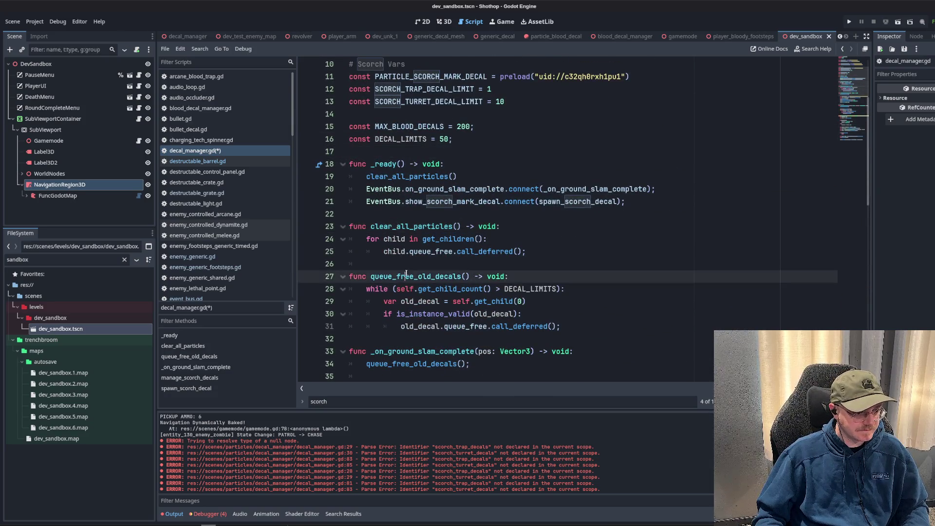
scroll(411, 214, down, 10)
click(411, 224)
click(369, 239)
key(Return)
key(Return)
key(Up)
key(ctrl+v)
key(ctrl+z)
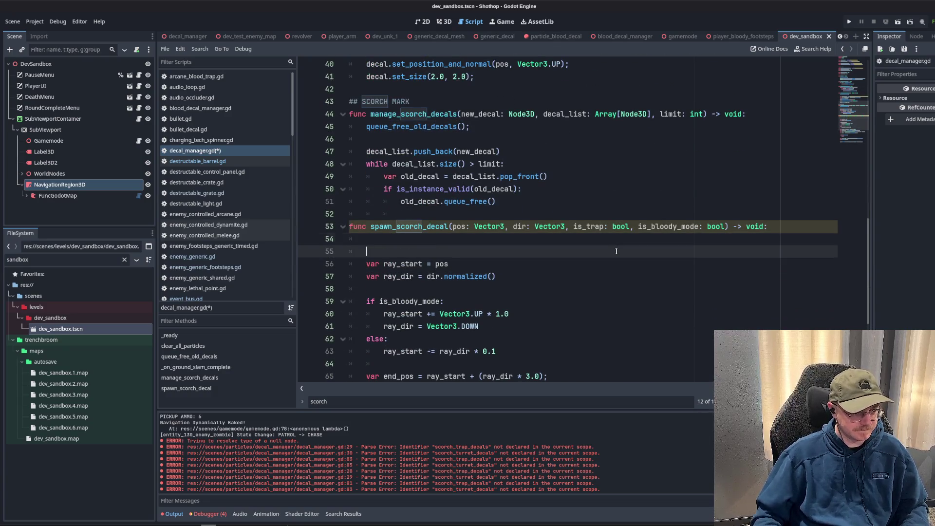
key(Up)
key(ctrl+v)
key(Down)
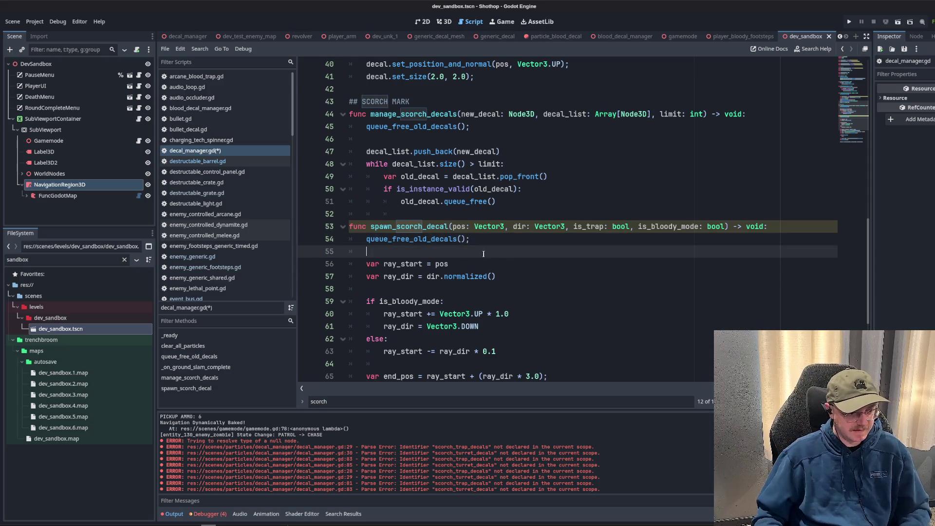
Move the call to the end of spawn_scorch_decal: 'scorch.setup(...);' then 'queue_free_old_decals();'.
scroll(510, 244, down, 3)
scroll(511, 230, down, 1)
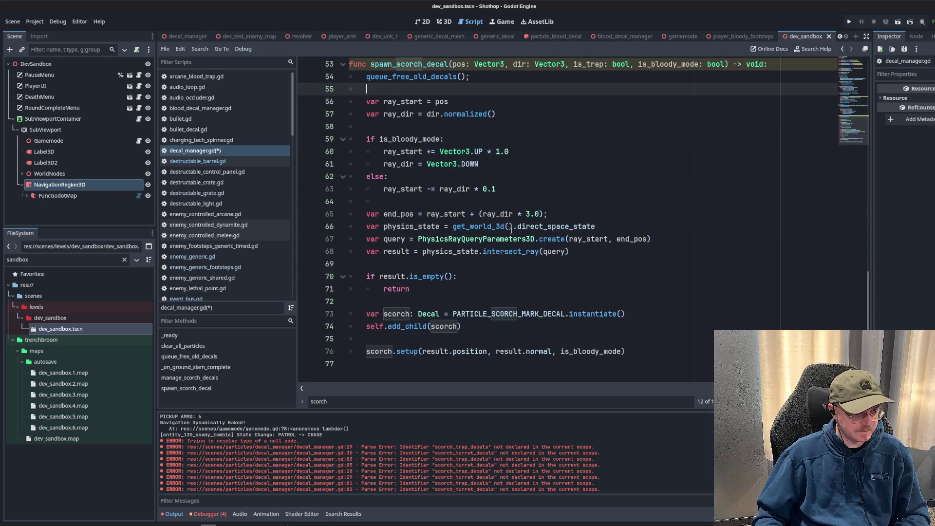
click(508, 301)
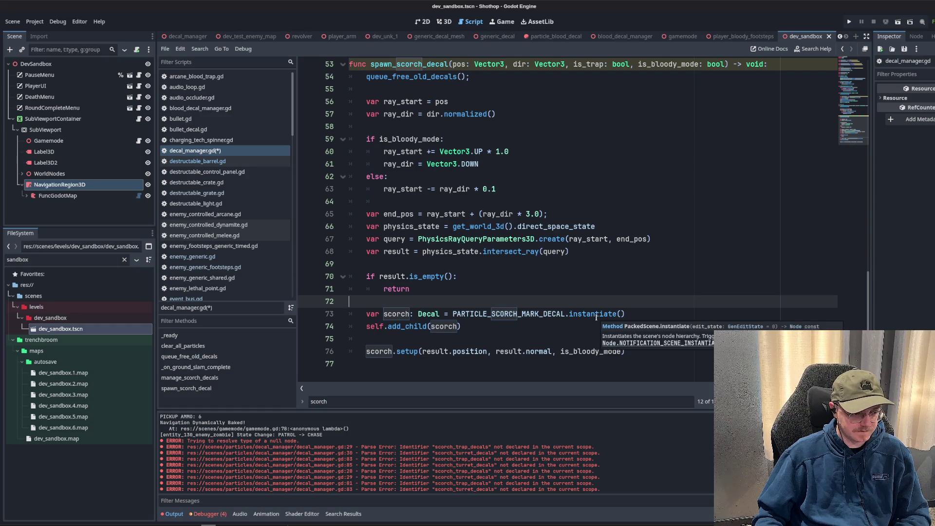
scroll(386, 141, up, 3)
click(482, 188)
key(shift+Home)
key(BackSpace)
key(BackSpace)
key(BackSpace)
scroll(476, 318, down, 2)
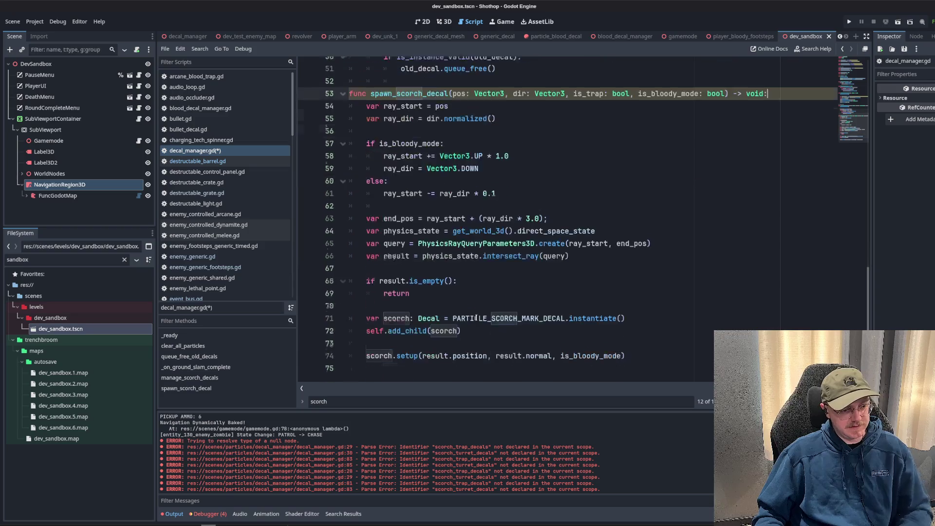
click(653, 352)
text(;)
key(Return)
key(Return)
text(queue_free_old_decals();)
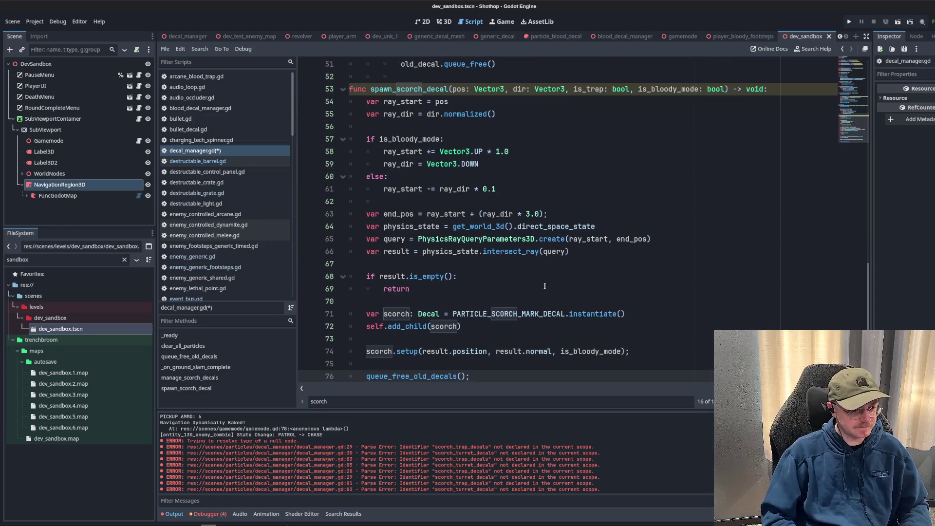
Move queue_free_old_decals() below the while loop in manage_scorch_decals and save.
scroll(541, 263, up, 6)
click(533, 222)
click(514, 215)
key(alt+Down)
key(alt+Down)
key(alt+Down)
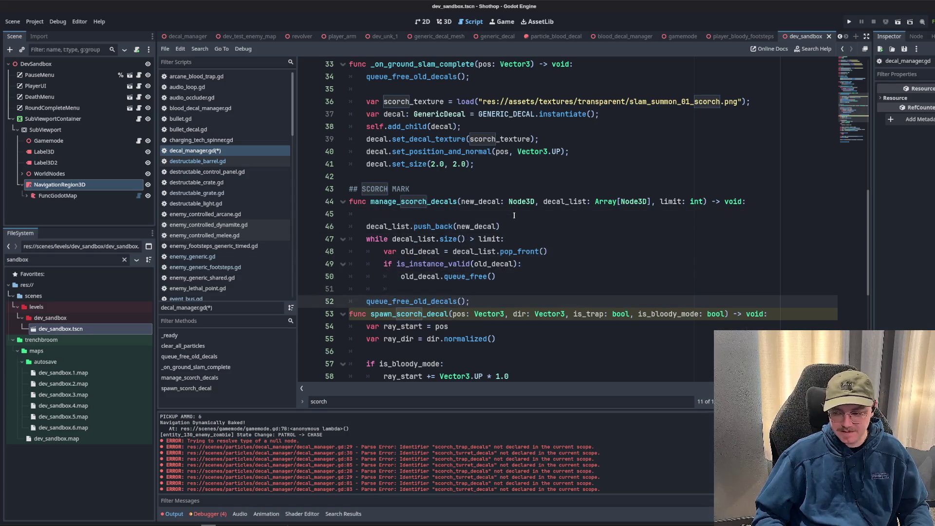
key(alt+Up)
key(Up)
key(Up)
key(Up)
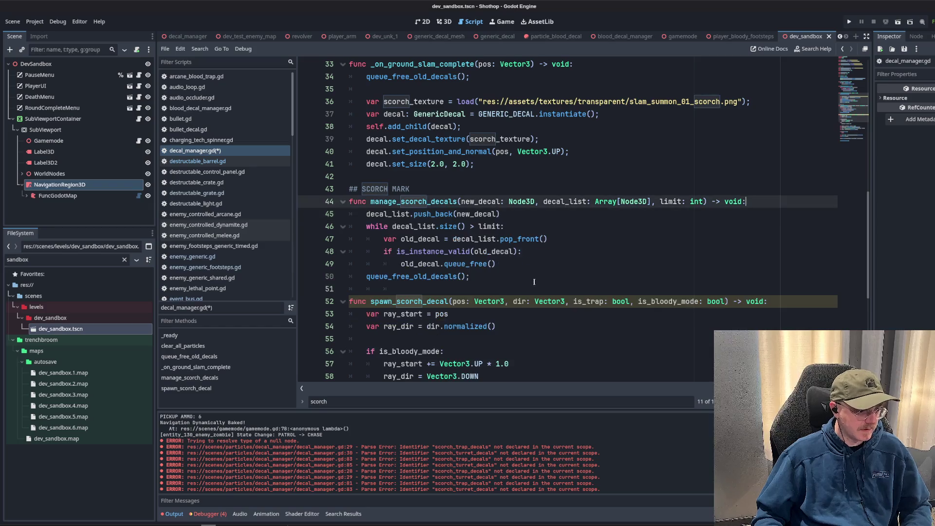
key(alt+Down)
key(alt+Down)
key(alt+Down)
key(ctrl+s)
Add semicolons after the queue_free(), pop_front and push_back lines, then save.
click(527, 265)
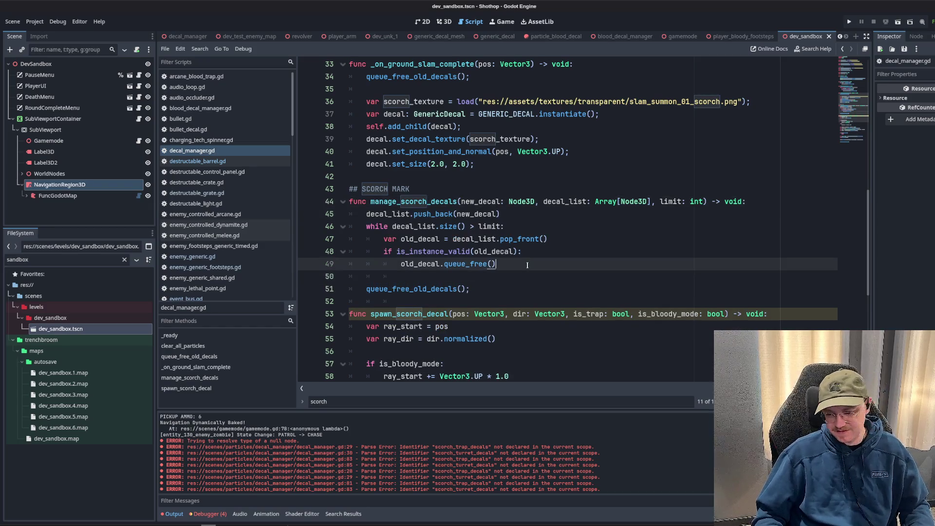
text(;)
key(Up)
key(Up)
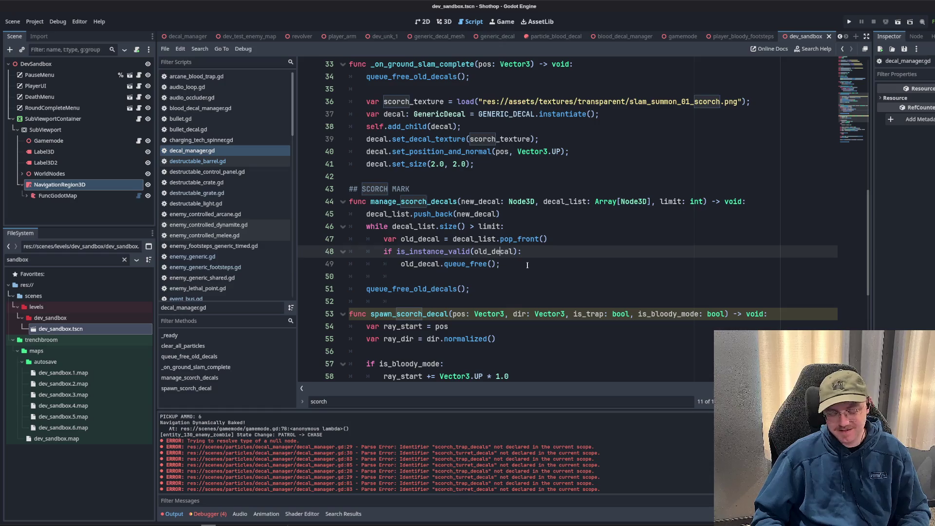
key(ctrl+Right)
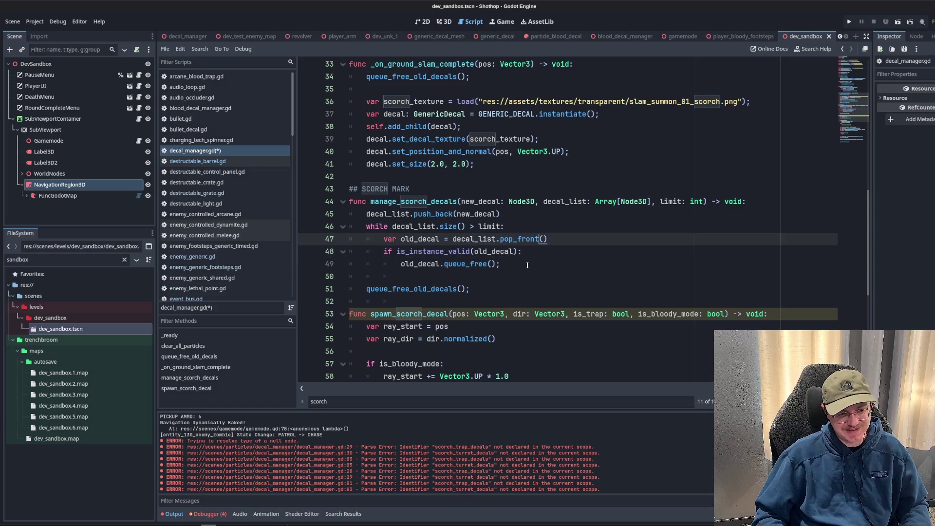
text(;)
key(Up)
key(Up)
text(;)
key(ctrl+s)
Review the scorch texture load, ground slam handler and scorch limit constants.
scroll(502, 245, up, 4)
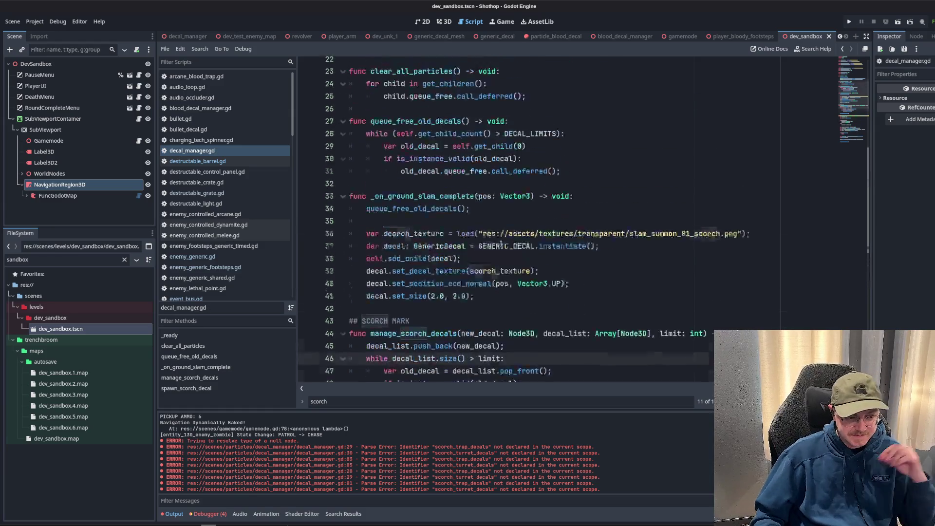
click(515, 249)
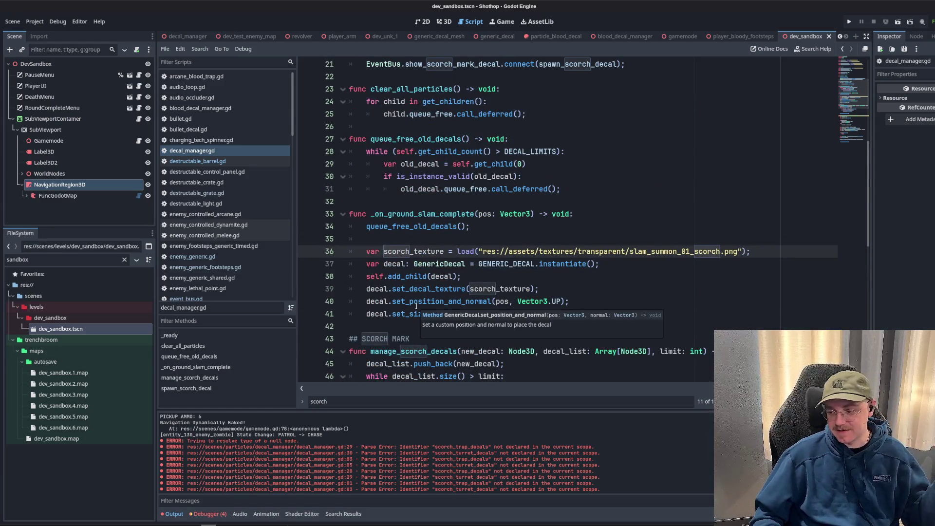
click(584, 278)
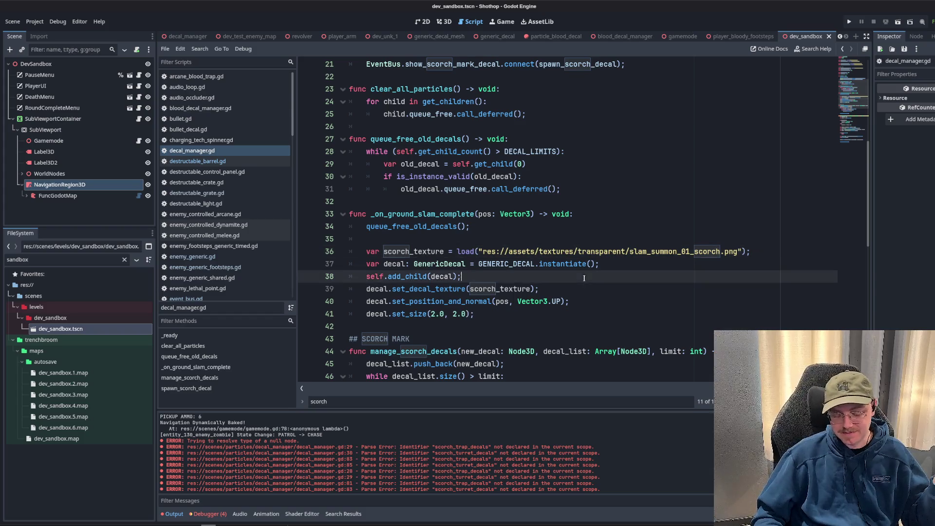
click(606, 210)
scroll(584, 224, up, 6)
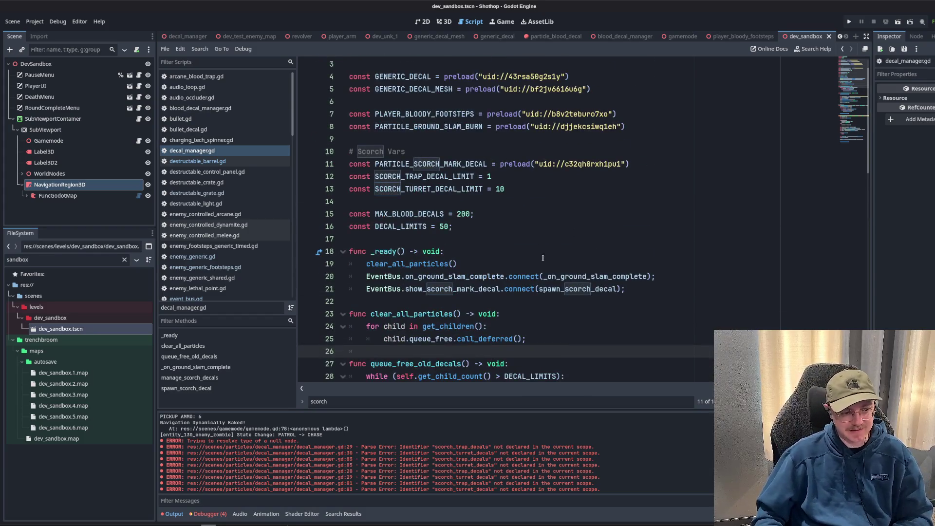
click(543, 254)
scroll(536, 254, up, 1)
click(497, 250)
click(498, 227)
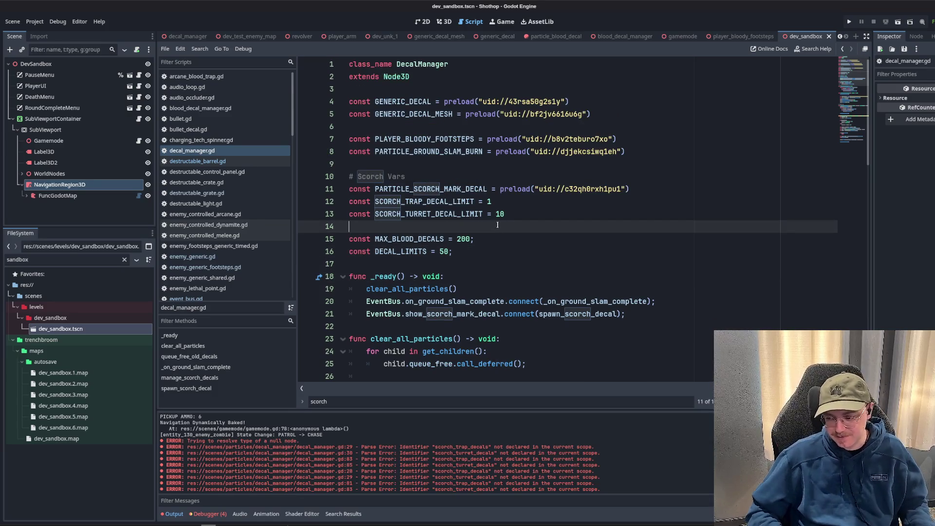
click(426, 176)
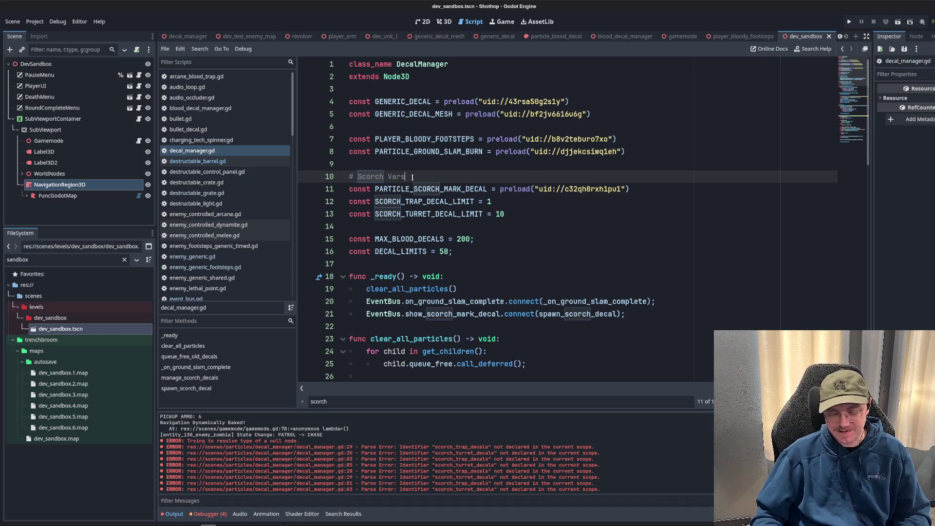
key(Down)
key(Down)
key(Down)
scroll(602, 230, down, 15)
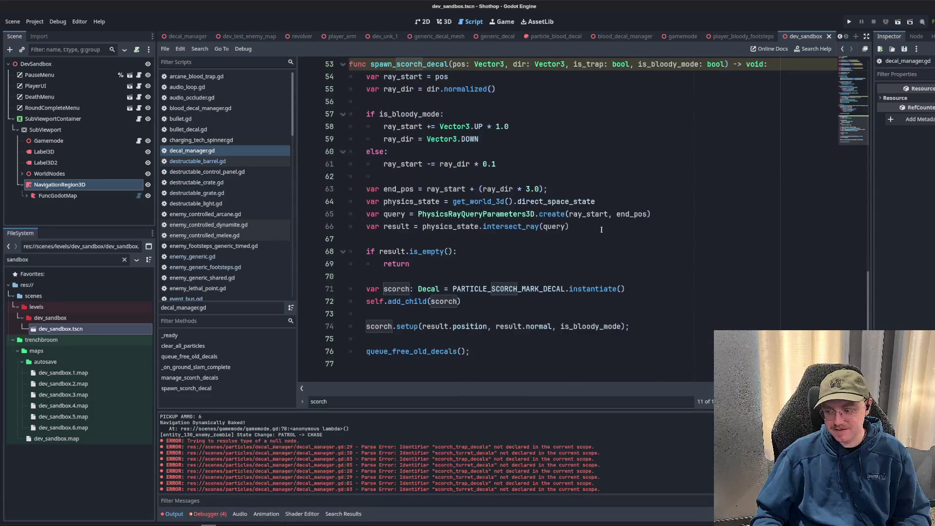
Remove the blank line before scorch.setup and select the spawn_scorch_decal name.
click(553, 314)
click(480, 350)
click(395, 312)
key(BackSpace)
key(Down)
key(Down)
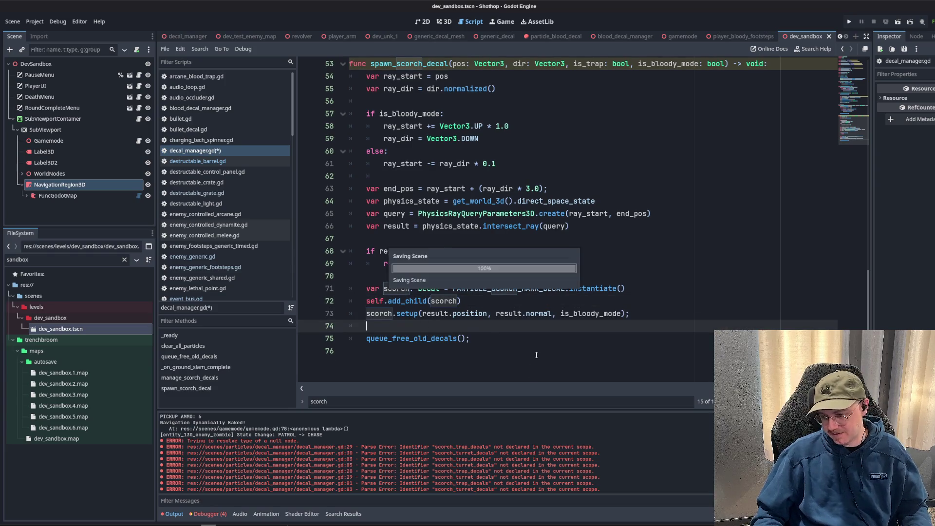
click(539, 376)
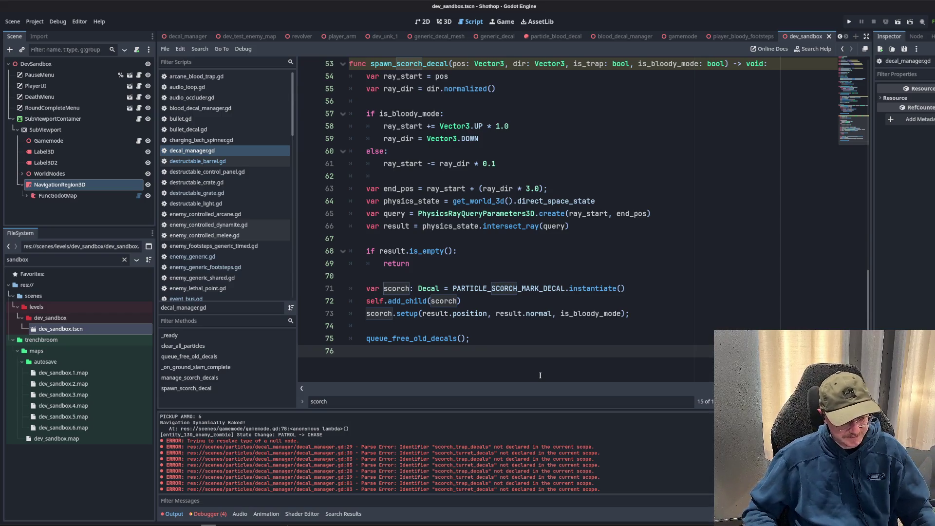
scroll(610, 291, up, 9)
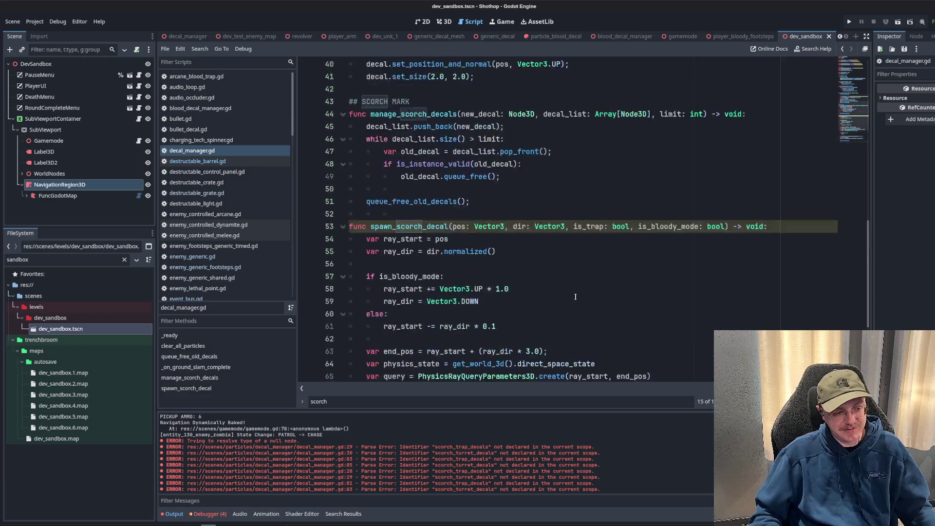
scroll(417, 151, down, 6)
double_click(417, 151)
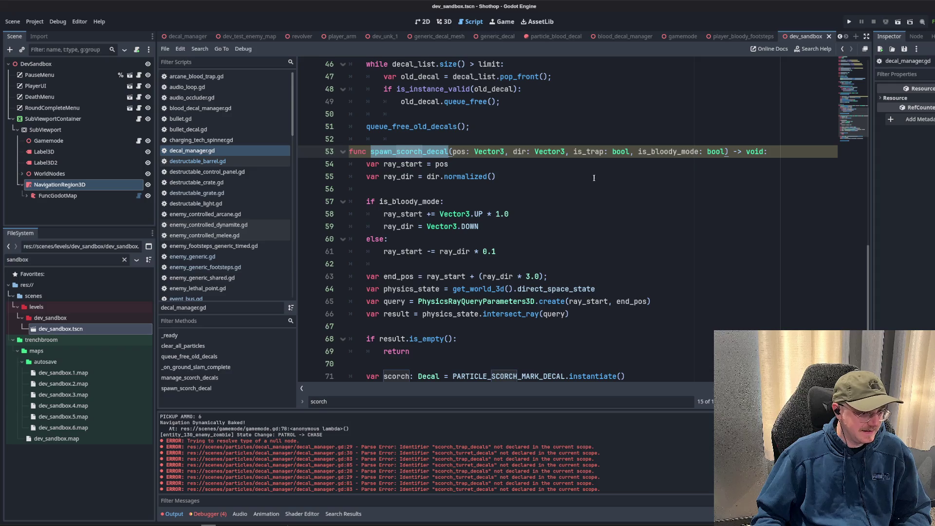
Remove the unused is_trap parameter from spawn_scorch_decal and fix the comma before is_bloody_mode.
click(574, 151)
text(_)
click(603, 184)
click(601, 114)
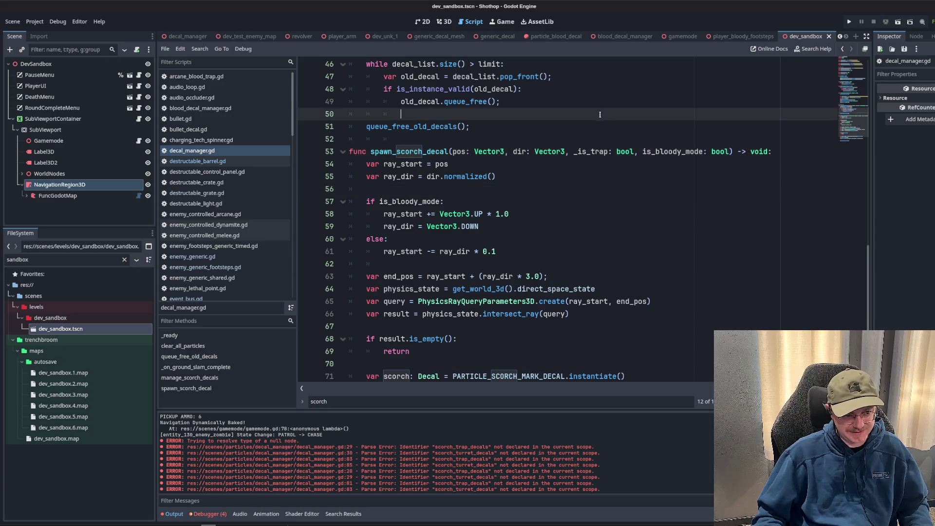
drag(569, 151, 641, 152)
key(BackSpace)
click(601, 127)
key(BackSpace)
key(BackSpace)
text(,)
Copy the show_scorch_mark_decal signal name from _ready and find it in event_bus.gd.
double_click(409, 151)
scroll(424, 168, up, 4)
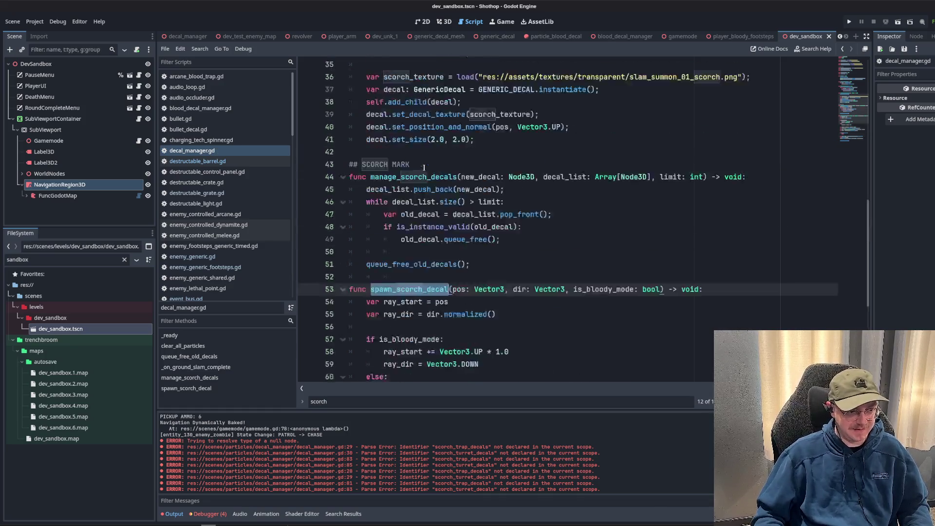
scroll(424, 167, up, 10)
click(482, 211)
scroll(481, 211, down, 3)
click(481, 190)
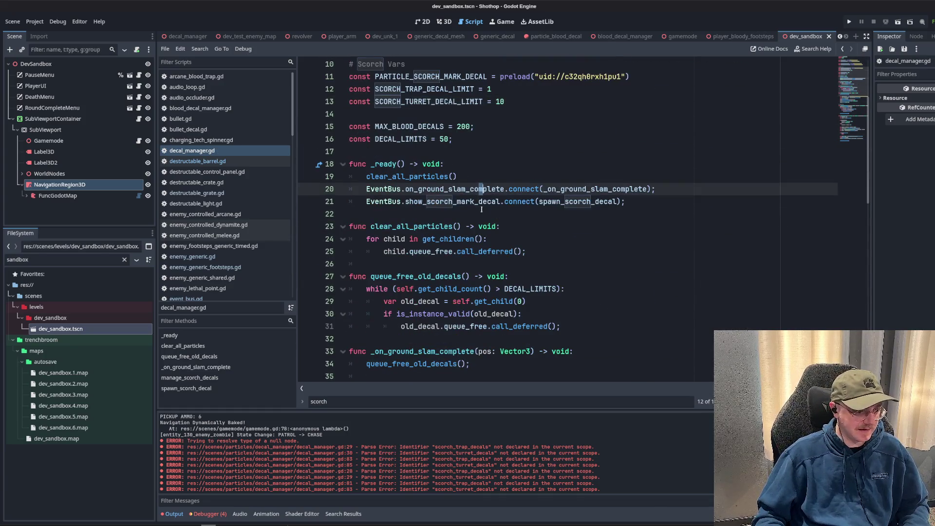
double_click(481, 202)
key(ctrl+c)
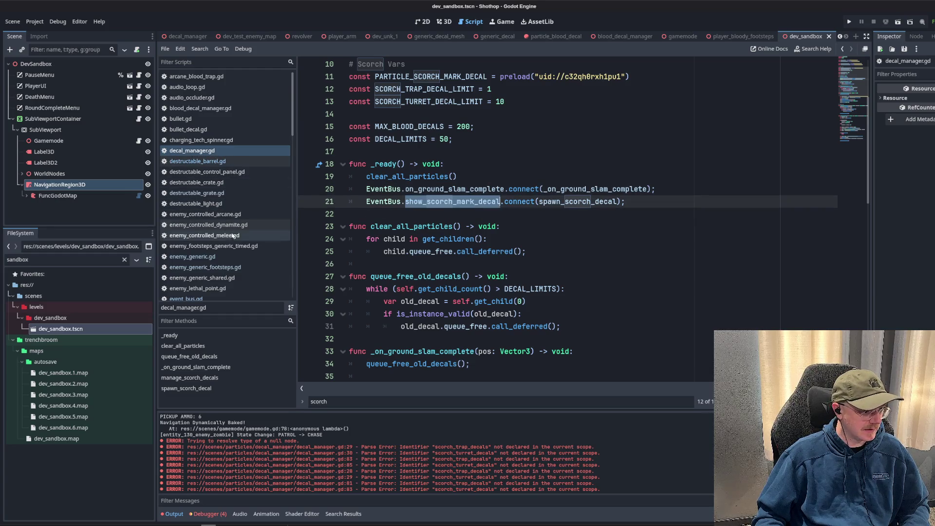
scroll(233, 236, down, 3)
click(215, 242)
key(ctrl+f)
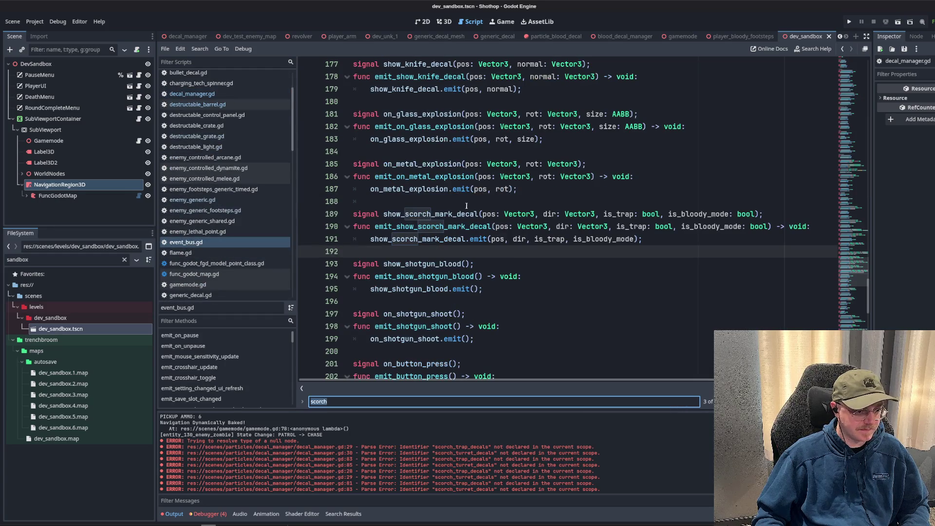
key(ctrl+v)
key(Return)
key(Return)
key(Return)
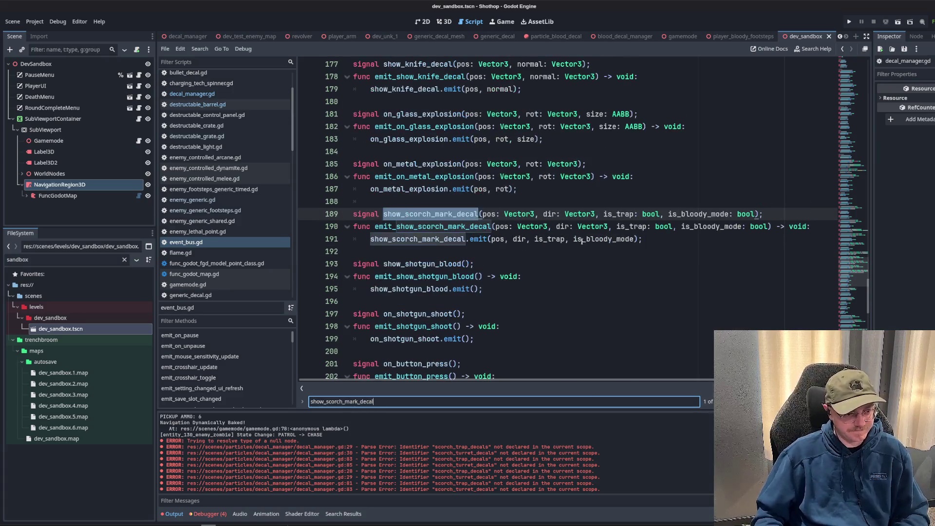
Delete is_trap from the signal, emit function and emit call, then search project-wide for callers.
click(634, 165)
drag(600, 190, 668, 190)
key(ctrl+d)
key(BackSpace)
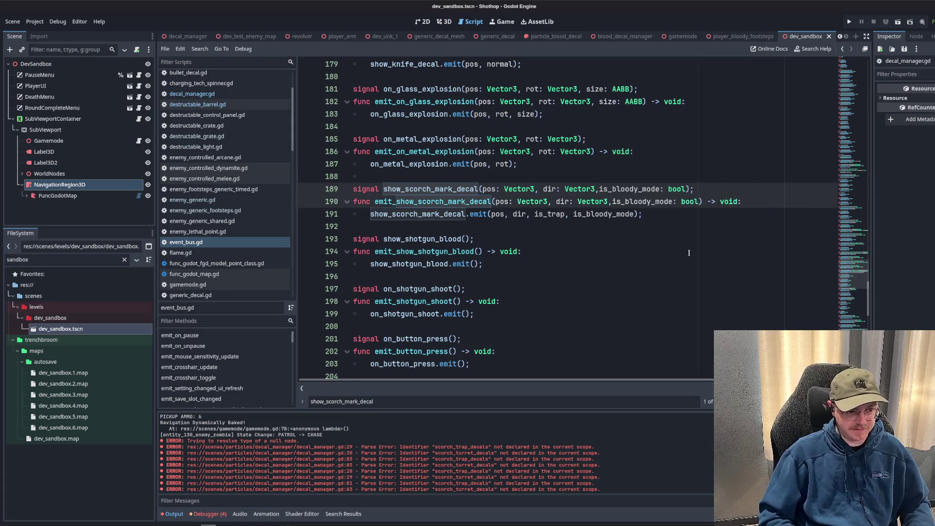
click(565, 214)
key(BackSpace)
key(BackSpace)
key(BackSpace)
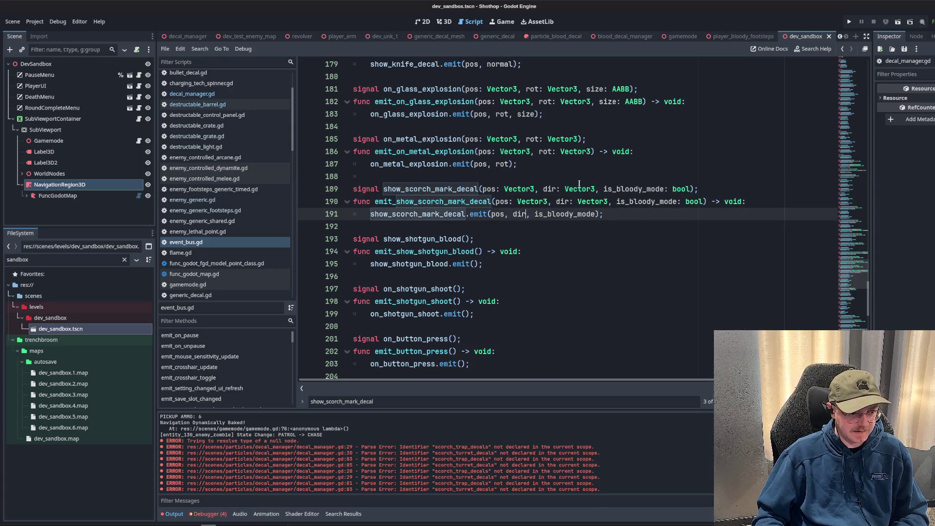
double_click(432, 201)
key(ctrl+shift+f)
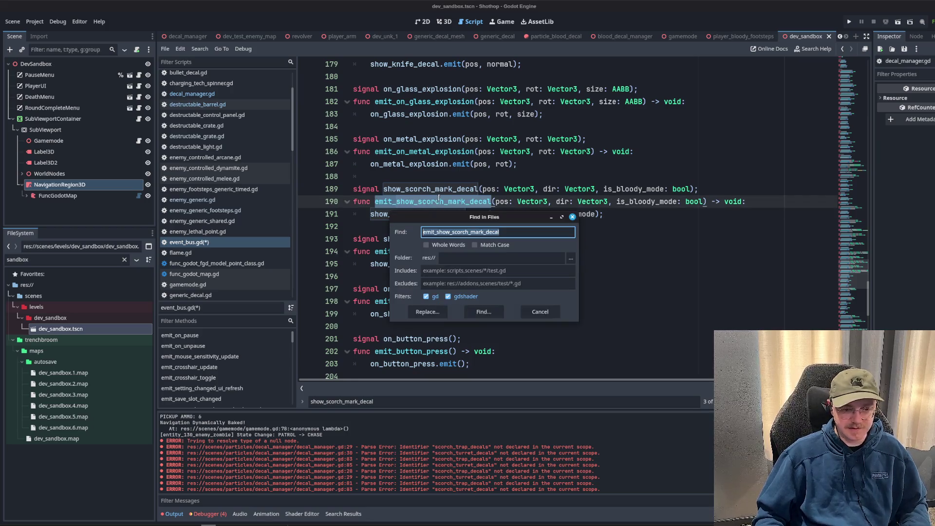
List every emit_show_scorch_mark_decal call in an enlarged Search Results panel and review the emit function.
click(484, 312)
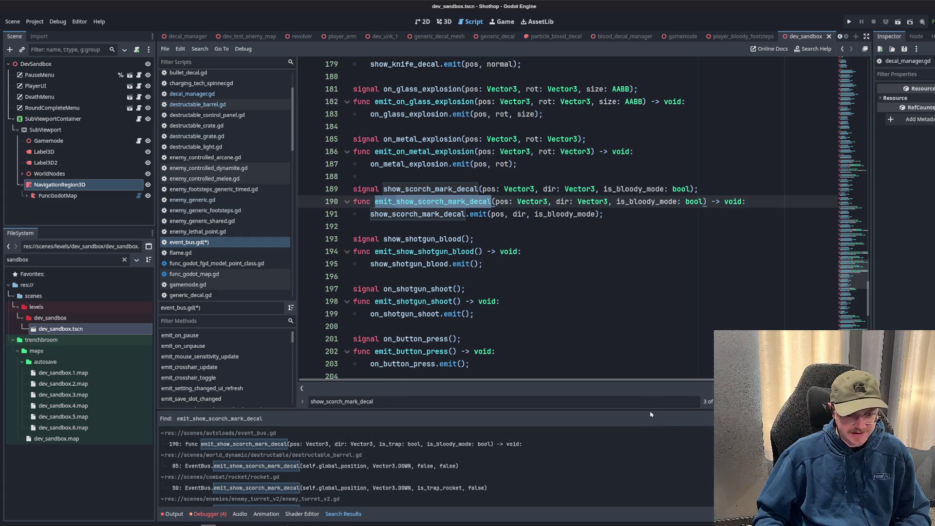
drag(651, 414, 656, 326)
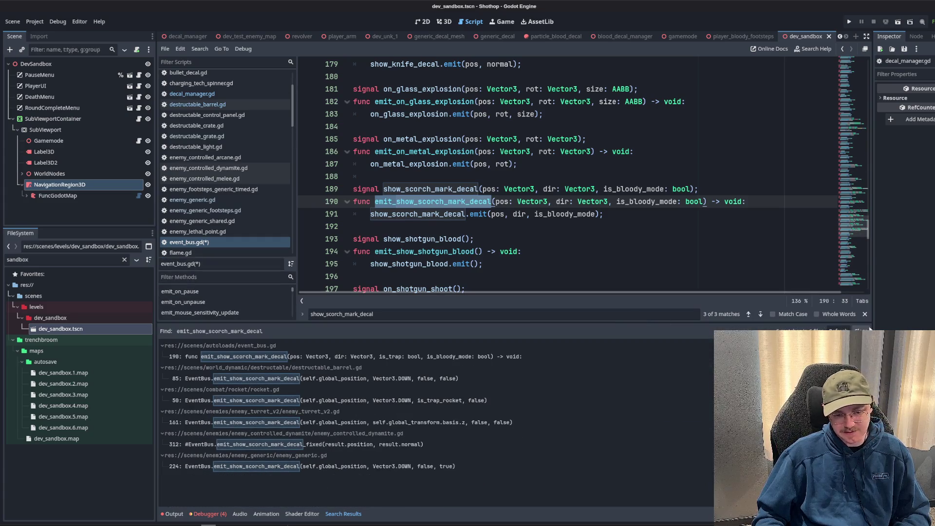
click(865, 314)
click(609, 263)
click(552, 178)
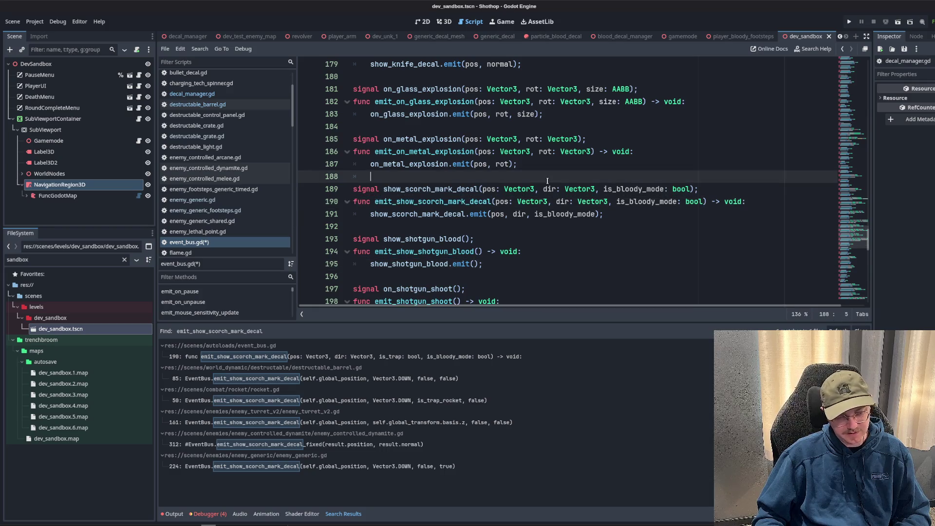
key(Down)
key(Down)
key(Up)
key(Up)
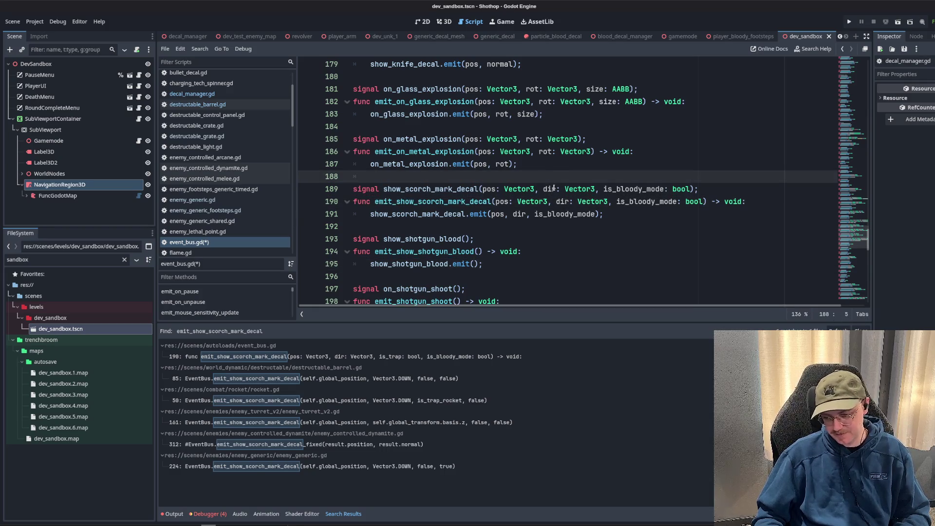
click(576, 216)
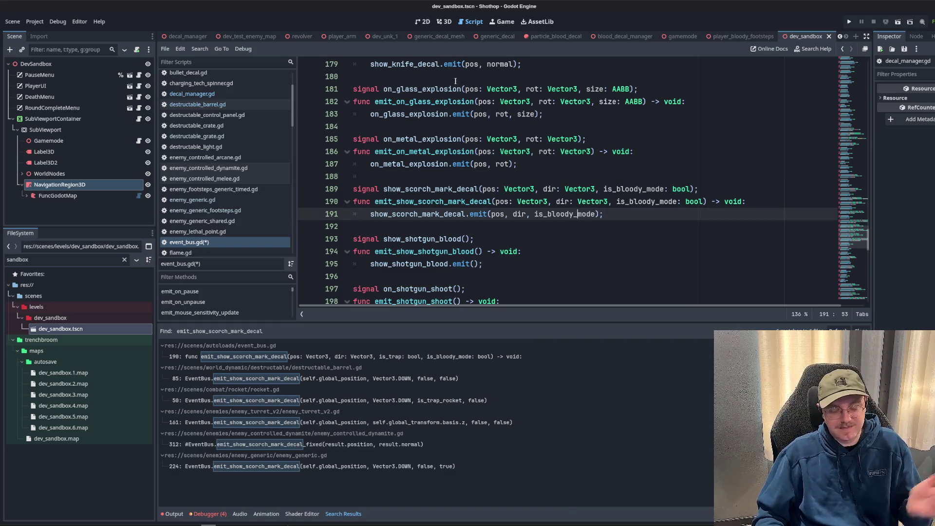
click(461, 102)
Run the dev_test_enemy_map scene to test the changes.
click(248, 36)
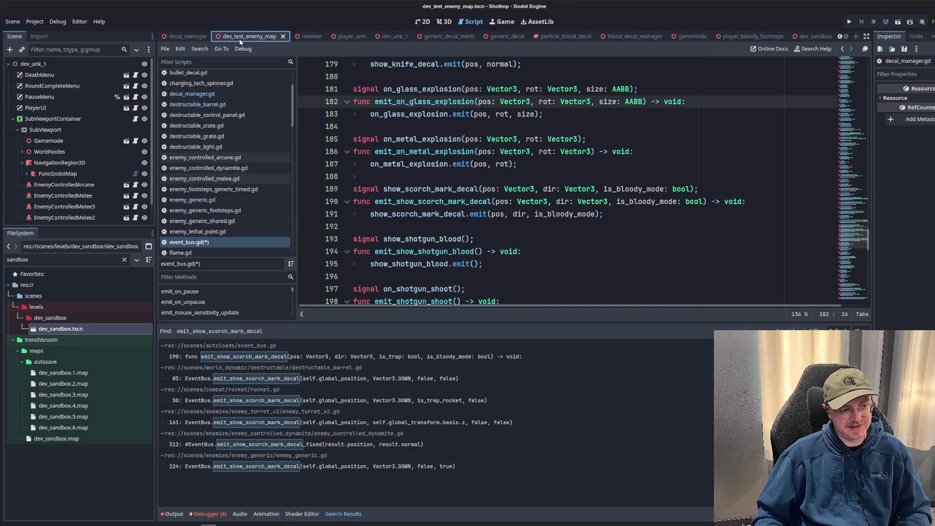
key(Down)
key(Down)
click(898, 21)
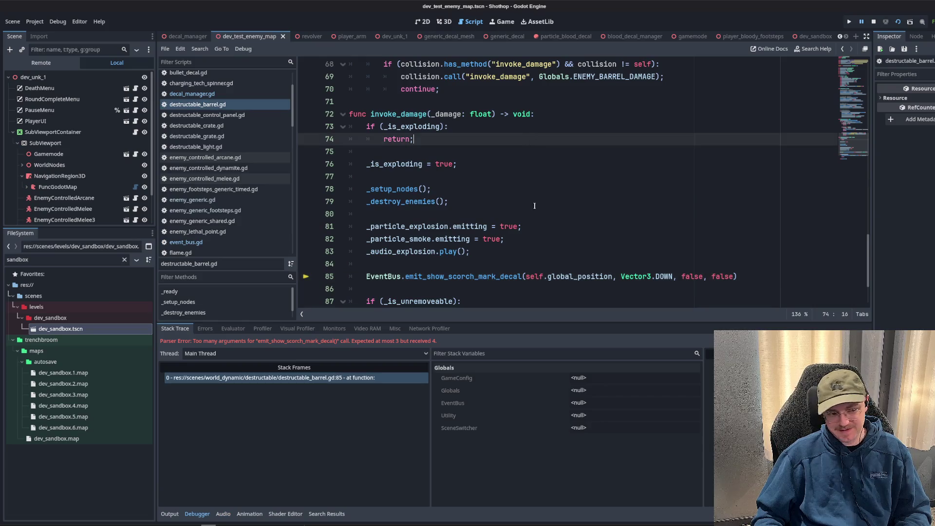
Remove the extra false argument from destructable_barrel.gd's emit_show_scorch_mark_decal call and rerun.
click(554, 176)
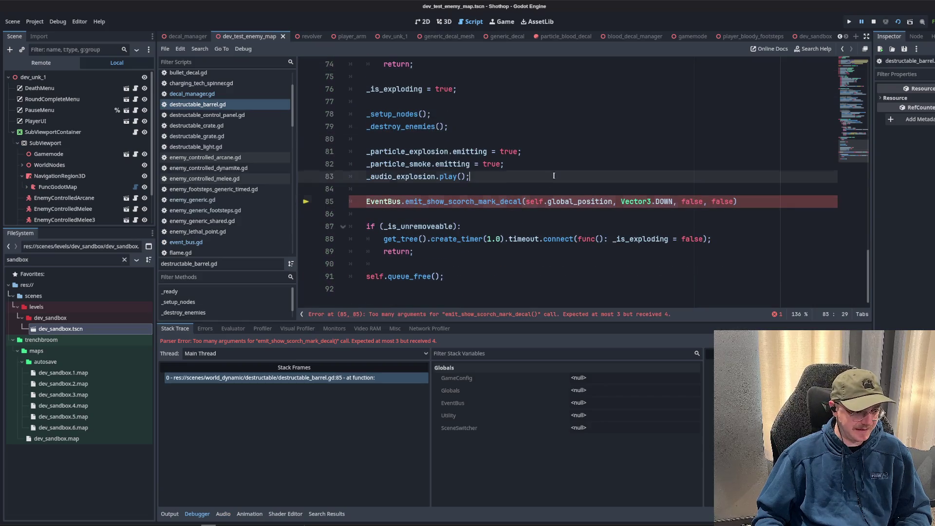
click(704, 201)
key(BackSpace)
key(BackSpace)
key(BackSpace)
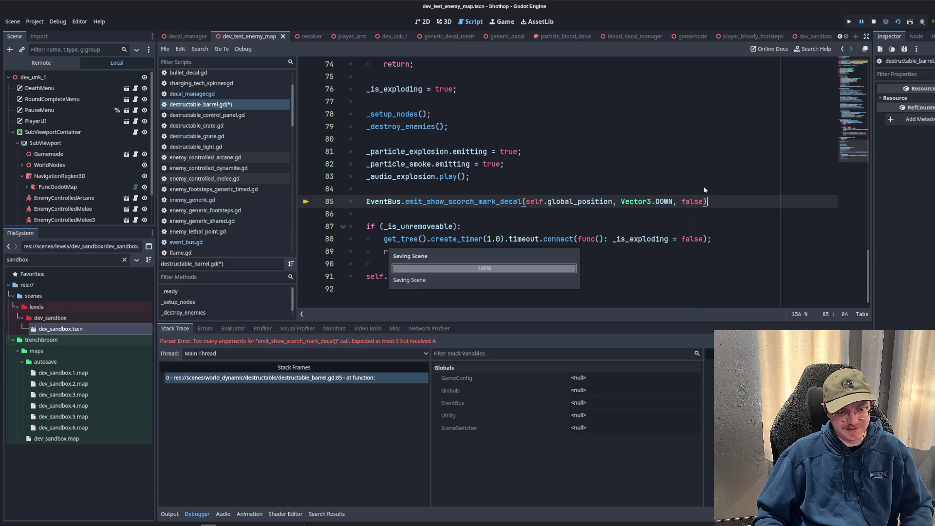
click(874, 21)
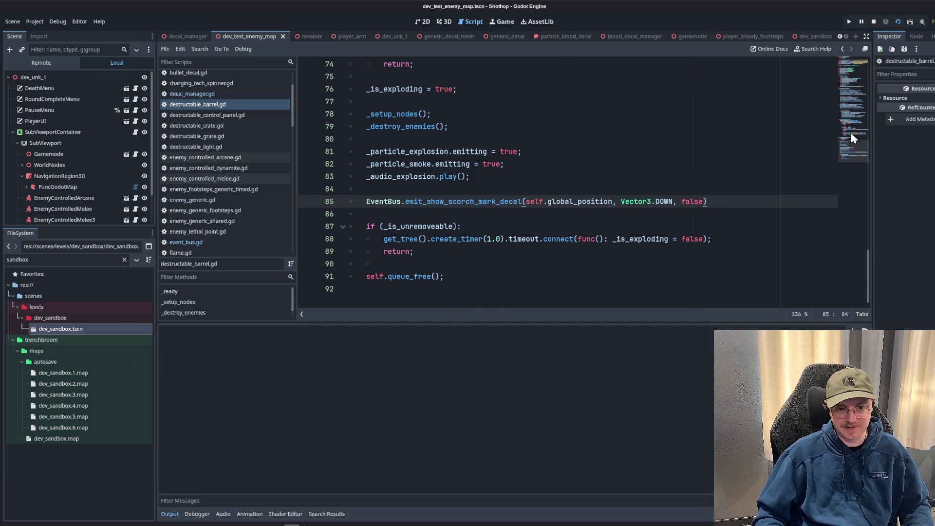
key(F5)
Delete the is_trap_rocket argument from rocket.gd's scorch decal call and save.
click(572, 184)
scroll(618, 238, up, 4)
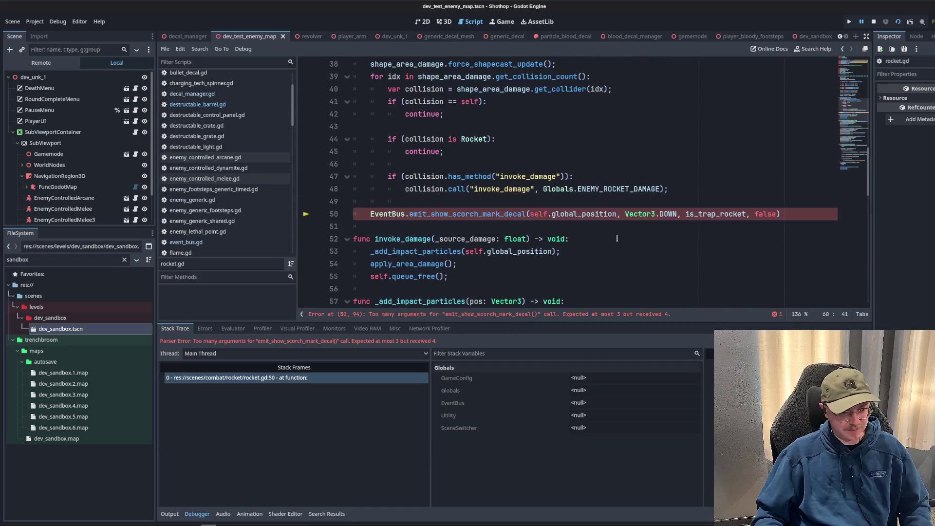
key(Up)
key(Up)
key(Up)
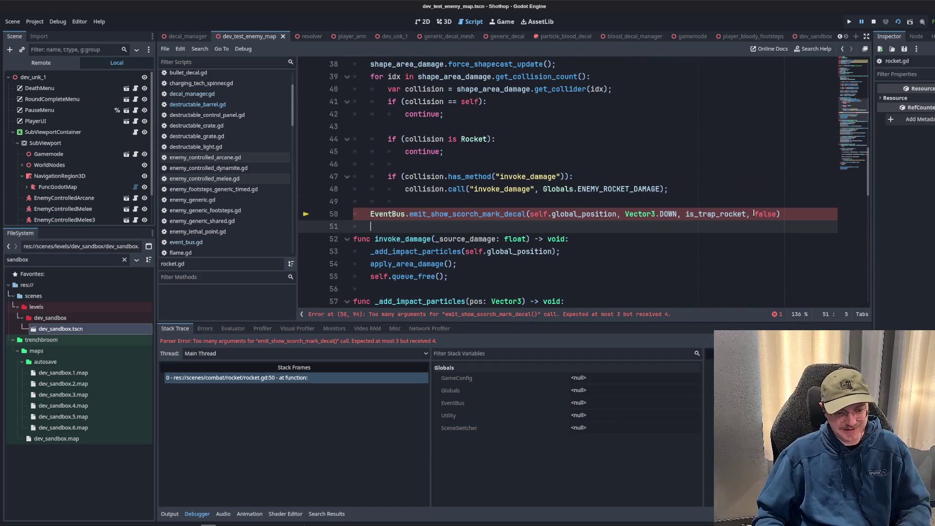
drag(686, 214, 755, 214)
key(BackSpace)
key(ctrl+s)
click(874, 21)
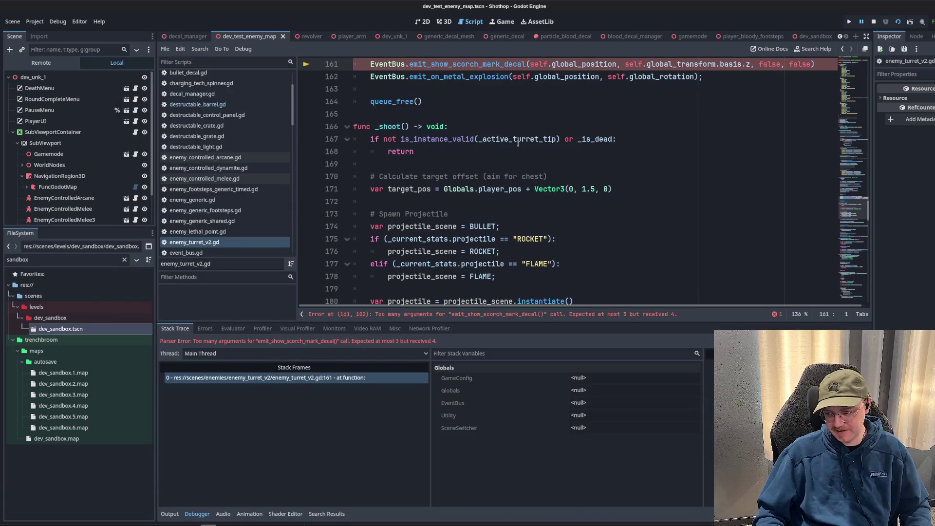
Drop the extra false argument from the turret's emit call, save, and rerun the scene.
double_click(780, 214)
key(BackSpace)
key(BackSpace)
key(ctrl+s)
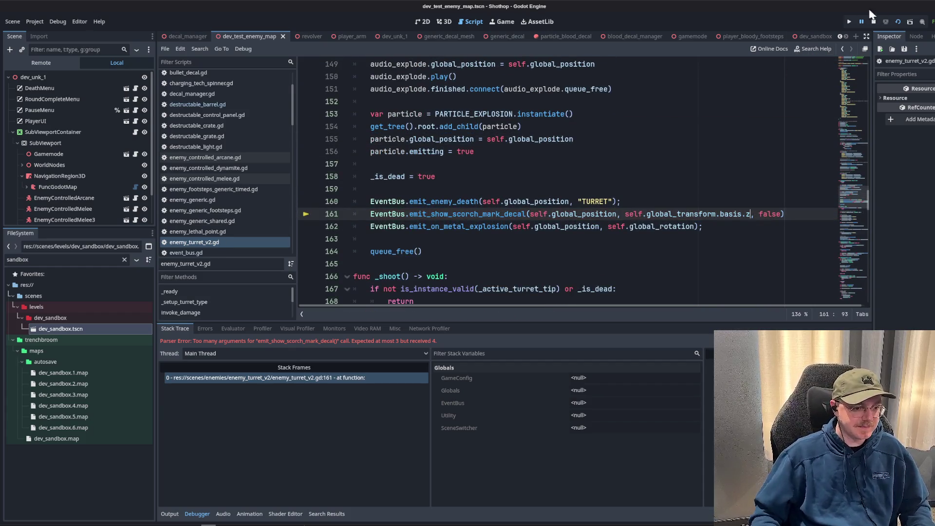
click(874, 22)
click(898, 22)
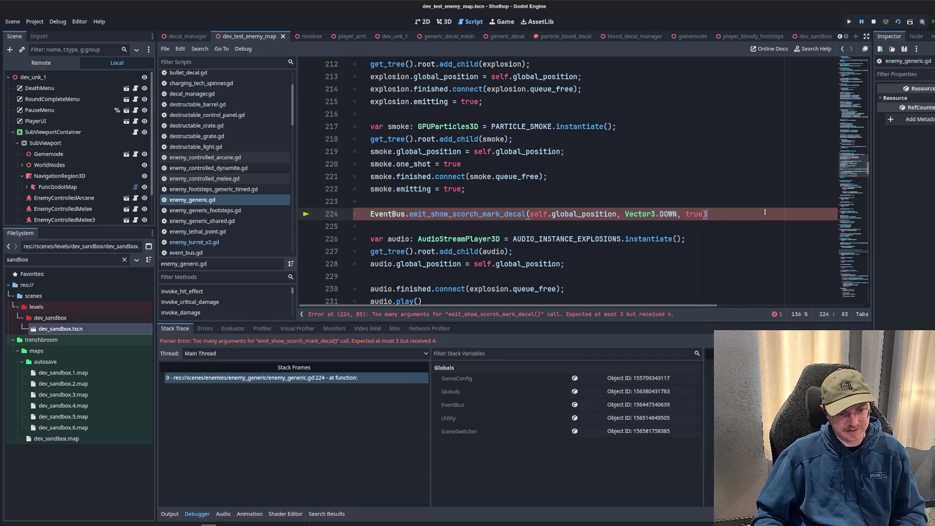
click(898, 21)
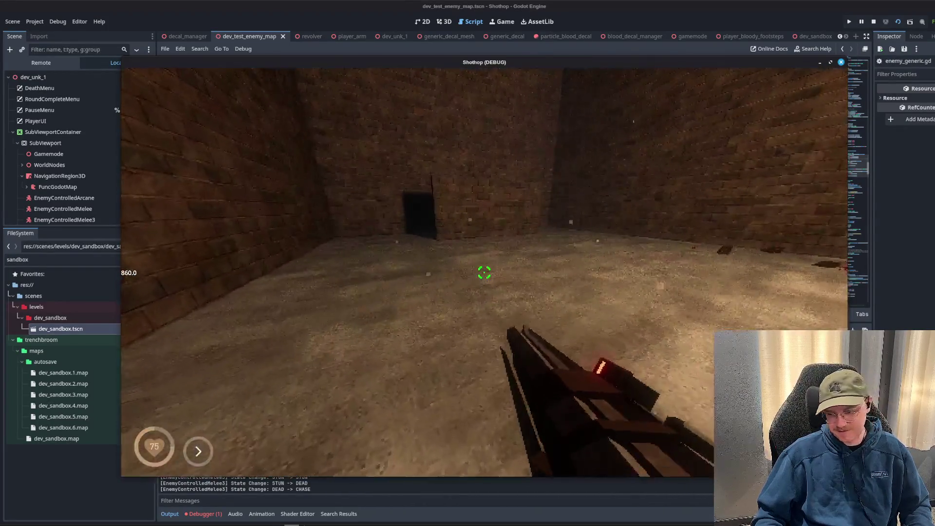
Pause the running test map with Escape and return to the Godot script editor.
key(Escape)
click(870, 29)
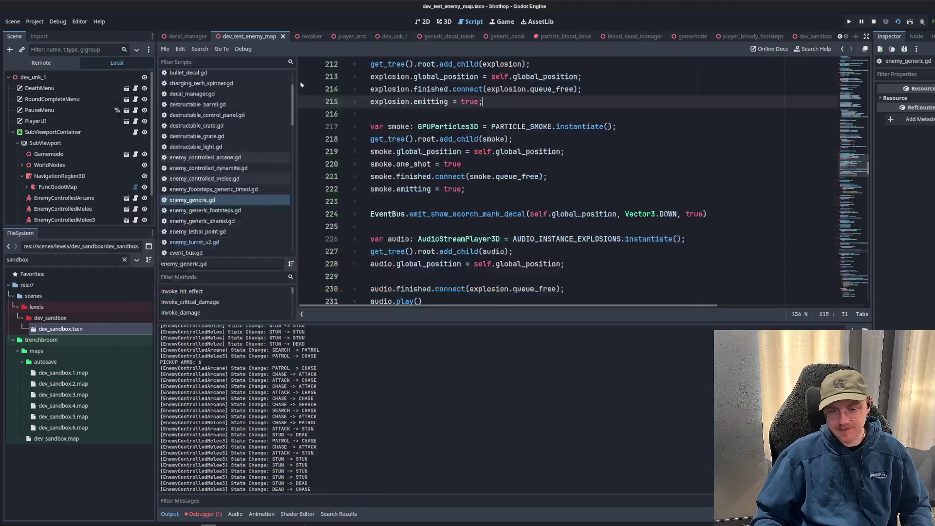
Stop the game, shrink the output panel, and review destructable_barrel.gd around lines 247–262.
click(873, 22)
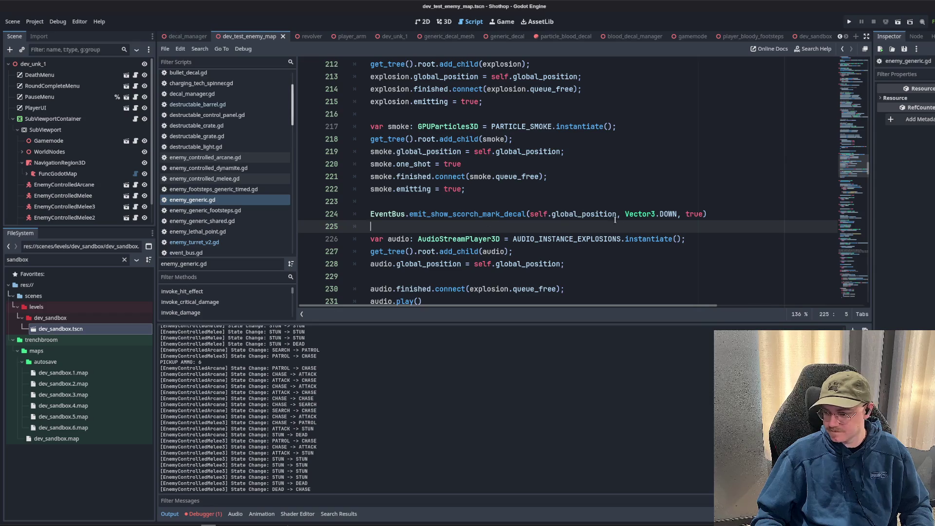
scroll(598, 263, down, 9)
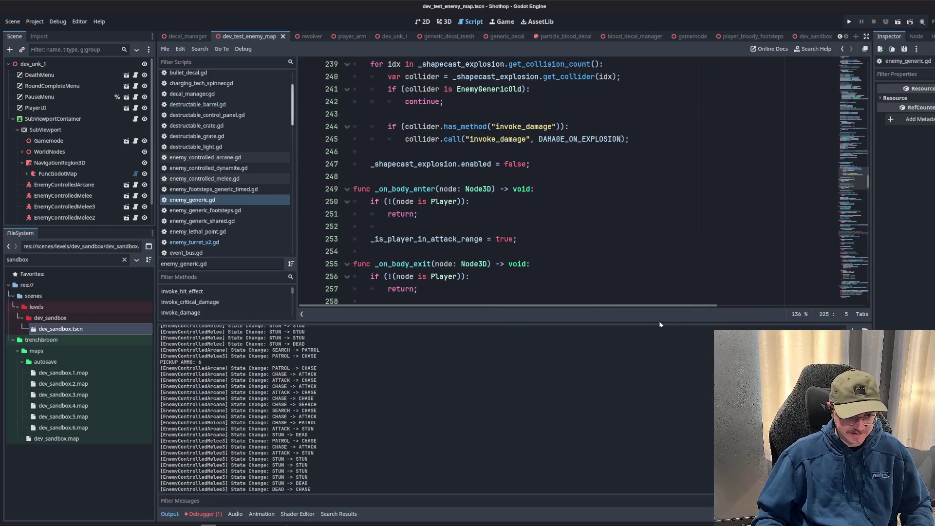
drag(654, 324, 666, 414)
click(658, 355)
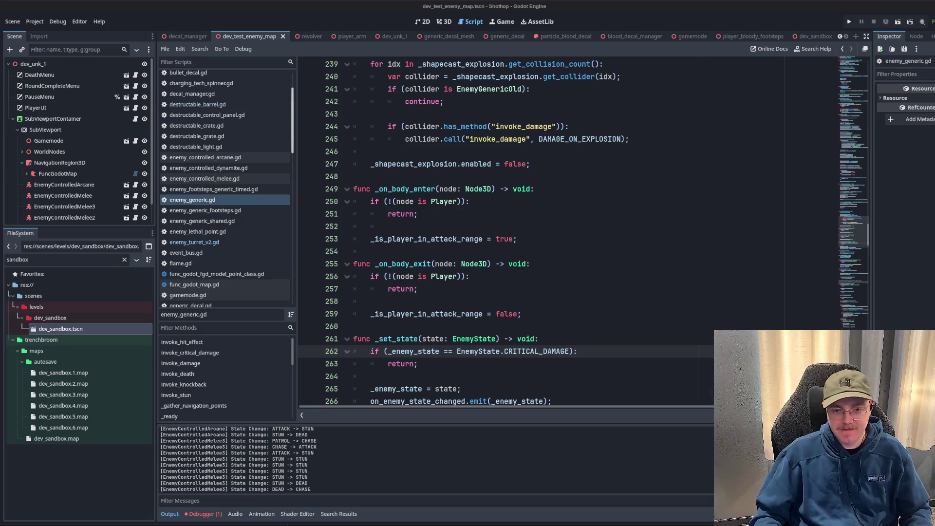
click(611, 164)
scroll(612, 205, down, 1)
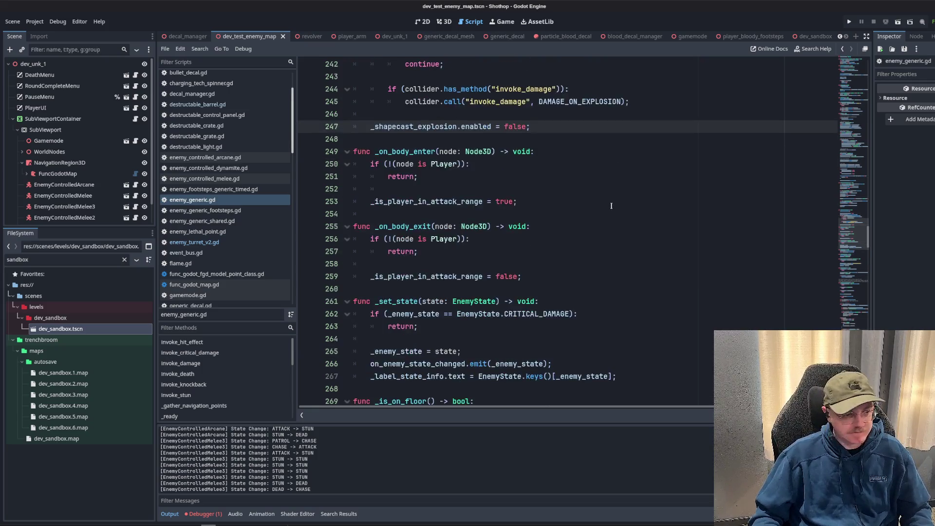
scroll(611, 205, down, 16)
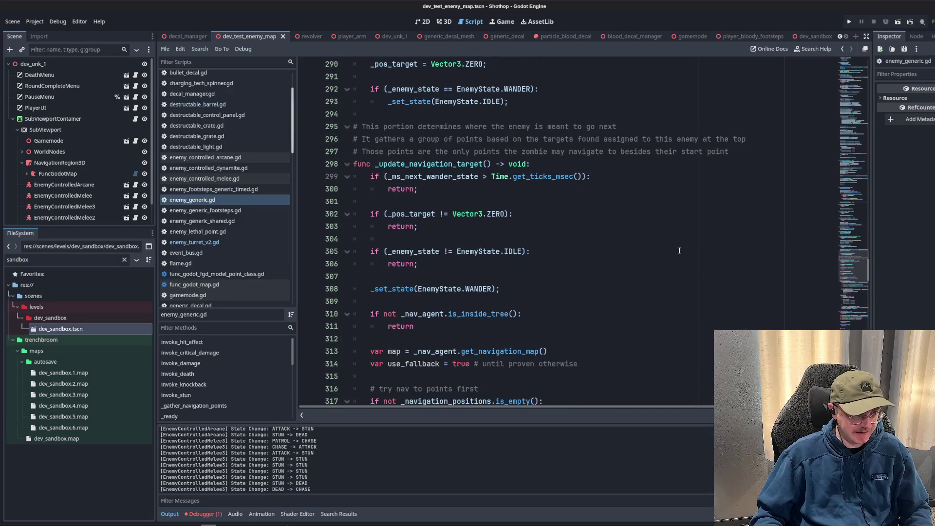
scroll(679, 250, down, 10)
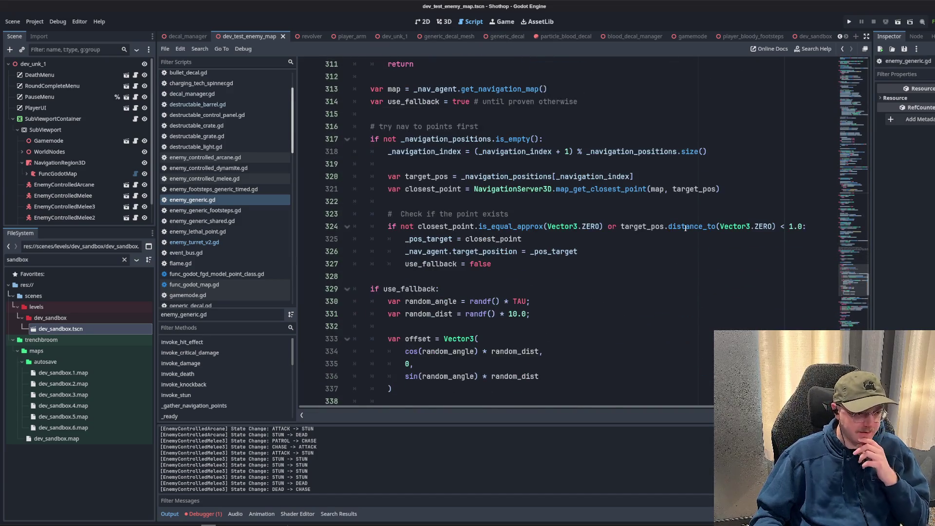
scroll(650, 277, down, 11)
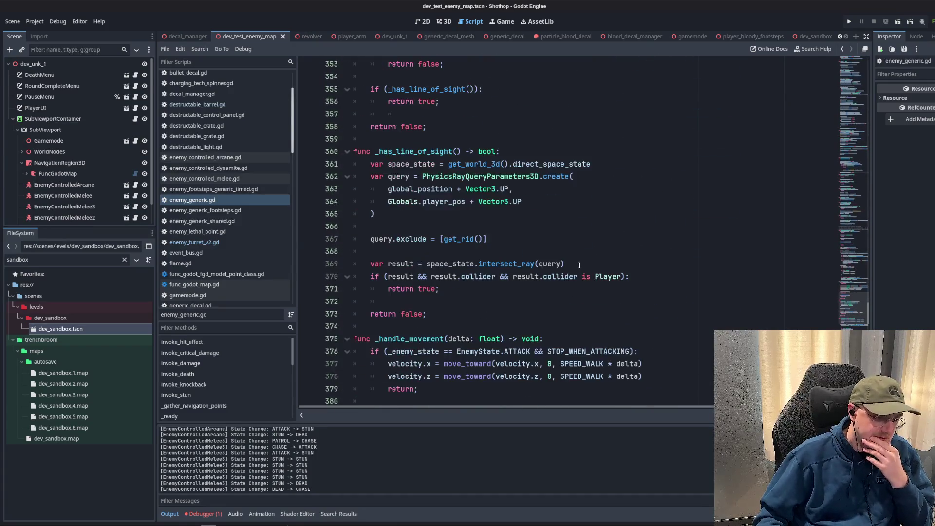
scroll(579, 264, down, 4)
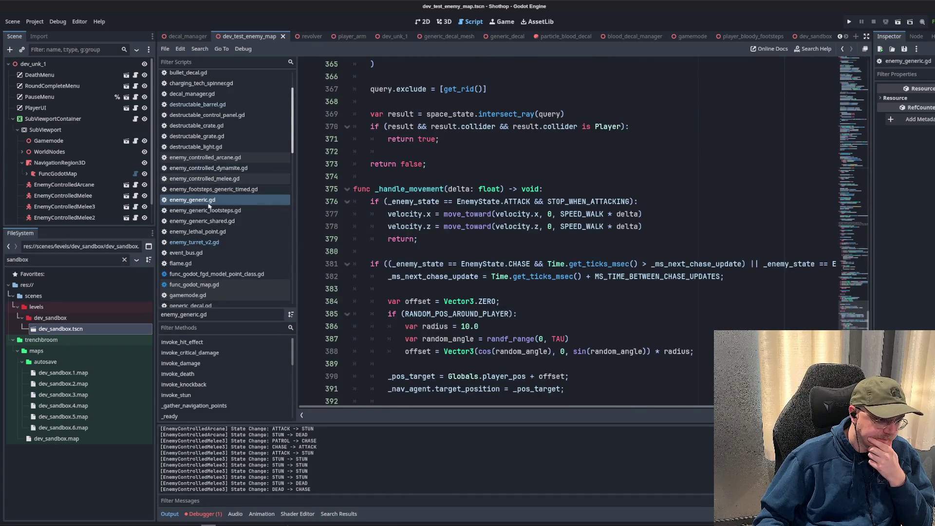
Play-test the dev_sandbox scene with F6, then close the game and return to decal_manager.gd.
click(213, 96)
click(204, 105)
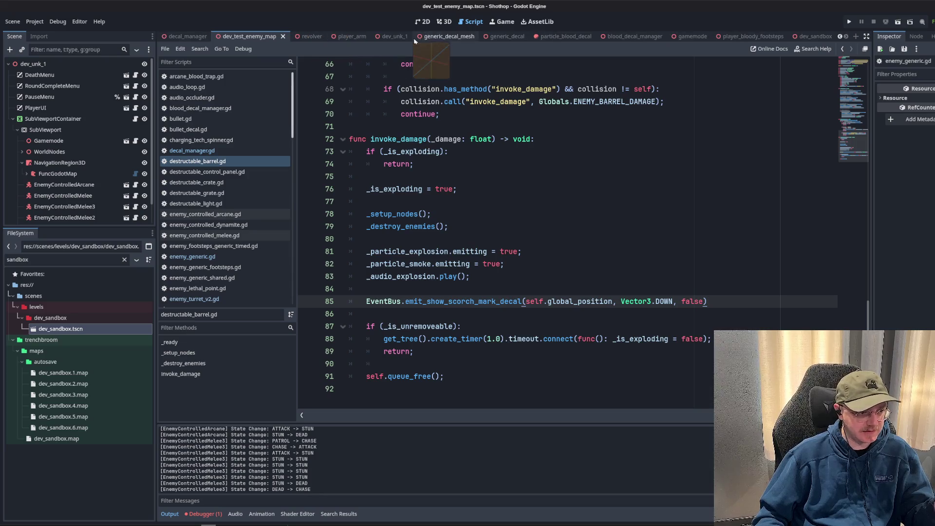
click(806, 36)
key(F6)
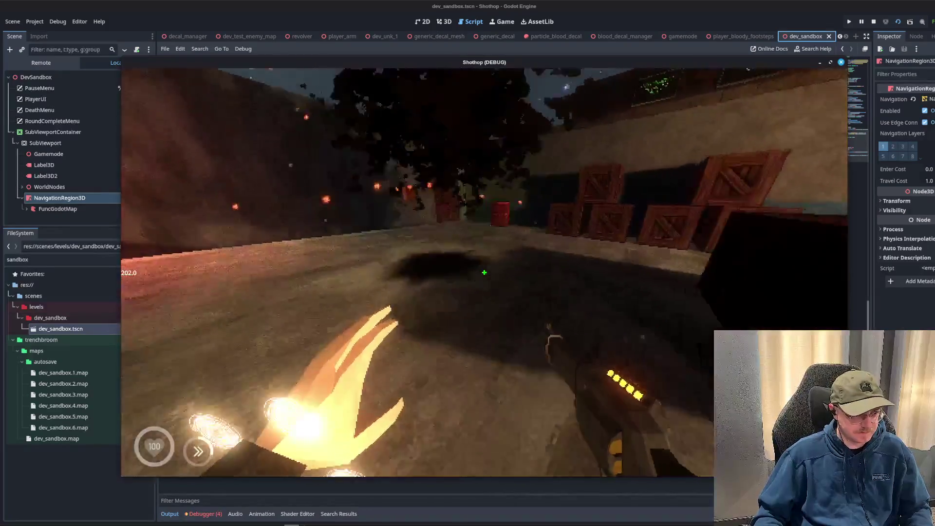
key(Escape)
key(F8)
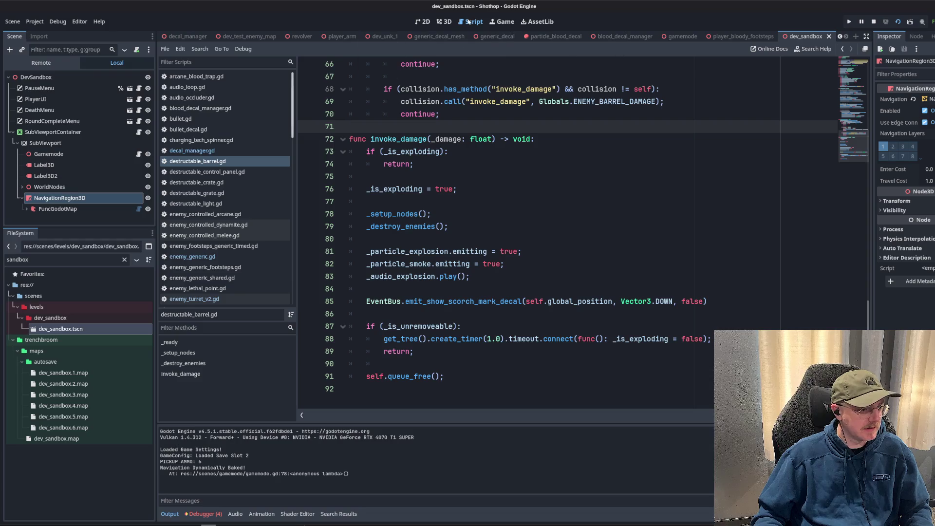
click(192, 150)
Delete the SCORCH MARK comment and the manage_scorch_decals function from decal_manager.gd.
scroll(724, 265, up, 8)
click(447, 214)
drag(366, 189, 409, 277)
click(541, 229)
scroll(541, 233, down, 2)
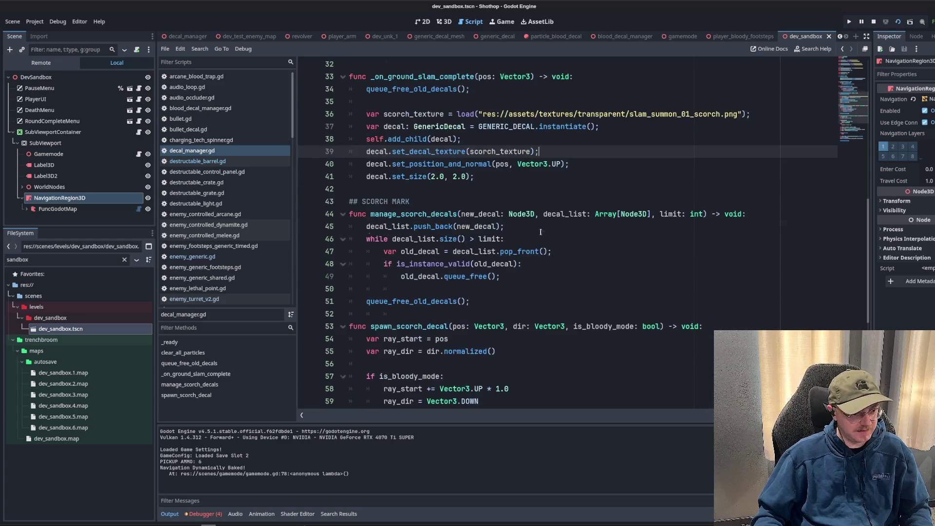
double_click(507, 126)
scroll(625, 227, down, 3)
scroll(625, 227, up, 1)
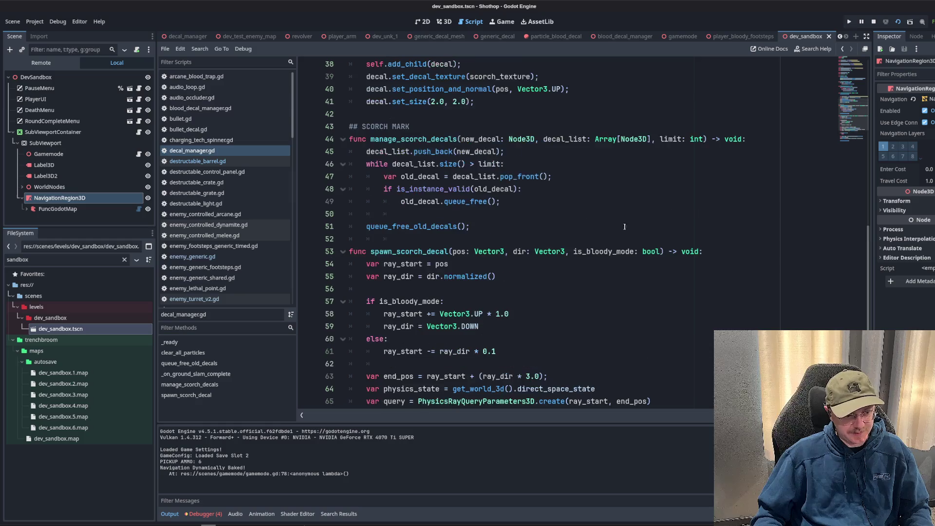
double_click(409, 252)
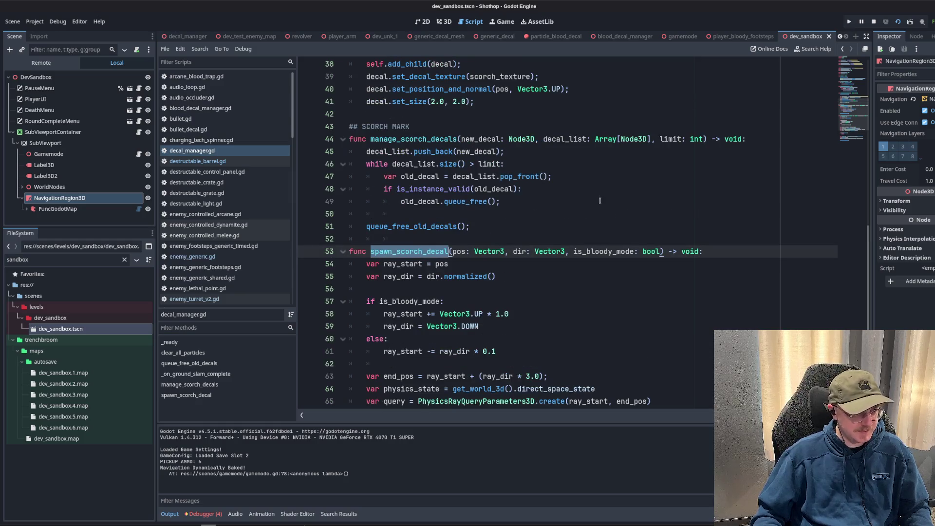
scroll(523, 175, down, 5)
scroll(415, 176, up, 6)
double_click(416, 176)
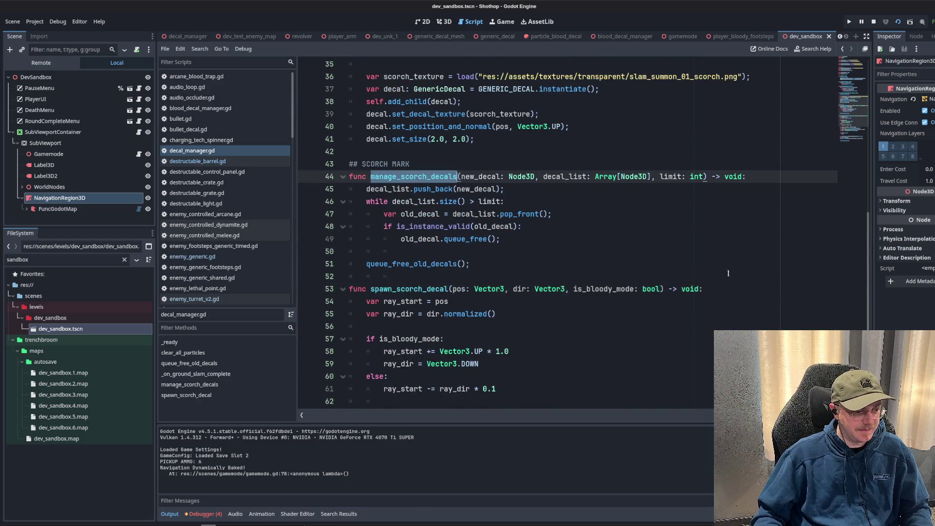
drag(385, 276, 351, 151)
key(BackSpace)
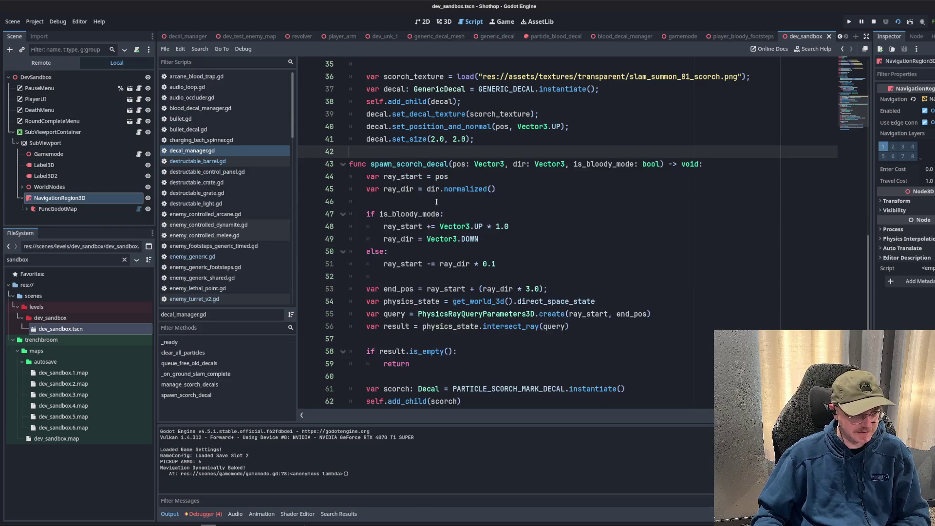
Rename spawn_scorch_decal to _spawn_scorch_decal, update its connect call, and save.
scroll(436, 202, down, 2)
scroll(493, 307, up, 10)
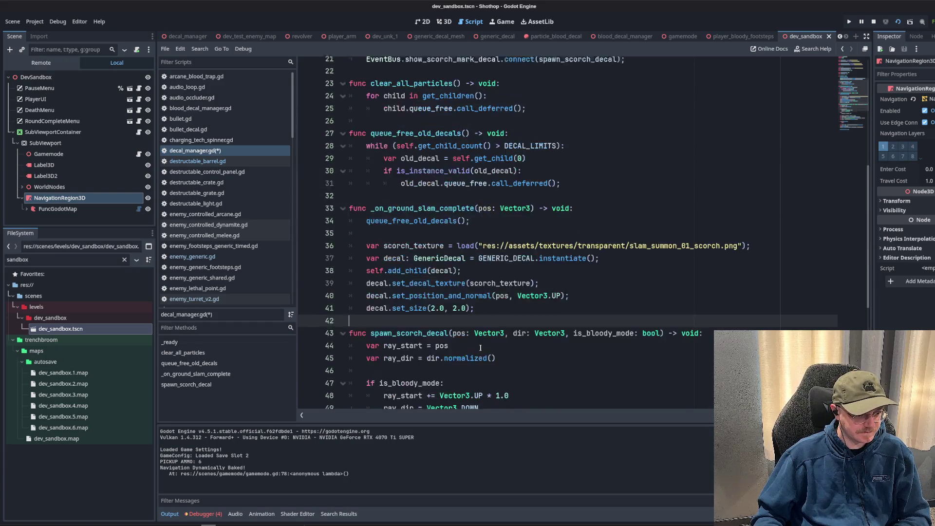
scroll(482, 347, down, 6)
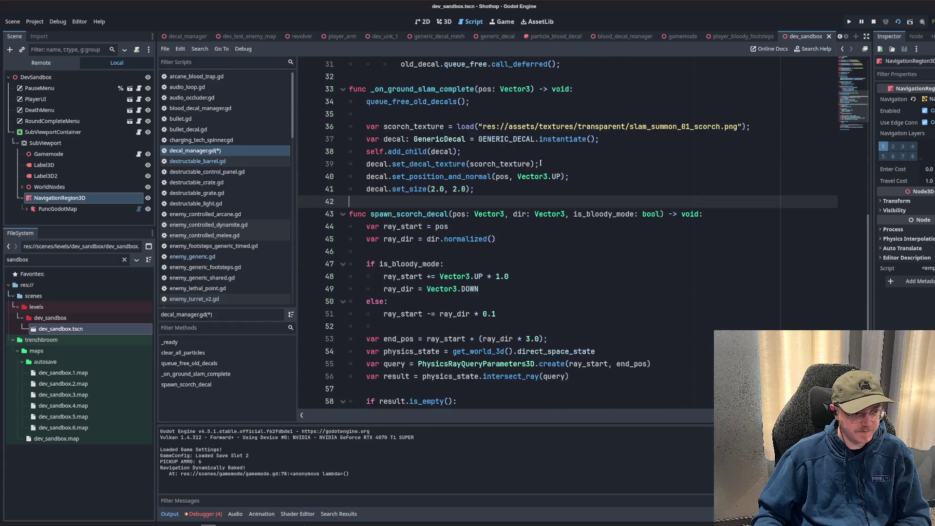
click(368, 214)
text(_)
double_click(431, 217)
key(ctrl+c)
scroll(431, 217, up, 7)
double_click(575, 202)
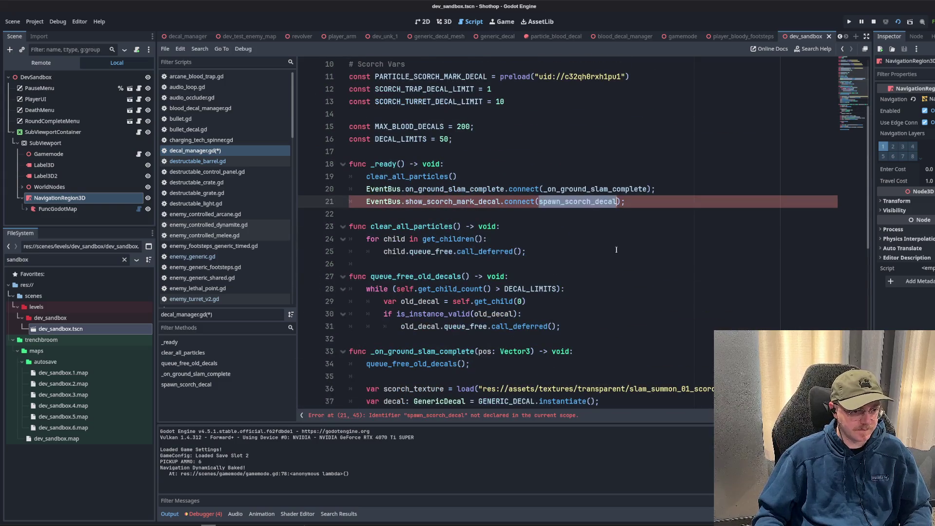
key(ctrl+v)
click(624, 264)
key(ctrl+s)
double_click(39, 259)
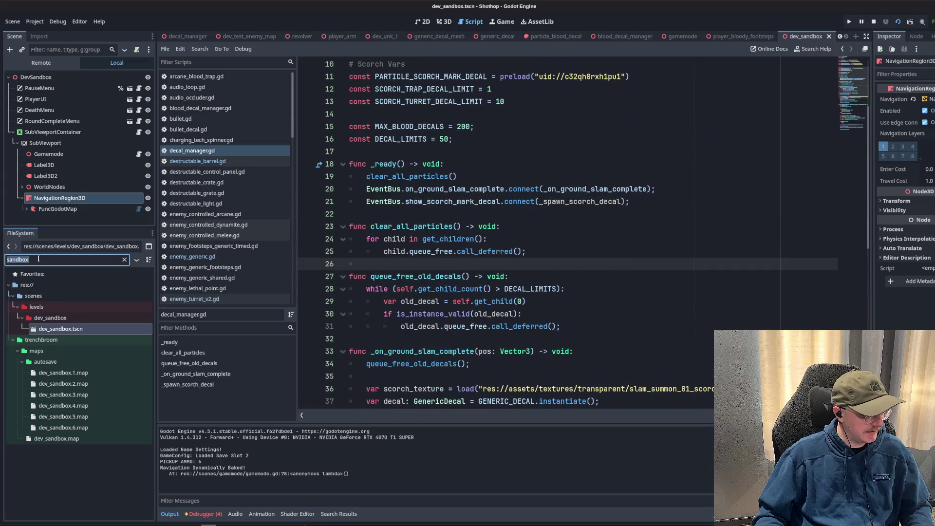
Start a const scorch_textures = [ array and drag scorch_mark_01–08.png preloads into it.
text(scorch)
scroll(321, 258, down, 5)
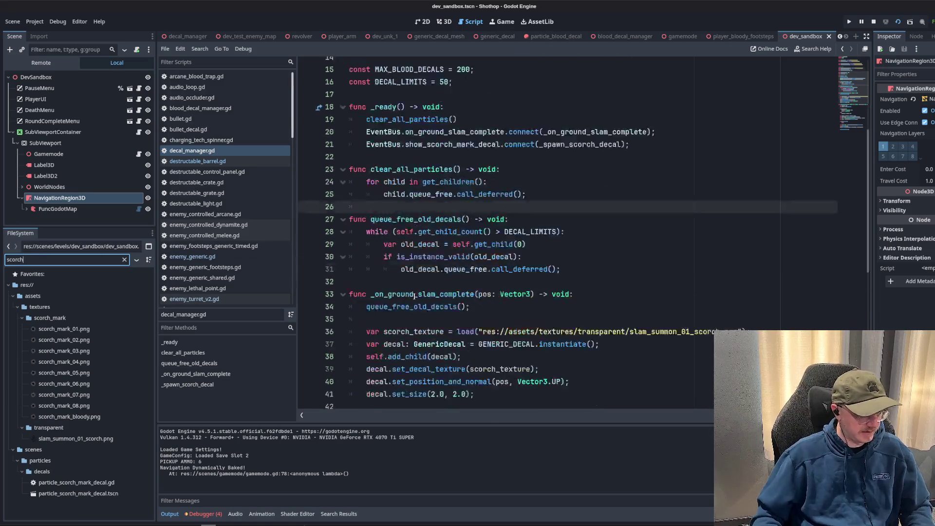
scroll(363, 230, up, 6)
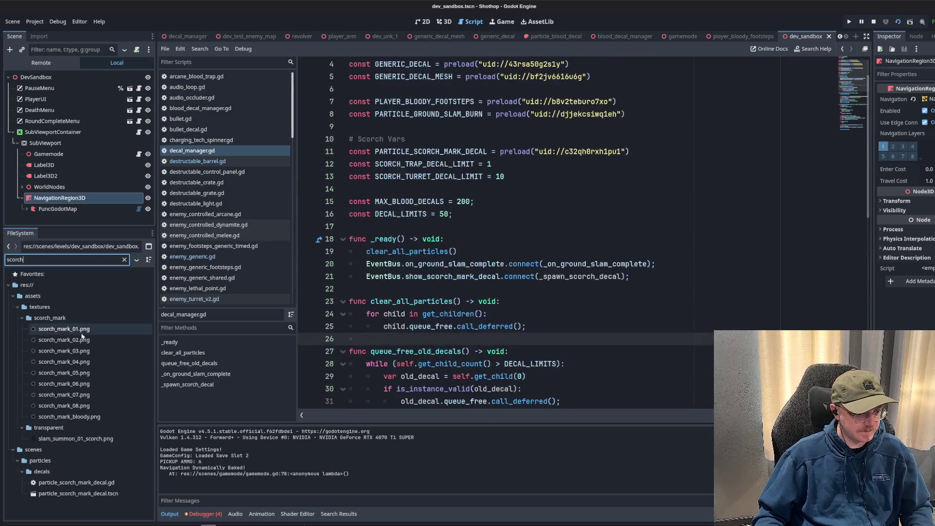
click(417, 224)
scroll(417, 223, up, 1)
scroll(463, 221, down, 3)
key(Return)
key(Return)
key(Return)
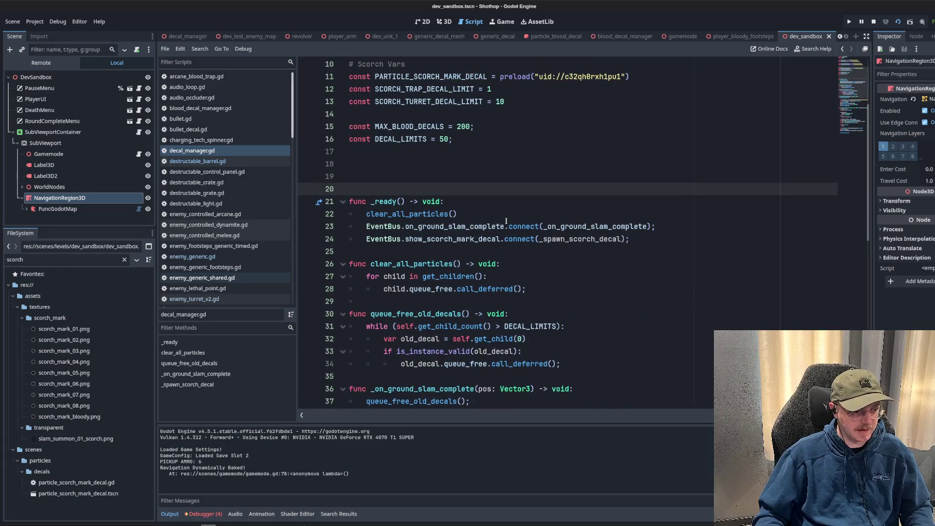
key(Up)
key(Up)
text(const sco)
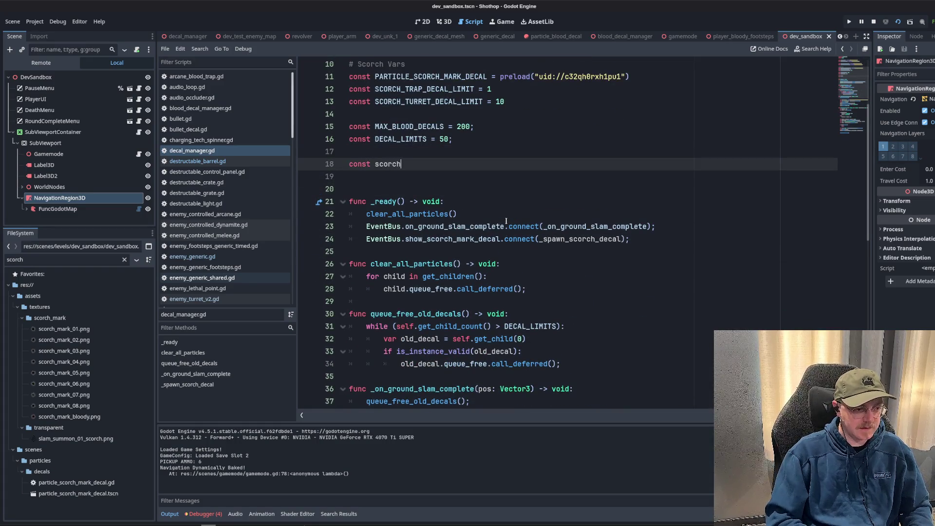
text(rch_textures = [)
key(Return)
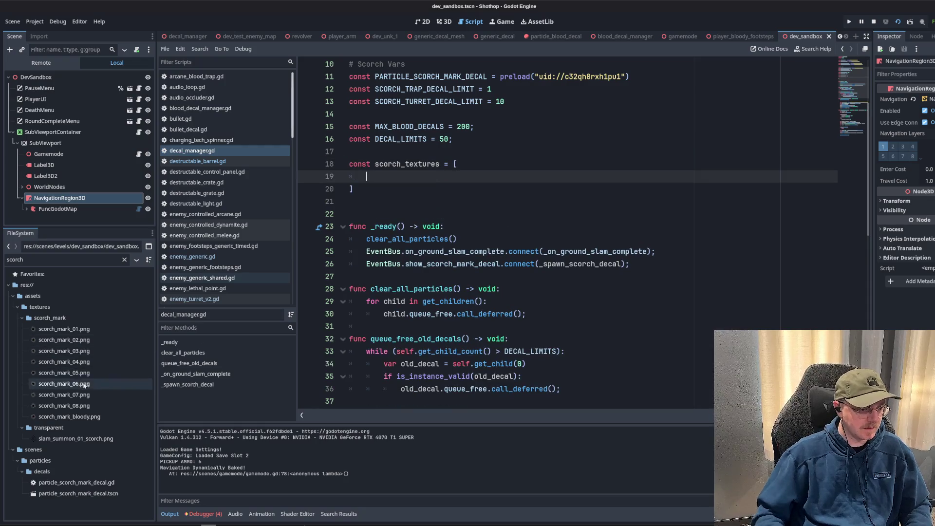
click(63, 330)
shift+click(77, 408)
mouse_move(73, 329)
mouse_down()
mouse_move(384, 178)
mouse_move(370, 177)
mouse_up()
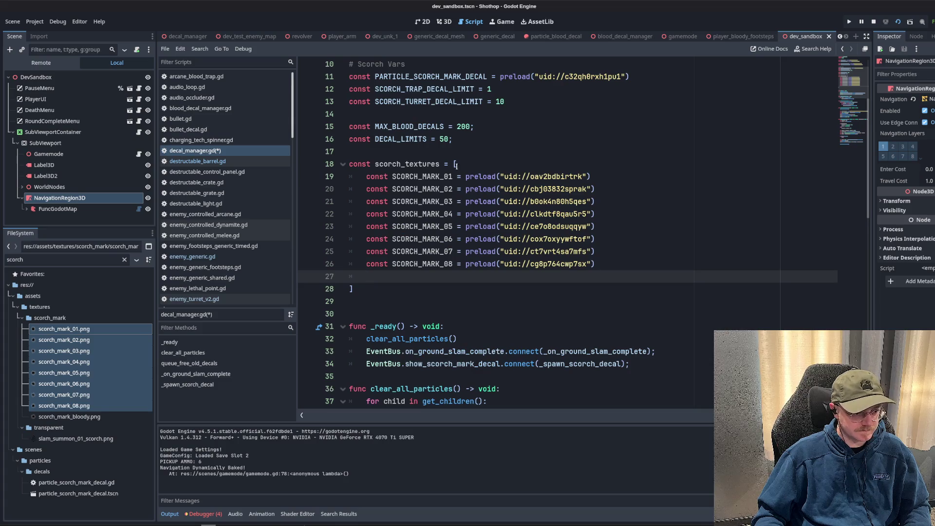
Strip the const prefixes from the eight scorch texture preload lines using multiple carets.
mouse_move(464, 177)
mouse_down()
mouse_move(364, 179)
mouse_move(463, 189)
mouse_up()
key(BackSpace)
key(BackSpace)
click(465, 202)
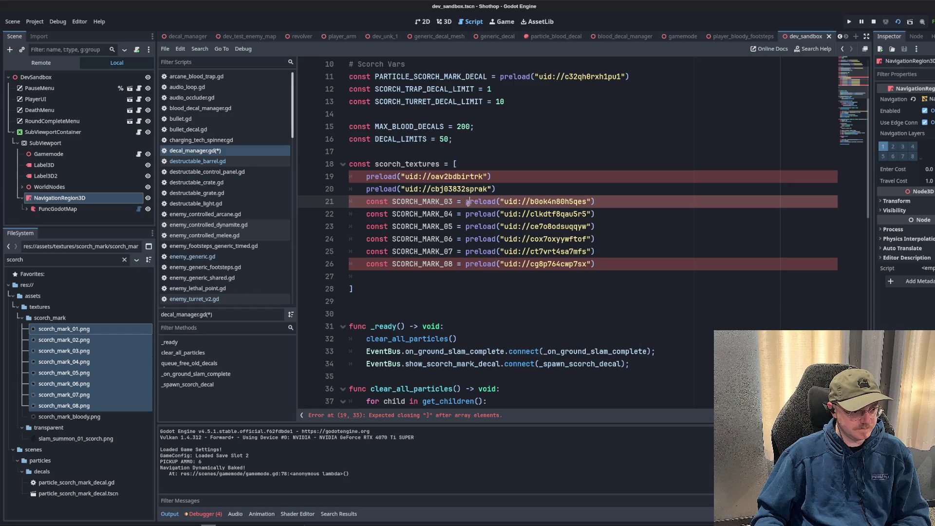
key(shift+alt+Down)
key(shift+alt+Down)
key(shift+alt+Down)
key(shift+Home)
key(BackSpace)
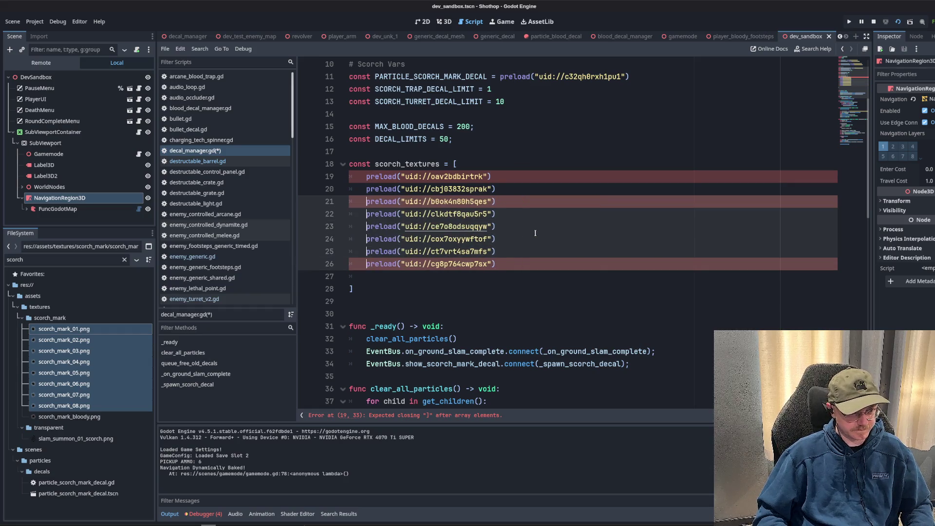
Add trailing commas to array lines 19–26 and remove the extra blank lines inside the array.
click(490, 177)
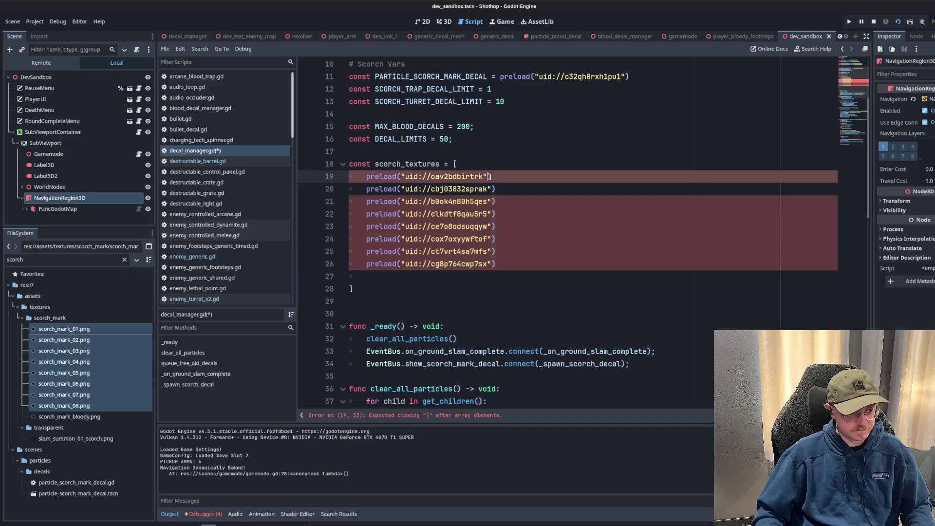
key(Left)
key(ctrl+shift+Left)
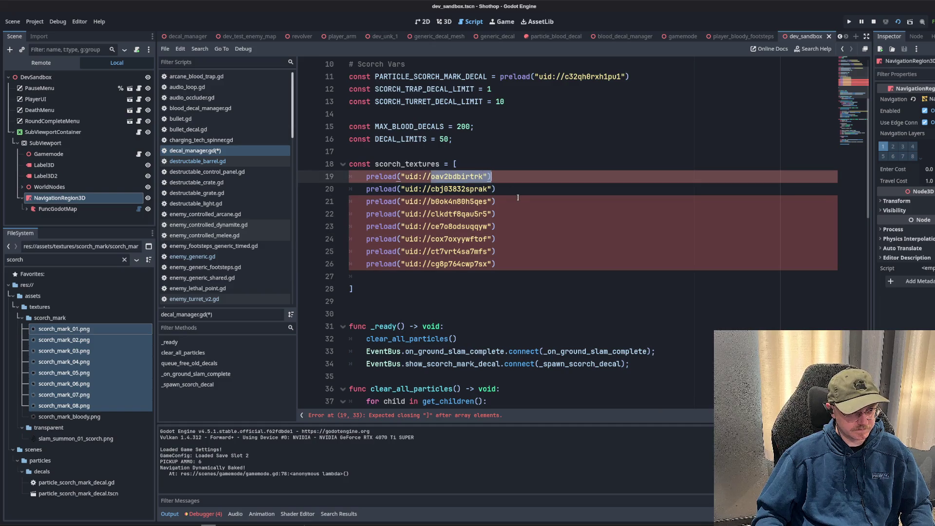
click(515, 197)
click(482, 176)
key(shift+alt+Down)
key(shift+alt+Down)
key(shift+alt+Down)
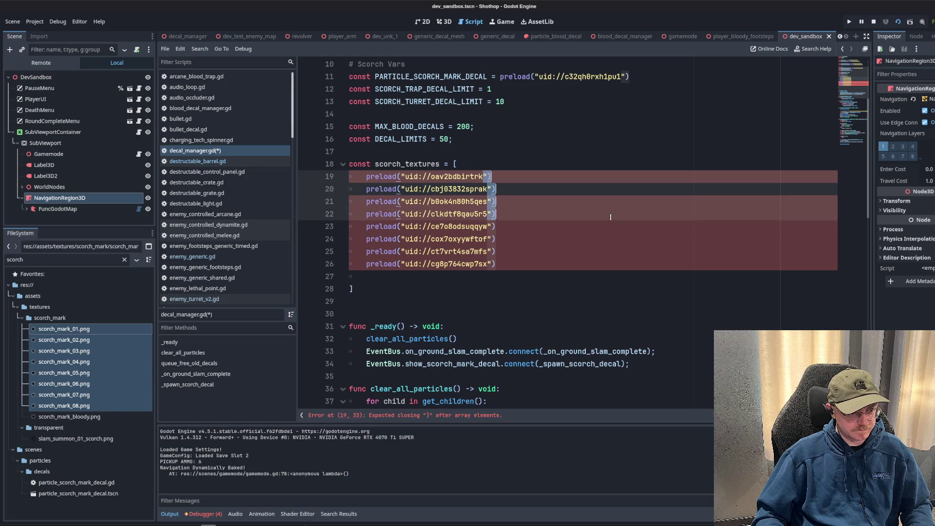
text(,)
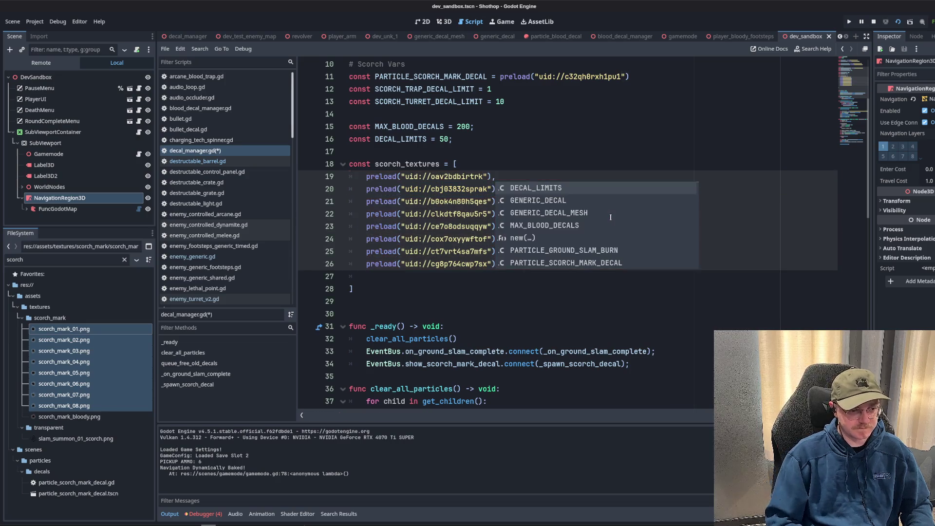
key(Escape)
click(610, 217)
key(Down)
key(Down)
key(Down)
key(ctrl+shift+k)
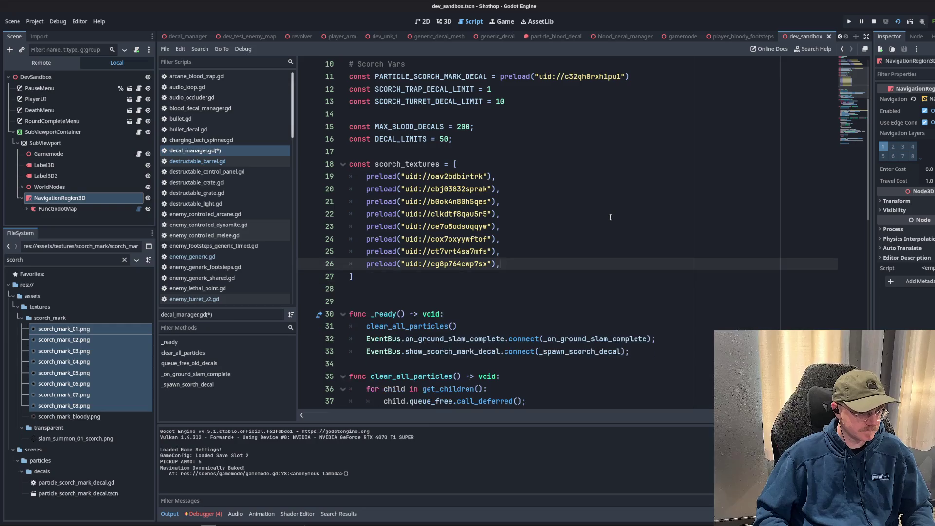
key(Down)
key(ctrl+shift+k)
click(386, 157)
Locate and select the ground slam decal code on lines 47–52.
double_click(392, 164)
scroll(510, 245, down, 10)
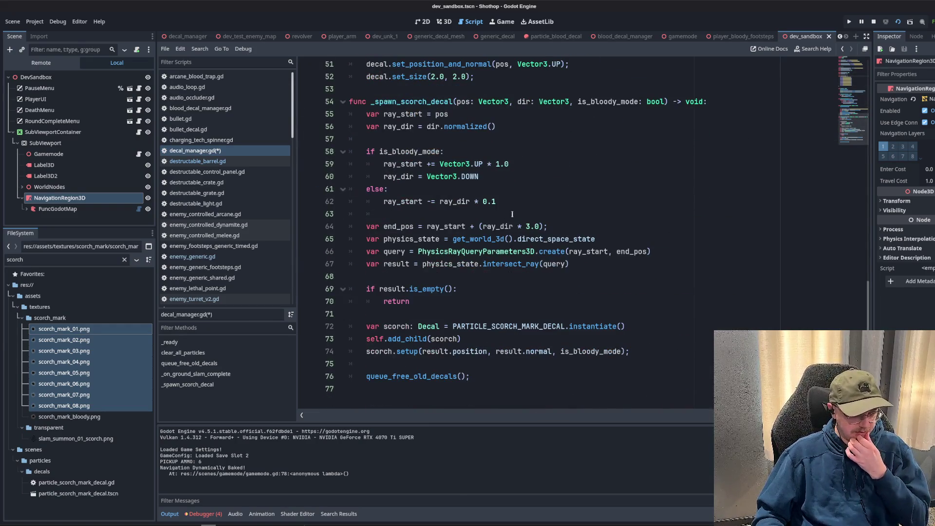
scroll(512, 214, up, 8)
scroll(438, 171, down, 5)
click(361, 131)
mouse_move(361, 131)
mouse_down()
mouse_move(468, 153)
mouse_move(559, 189)
mouse_up()
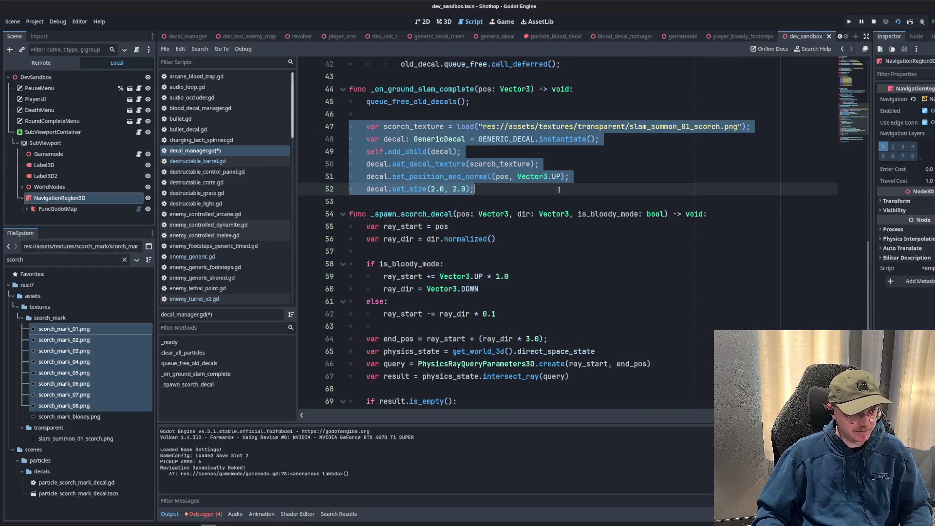
click(476, 192)
key(shift+Up)
key(shift+Up)
key(shift+Up)
key(shift+Home)
click(473, 184)
Rename the slam block's scorch_texture variable to texture, saving the script along the way.
double_click(414, 126)
key(ctrl+d)
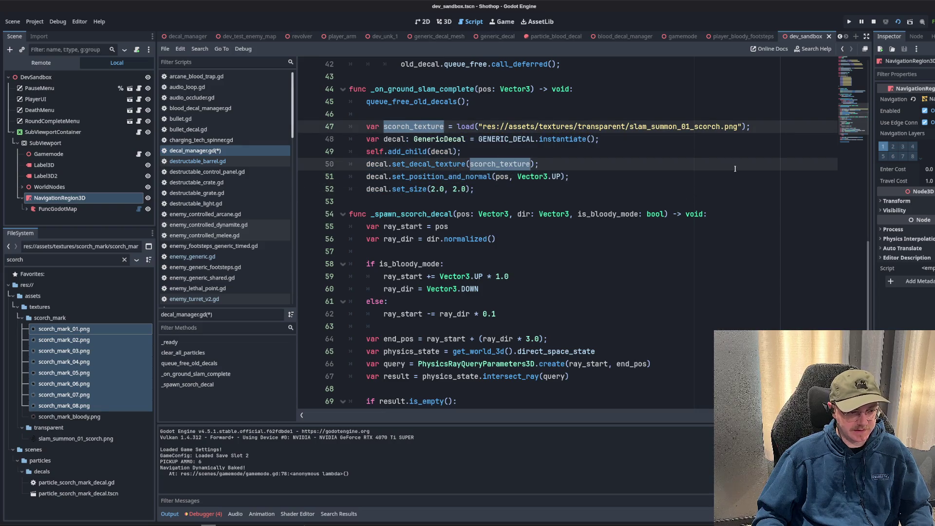
text(ground_slam_texture)
key(ctrl+s)
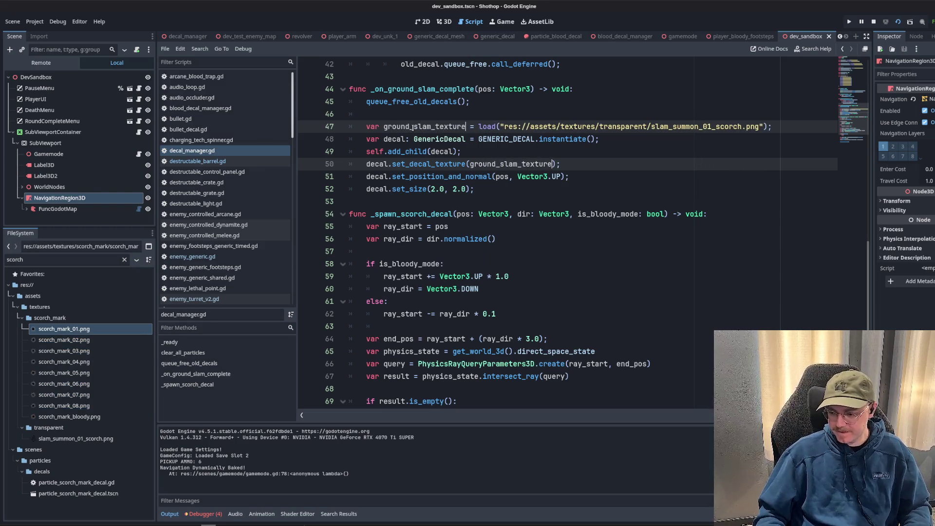
double_click(413, 127)
text(texture)
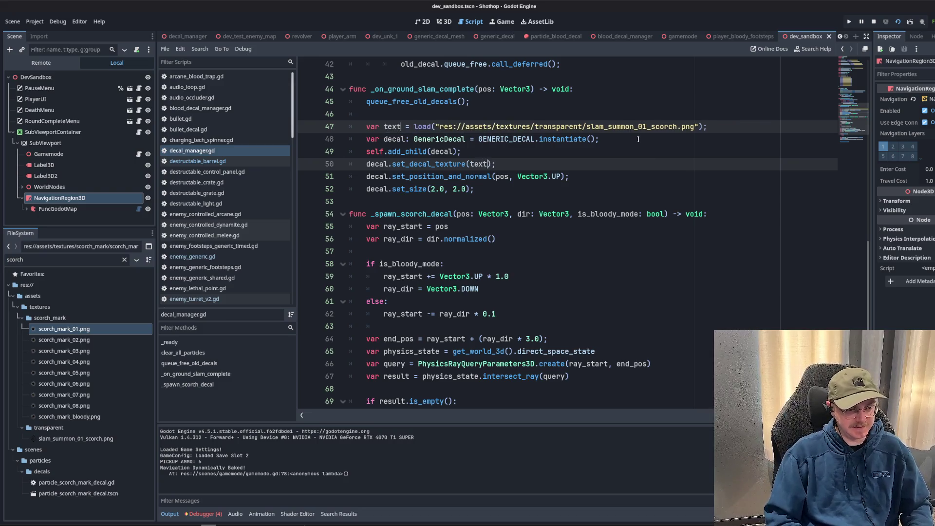
click(535, 139)
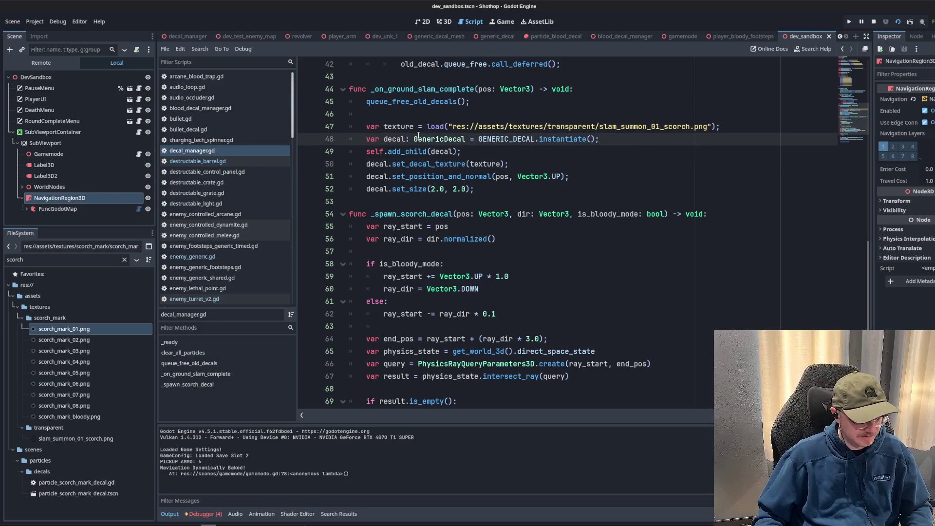
Copy the slam decal spawning lines and paste them over the old code in _spawn_scorch_decal.
scroll(418, 136, up, 7)
scroll(504, 194, down, 8)
scroll(504, 194, up, 1)
drag(504, 194, 342, 127)
click(520, 251)
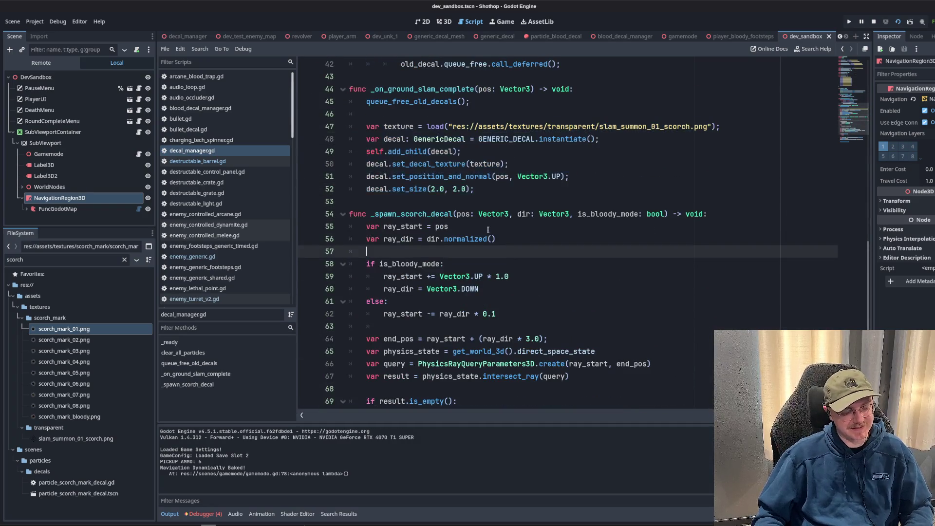
scroll(520, 252, down, 3)
click(536, 301)
click(542, 377)
shift+click(504, 320)
key(ctrl+v)
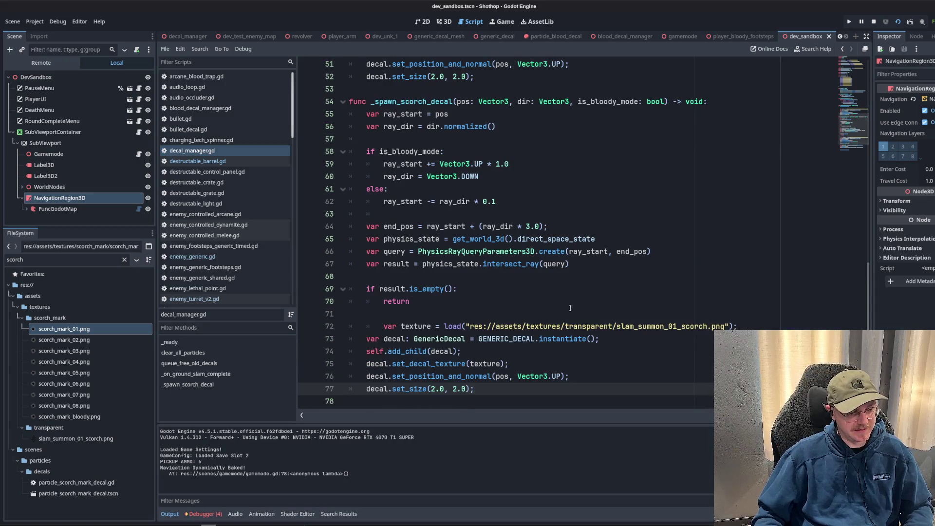
Fix the pasted block's indentation and delete its hardcoded texture load line.
click(485, 327)
key(shift+Tab)
scroll(484, 295, down, 1)
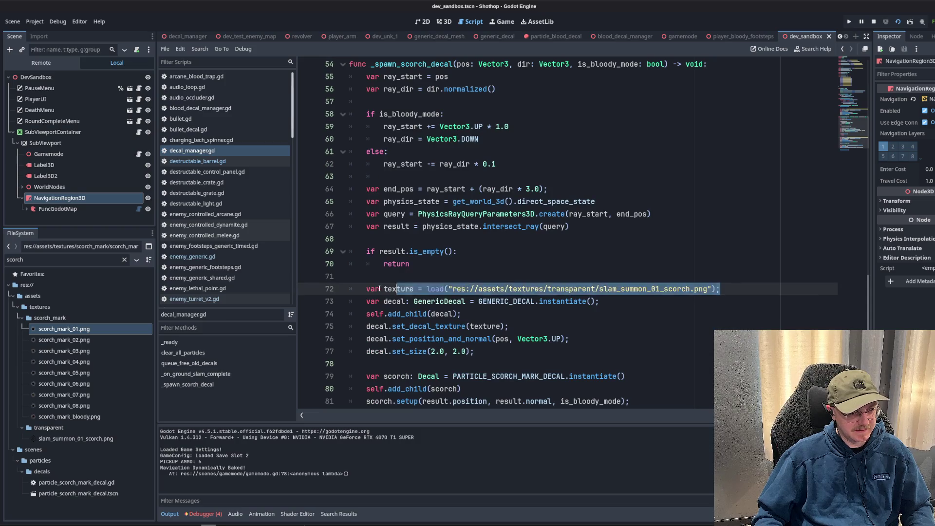
drag(366, 289, 750, 290)
key(ctrl+x)
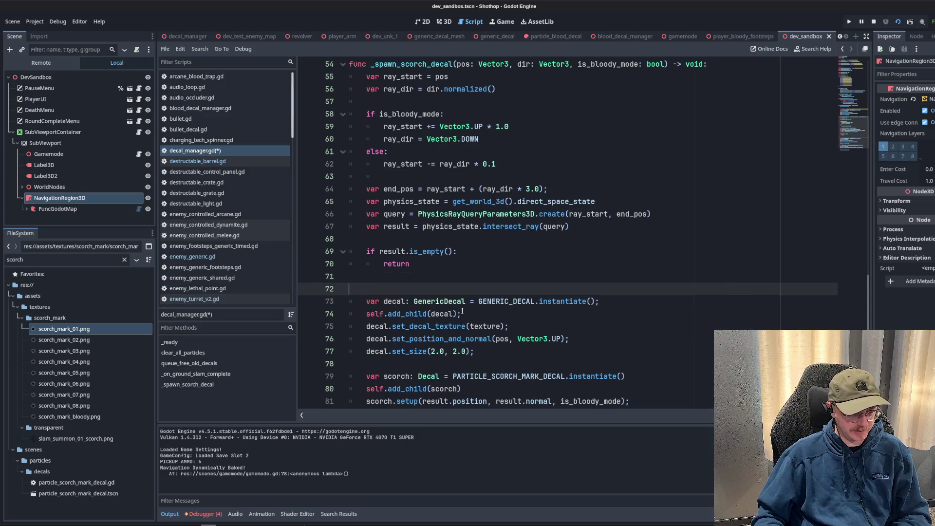
key(BackSpace)
key(Down)
key(Down)
Replace the pasted texture argument with scorch_textures.
scroll(452, 265, up, 9)
scroll(474, 252, down, 10)
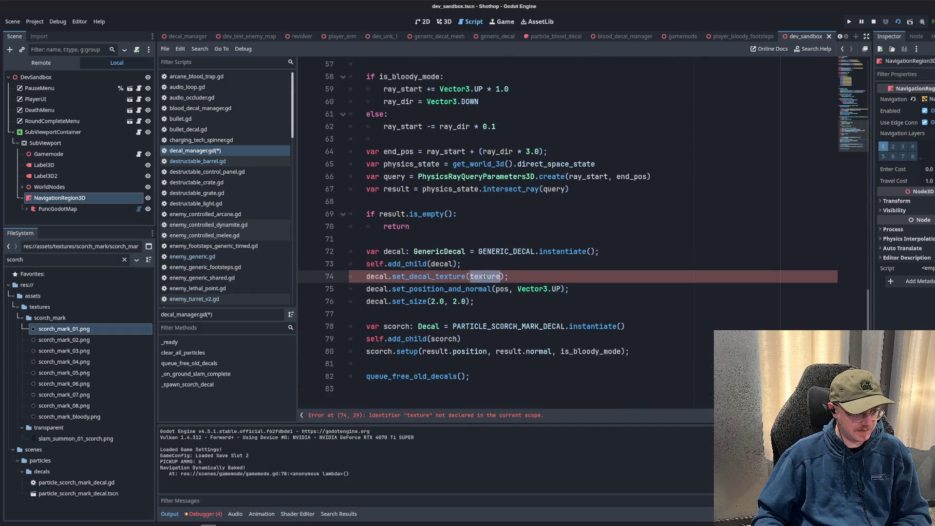
scroll(487, 268, up, 15)
scroll(539, 258, down, 14)
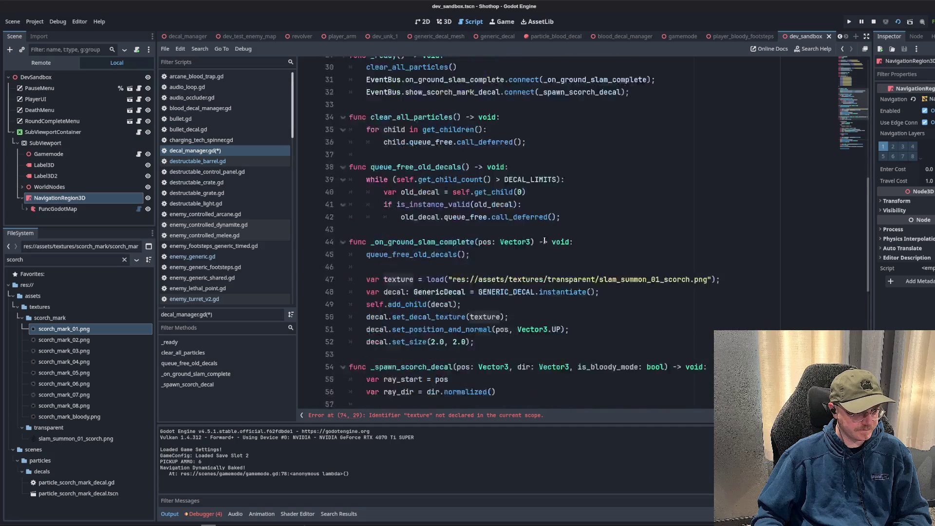
key(ctrl+BackSpace)
text(sco);)
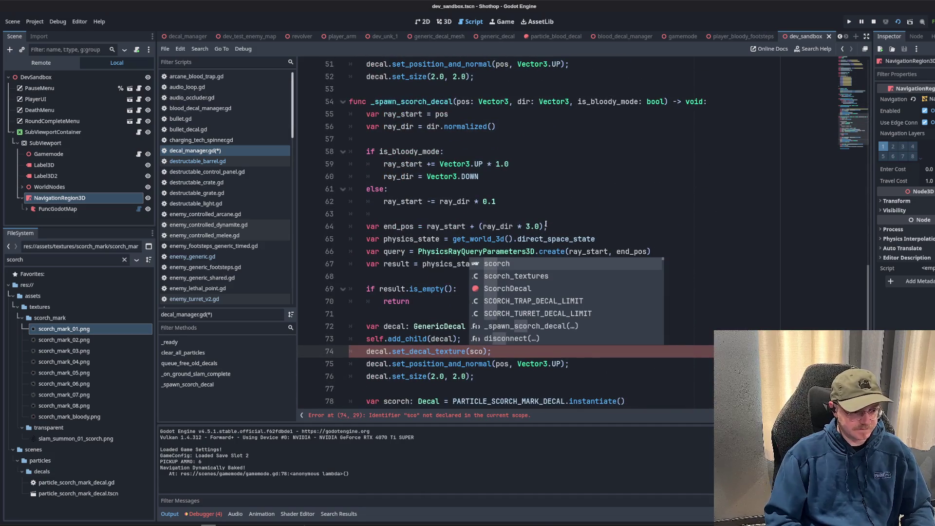
key(Down)
key(Return)
text(.)
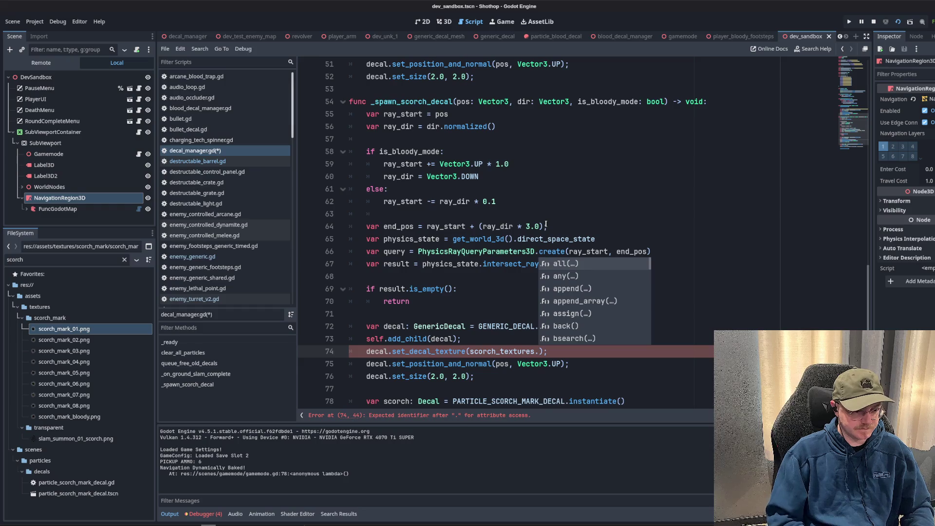
key(BackSpace)
Make the decal a GenericDecalMesh instantiated from the GENERIC_DECAL_MESH constant.
scroll(455, 253, down, 2)
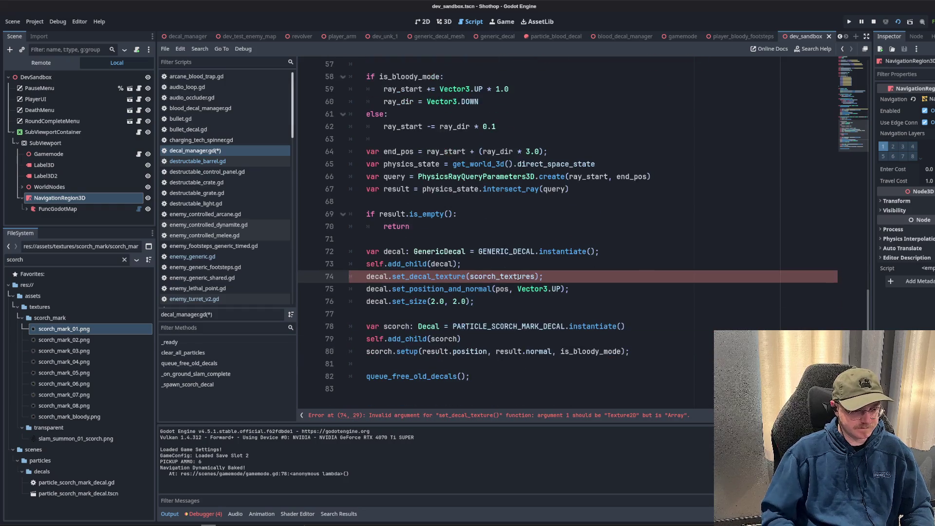
double_click(455, 252)
text(Ge)
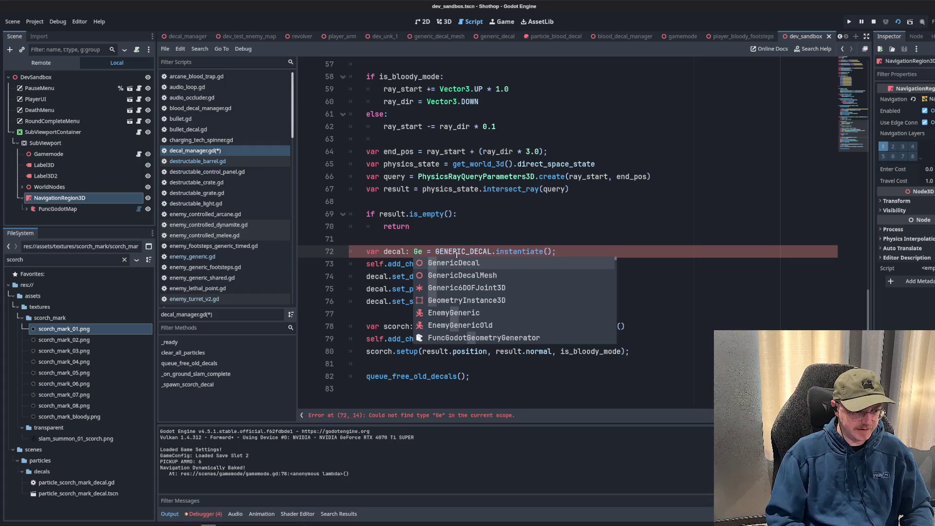
key(Down)
key(Return)
double_click(526, 251)
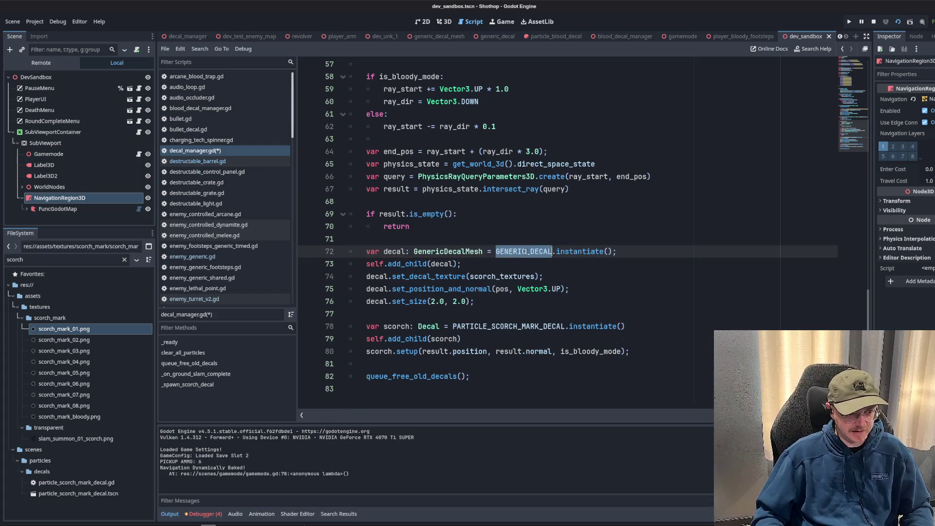
text(G)
key(Down)
key(Down)
key(Down)
key(Return)
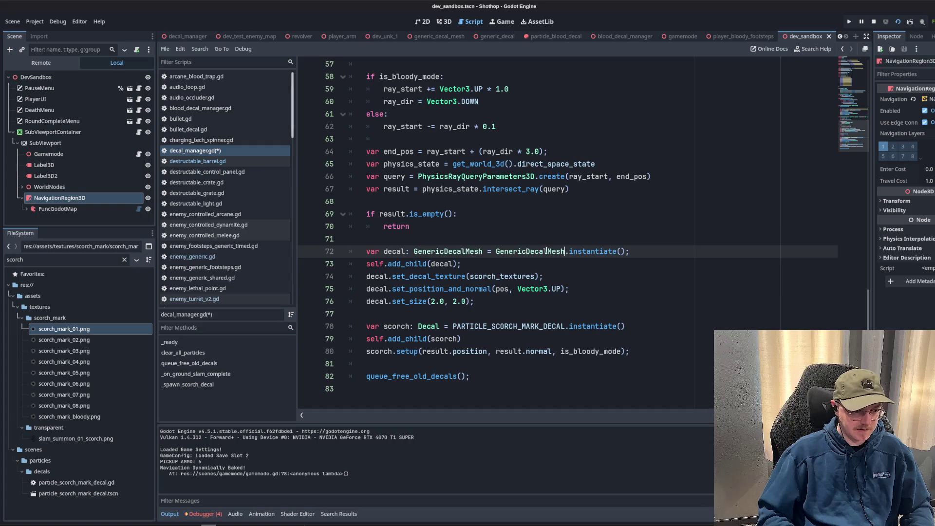
key(Down)
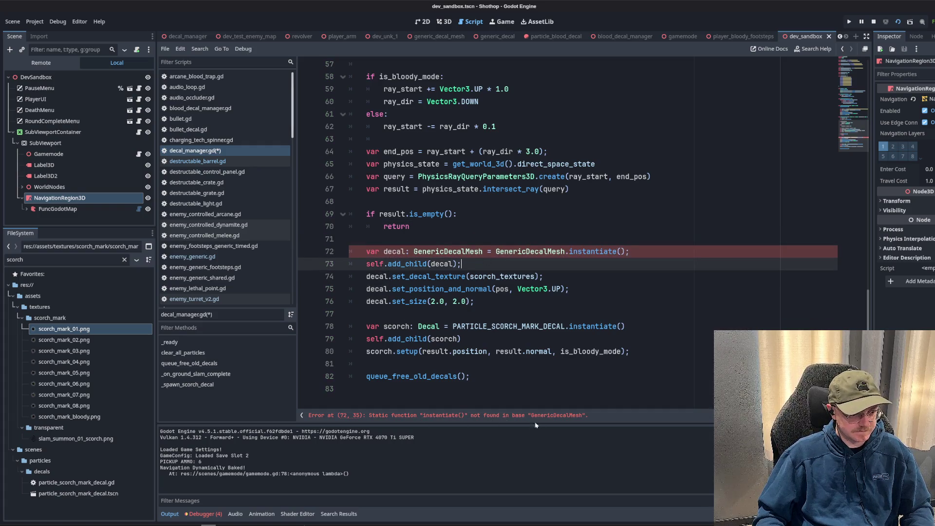
click(517, 230)
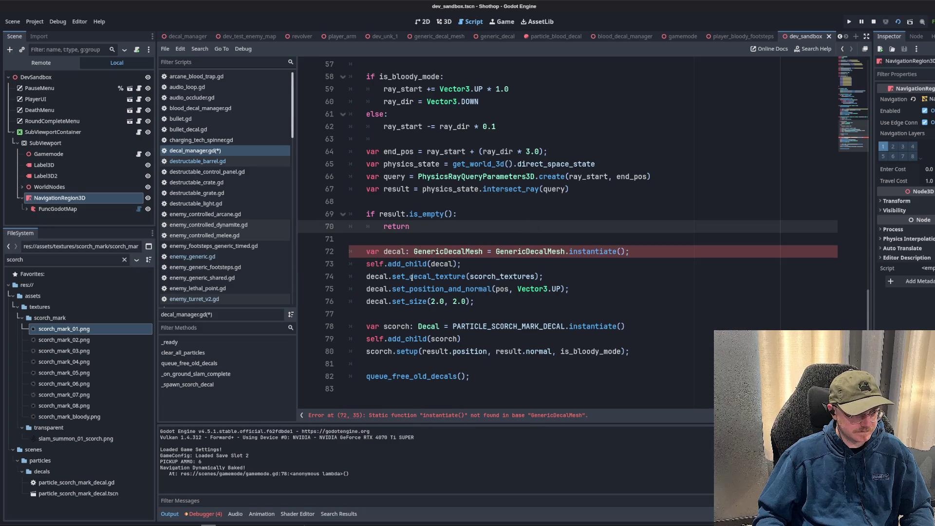
double_click(536, 252)
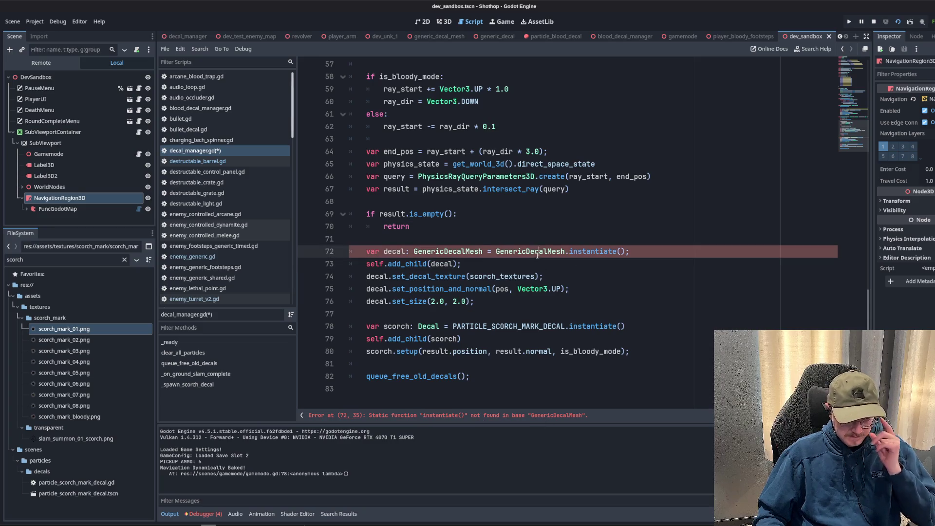
text(GENE)
click(545, 276)
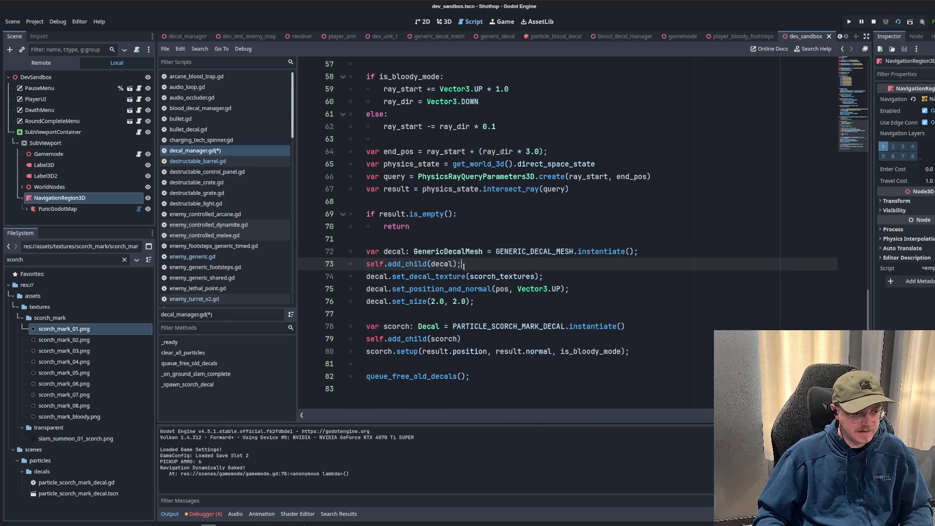
Use scorch_textures.pick_random() for the decal texture and save the script.
double_click(508, 276)
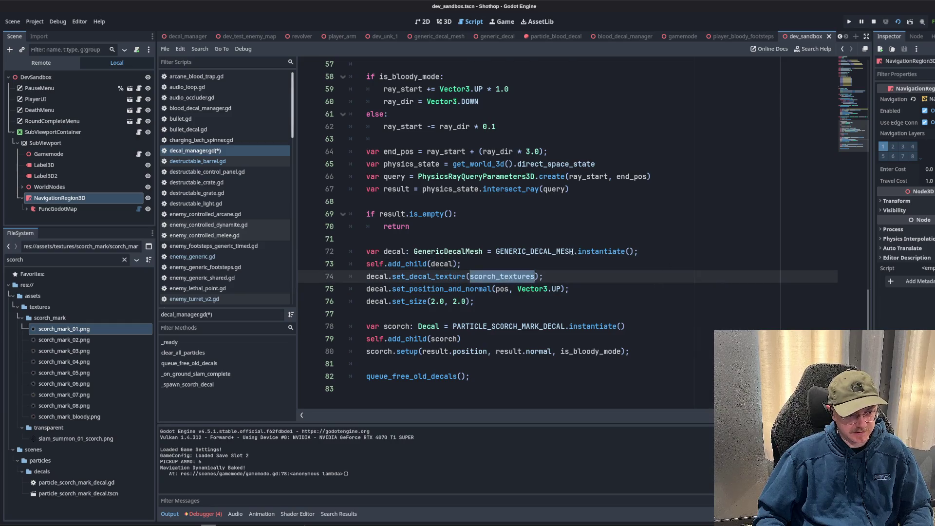
scroll(574, 251, up, 15)
scroll(574, 252, down, 12)
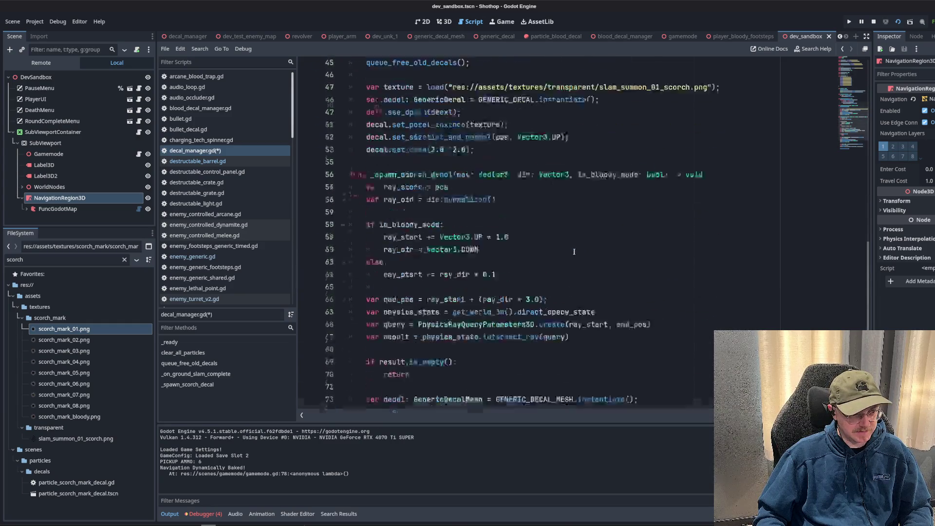
key(Right)
text(.pick)
key(Return)
key(ctrl+s)
Delete the set_size line from the new scorch decal code.
click(639, 208)
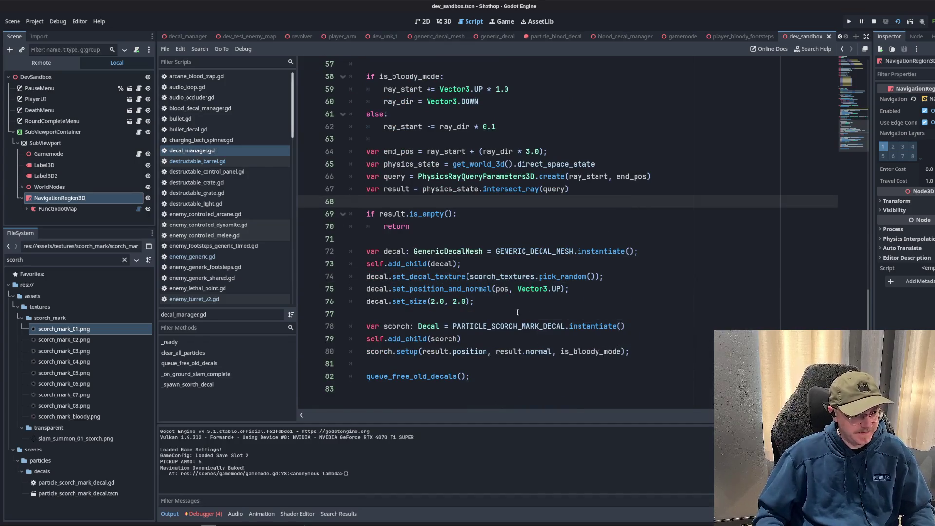
click(517, 313)
click(468, 264)
click(536, 301)
click(492, 239)
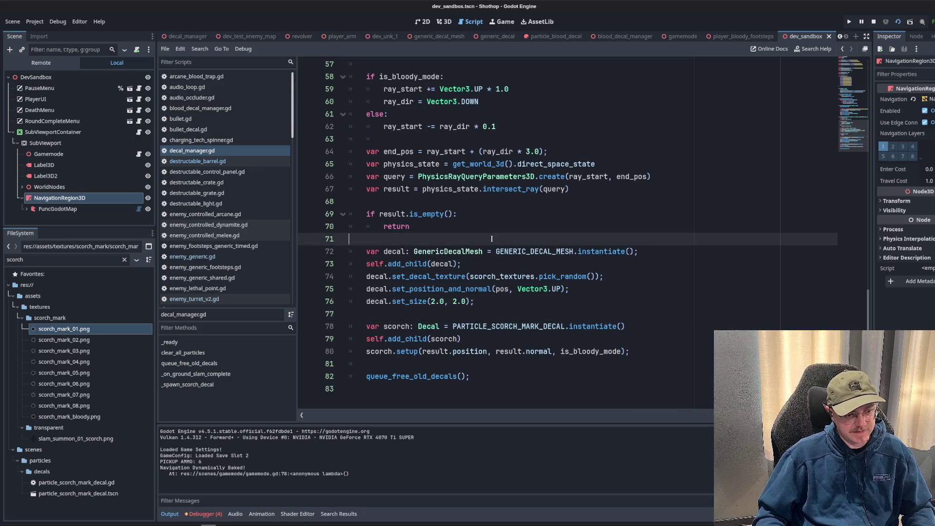
click(475, 301)
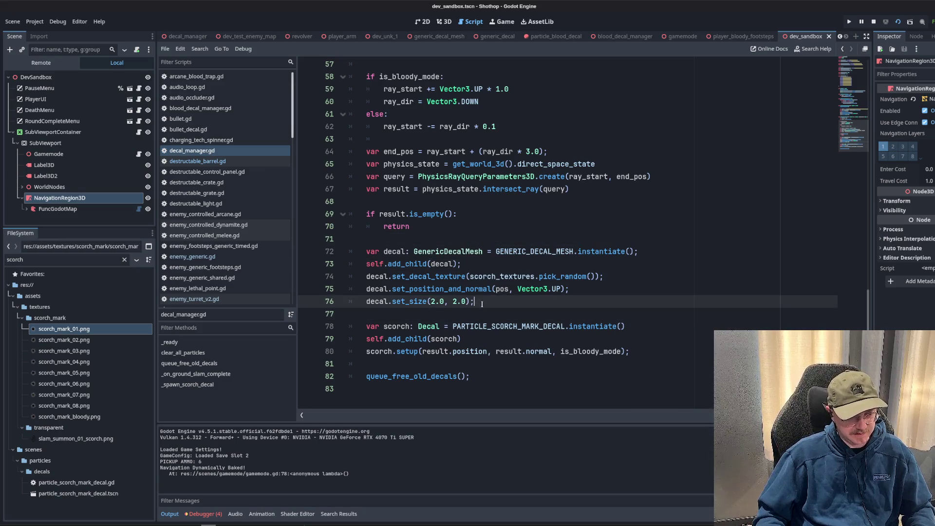
key(ctrl+BackSpace)
key(ctrl+BackSpace)
key(ctrl+BackSpace)
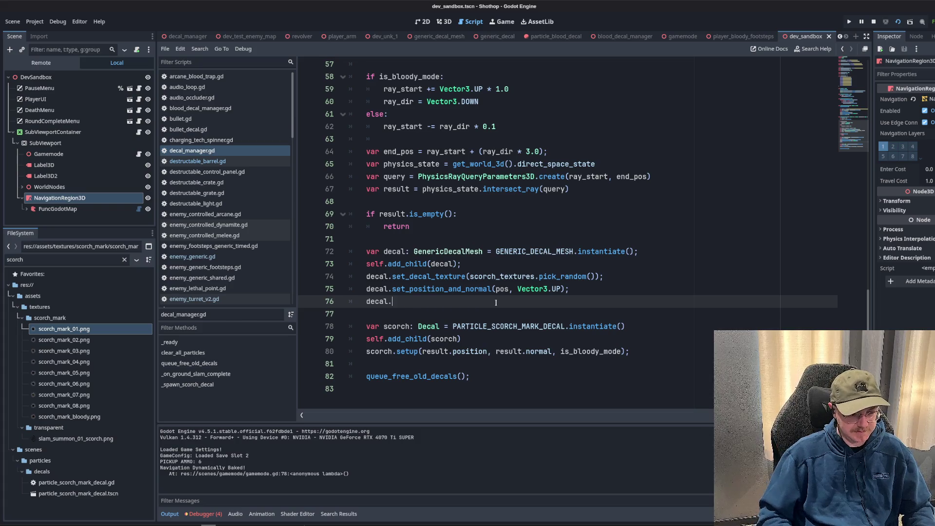
key(Delete)
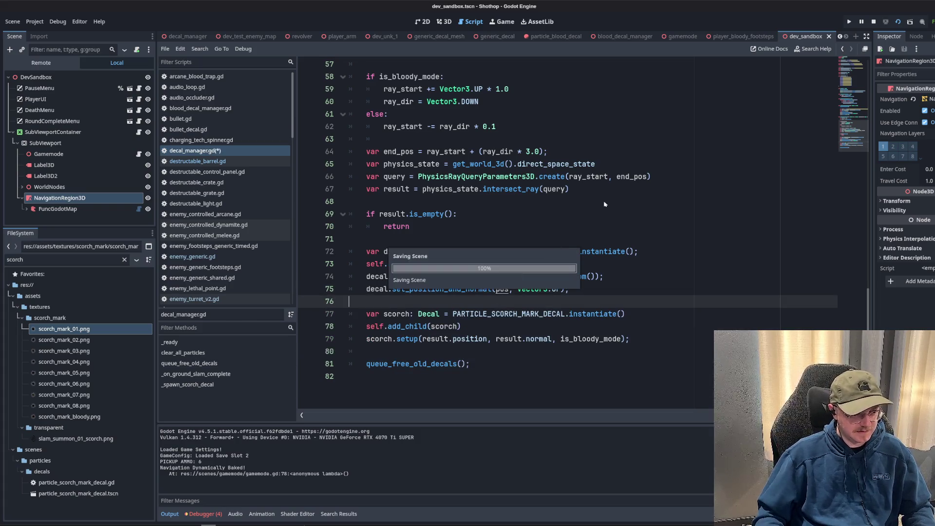
Comment out the three old particle scorch decal lines with Ctrl+K.
drag(631, 339, 328, 319)
key(ctrl+k)
click(535, 307)
click(579, 294)
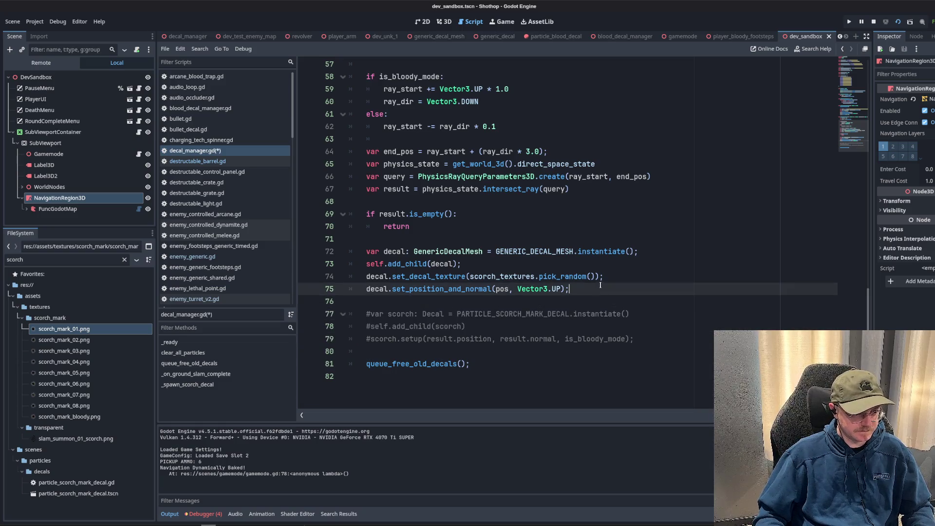
key(Up)
key(Up)
key(Up)
double_click(596, 340)
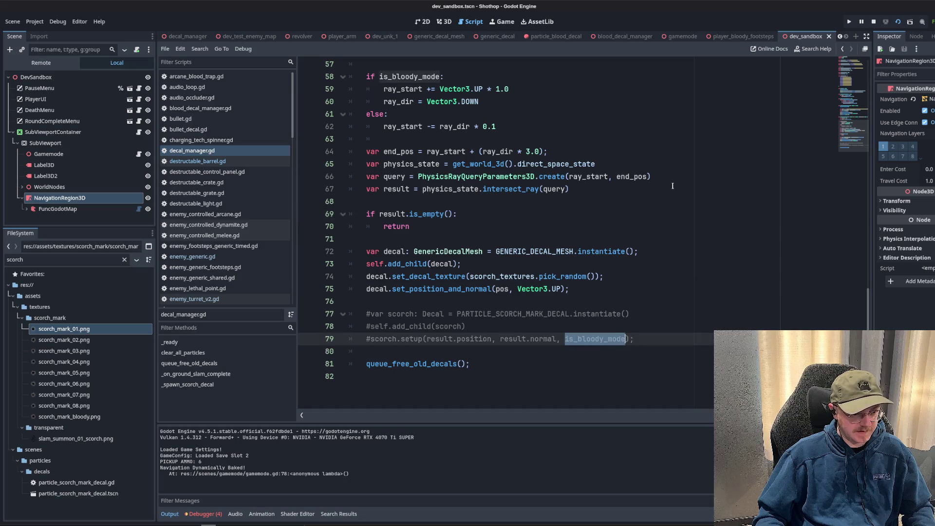
Start a new 'const scorch_textures_bloody' array below scorch_textures.
scroll(404, 291, up, 15)
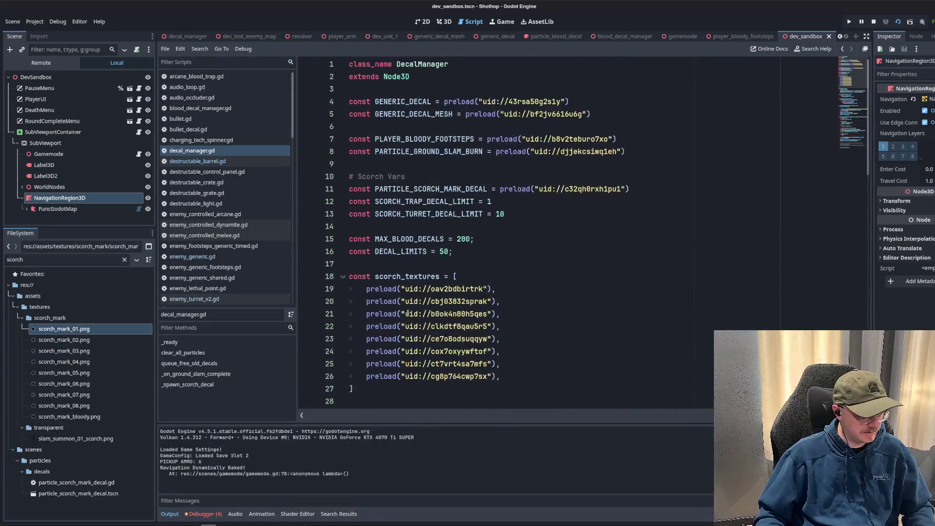
click(403, 291)
key(Return)
key(Return)
key(Up)
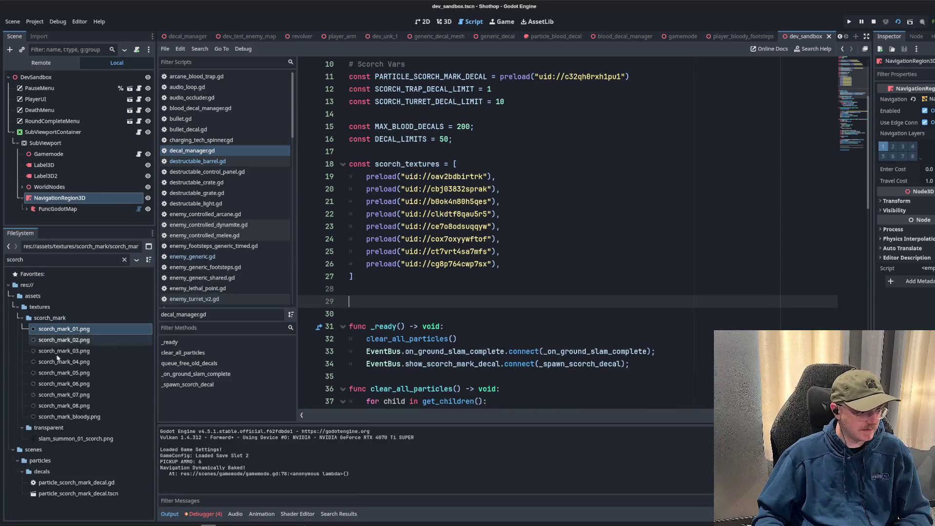
click(68, 417)
click(380, 293)
key(Return)
text(const )
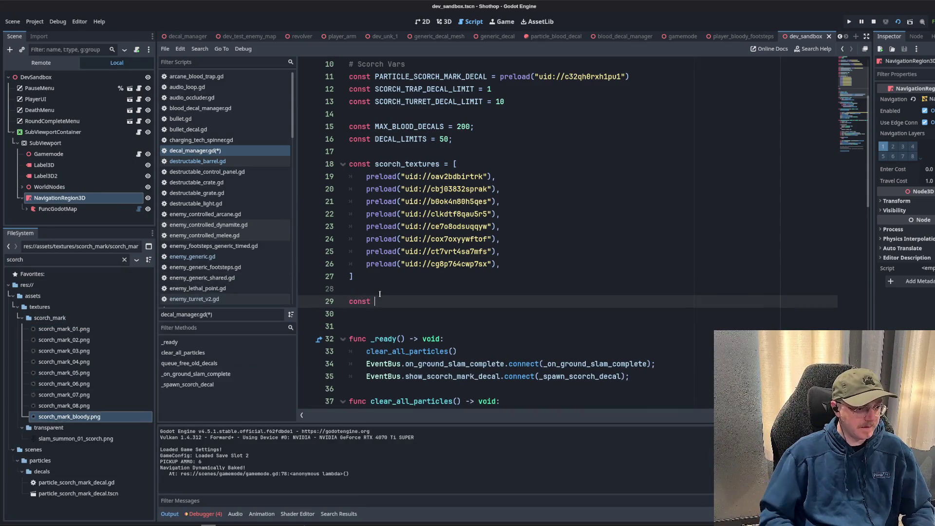
text(scorch_textures_bloody = [)
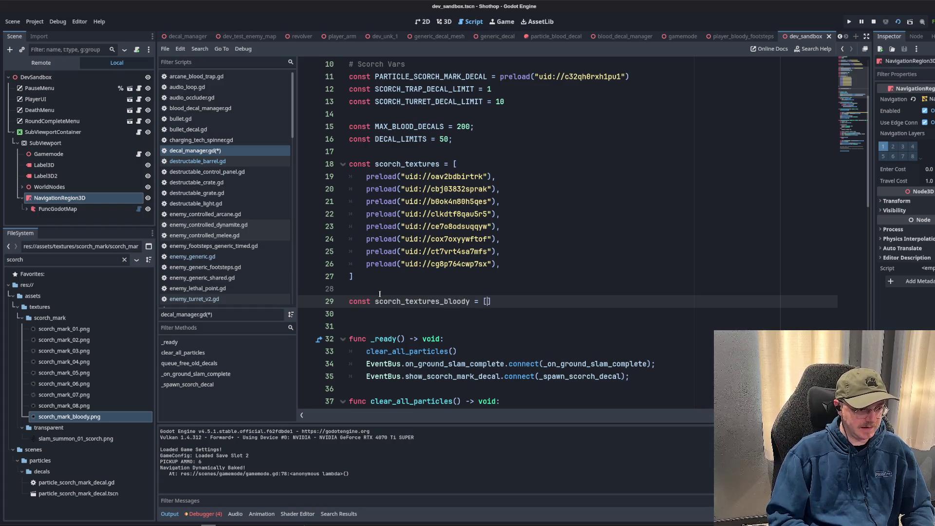
key(Return)
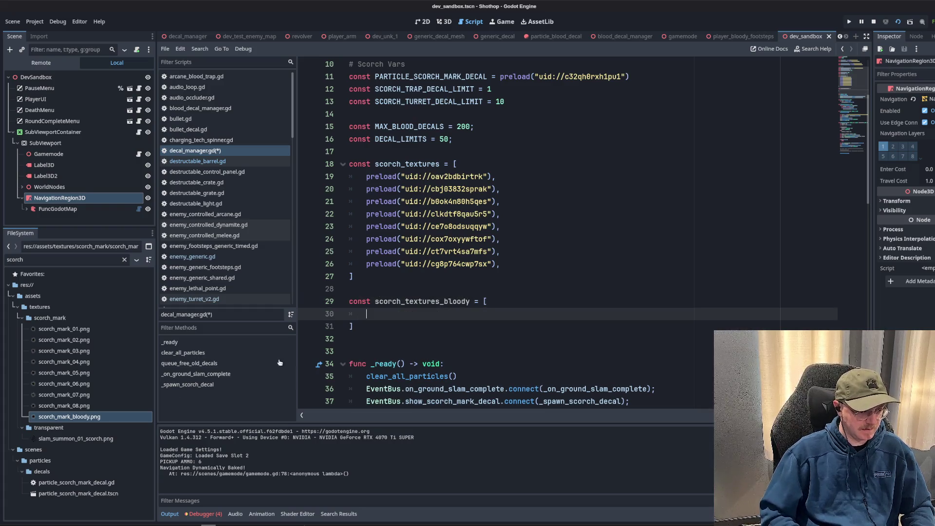
Drag scorch_mark_bloody.png into the array as a preload, remove the extra const, and save.
mouse_move(73, 417)
mouse_down()
mouse_move(97, 418)
mouse_move(394, 315)
mouse_up()
drag(483, 314, 366, 317)
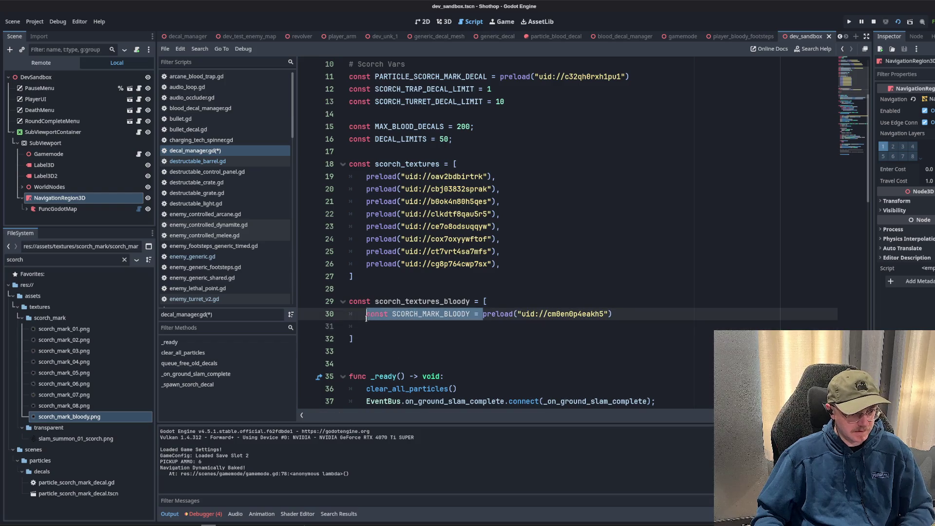
key(Delete)
click(512, 329)
key(BackSpace)
key(BackSpace)
key(ctrl+s)
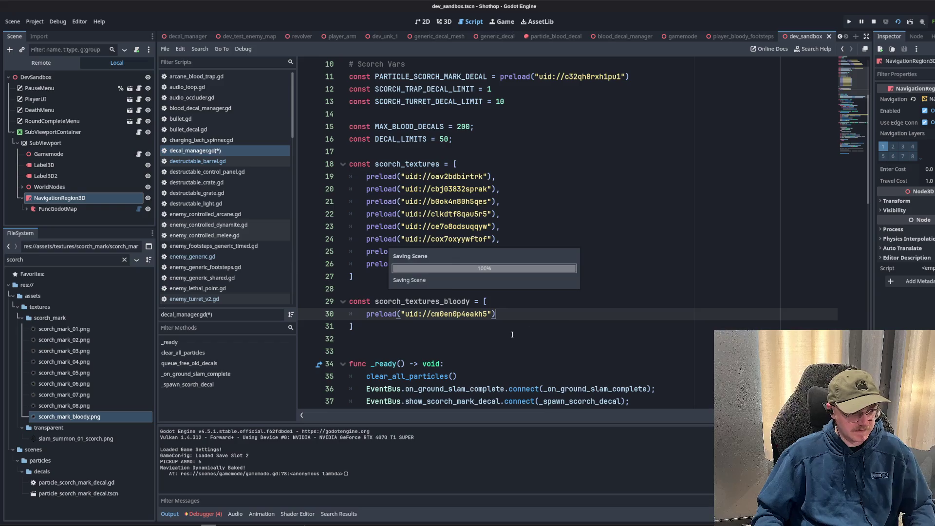
Review the spawn code's empty-result check, then switch to the dev_test_enemy_map scene.
scroll(512, 335, down, 15)
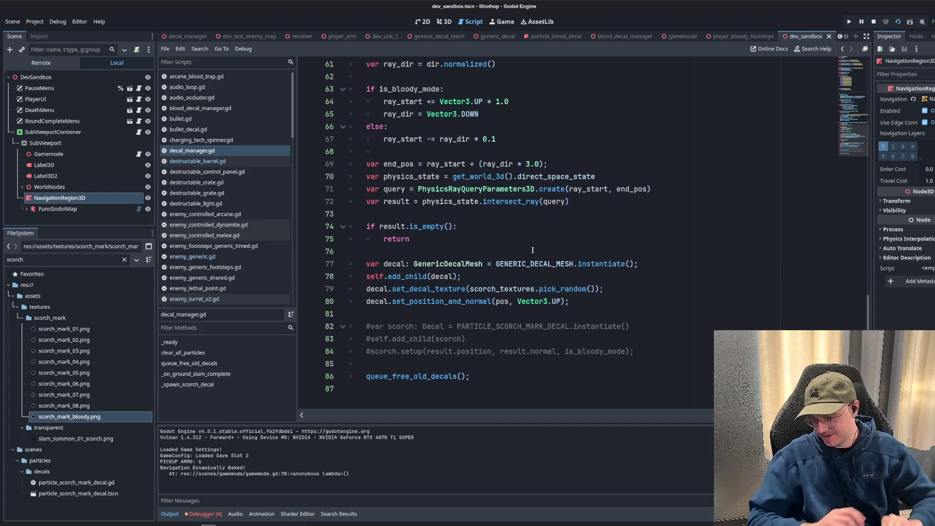
click(479, 224)
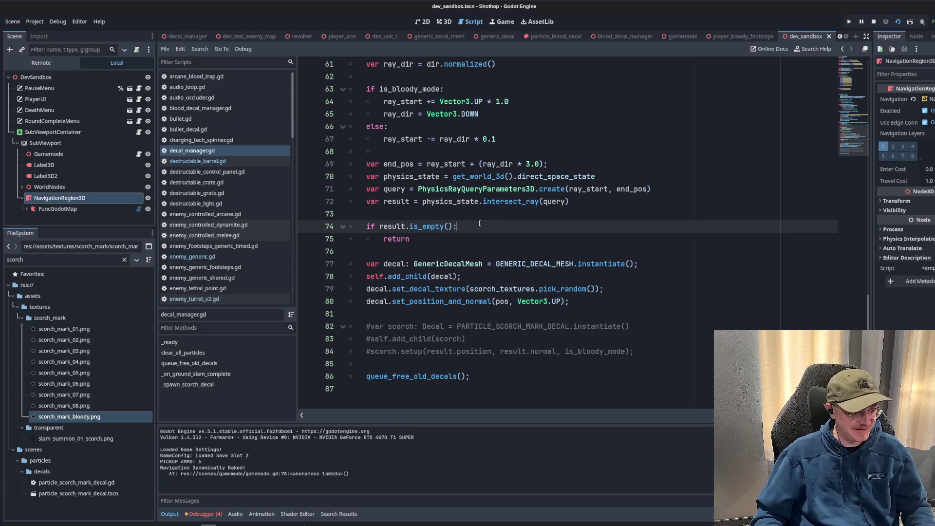
key(Down)
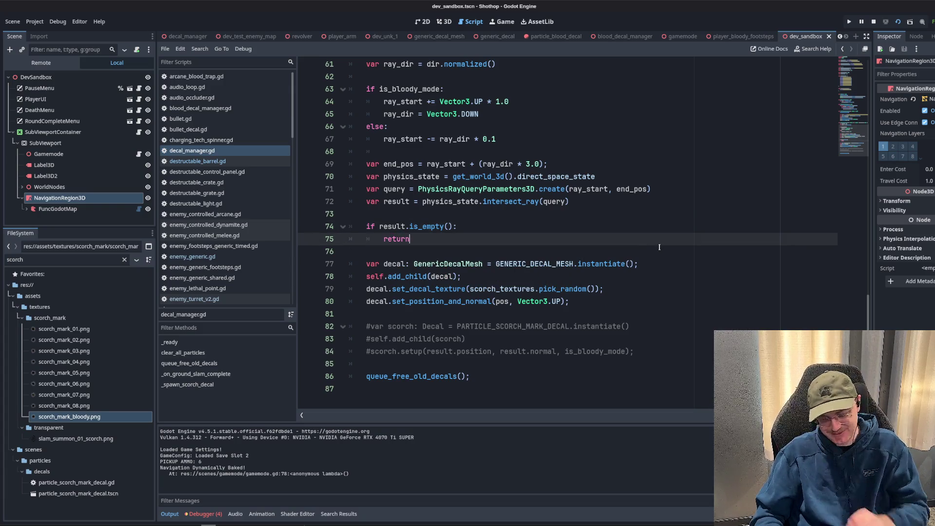
click(238, 37)
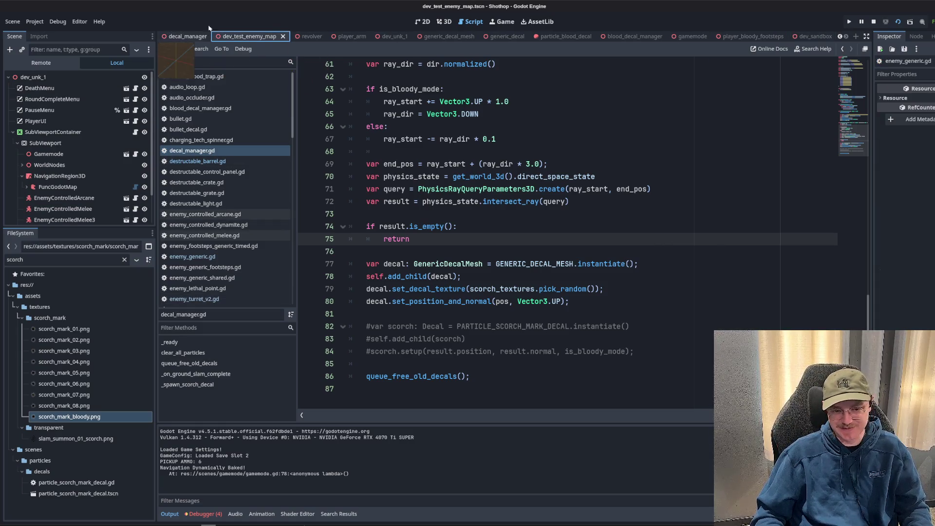
Switch to dev_unk_1, stop the running game, and run the current scene.
click(385, 36)
click(874, 21)
click(898, 21)
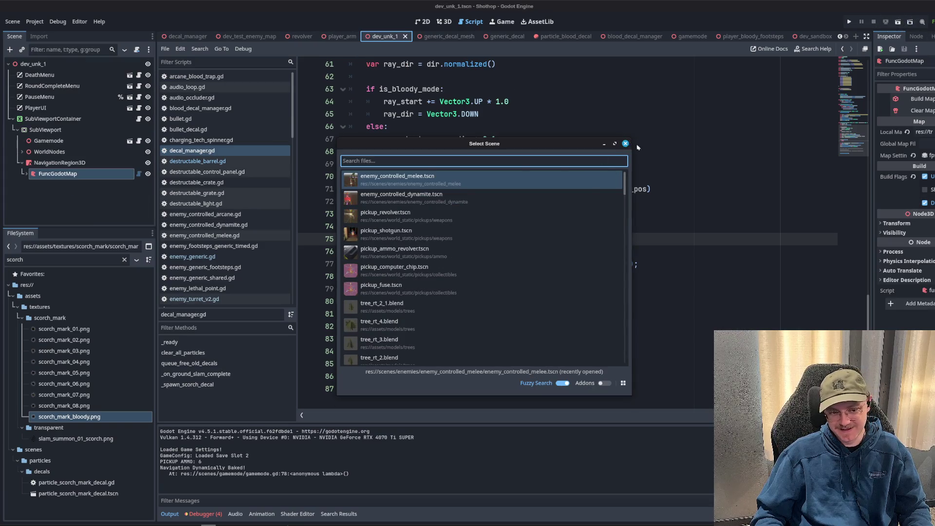
key(Escape)
click(898, 22)
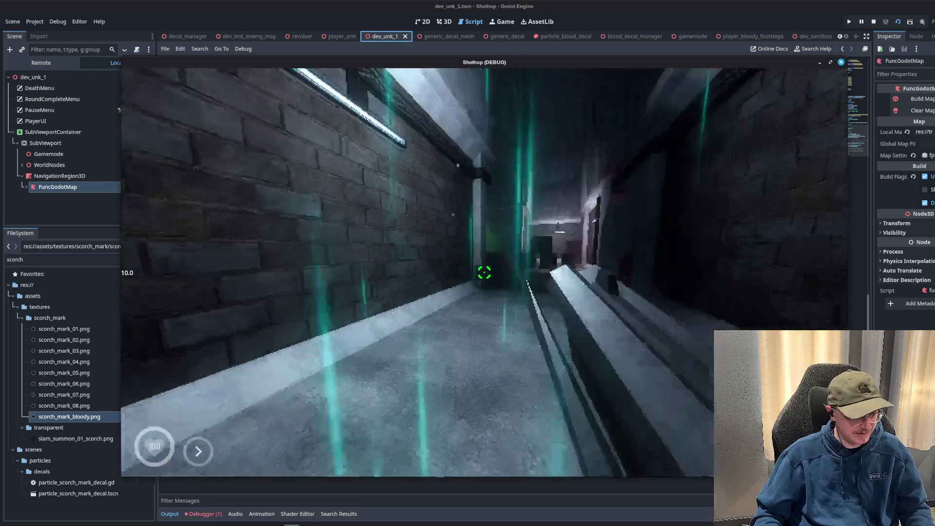
key(Escape)
key(Escape)
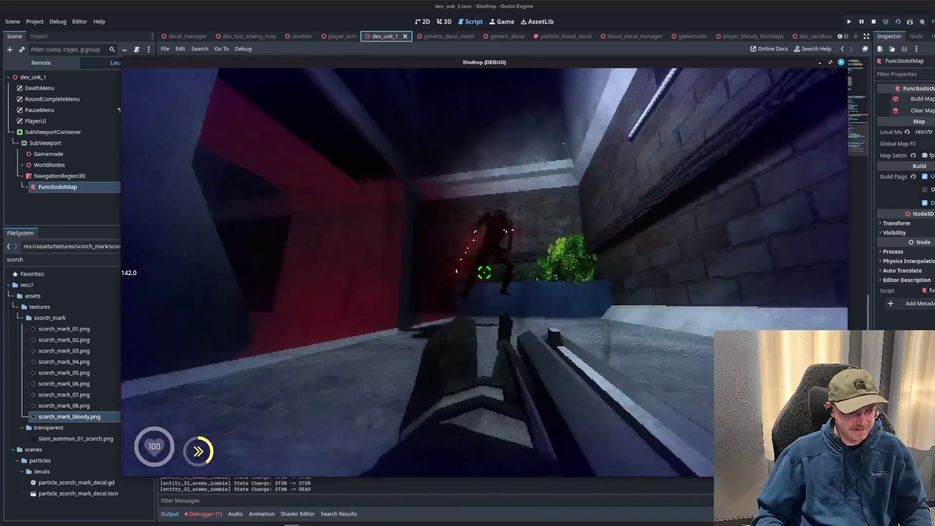
Shoot enemies in the level to test the scorch decals.
click(484, 273)
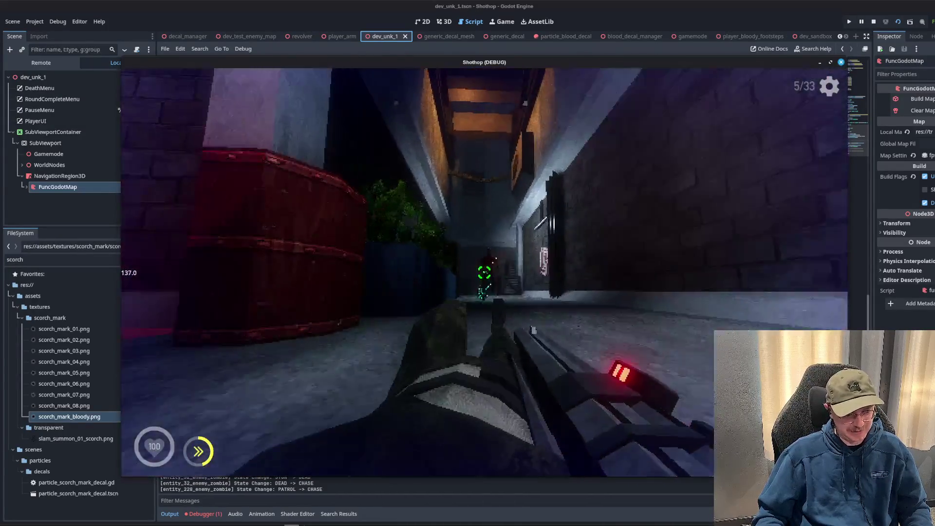
click(484, 273)
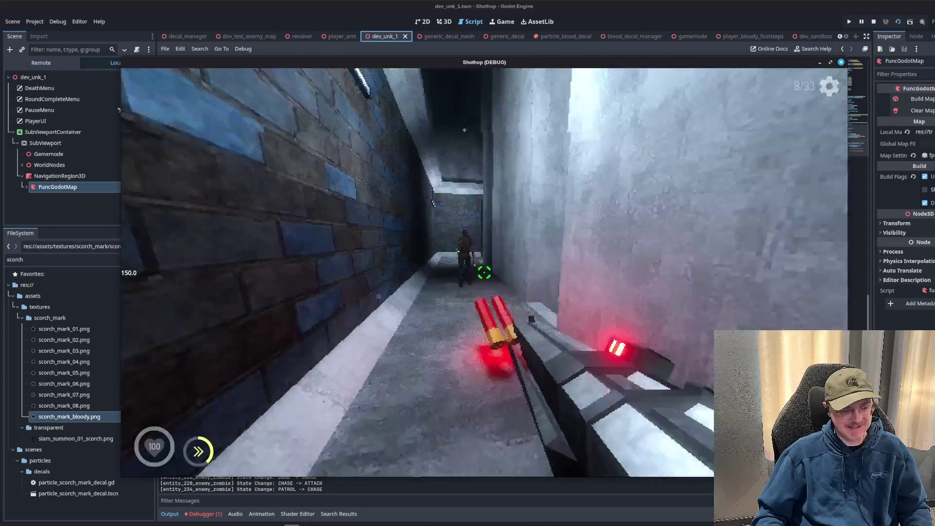
click(484, 272)
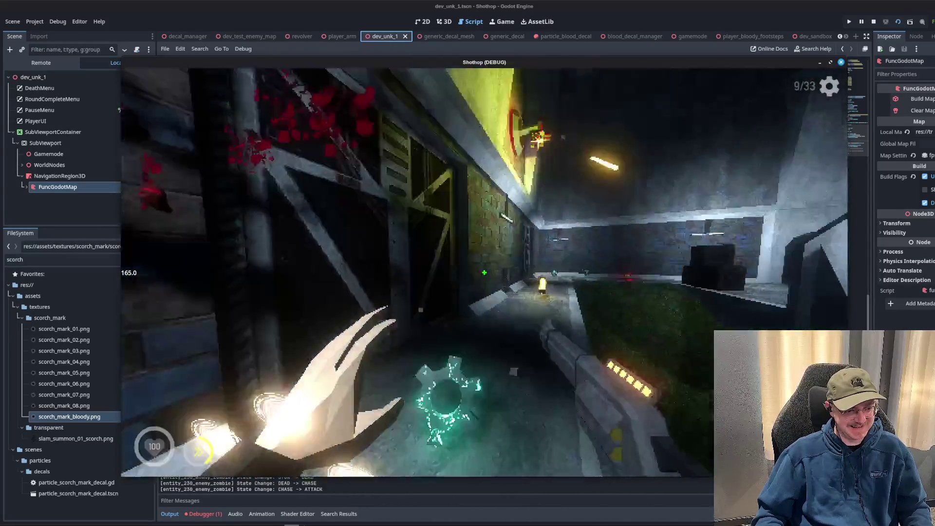
click(484, 272)
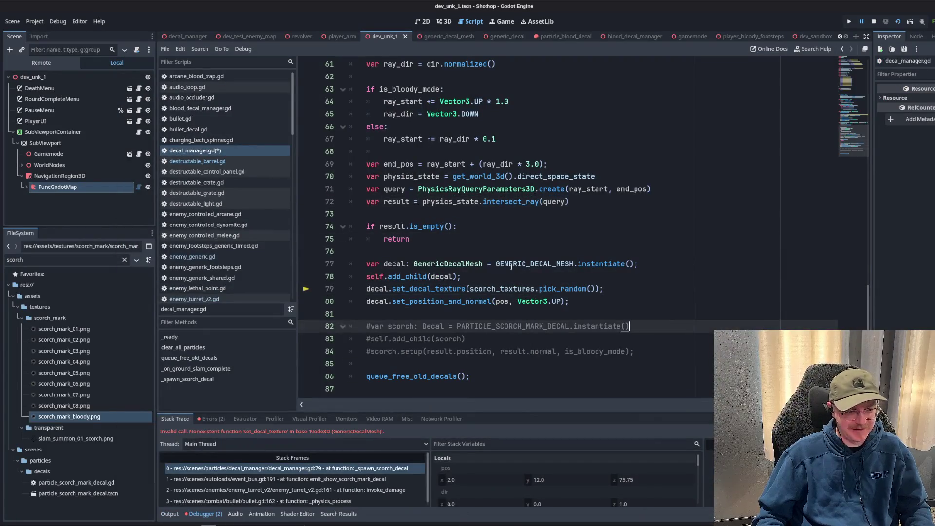
Inspect the failing set_decal_texture call and jump to the GenericDecalMesh script.
click(578, 279)
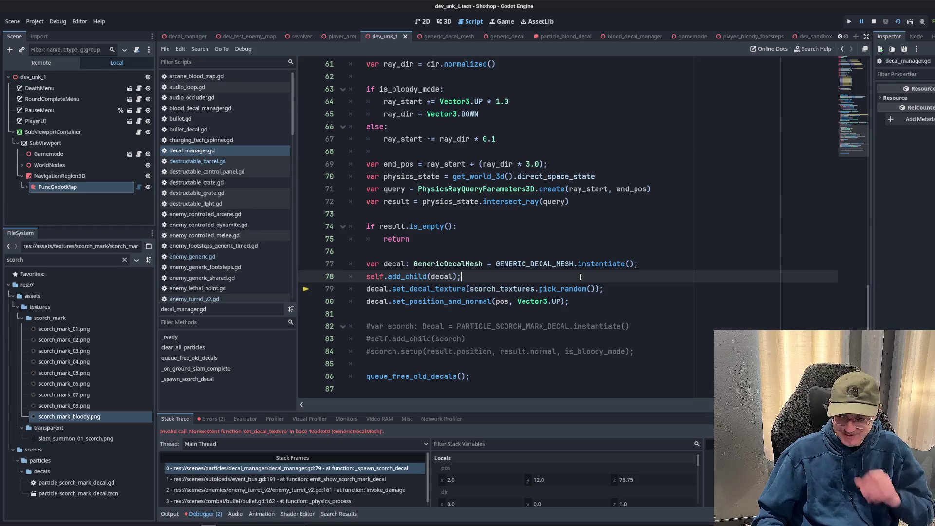
key(Up)
key(Up)
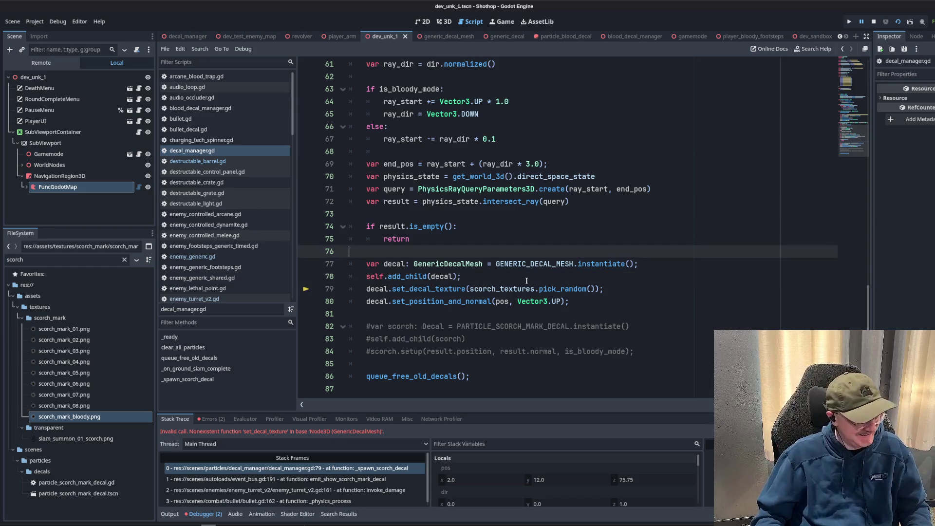
double_click(444, 291)
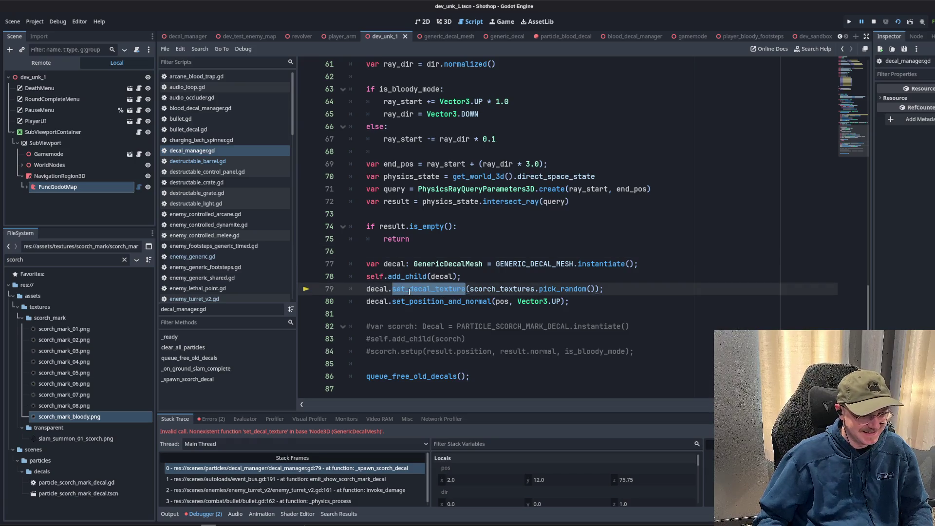
ctrl+click(454, 266)
Review set_material in generic_decal_mesh.gd, then stop the errored run and relaunch the game.
click(445, 127)
scroll(432, 163, up, 2)
double_click(432, 164)
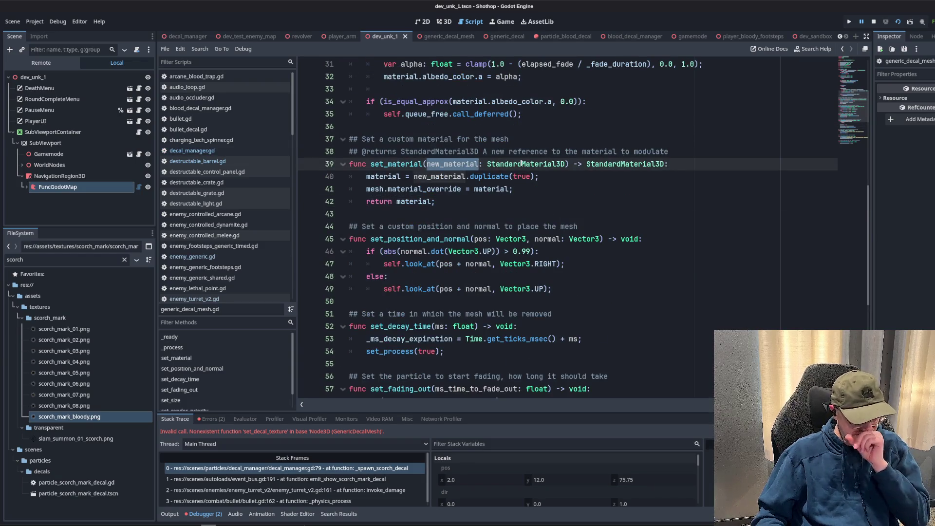
click(540, 207)
double_click(526, 164)
click(536, 184)
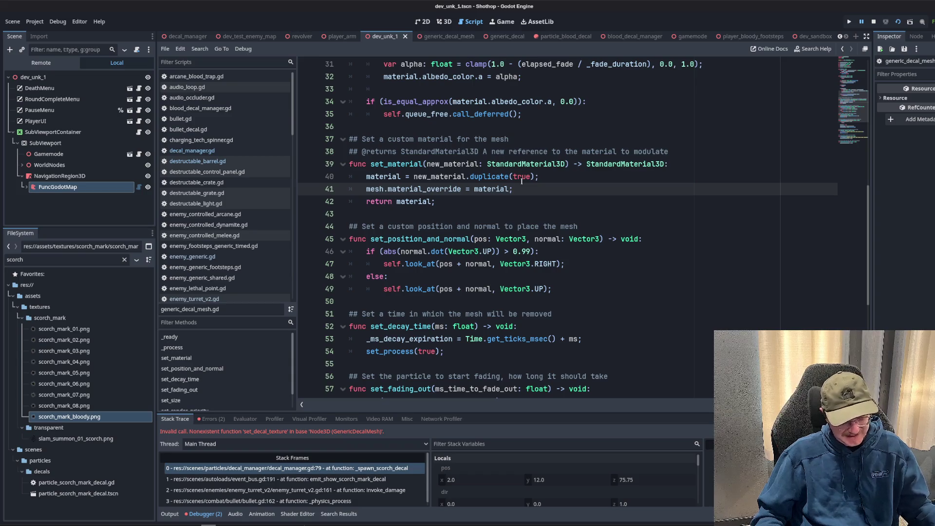
click(475, 209)
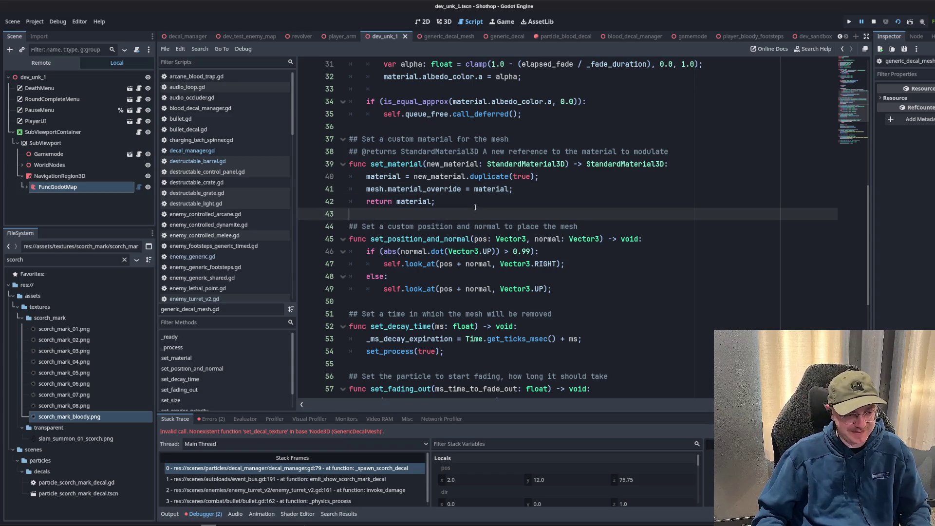
mouse_move(520, 238)
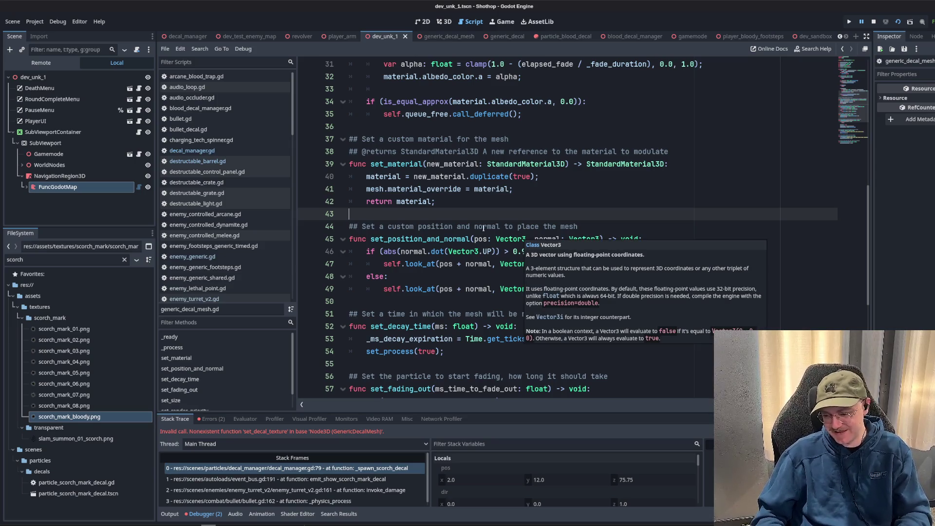
click(459, 208)
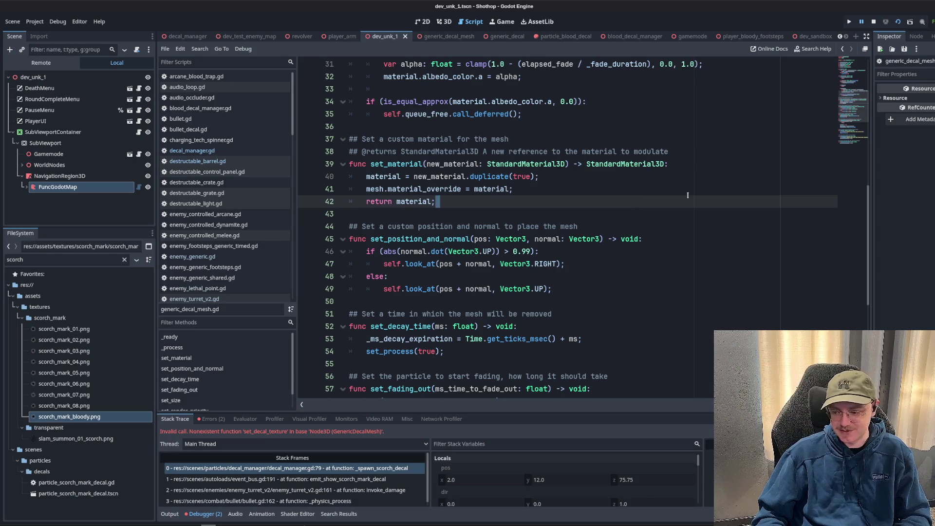
click(590, 178)
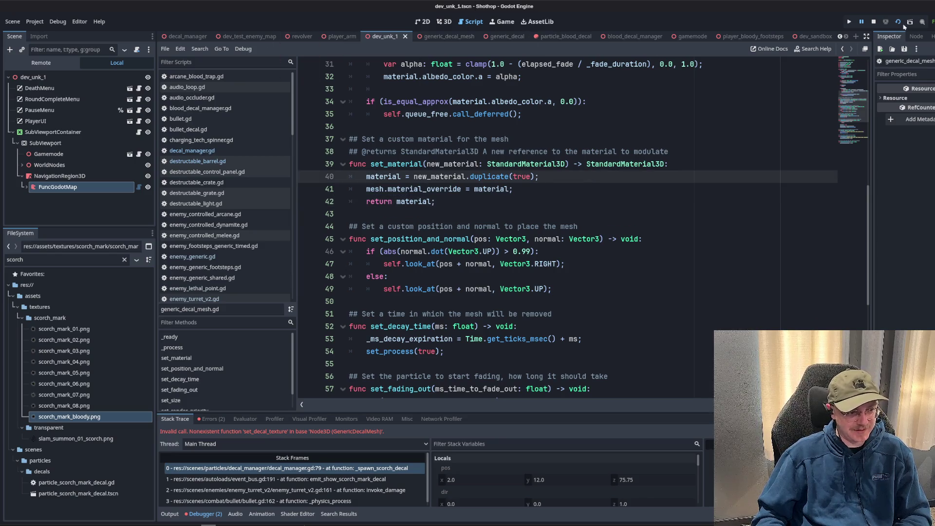
click(874, 22)
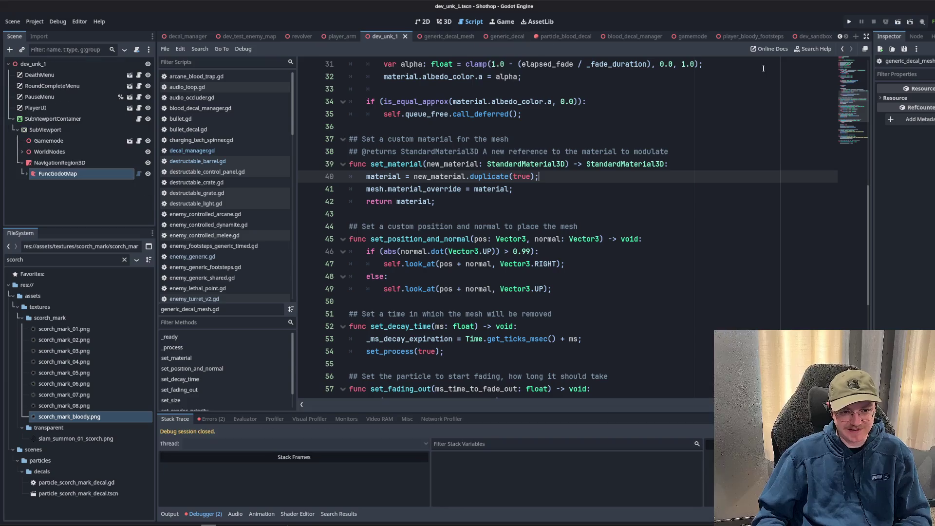
click(898, 21)
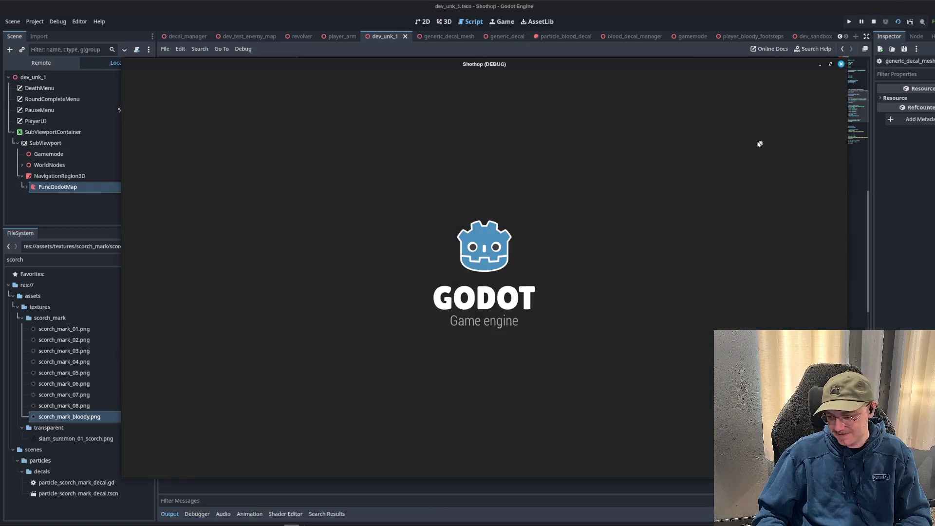
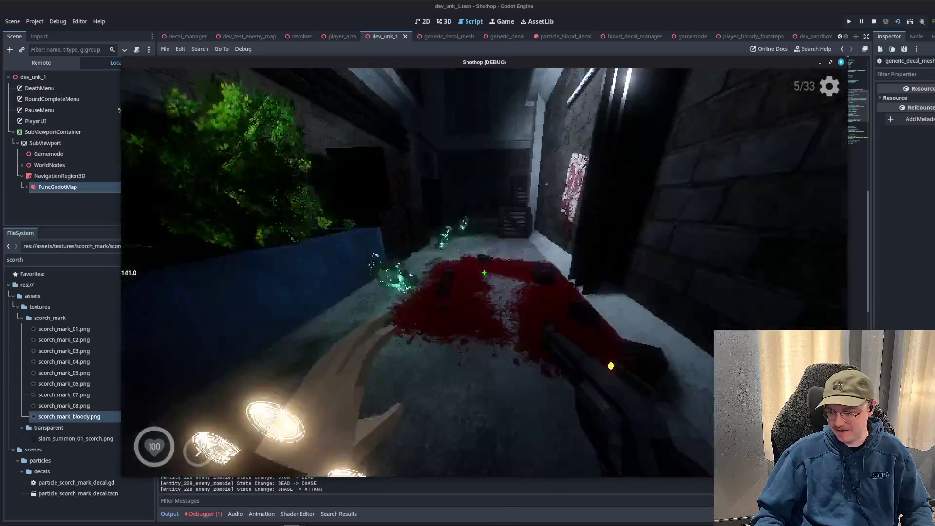
Reload and dash in the test level, pause with Esc, and bring the Godot editor to the front.
key(r)
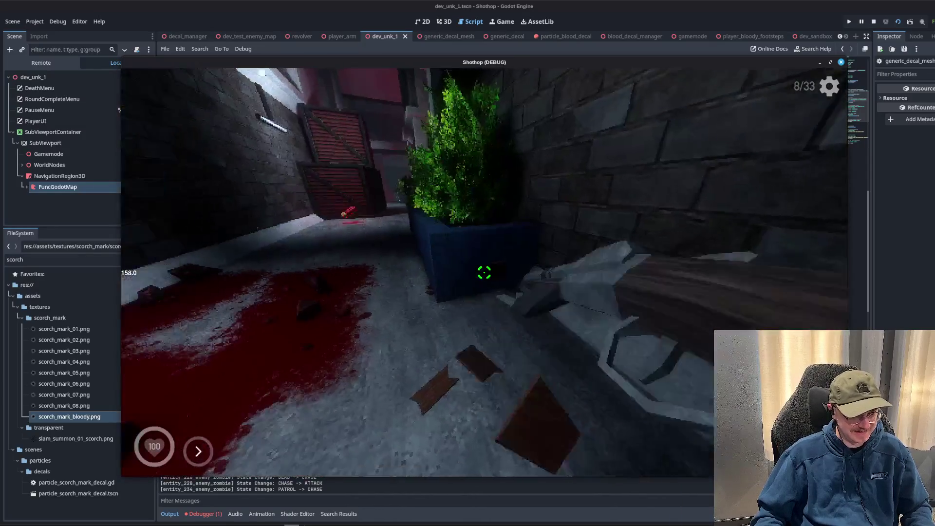
key(shift)
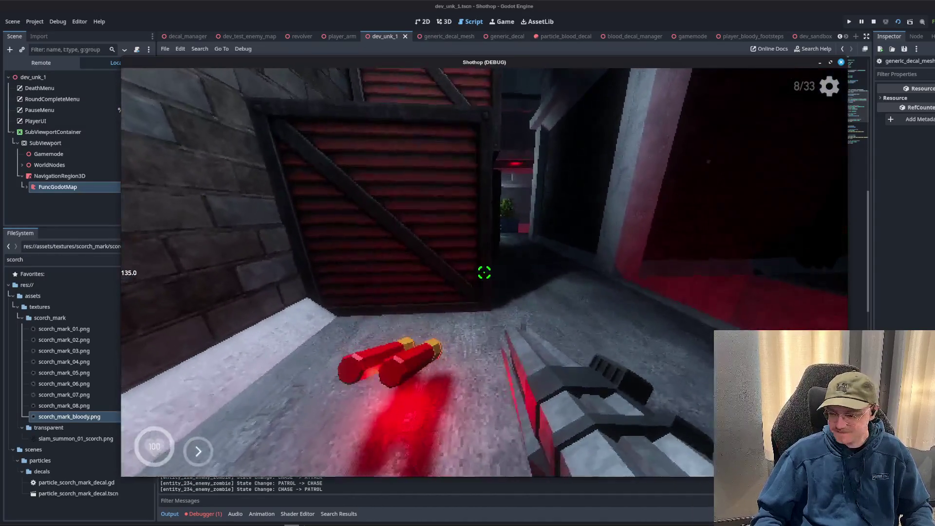
key(Escape)
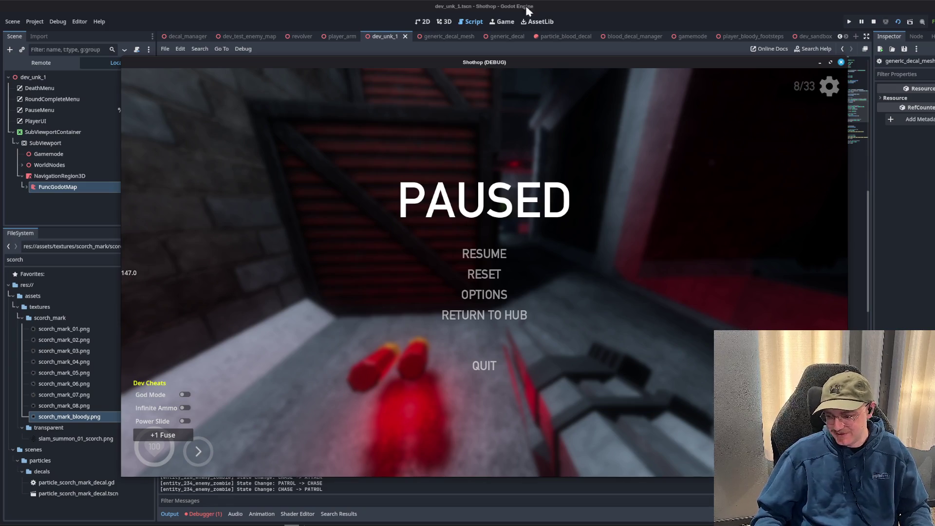
click(585, 6)
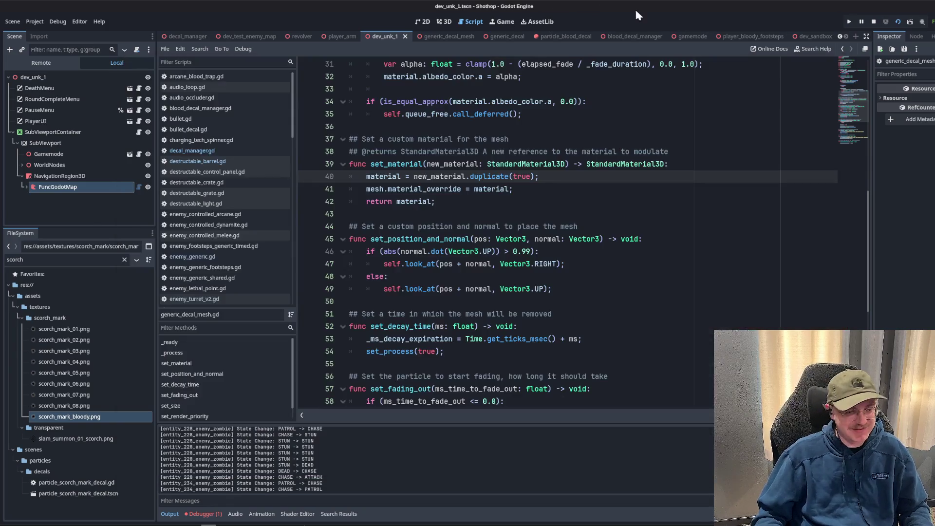
Stop the running game, then undo and redo the latest edit in decal_manager.gd.
click(874, 24)
click(678, 268)
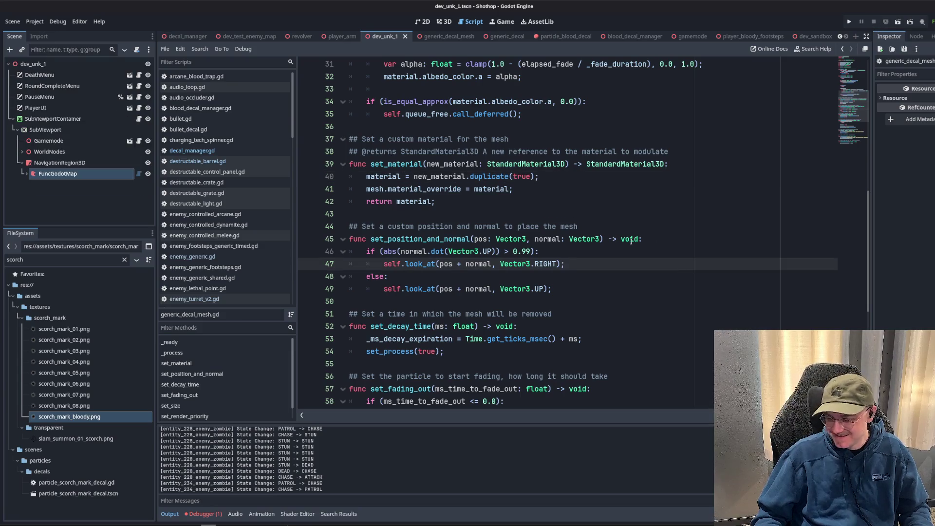
click(202, 151)
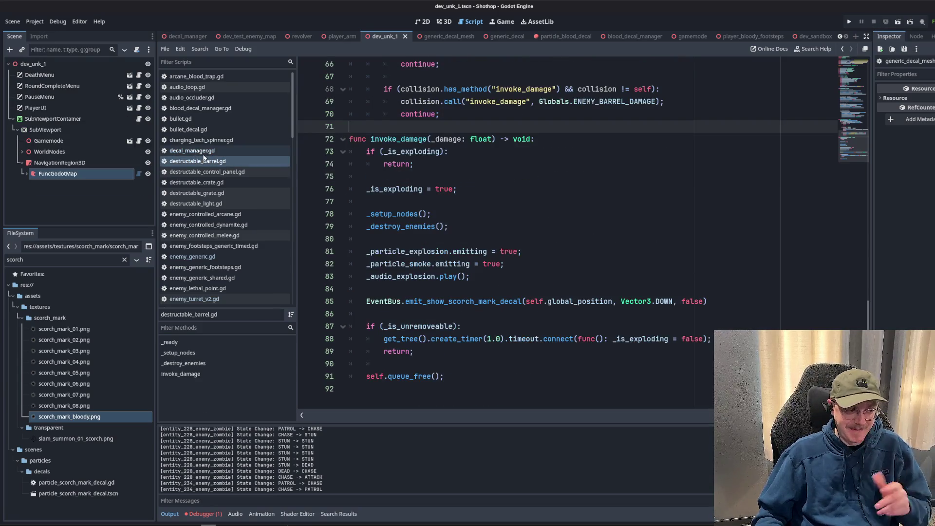
click(572, 256)
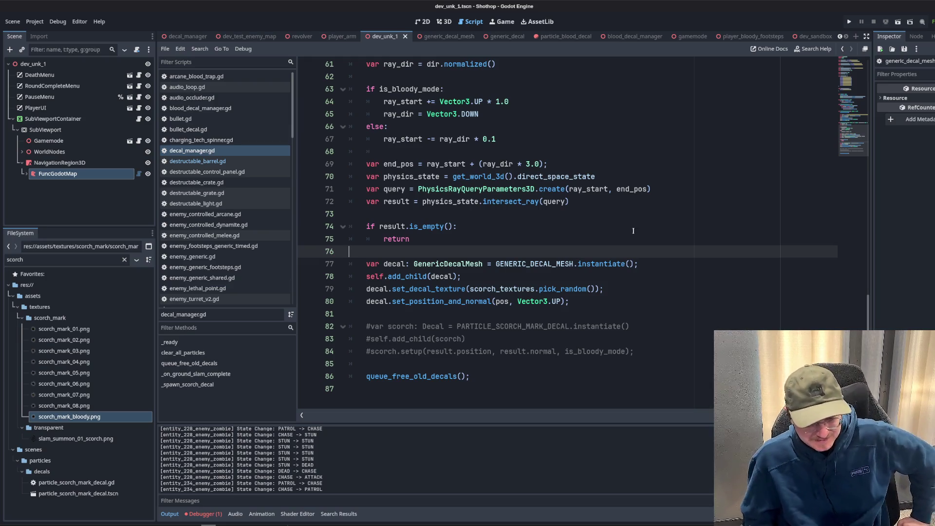
key(ctrl+z)
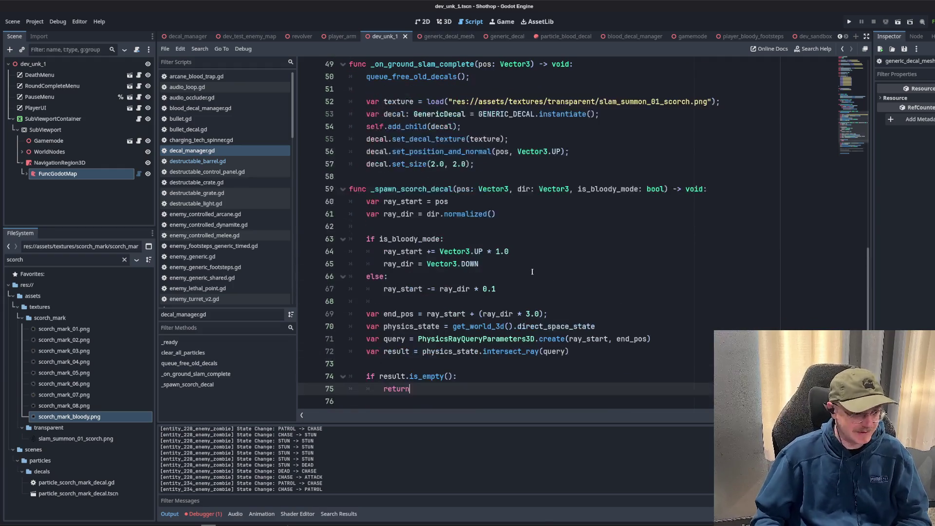
key(ctrl+y)
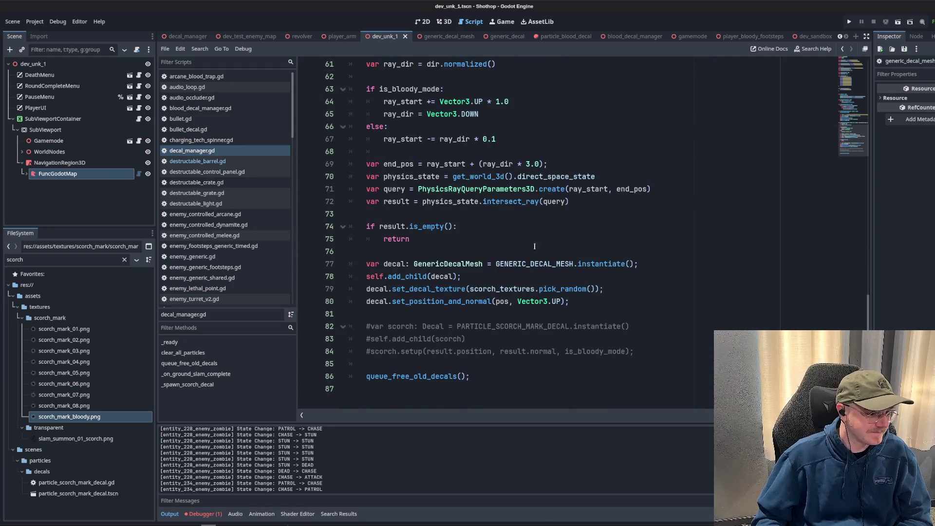
Review the decal spawn code on lines 68–76 of decal_manager.gd.
click(553, 256)
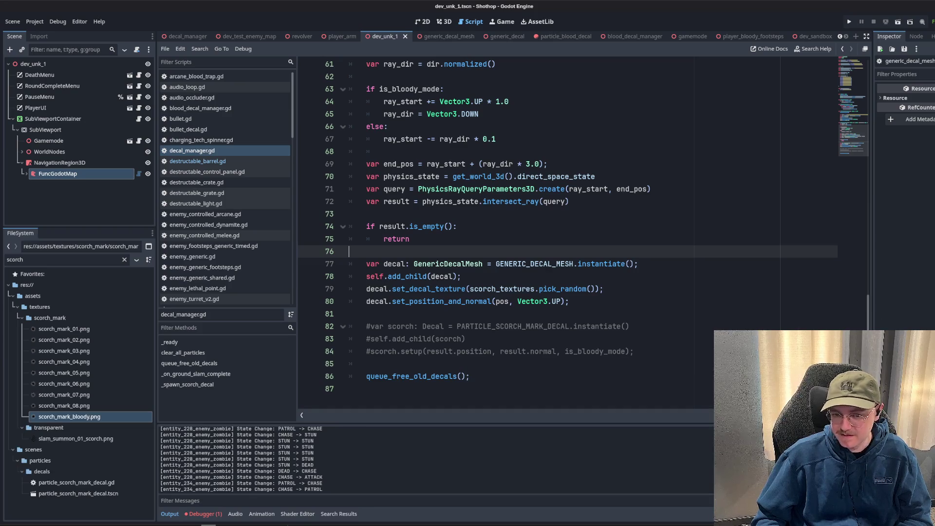
click(637, 151)
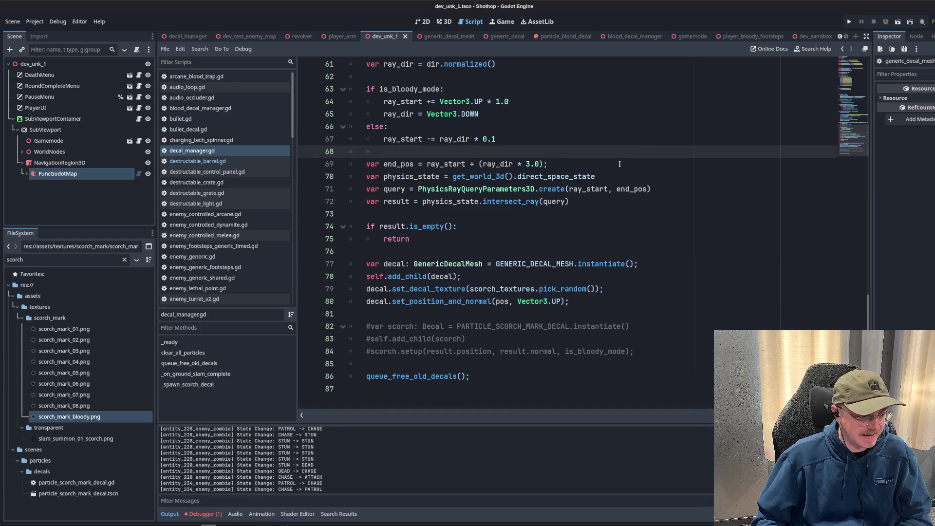
click(580, 229)
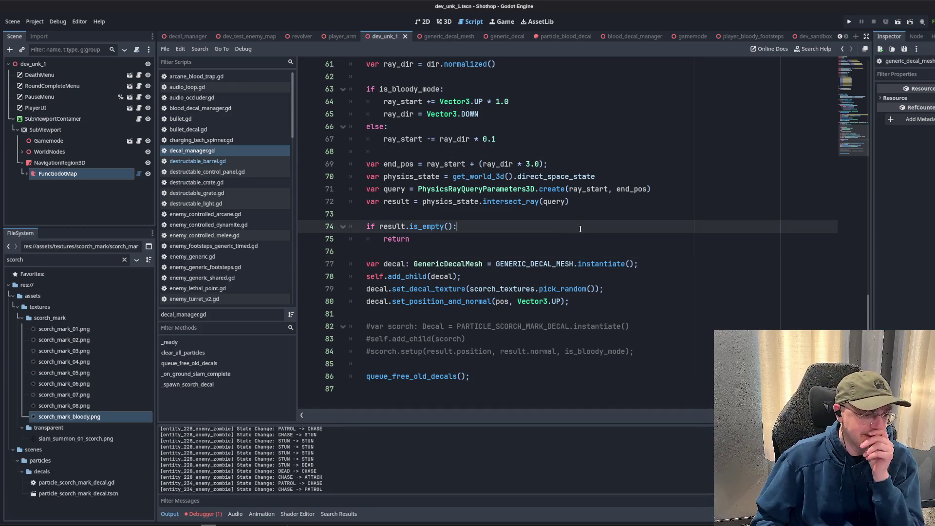
click(526, 278)
click(379, 226)
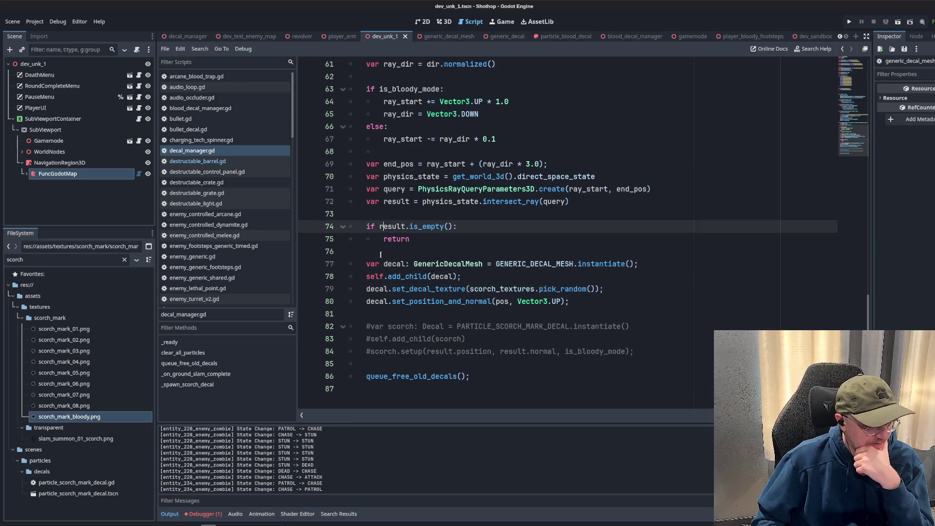
Open generic_decal_mesh.gd and inspect the StandardMaterial3D usage in set_material.
ctrl+click(443, 266)
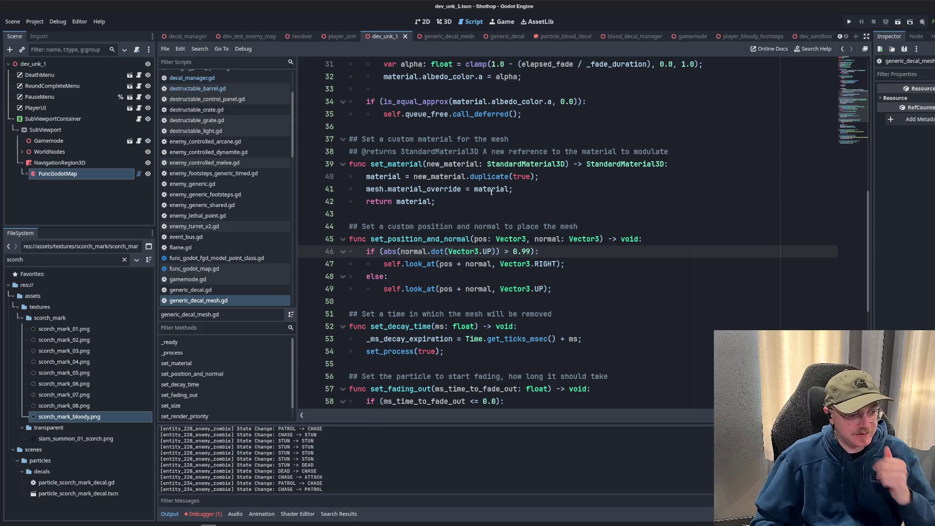
scroll(491, 191, up, 3)
click(493, 276)
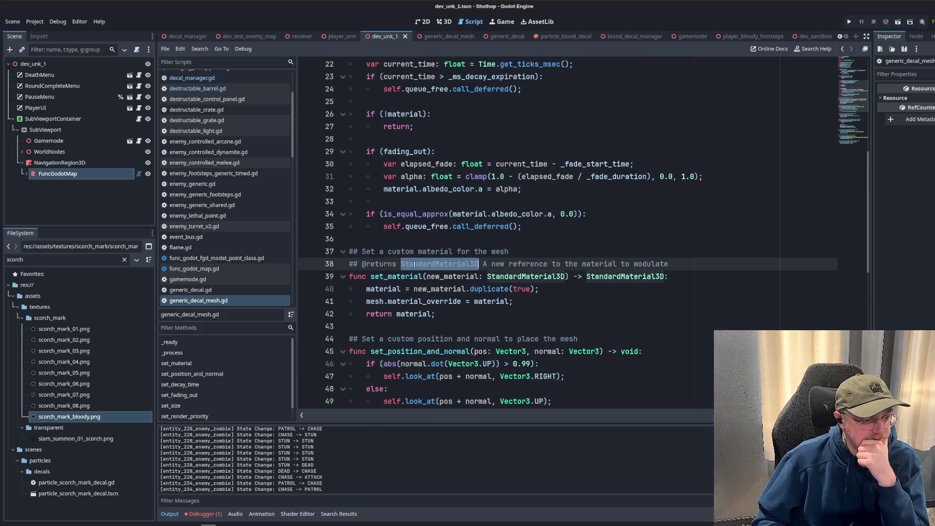
double_click(544, 276)
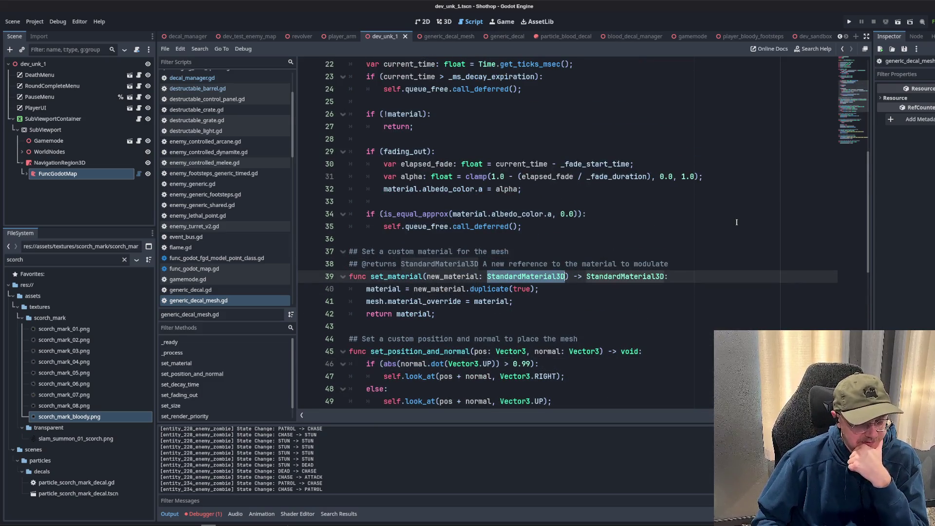
click(667, 242)
scroll(629, 265, up, 7)
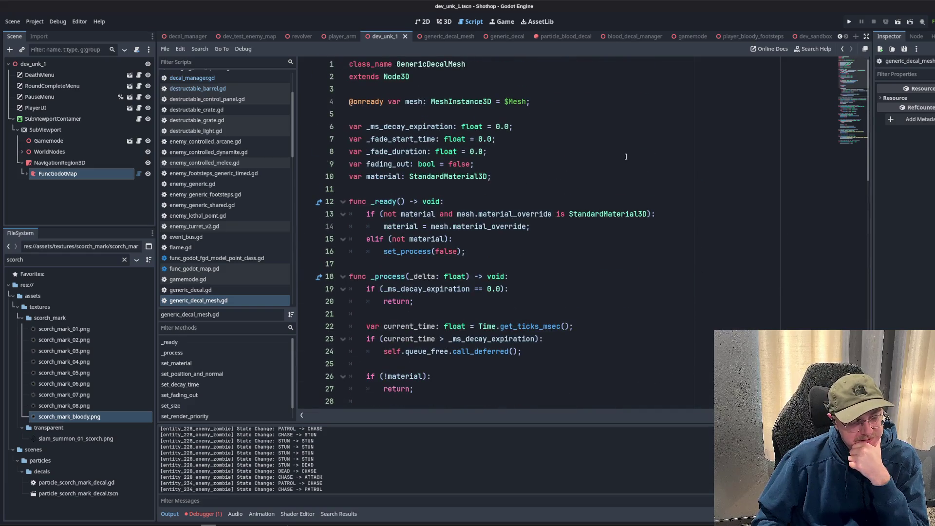
double_click(98, 259)
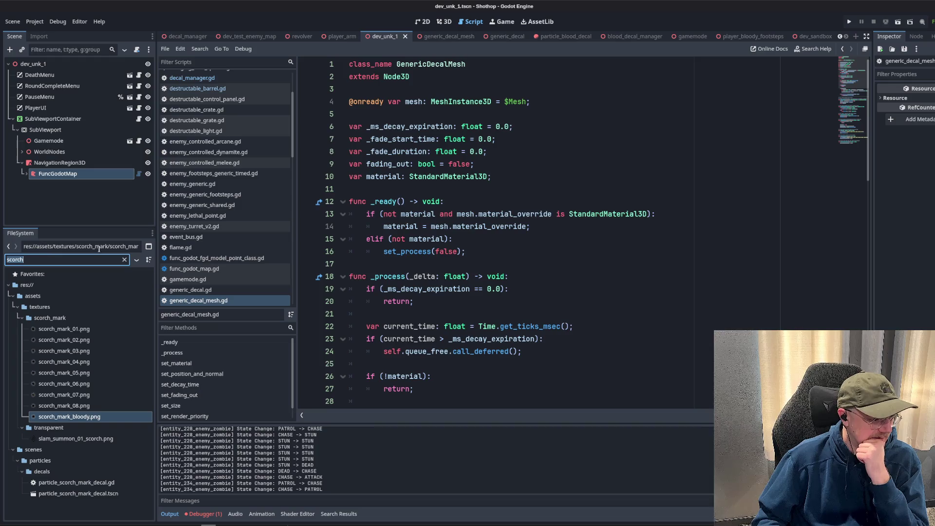
Filter FileSystem for generic_decal, open generic_decal_mesh.tscn and select its Mesh node in 3D view.
text(generic_decal)
click(98, 374)
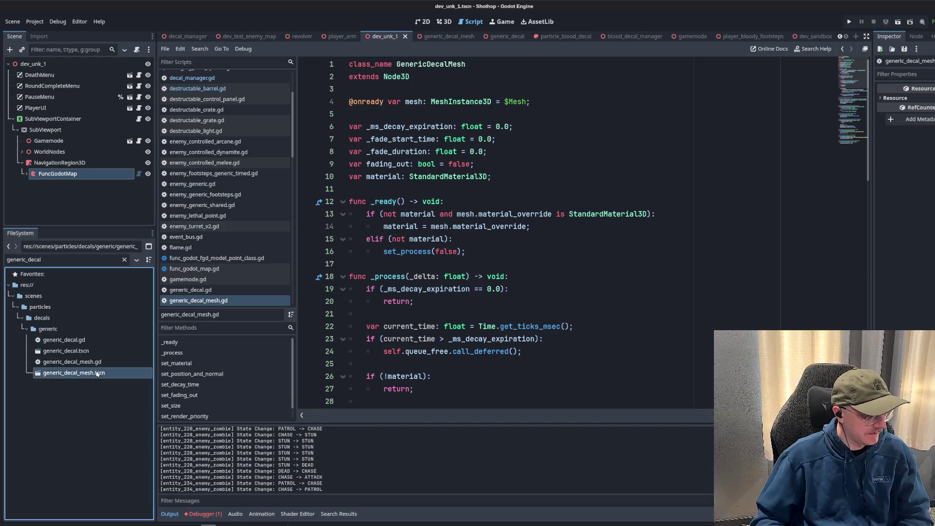
double_click(97, 374)
click(57, 75)
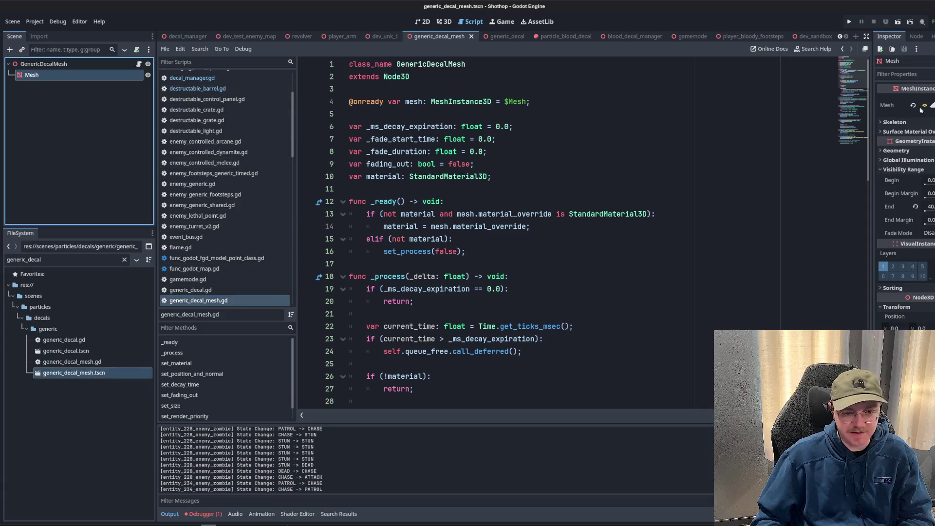
click(446, 22)
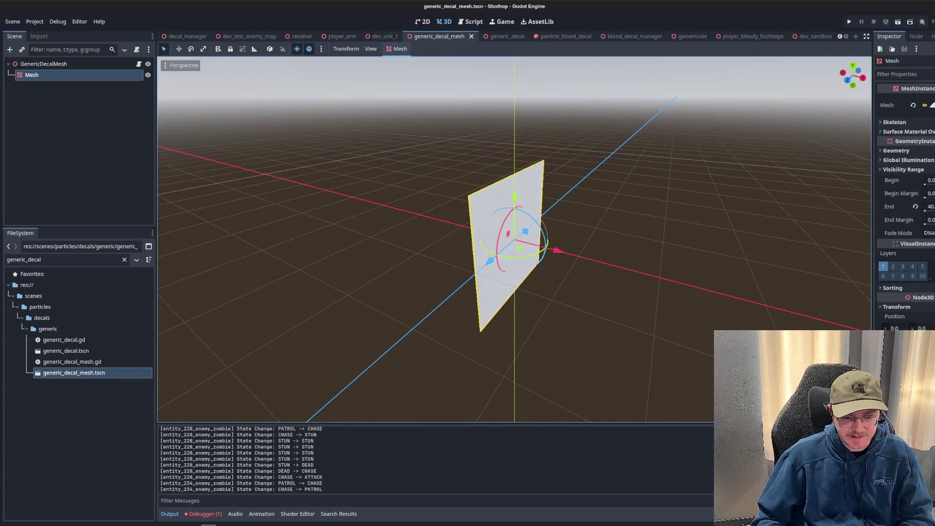
Set the mesh material's Transparency to Alpha and save the scene.
click(928, 105)
click(927, 272)
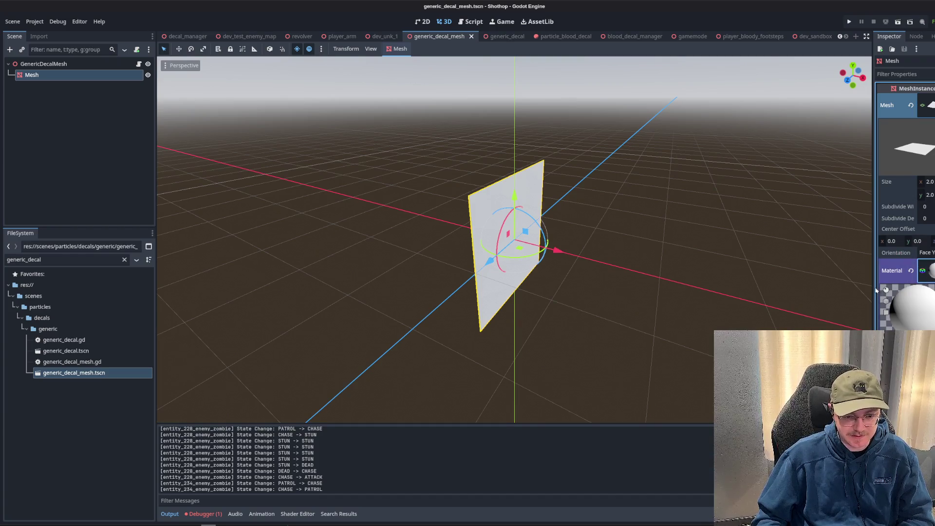
drag(874, 291, 665, 263)
scroll(707, 219, down, 3)
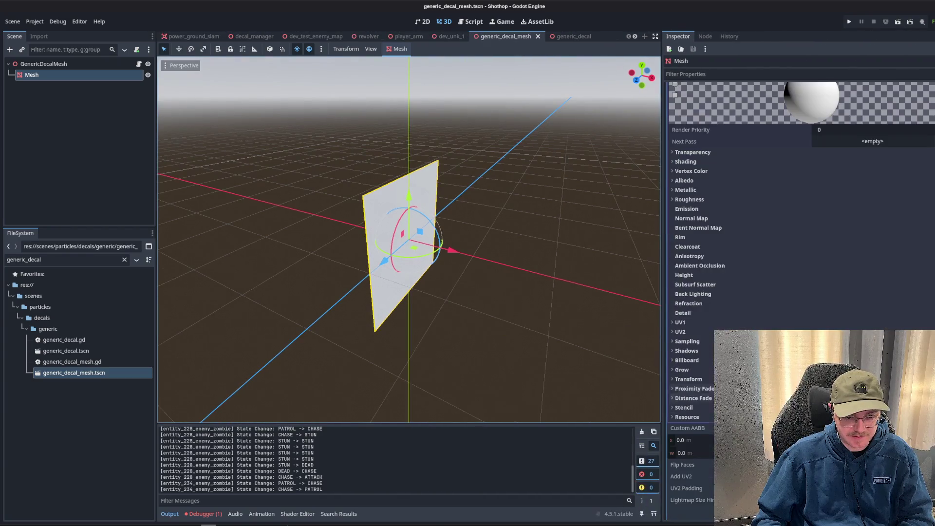
click(704, 153)
click(855, 164)
click(829, 187)
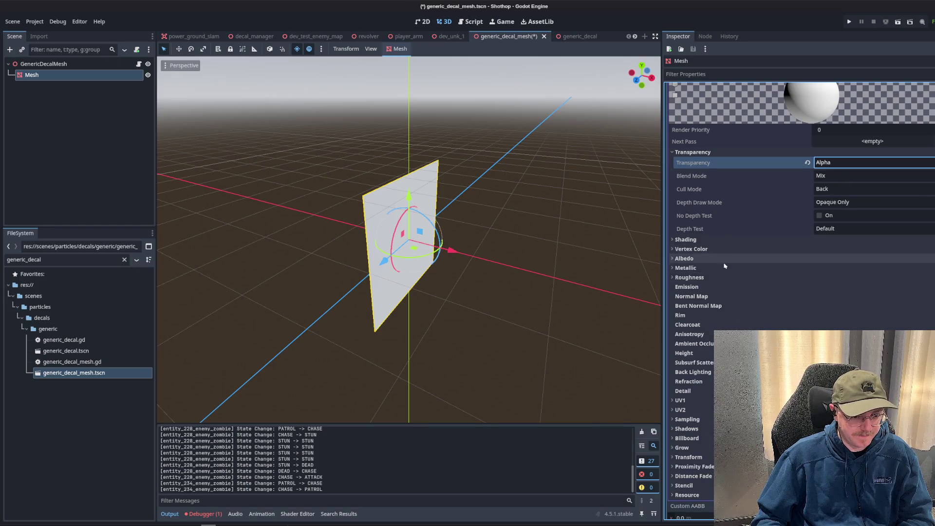
key(ctrl+s)
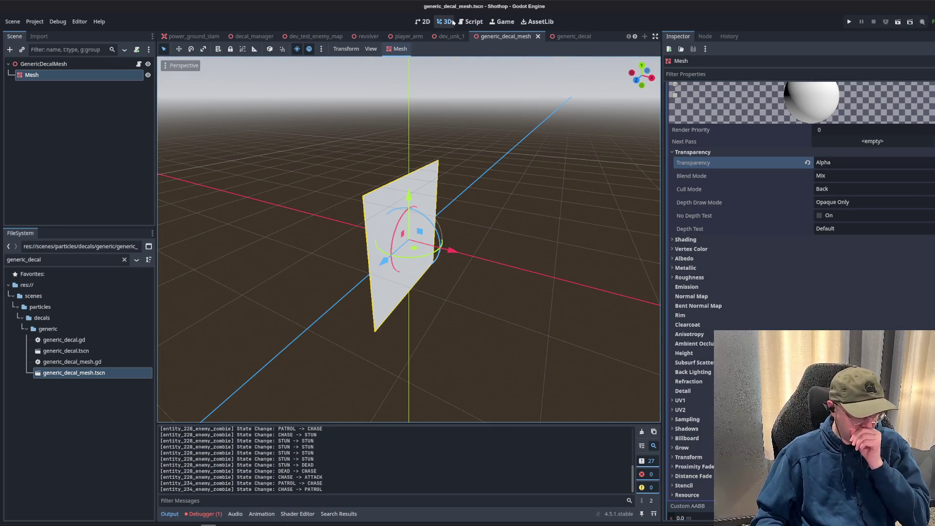
click(471, 22)
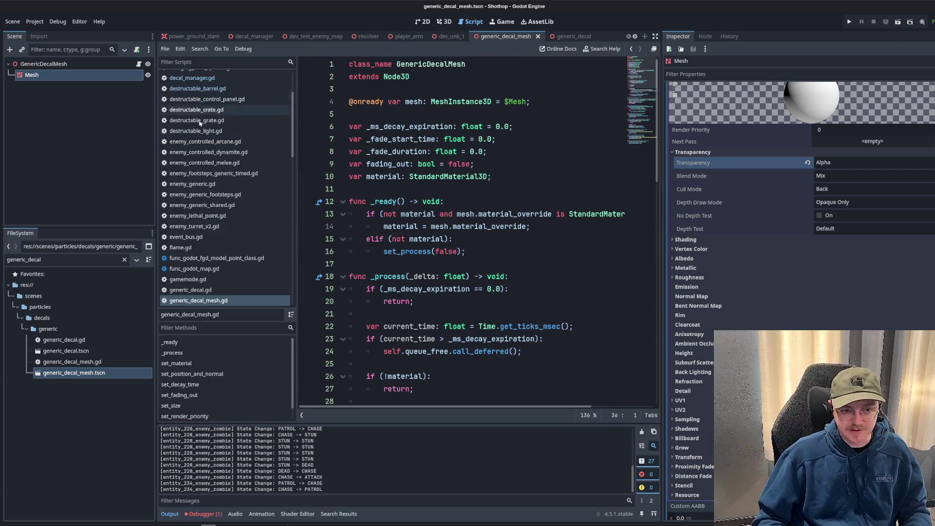
Open generic_decal_mesh.gd from the script list and widen the code area.
scroll(229, 210, down, 3)
click(219, 232)
click(223, 248)
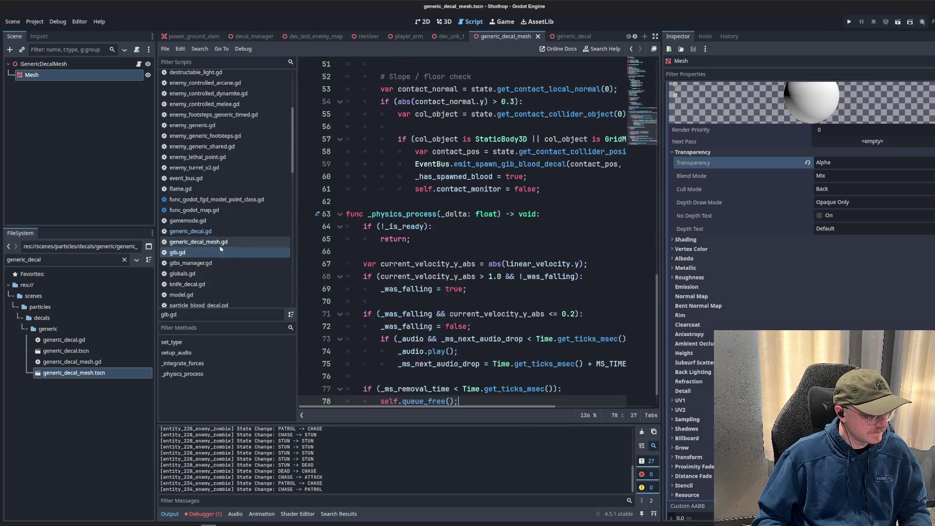
key(Up)
key(Up)
click(222, 244)
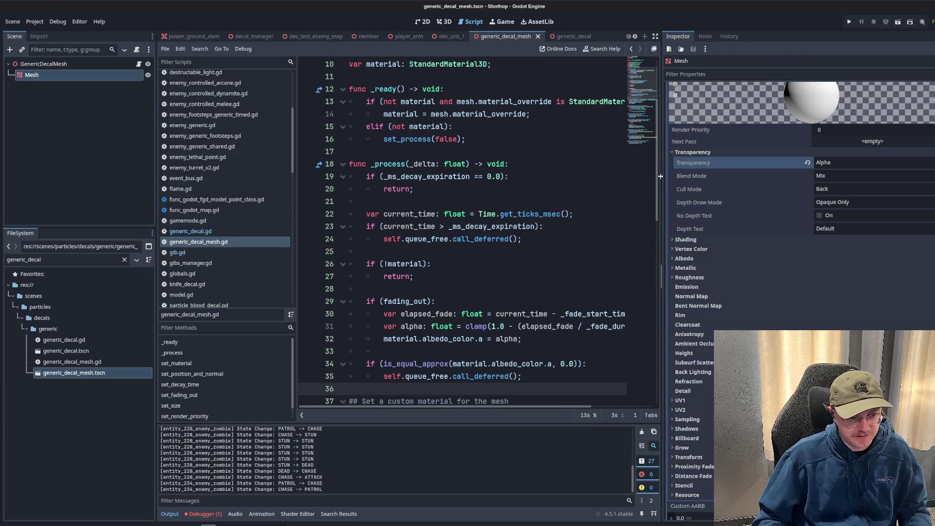
drag(664, 179, 775, 179)
scroll(472, 159, down, 8)
Duplicate the set_material function block just below the original.
click(472, 161)
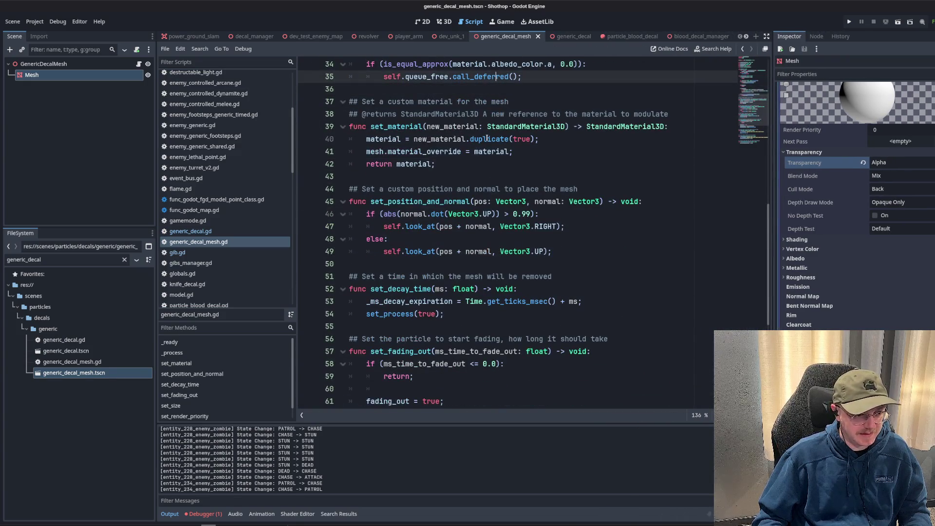
key(shift+Up)
key(shift+Up)
key(shift+Up)
click(482, 167)
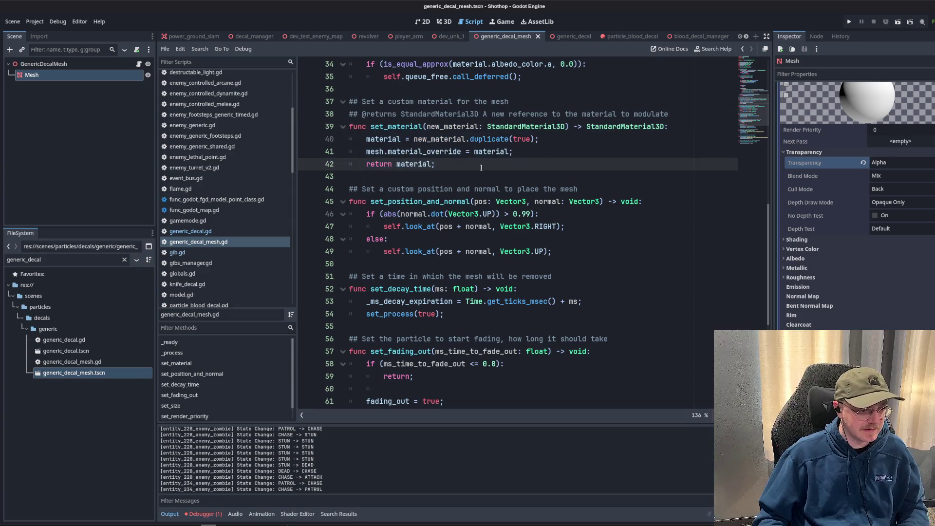
key(Return)
key(Return)
text(## @returns StandardMaterial3D A new reference to the material to modulate func set_material(new_material: StandardMaterial3D) -> StandardMaterial3D: 	material = new_material.duplicate(true); 	mesh.material_override = material; 	return material;)
click(397, 101)
click(434, 164)
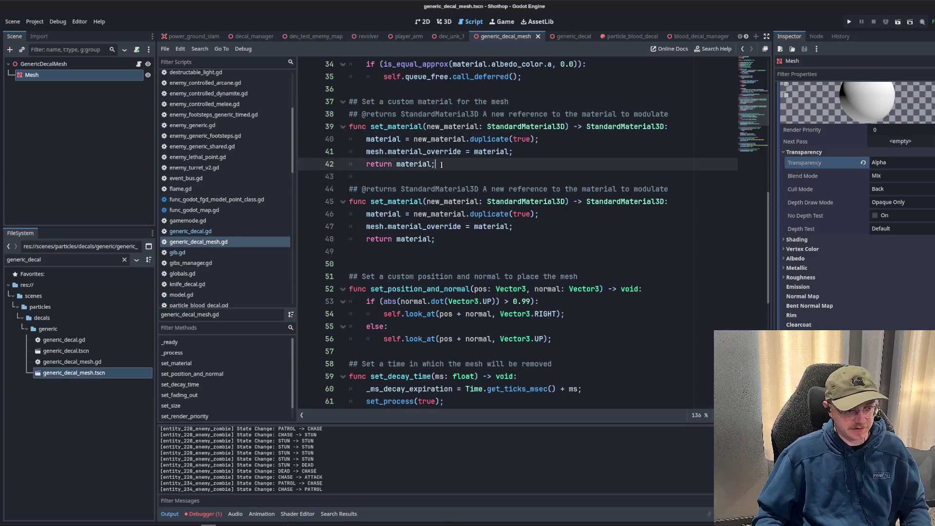
triple_click(371, 189)
key(ctrl+c)
click(369, 175)
key(Return)
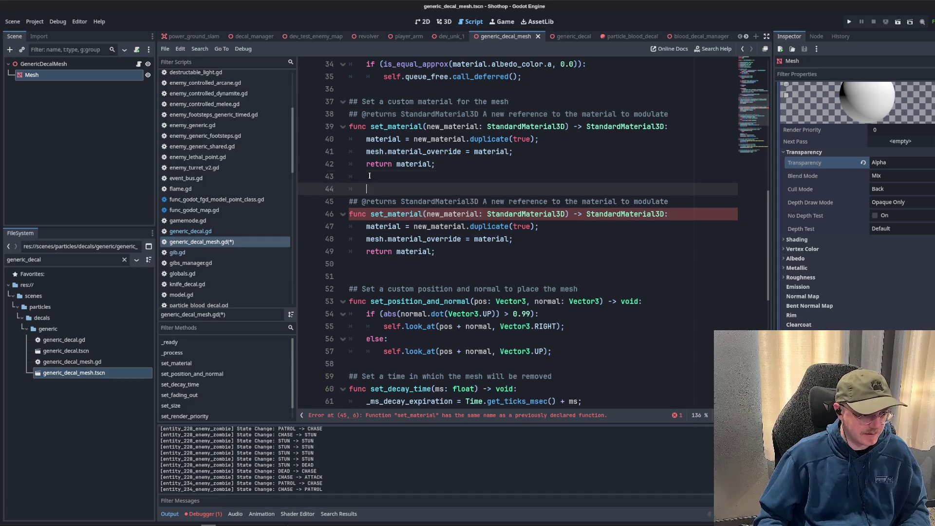
key(ctrl+v)
Rename the duplicate function from set_material to set_texture.
click(371, 215)
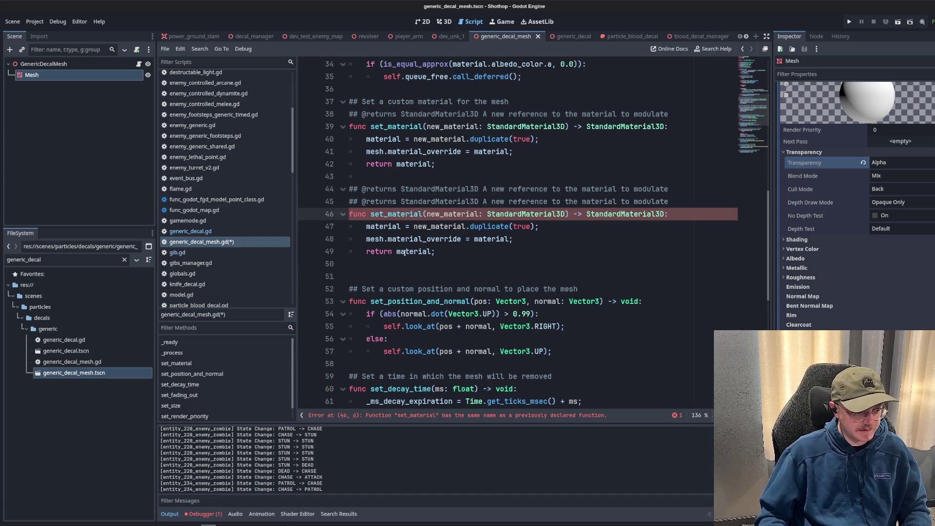
key(Delete)
key(BackSpace)
key(BackSpace)
key(BackSpace)
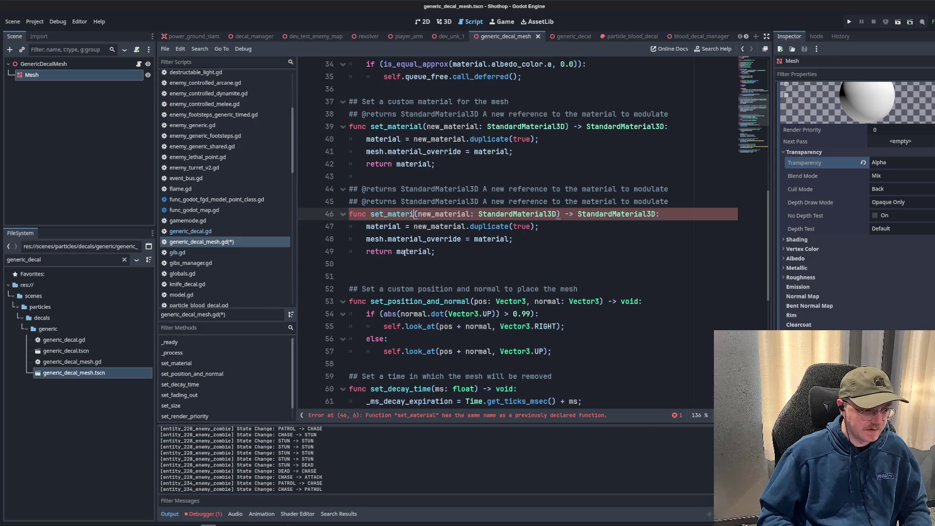
text(texture)
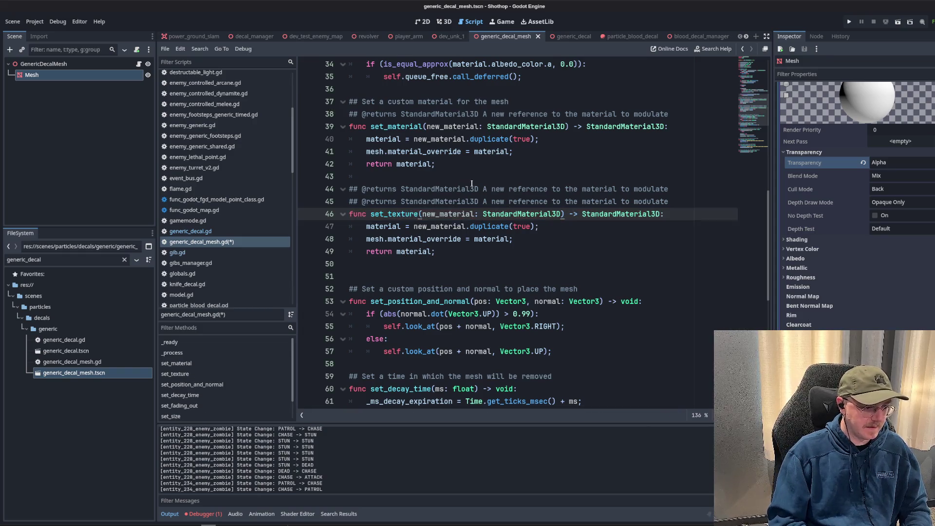
Rewrite its doc comment as 'Set a custom texture for the mesh, returns a duplicate material instance'.
key(Up)
key(Up)
key(Up)
click(361, 189)
key(shift+End)
key(BackSpace)
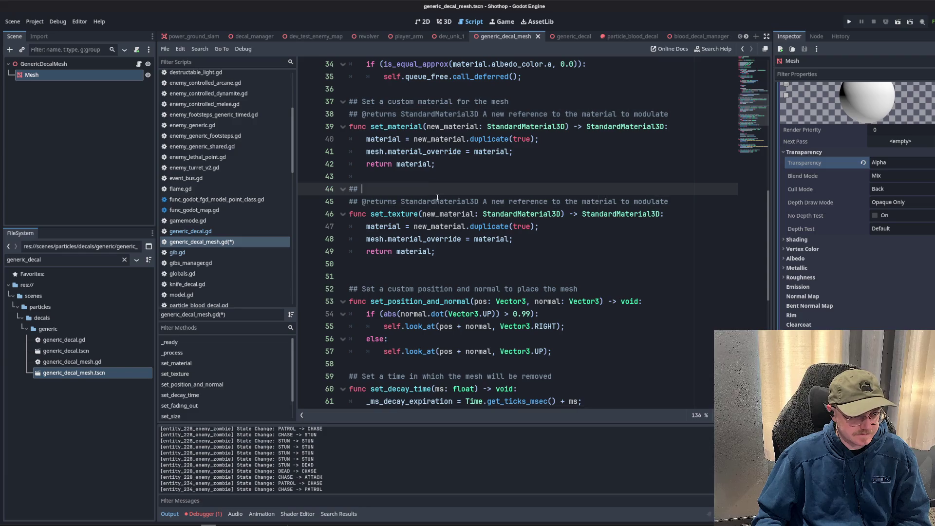
text(Set a custom )
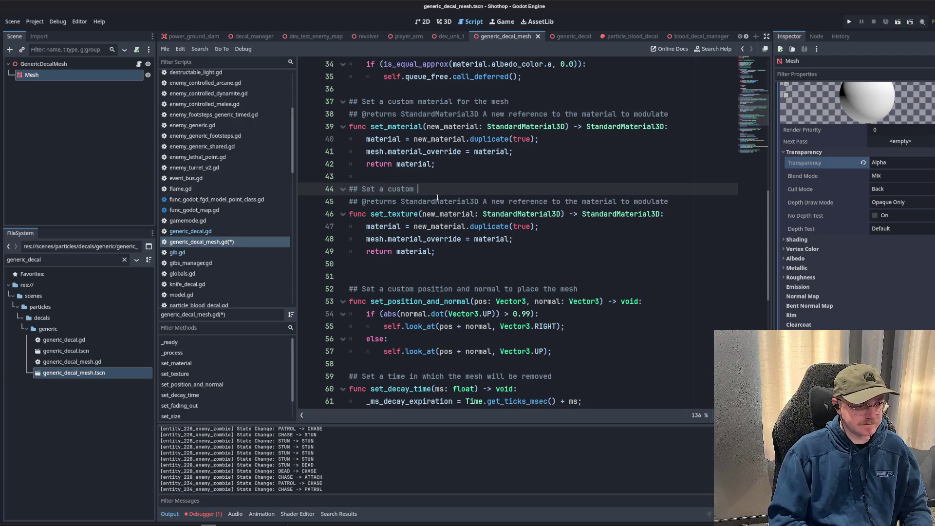
text(texture for the mesh, returns )
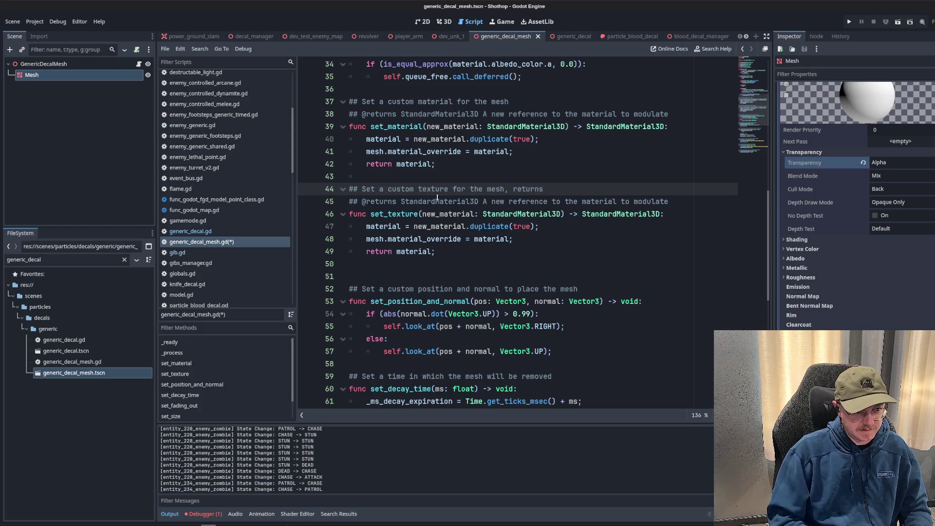
text(a dupl)
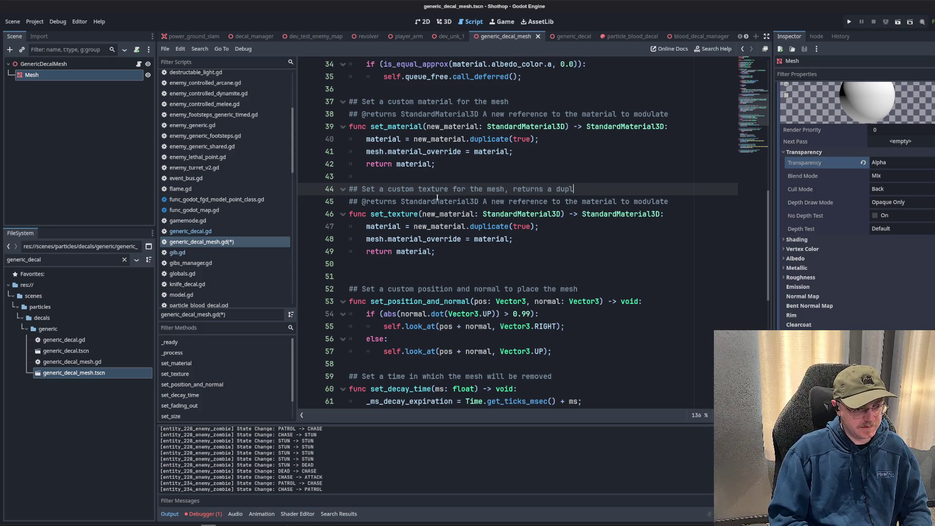
text(icate material instance)
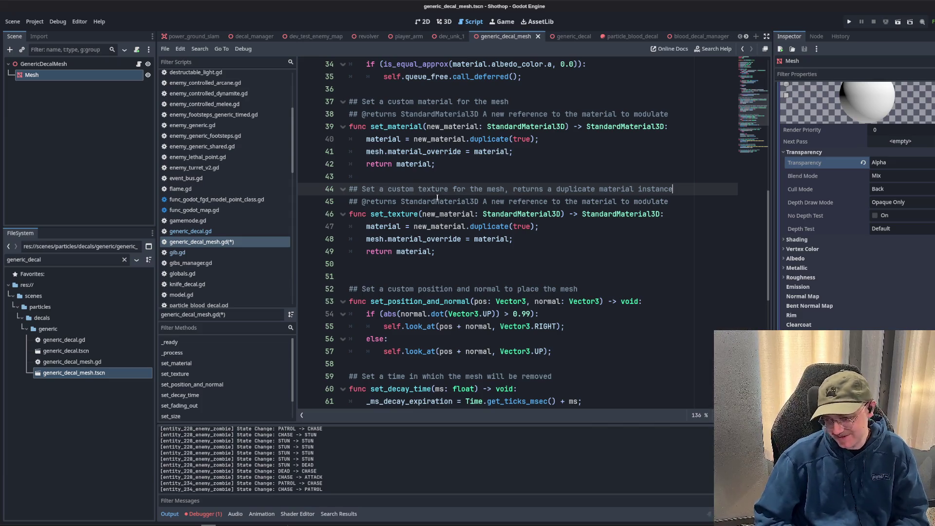
Delete the extra blank line after set_texture and review the new function.
click(512, 226)
click(519, 263)
key(BackSpace)
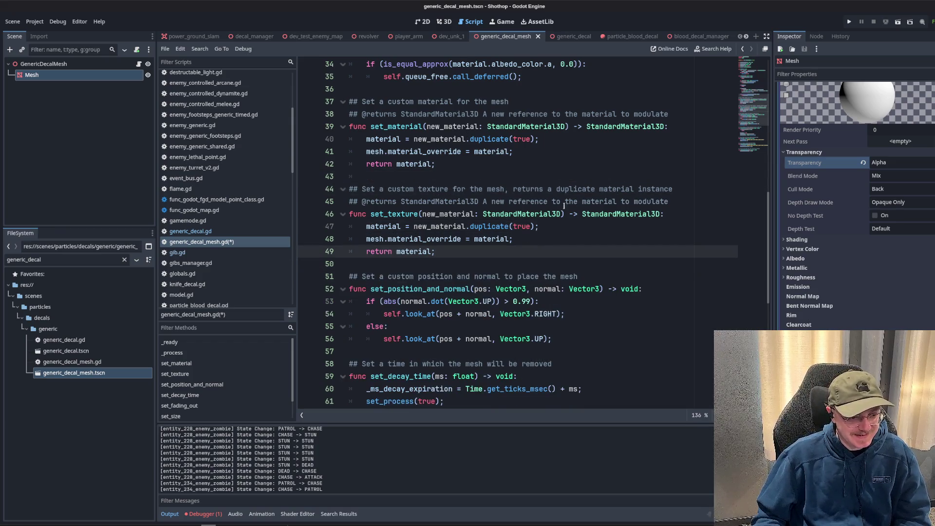
click(556, 210)
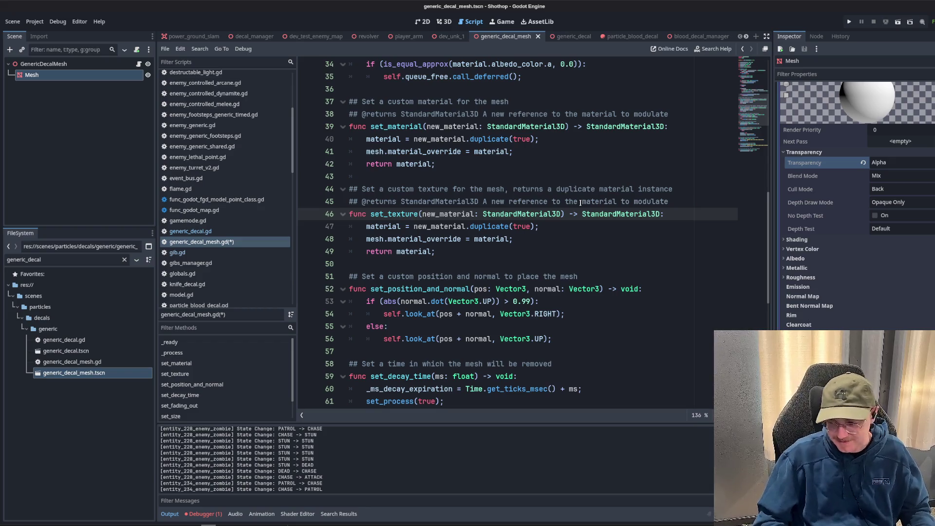
click(625, 195)
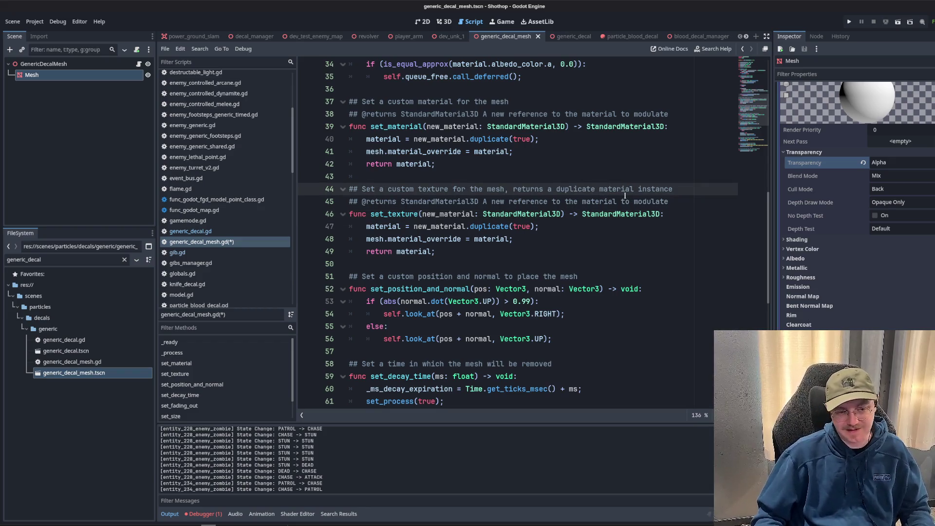
click(552, 255)
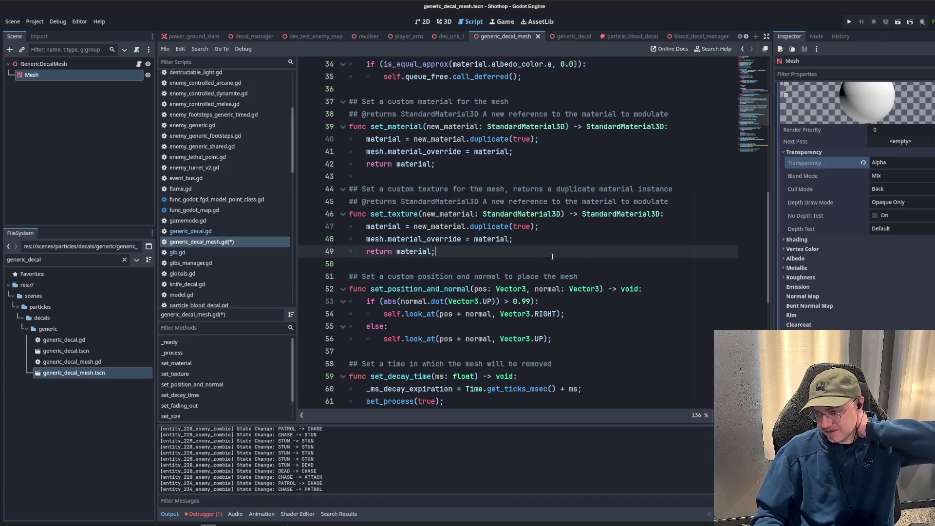
click(406, 217)
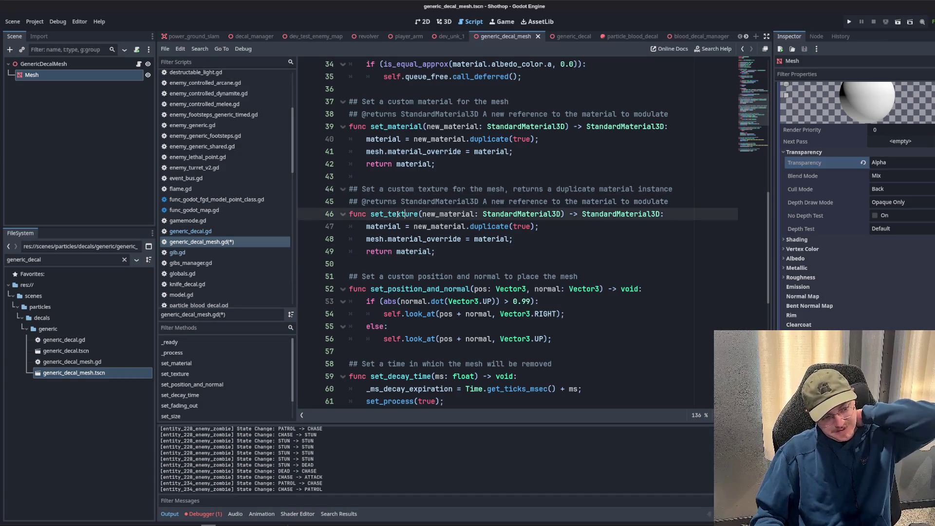
drag(388, 214, 414, 215)
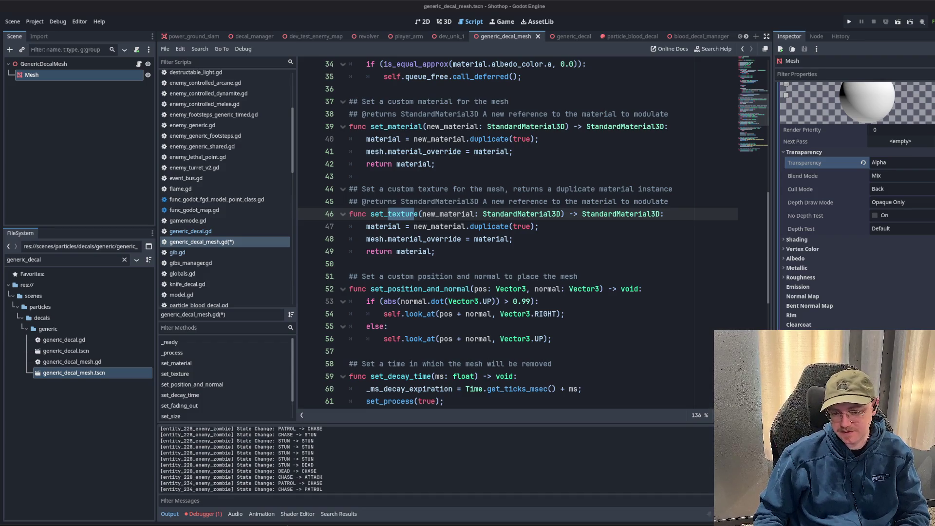
key(ctrl+z)
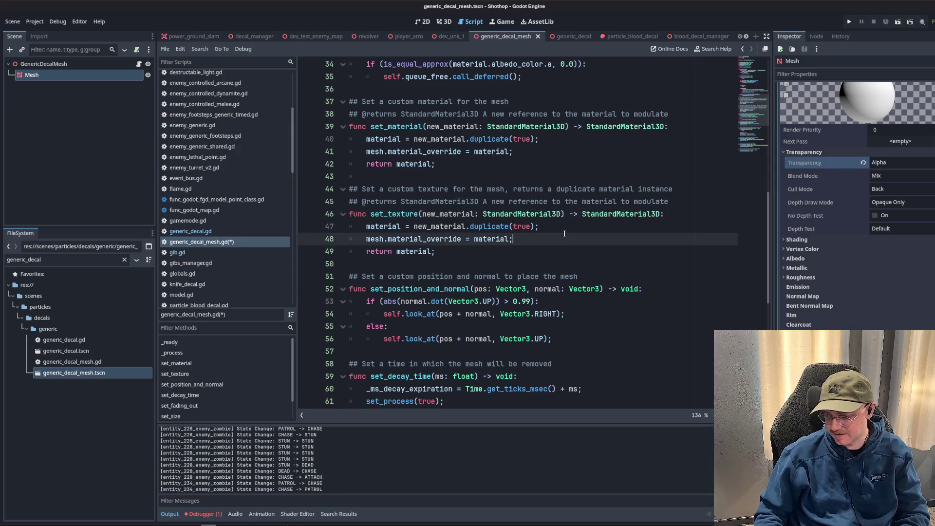
scroll(529, 226, down, 15)
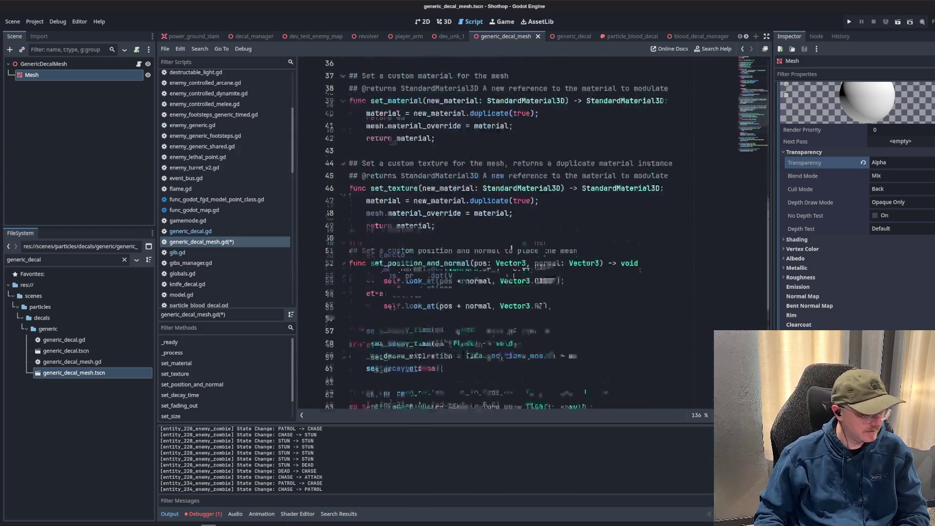
Open generic_decal.gd for reference and browse the generic decals folder.
scroll(529, 226, up, 10)
click(205, 231)
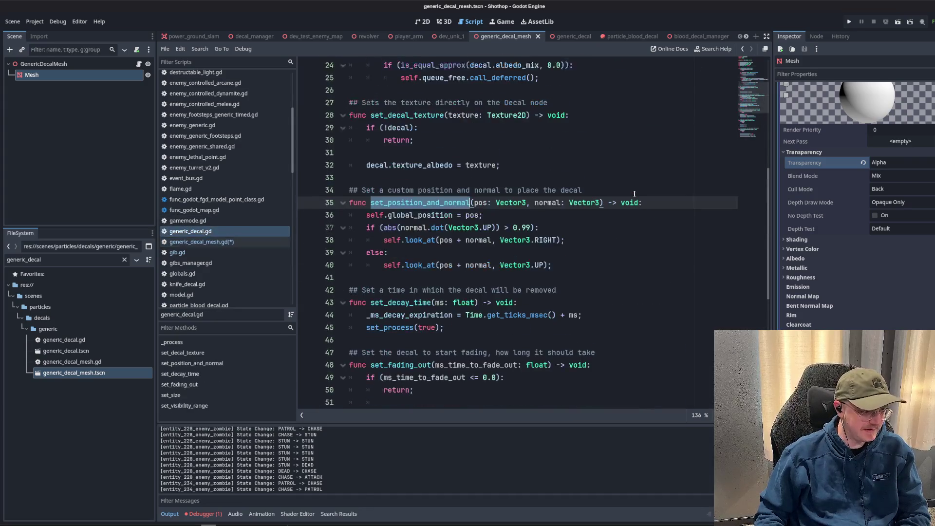
scroll(229, 234, up, 5)
scroll(241, 224, down, 10)
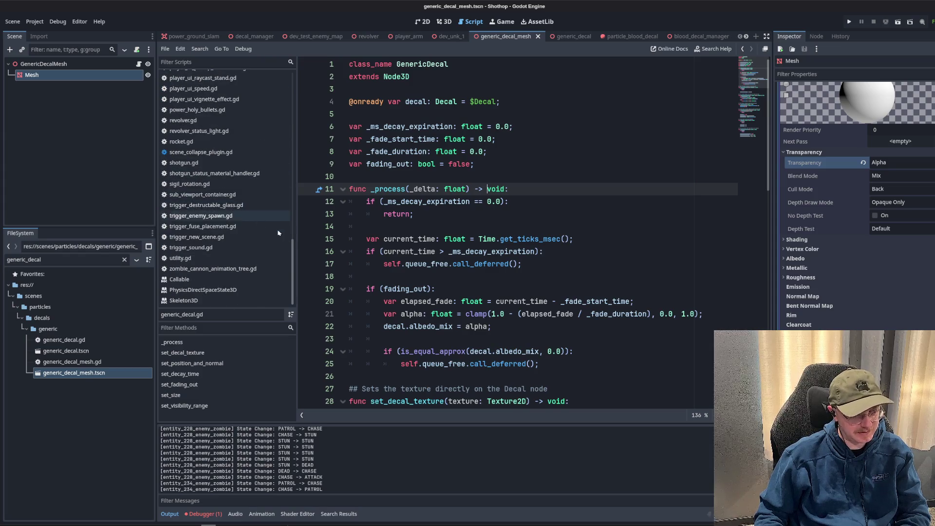
click(49, 329)
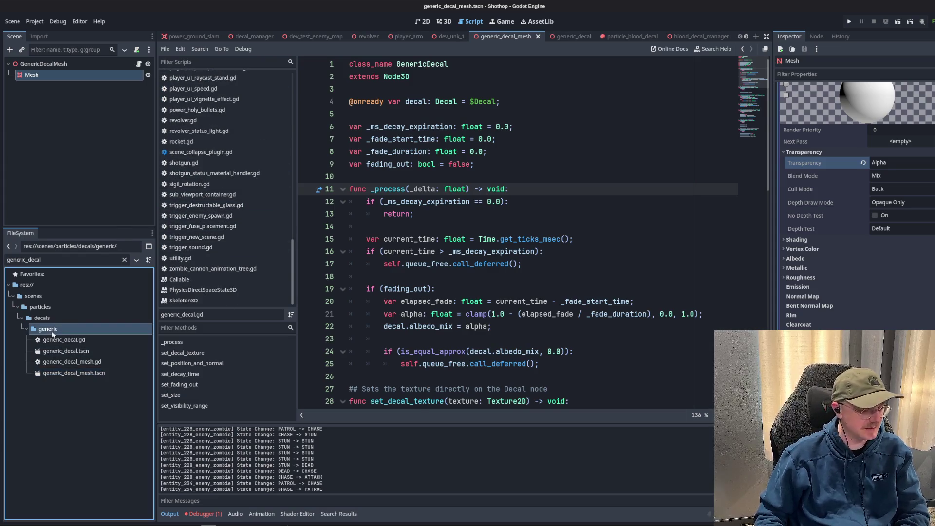
click(66, 374)
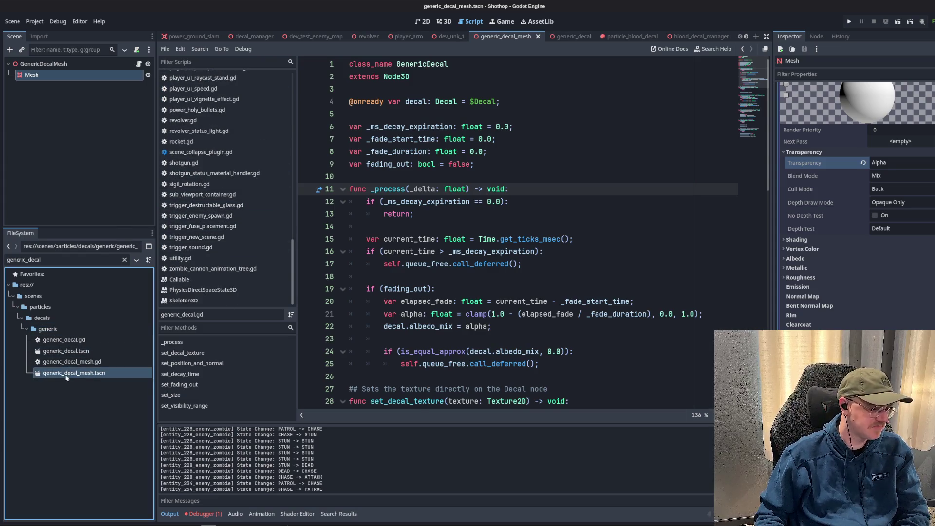
Clear the FileSystem filter and open the generic_decal scene's script.
click(403, 210)
click(124, 260)
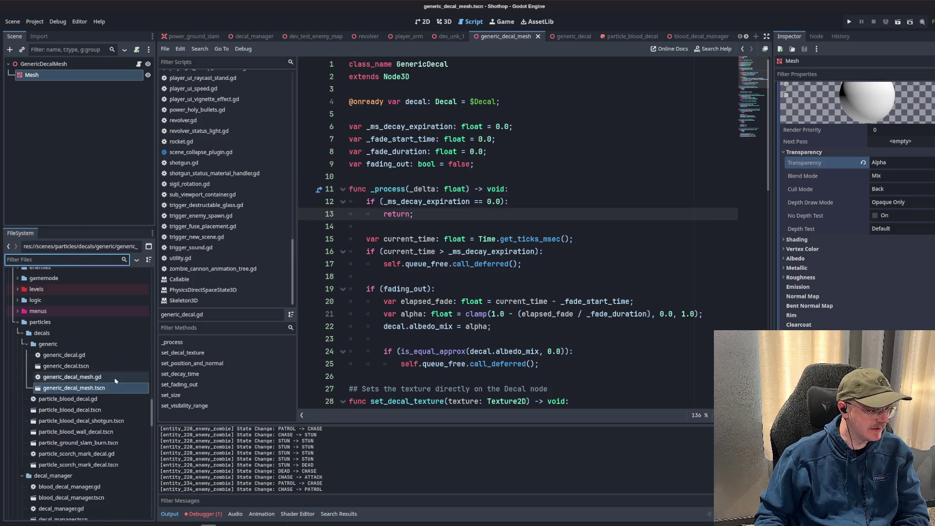
scroll(95, 370, down, 2)
click(79, 336)
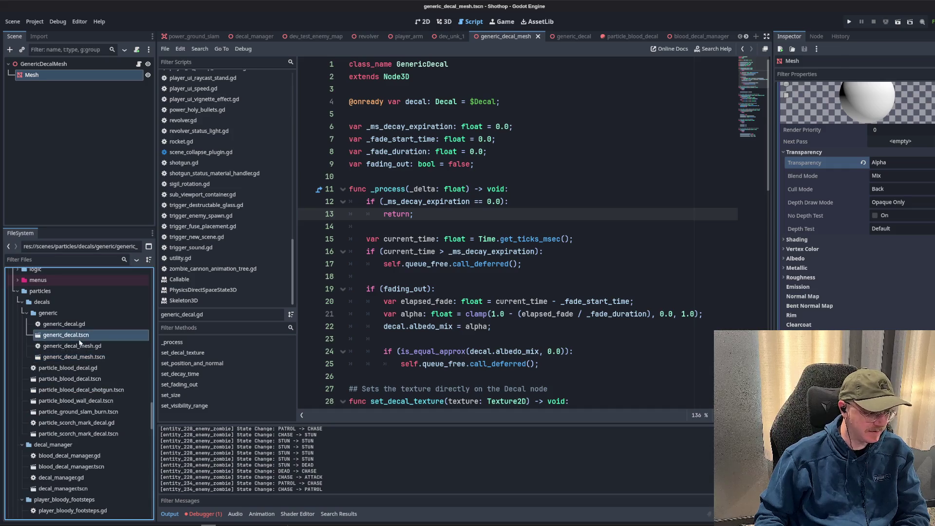
click(139, 66)
Reopen generic_decal_mesh.tscn, then open blood_decal_manager.tscn.
click(83, 348)
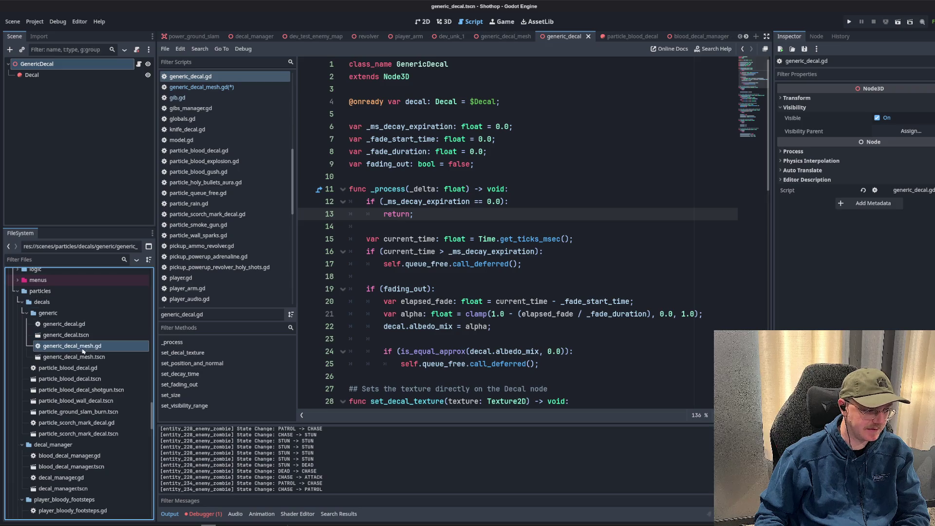
double_click(83, 357)
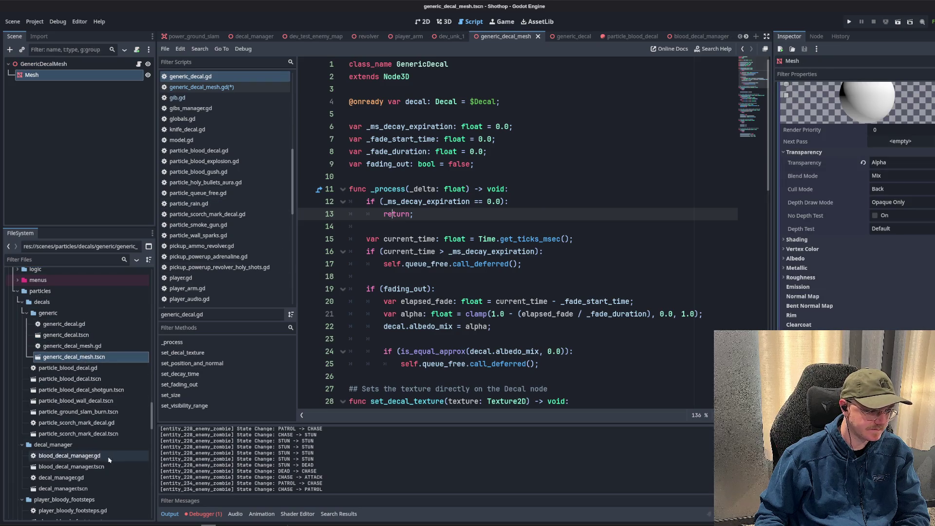
double_click(73, 467)
click(527, 268)
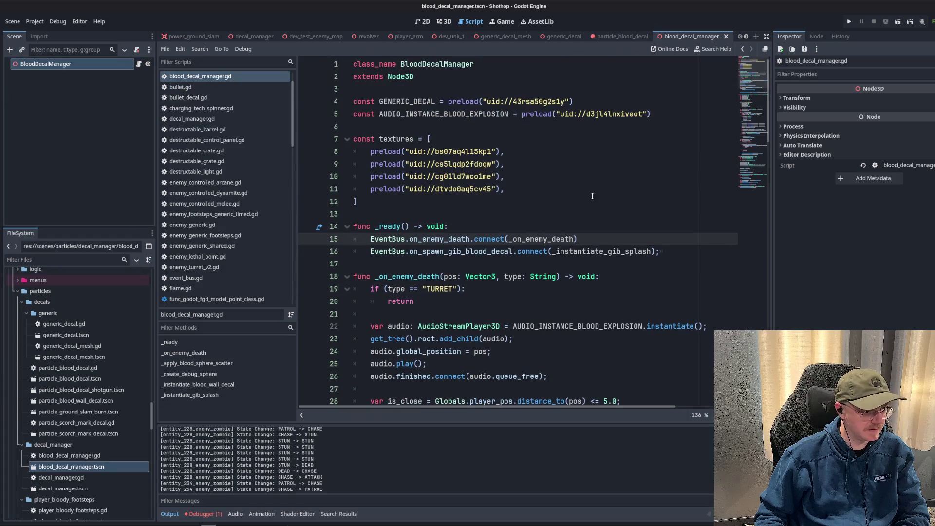
Filter FileSystem to the textures folder and locate the blood splatter images.
click(593, 196)
click(69, 259)
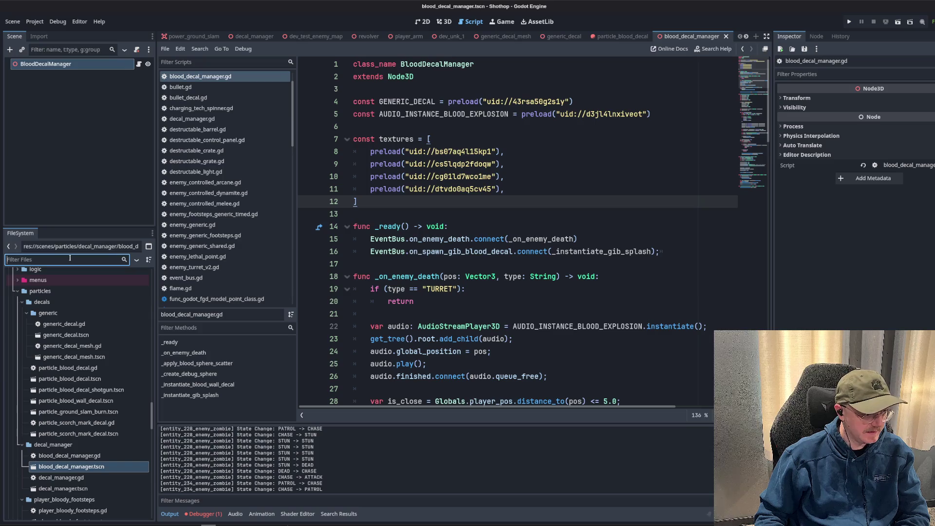
text(textures)
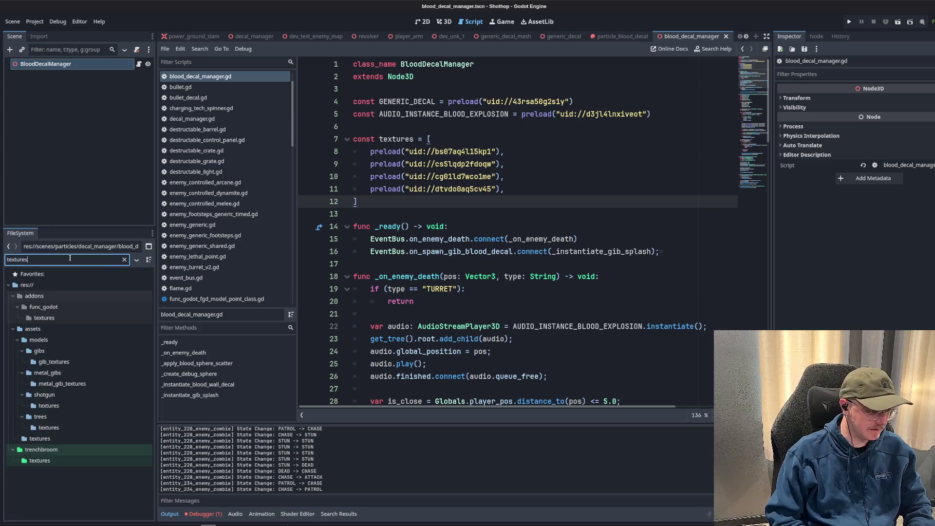
click(73, 438)
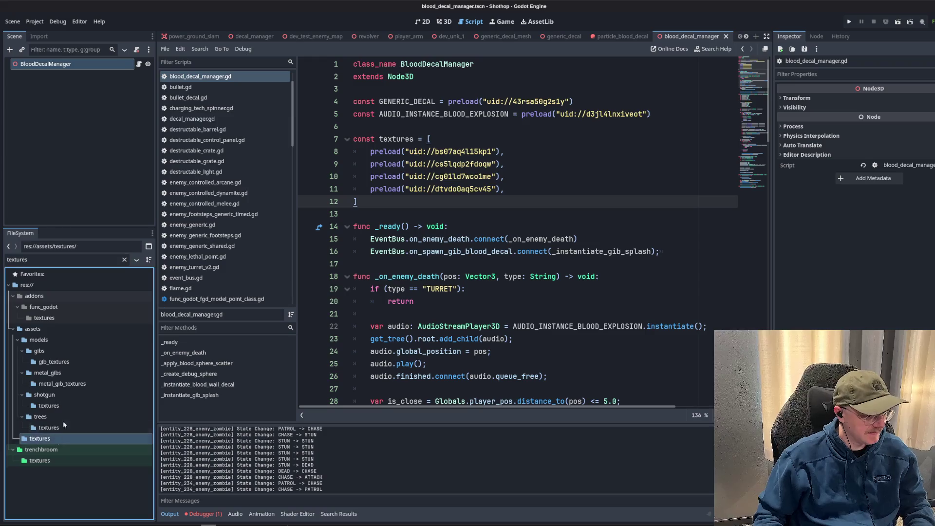
click(125, 262)
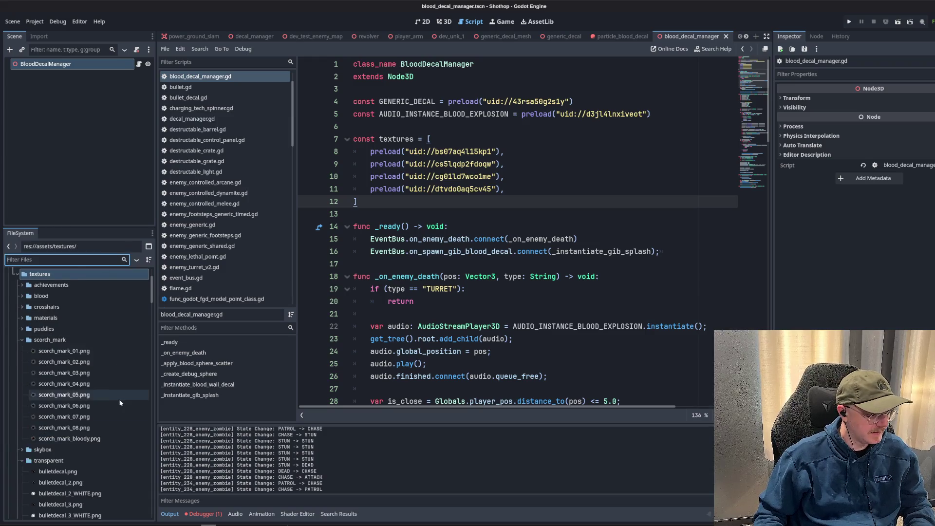
scroll(117, 402, down, 10)
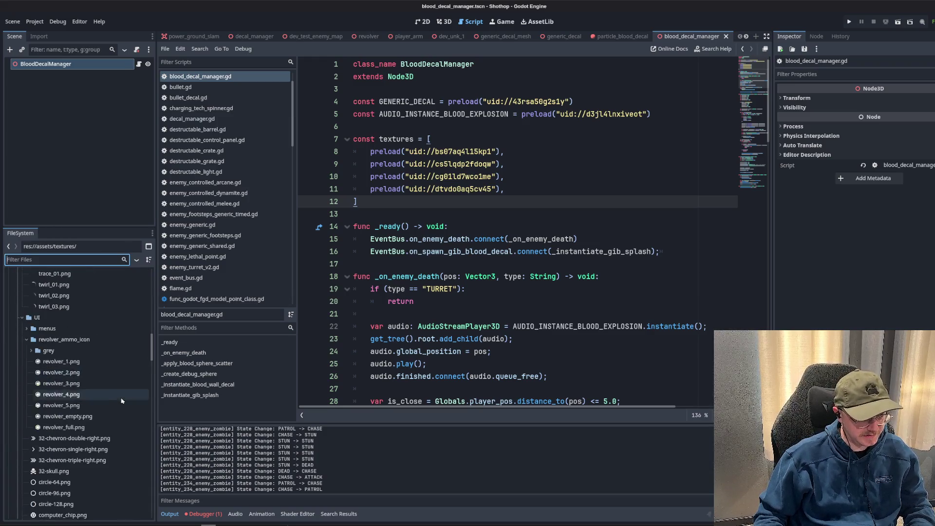
text(blood)
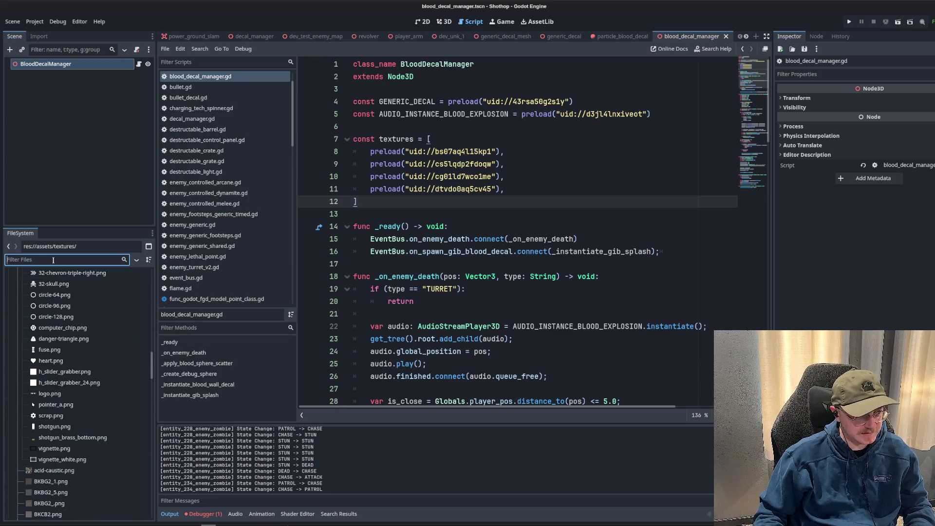
scroll(83, 418, up, 15)
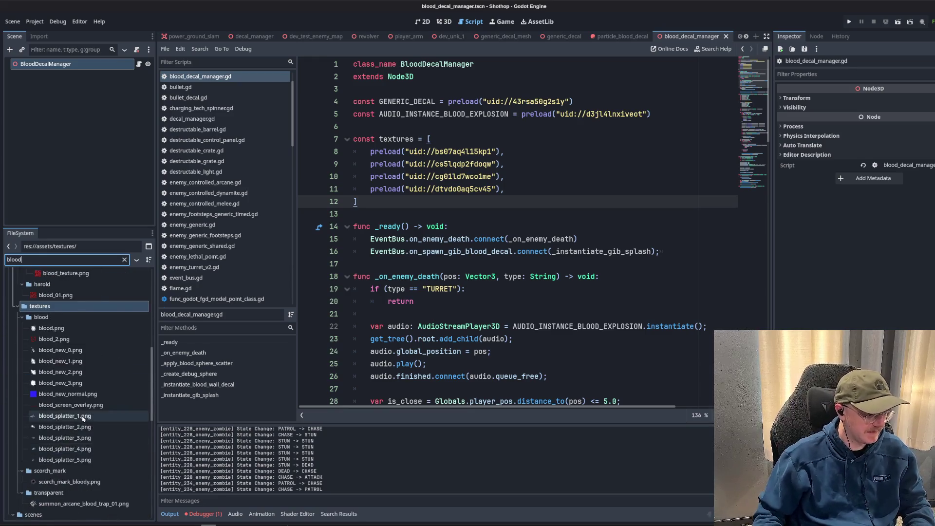
scroll(82, 418, down, 8)
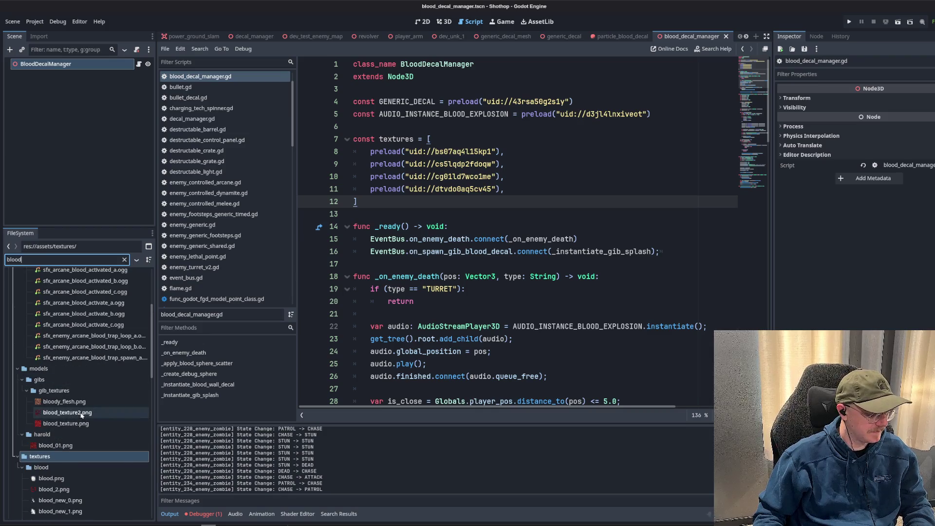
scroll(92, 370, down, 3)
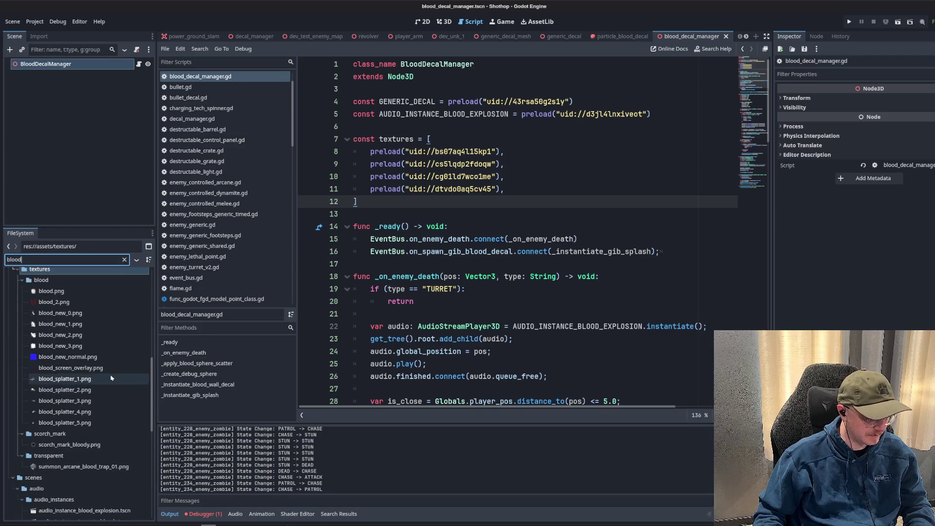
Select blood_splatter_1.png and delete the four preload lines from the textures array.
click(496, 163)
click(122, 380)
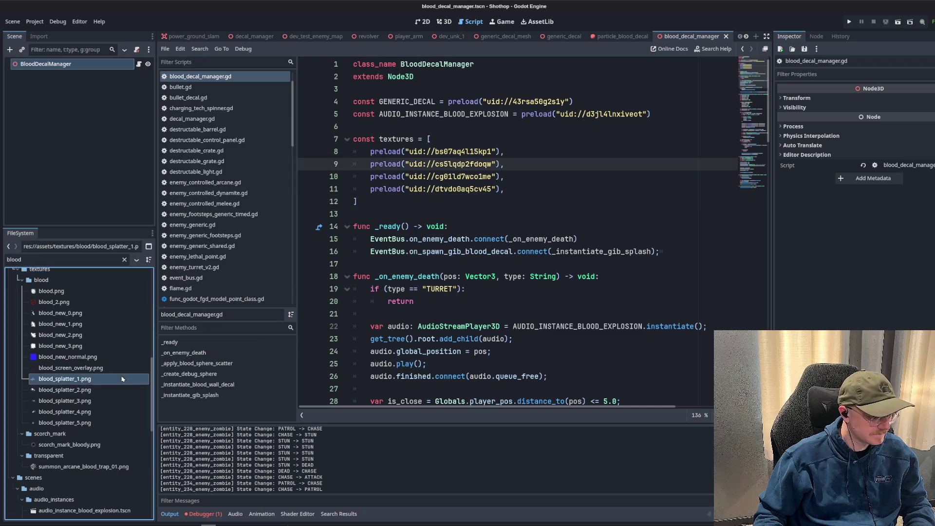
drag(516, 194, 352, 152)
key(BackSpace)
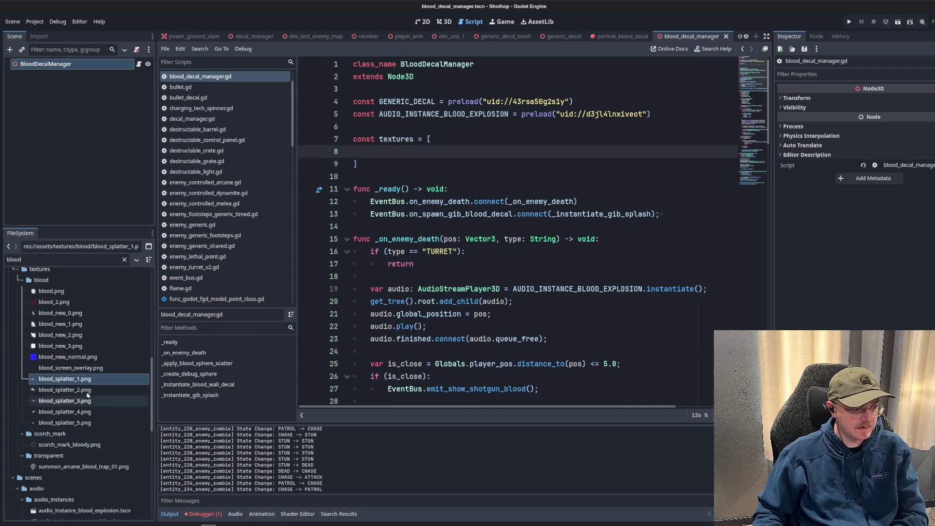
Drop the blood_splatter_1–5.png paths into the textures array and indent them one level.
shift+click(70, 423)
mouse_move(69, 423)
mouse_down()
mouse_move(129, 351)
mouse_move(406, 188)
mouse_move(404, 151)
mouse_up()
key(BackSpace)
mouse_move(569, 201)
mouse_down()
mouse_move(356, 187)
mouse_move(339, 155)
mouse_up()
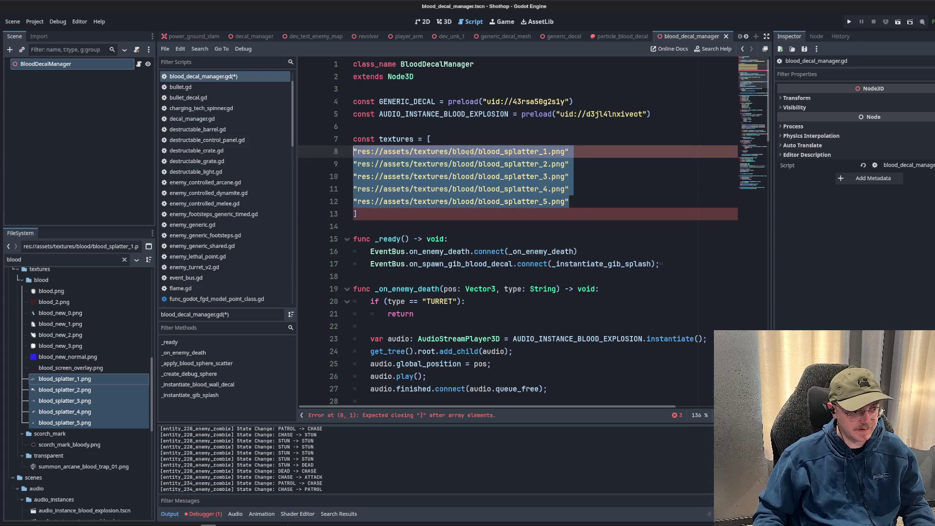
key(Tab)
Add trailing commas to all five paths, save the script, and highlight uses of textures.
click(610, 155)
key(shift+alt+Down)
key(shift+alt+Down)
key(shift+alt+Down)
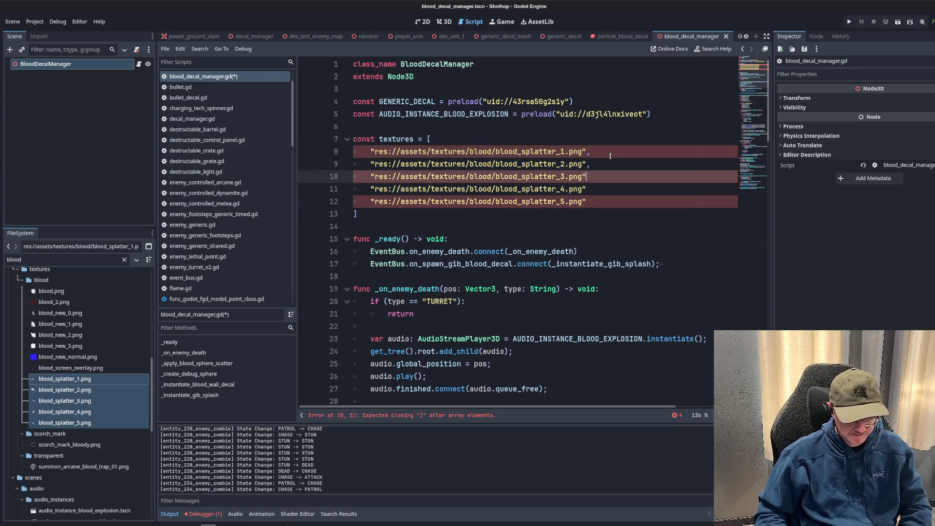
text(,)
click(401, 152)
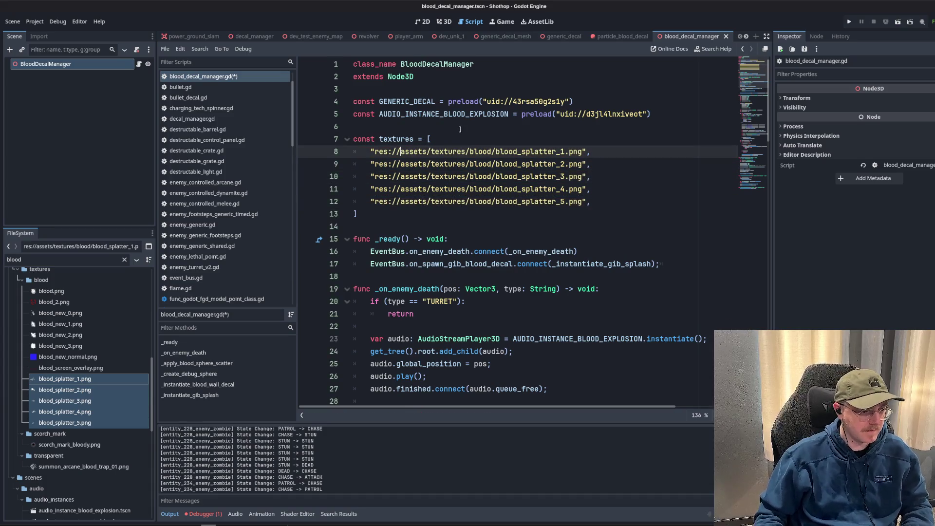
key(ctrl+s)
key(Up)
key(ctrl+d)
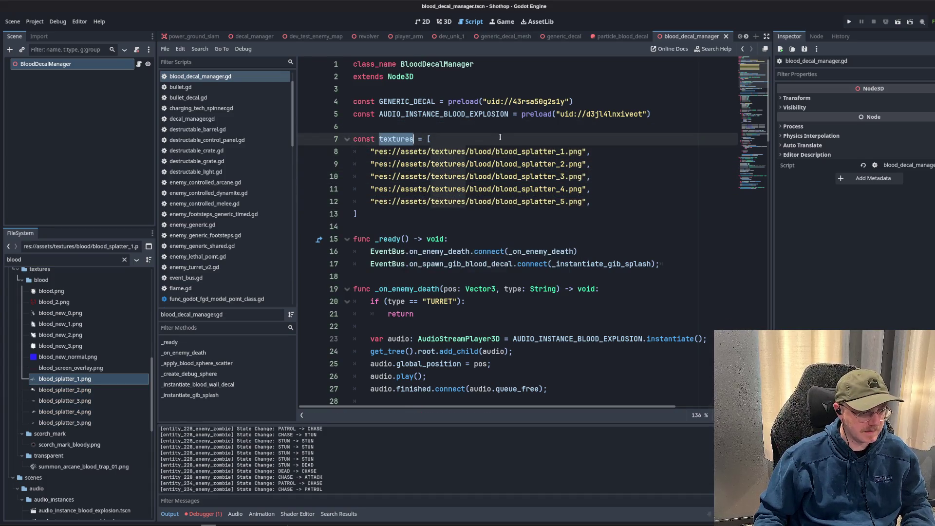
scroll(501, 137, down, 20)
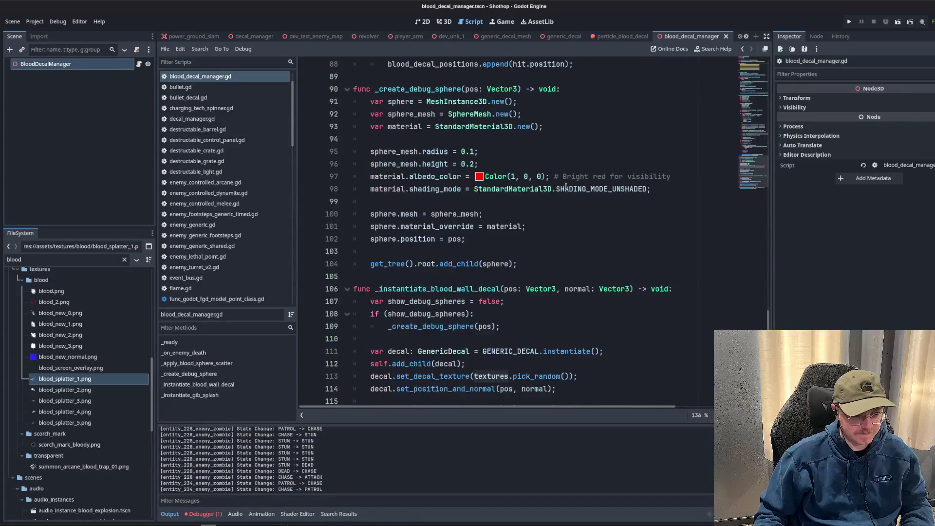
click(607, 228)
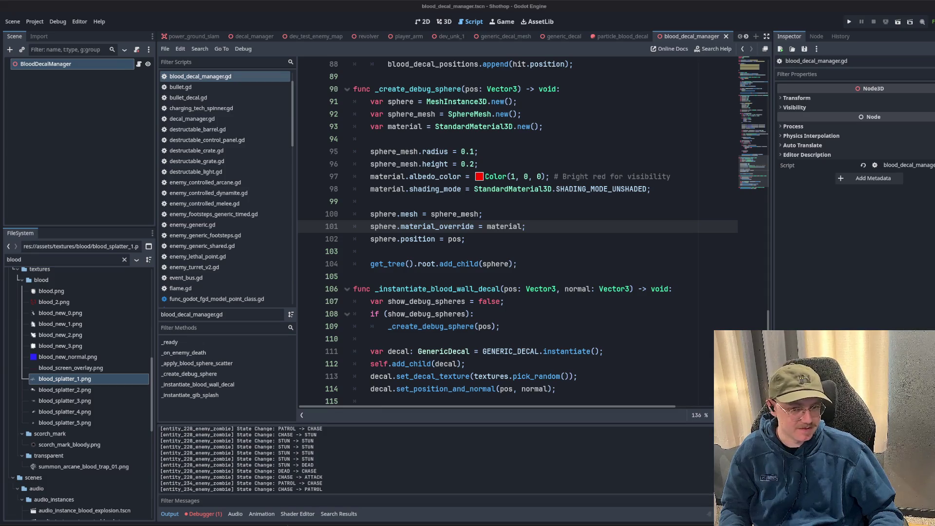
Scroll through blood_decal_manager.gd to review the splatter ray loop.
scroll(431, 230, down, 2)
click(511, 314)
click(618, 382)
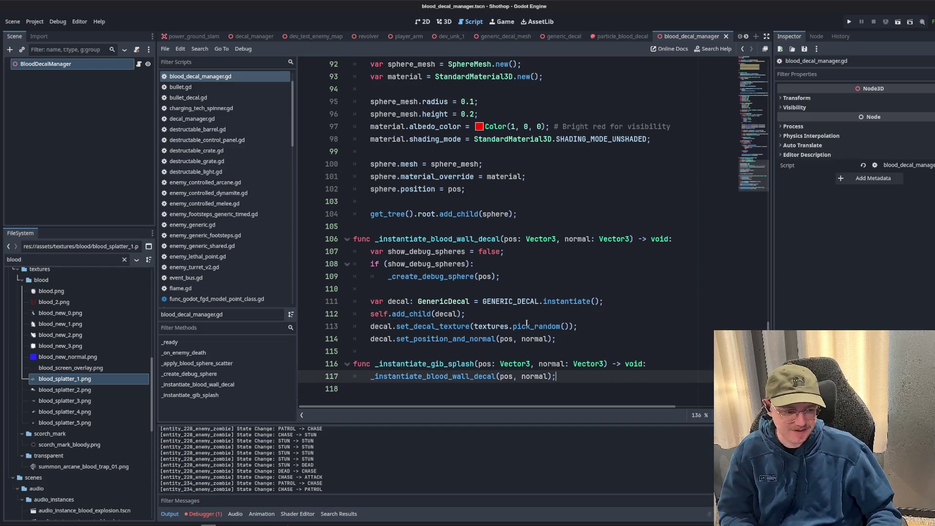
scroll(527, 324, up, 20)
scroll(612, 280, up, 5)
scroll(753, 169, down, 20)
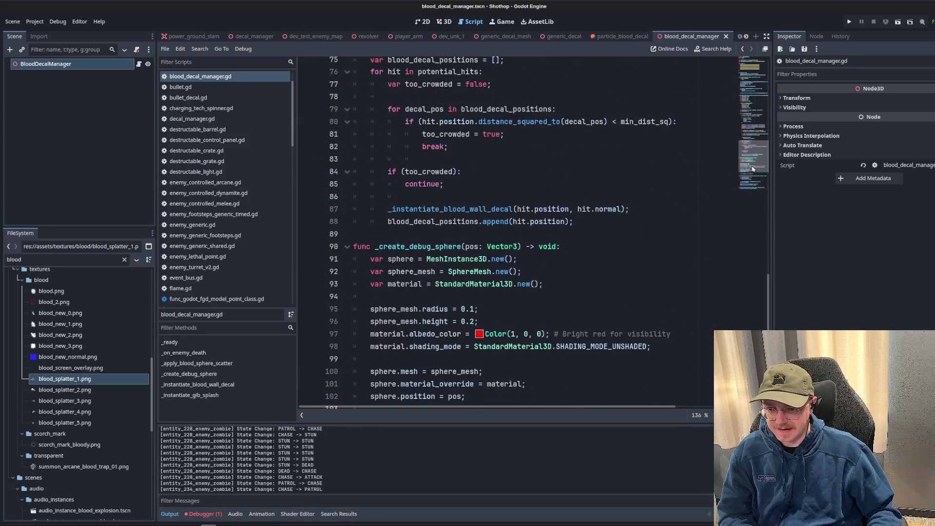
mouse_move(752, 169)
mouse_down()
mouse_move(753, 181)
mouse_move(734, 104)
mouse_up()
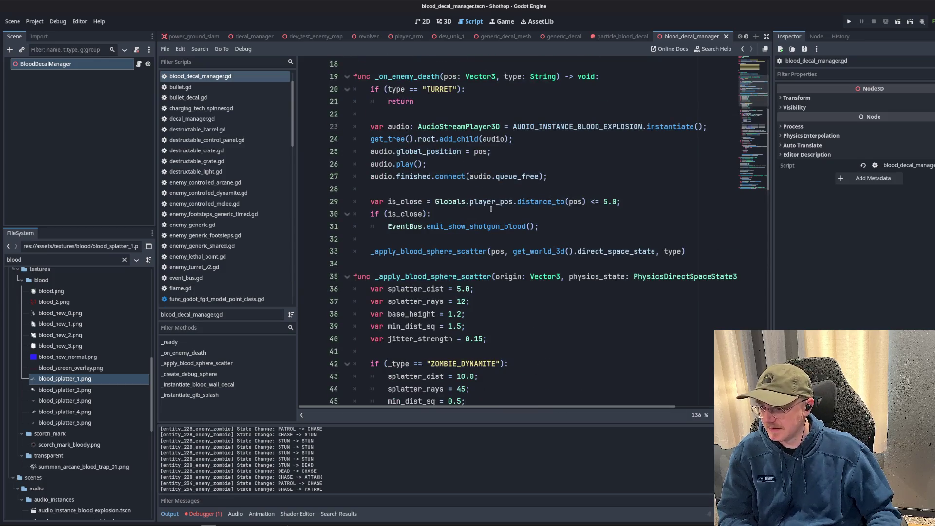
click(757, 119)
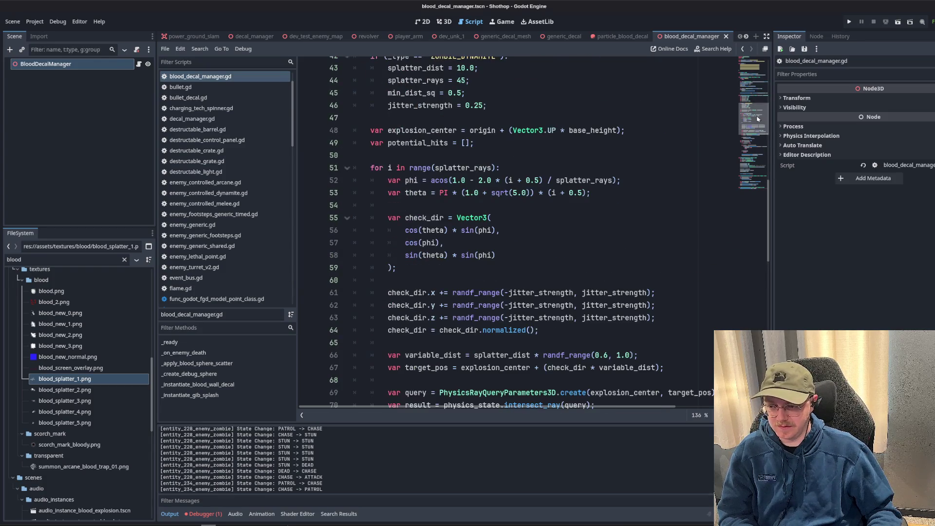
drag(757, 119, 755, 163)
scroll(252, 187, up, 1)
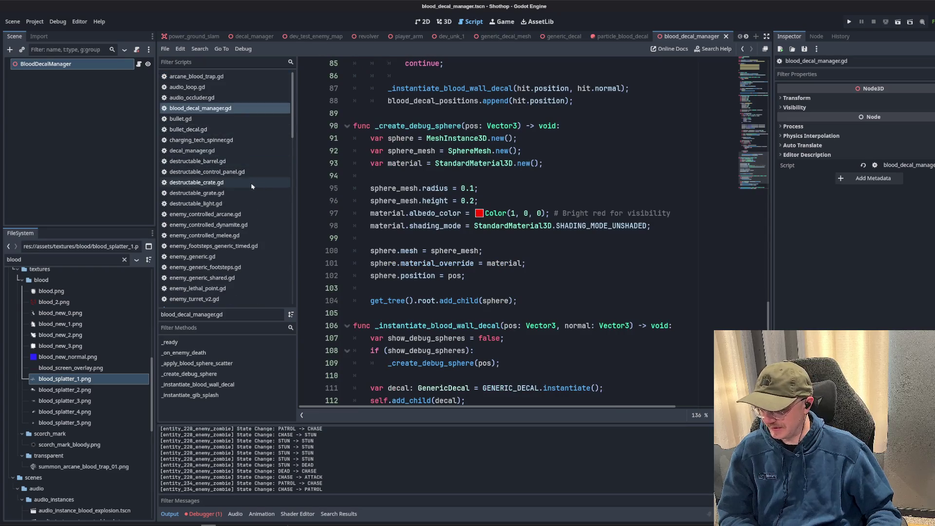
In decal_manager.gd, delete the commented-out scorch particle lines 82–85.
click(236, 151)
click(442, 314)
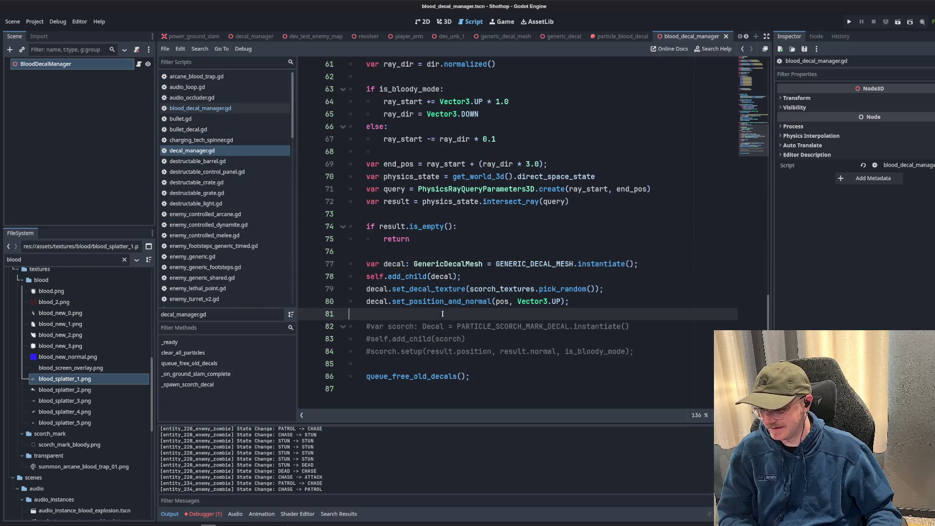
drag(411, 364, 513, 313)
key(BackSpace)
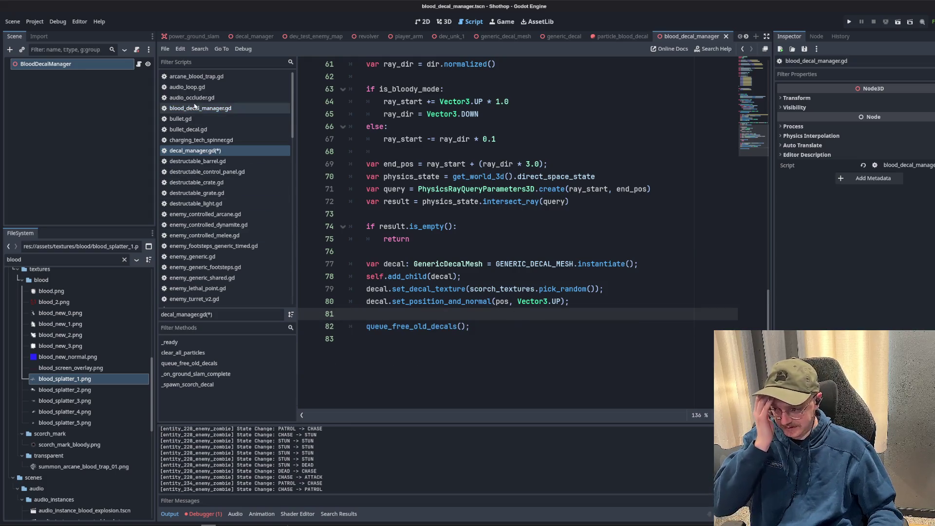
Return to blood_decal_manager.gd and search it for 'textures'.
click(227, 112)
scroll(463, 233, down, 2)
scroll(464, 233, up, 20)
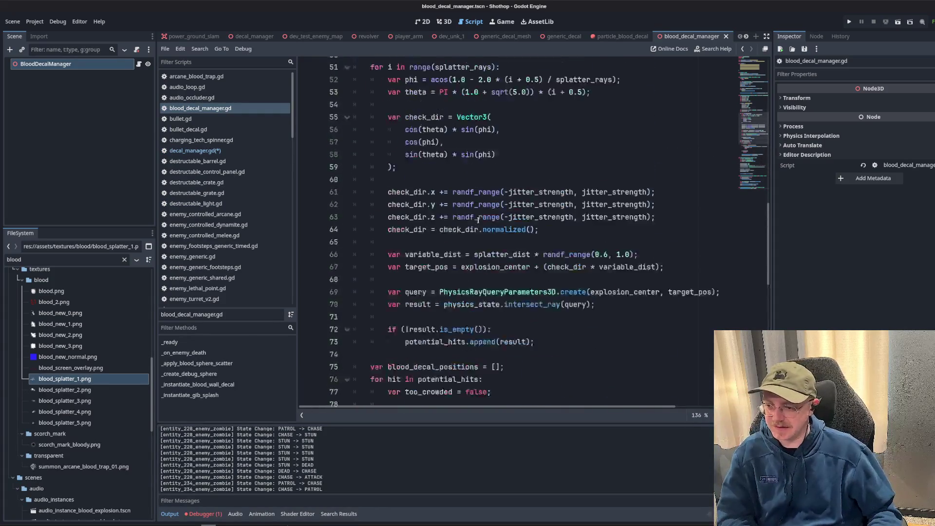
scroll(482, 219, up, 2)
click(499, 211)
key(ctrl+f)
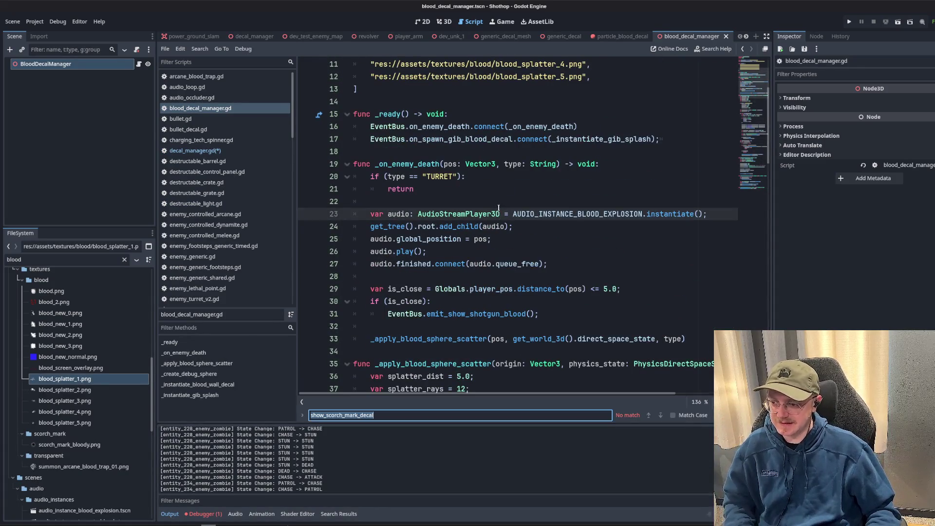
scroll(499, 208, up, 3)
text(textures)
scroll(556, 291, down, 6)
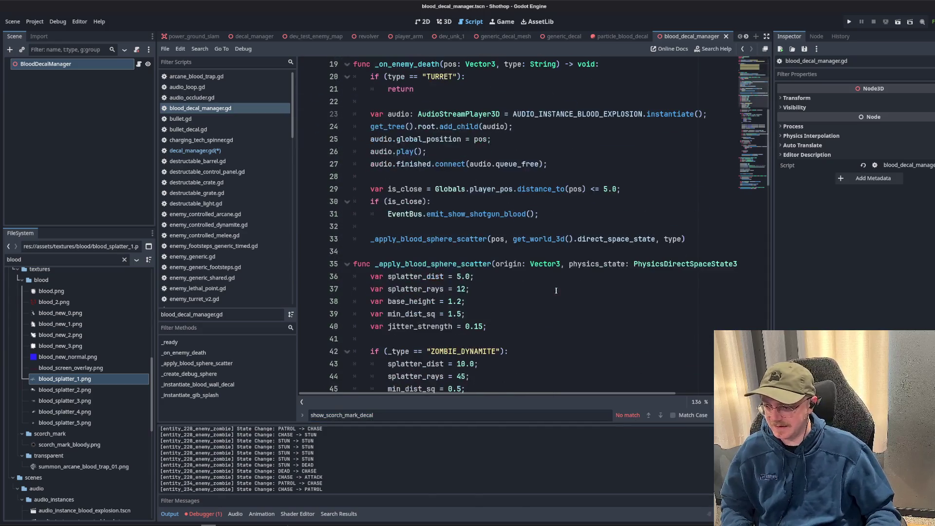
Open blank lines around the decal creation line in _instantiate_blood_wall_decal.
key(Return)
key(Return)
key(Return)
key(Return)
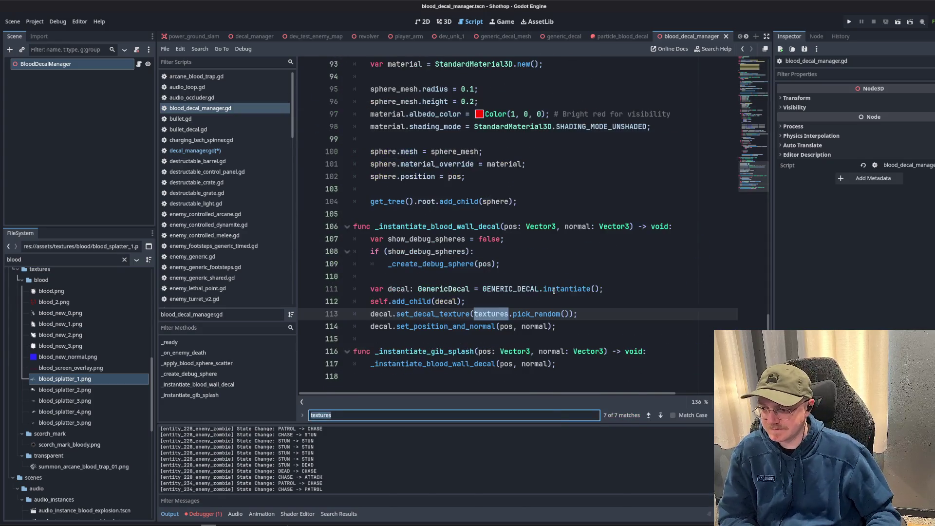
click(586, 261)
click(614, 302)
click(516, 289)
click(481, 302)
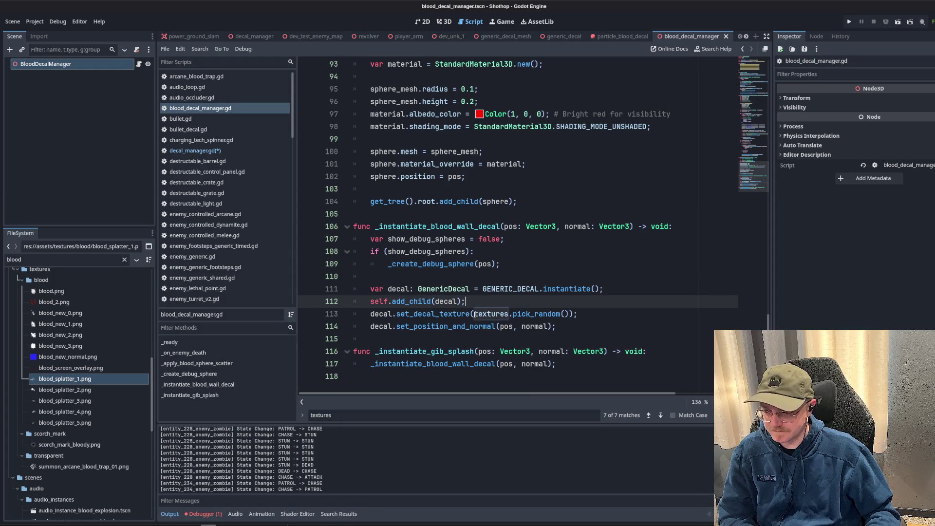
key(Return)
key(Return)
key(Up)
text(va)
key(BackSpace)
key(BackSpace)
key(Up)
key(Up)
key(Return)
key(Return)
key(Up)
key(Up)
Add 'var texture = load(textures.pick_random());' above the decal creation line.
text(var tex)
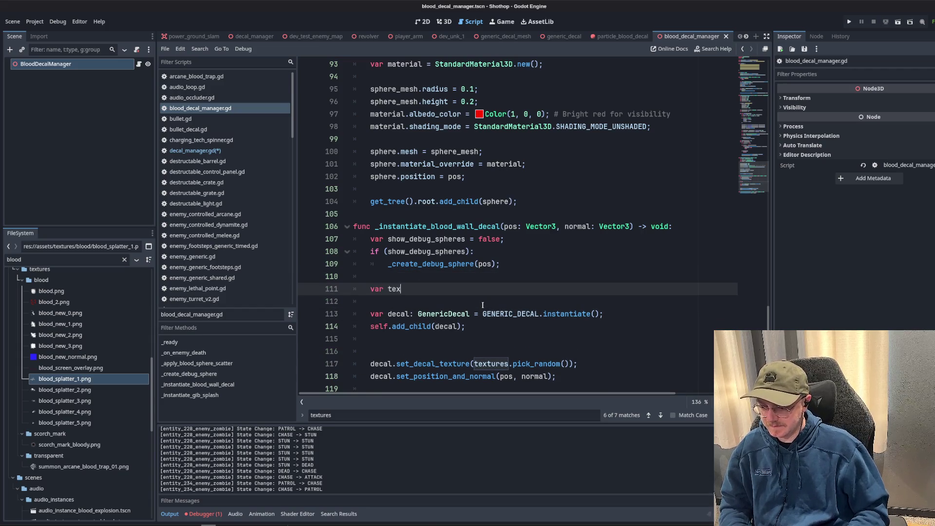
text(ture = textures.pick)
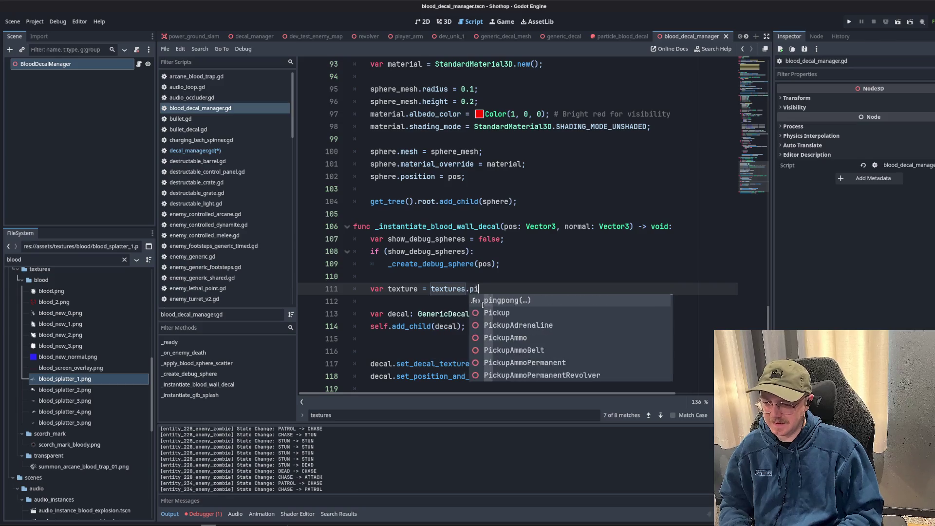
key(Return)
text(load()
click(565, 291)
text();)
Pass texture to the set_decal_texture call instead of the random pick, removing extra blank lines.
scroll(409, 291, down, 2)
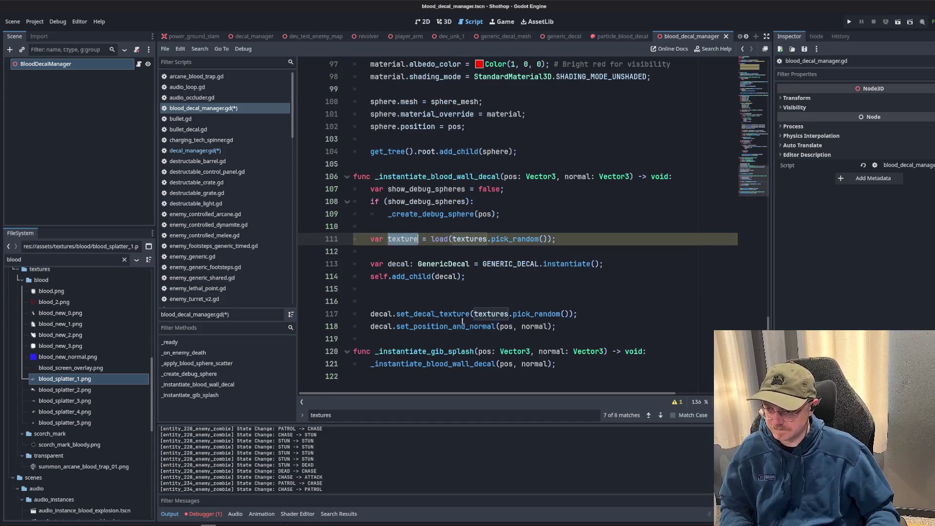
drag(474, 314, 565, 314)
text(texture)
key(Delete)
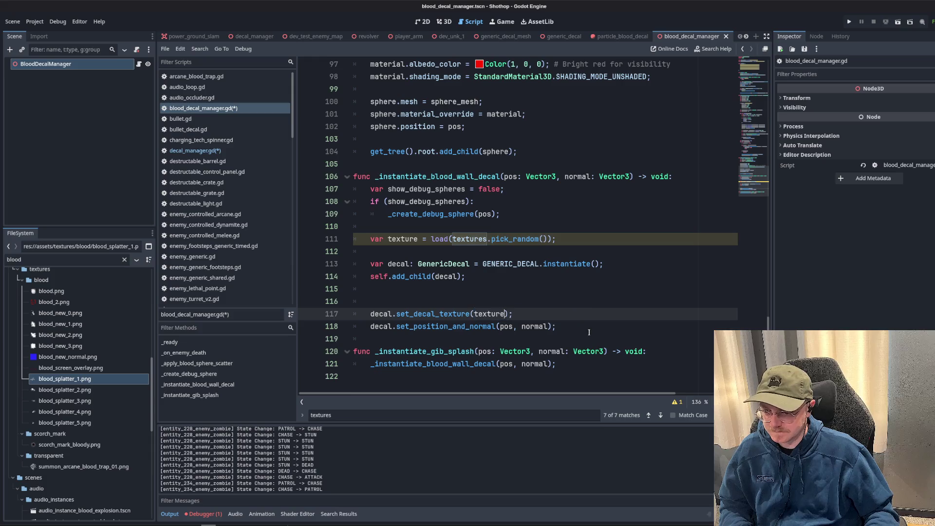
key(Up)
key(BackSpace)
key(BackSpace)
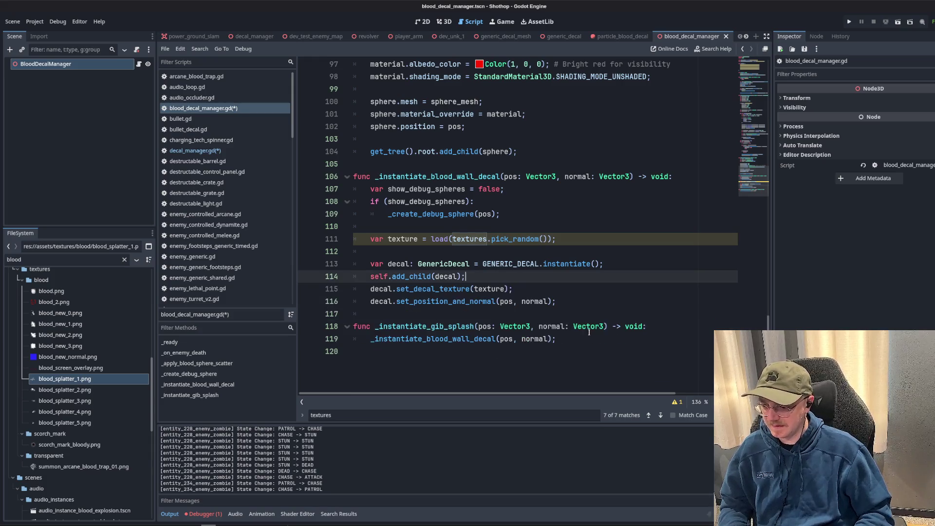
Try an await before the load call, undo it, and save the script.
click(431, 239)
text(await)
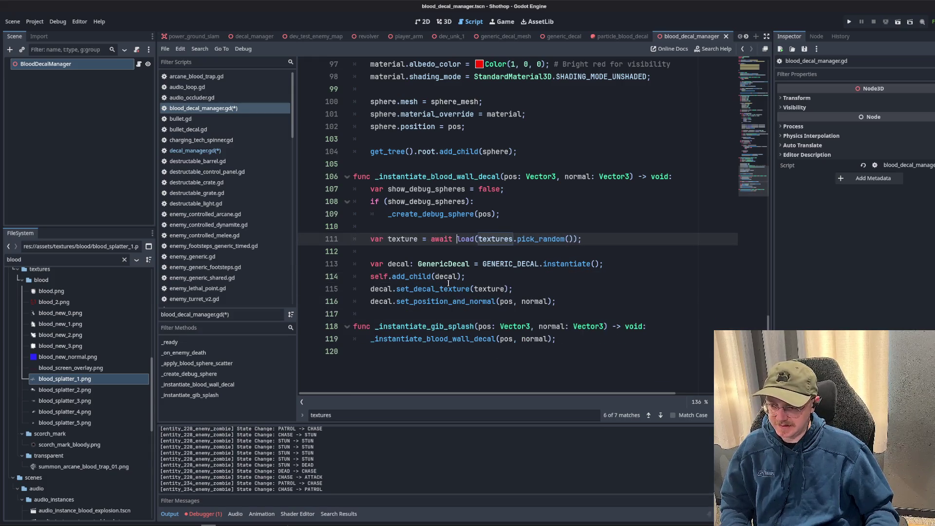
key(ctrl+z)
key(ctrl+s)
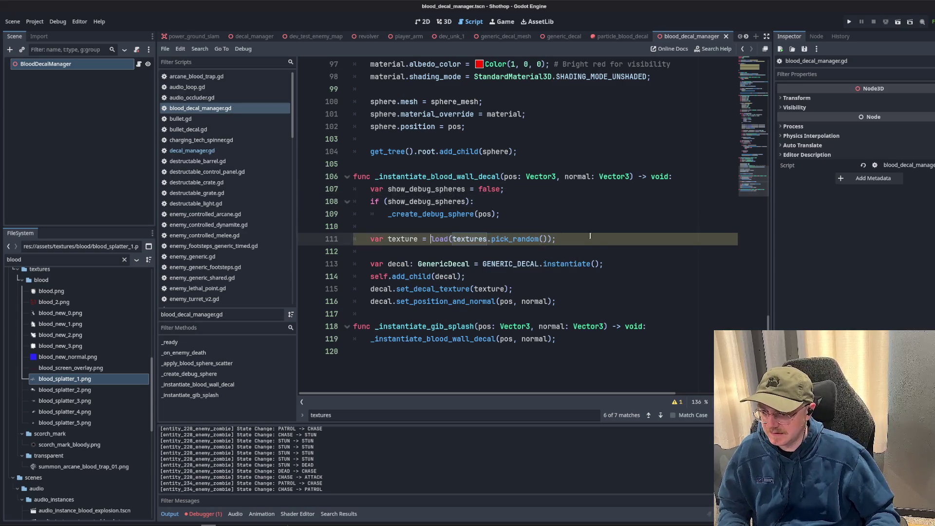
Remove the trailing semicolon and stray letter on line 111, then view load() documentation.
key(BackSpace)
text(.)
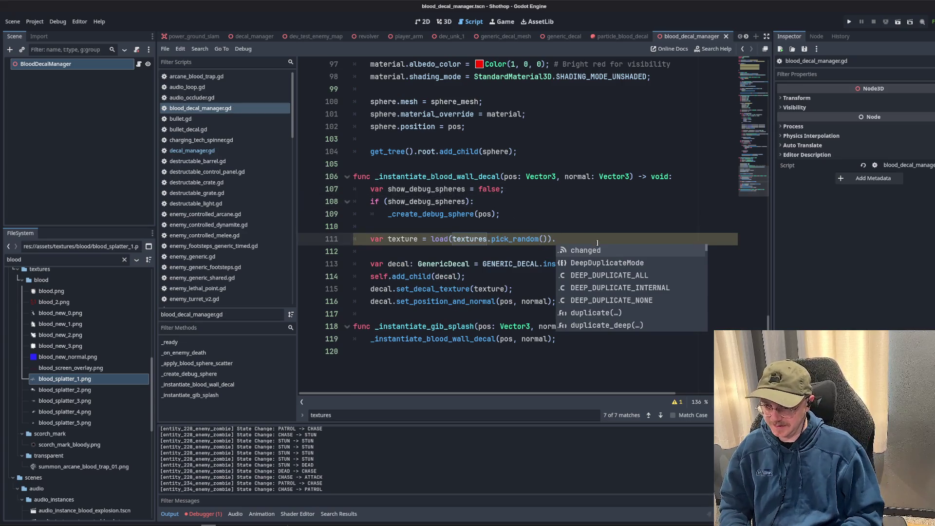
text(loa)
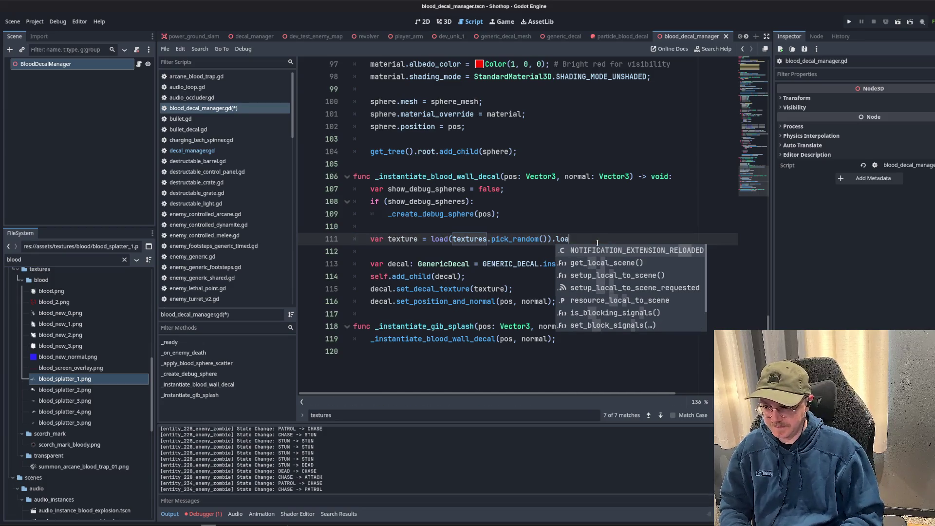
key(BackSpace)
key(Escape)
key(Up)
key(Up)
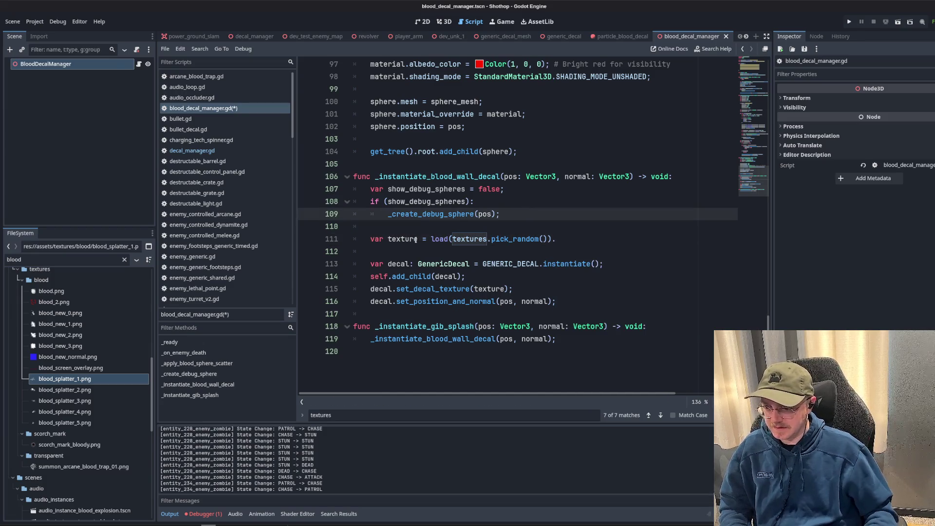
ctrl+click(437, 240)
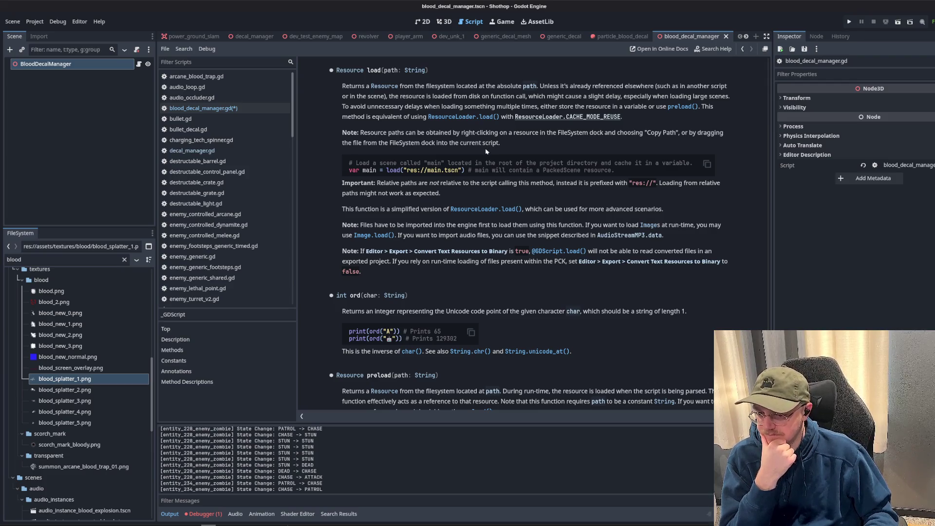
Cycle through particle_blood_decal and generic_decal scene tabs to decal_manager, then reopen blood_decal_manager.gd.
click(615, 39)
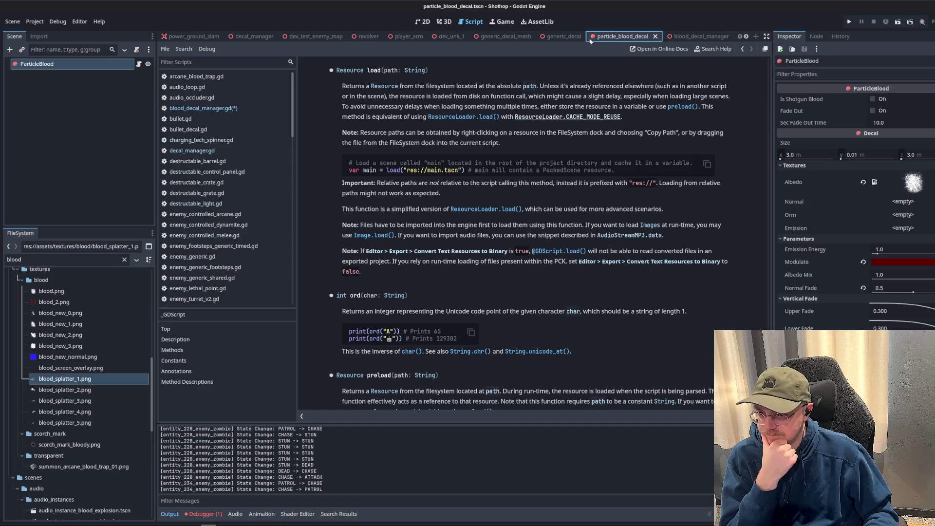
click(564, 37)
click(444, 21)
click(471, 21)
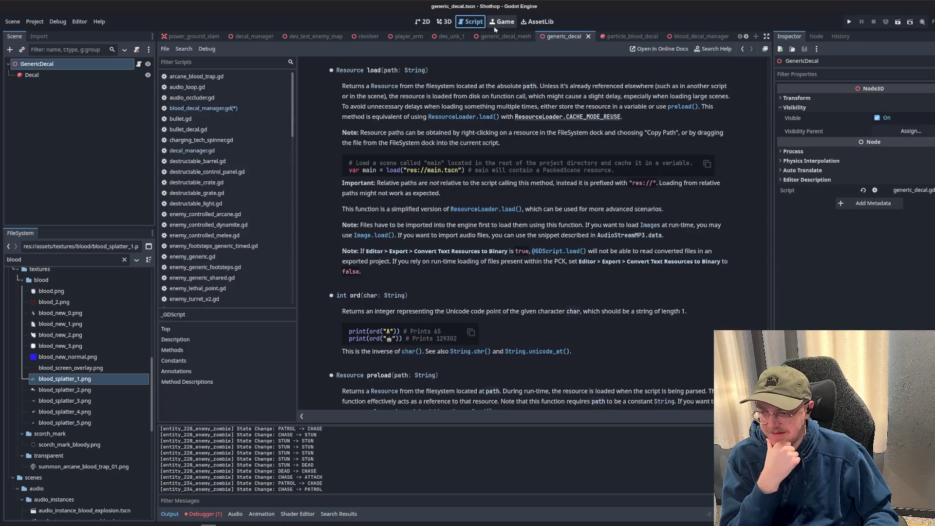
click(317, 37)
click(258, 38)
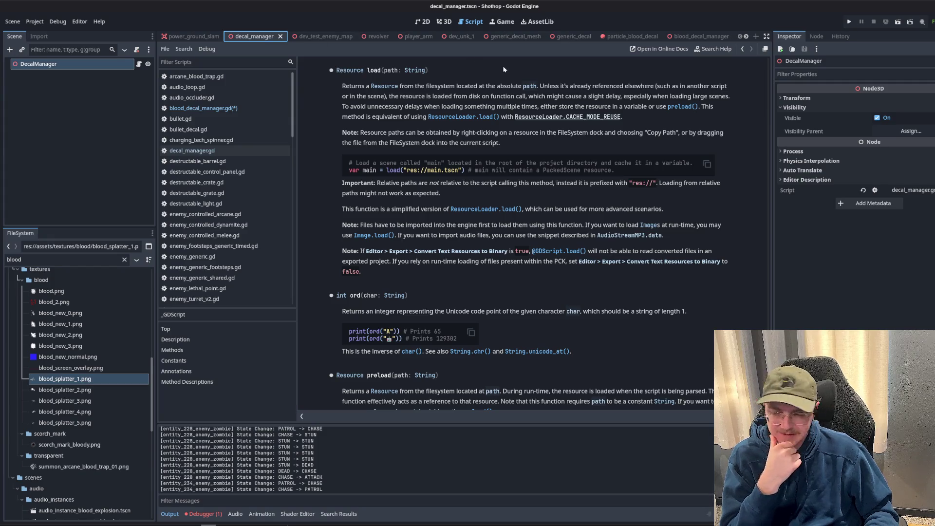
click(215, 151)
click(223, 109)
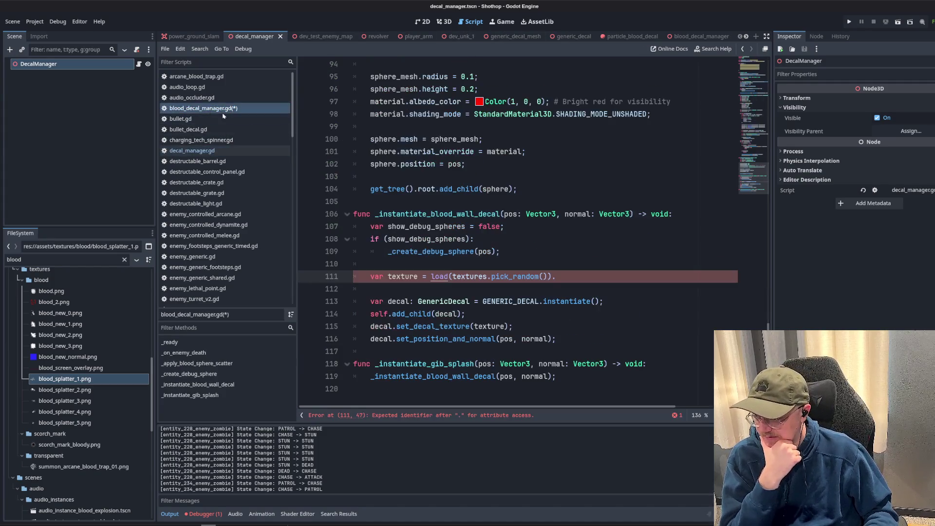
Delete the var texture loading line from _instantiate_blood_wall_decal.
mouse_move(558, 291)
mouse_down()
mouse_move(531, 276)
mouse_move(354, 266)
mouse_up()
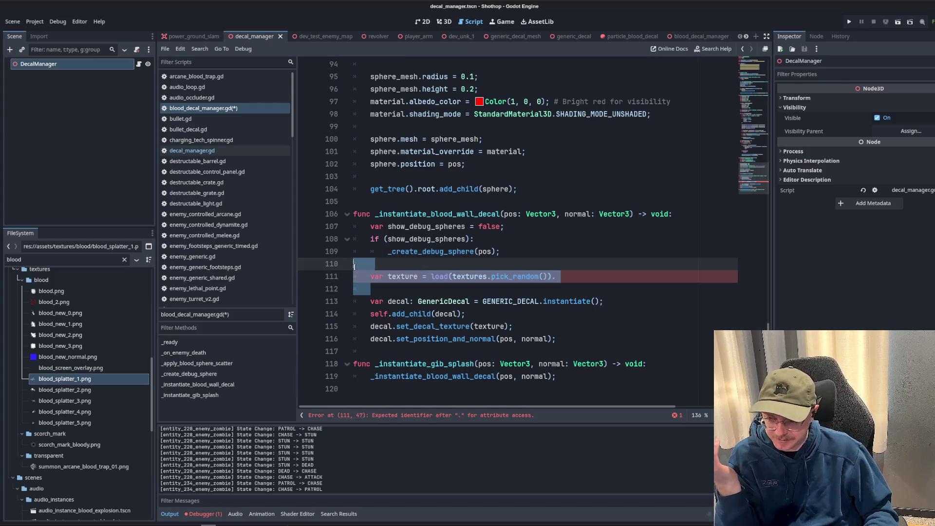
key(BackSpace)
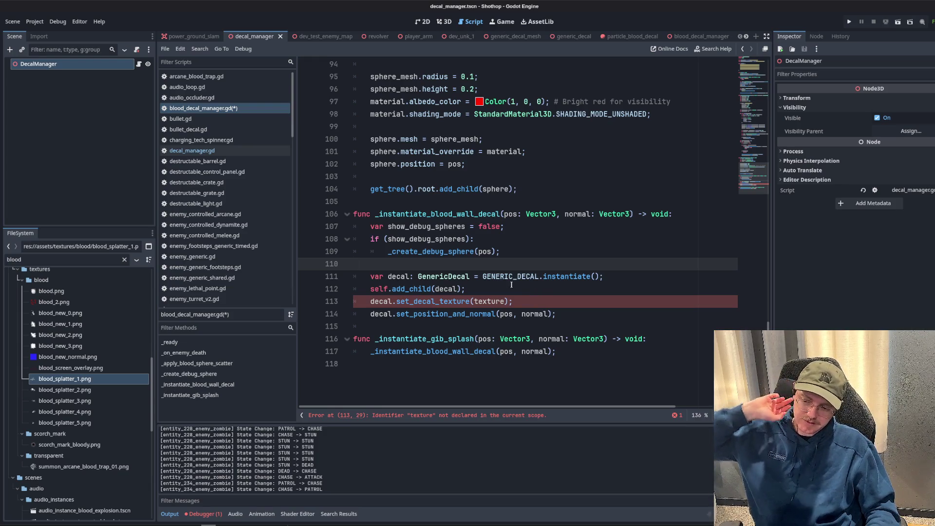
key(Down)
click(489, 301)
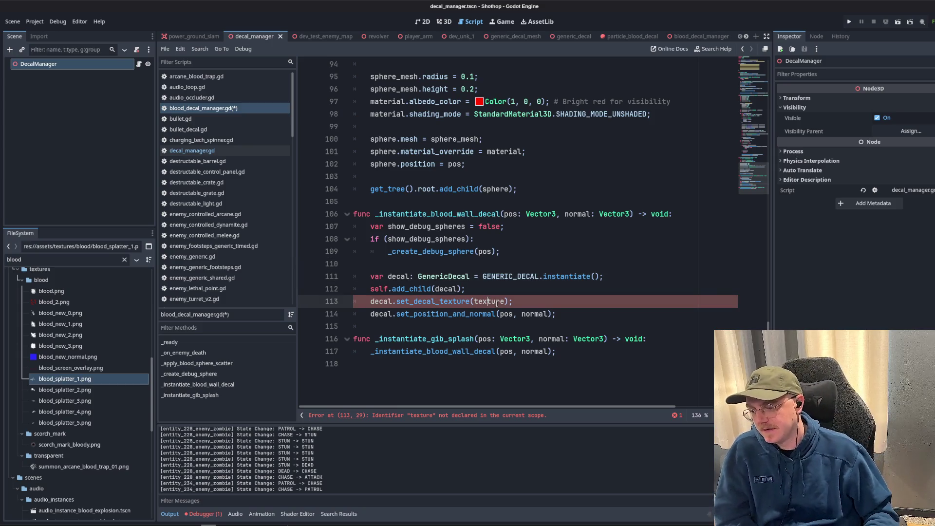
scroll(435, 239, up, 20)
scroll(436, 238, up, 7)
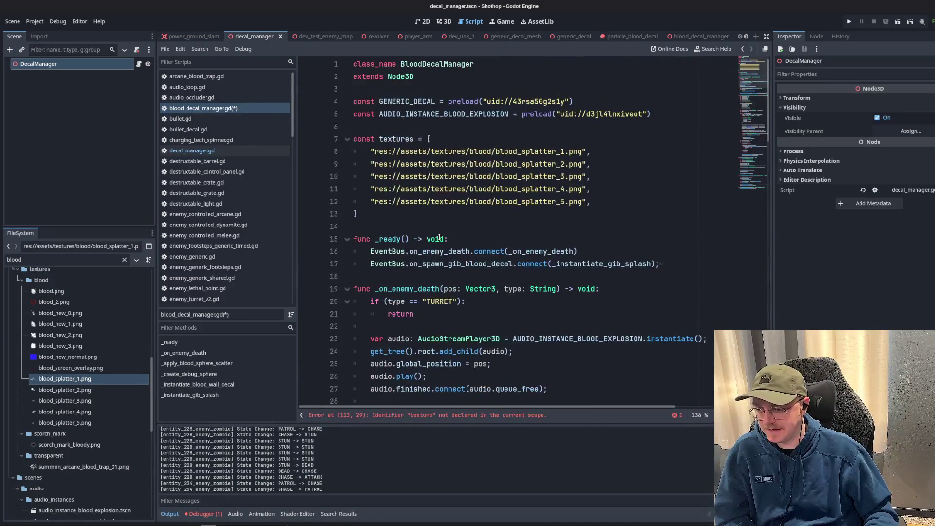
click(569, 189)
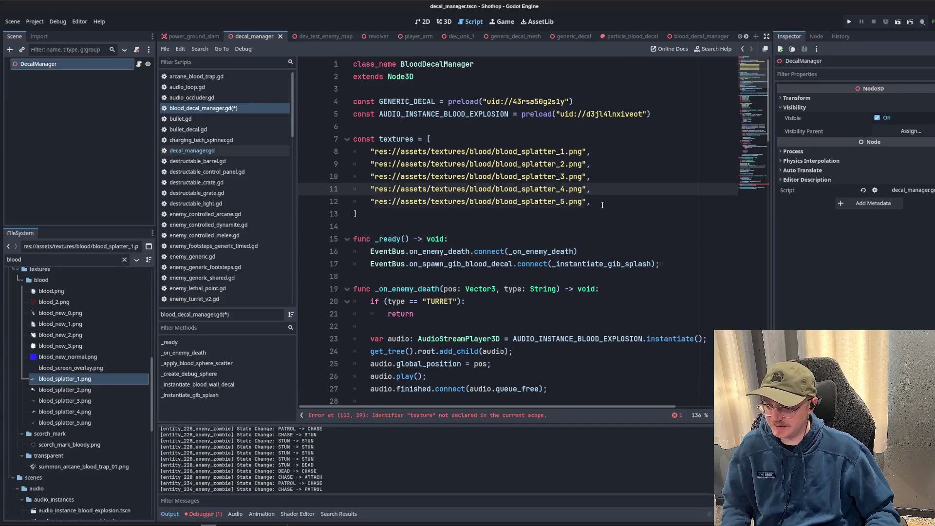
Undo and redo edits to restore the four preload uid textures, then save.
key(ctrl+z)
key(ctrl+z)
key(ctrl+z)
key(ctrl+z)
key(ctrl+z)
key(ctrl+z)
key(ctrl+z)
key(ctrl+z)
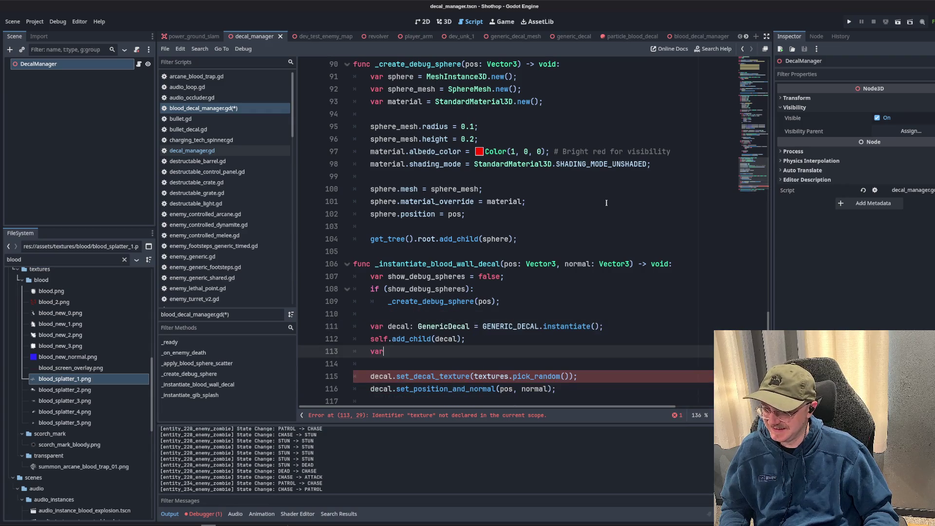
key(ctrl+z)
key(ctrl+z)
key(ctrl+z)
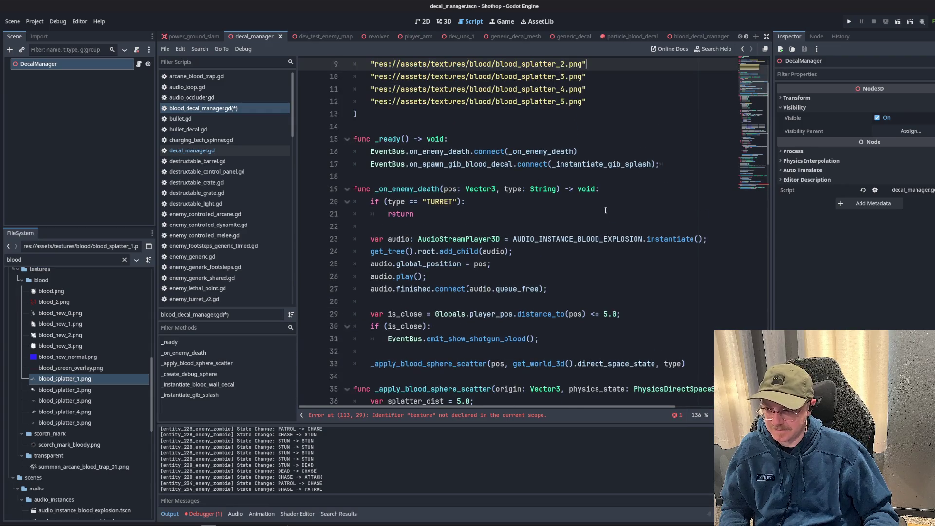
key(ctrl+z)
key(ctrl+z)
key(ctrl+z)
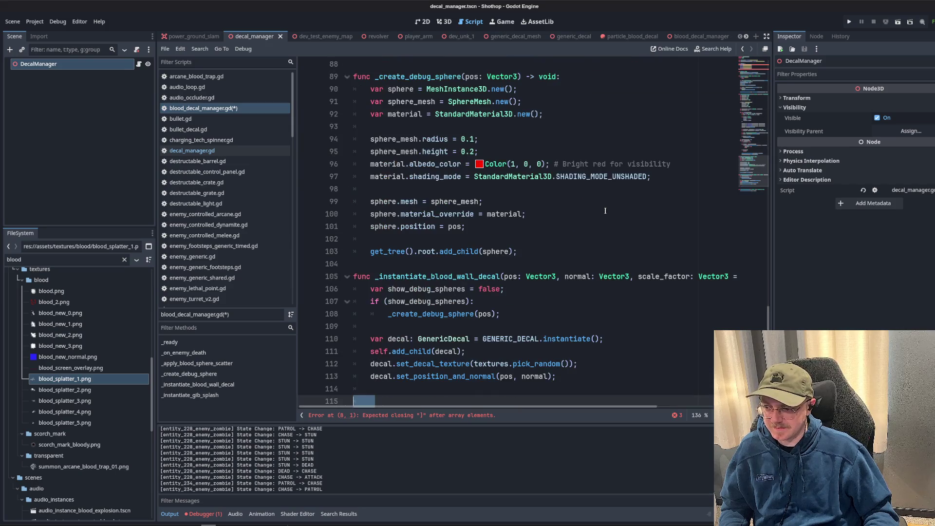
key(ctrl+z)
key(ctrl+z)
key(ctrl+z)
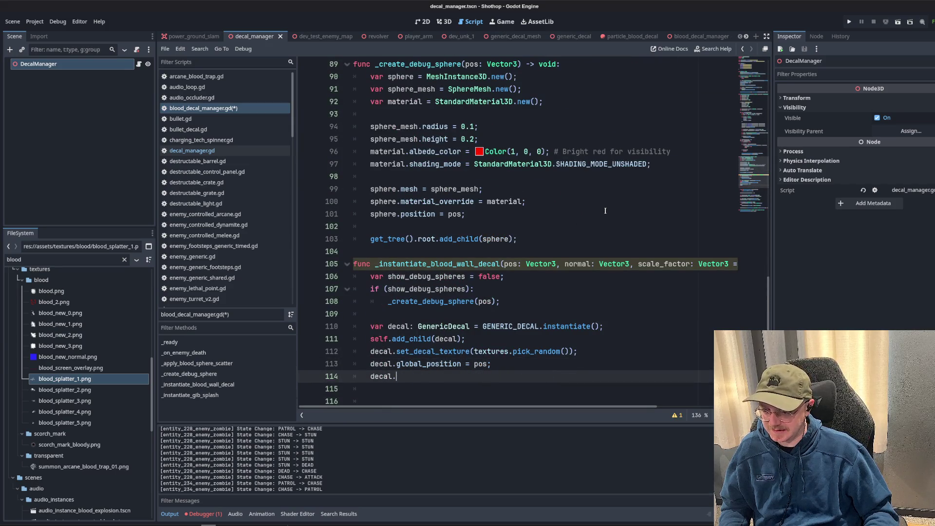
key(ctrl+shift+z)
key(ctrl+shift+z)
key(ctrl+shift+z)
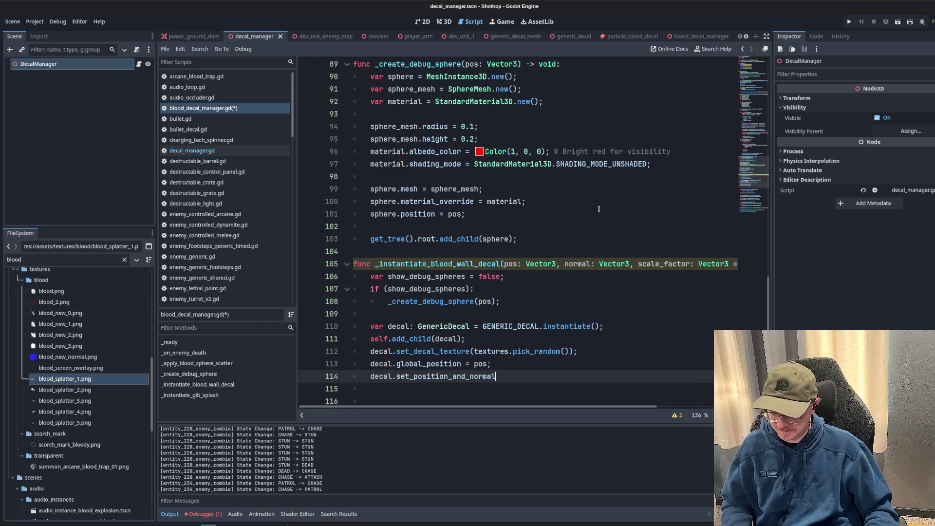
key(ctrl+shift+z)
key(ctrl+shift+z)
key(ctrl+shift+z)
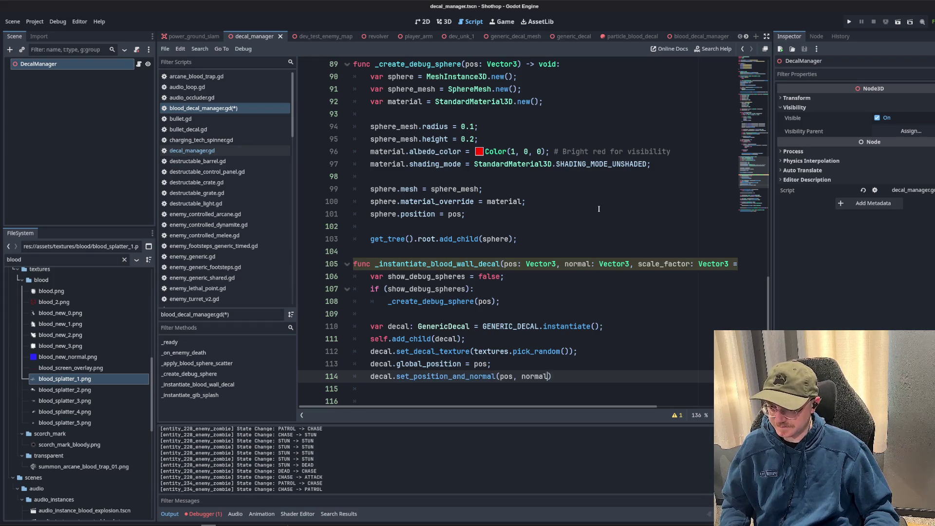
key(ctrl+shift+z)
key(ctrl+shift+z)
key(ctrl+shift+z)
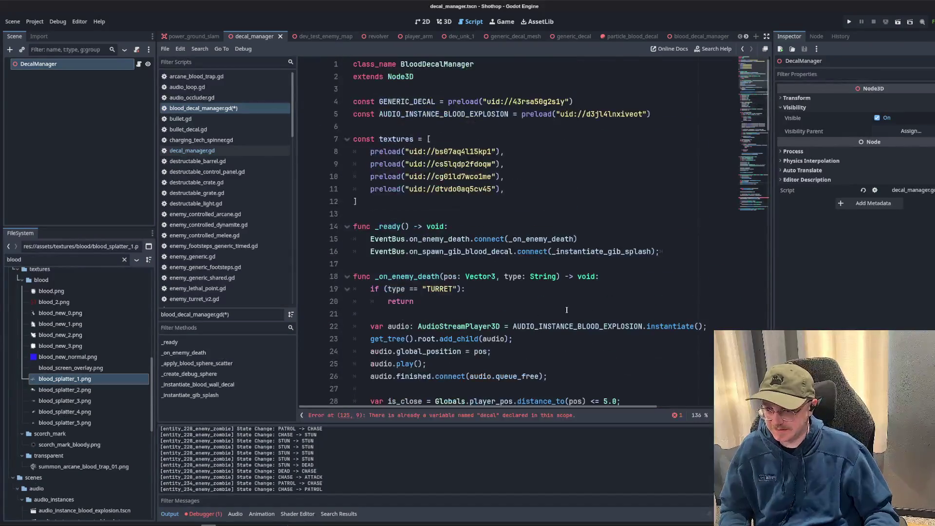
key(ctrl+s)
Locate the duplicate 'decal' variable declaration flagged on line 125.
click(581, 174)
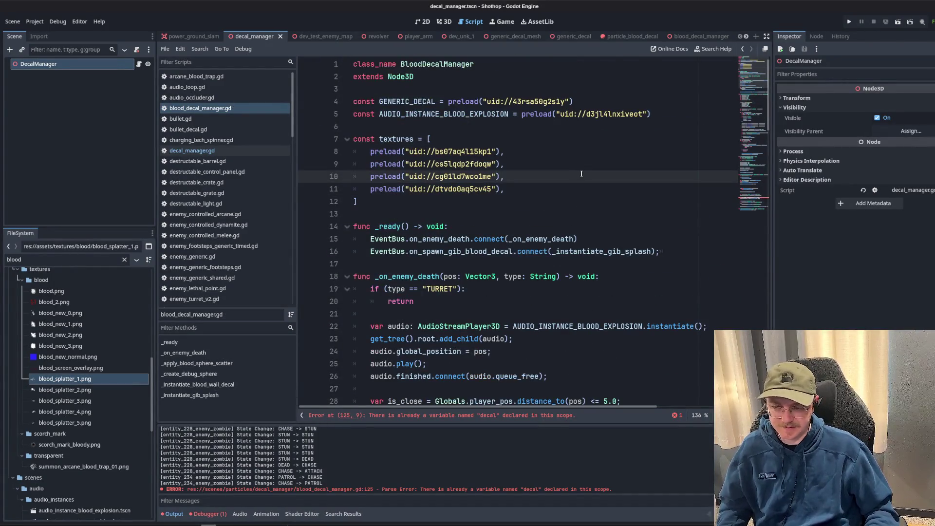
scroll(581, 174, down, 12)
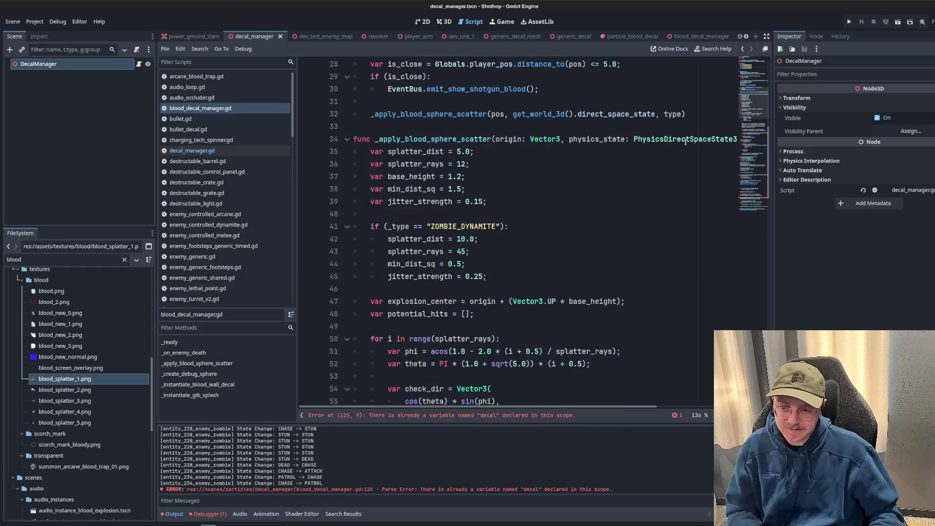
click(764, 208)
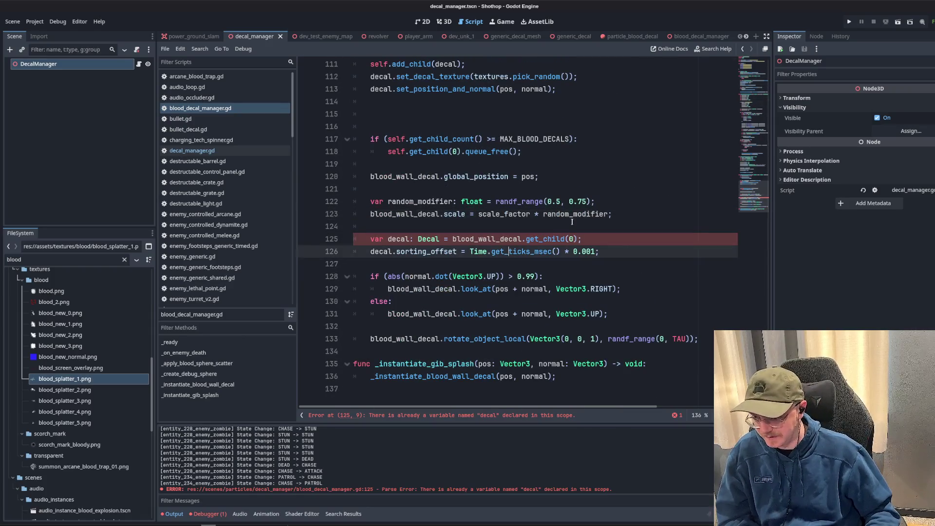
click(543, 227)
click(502, 239)
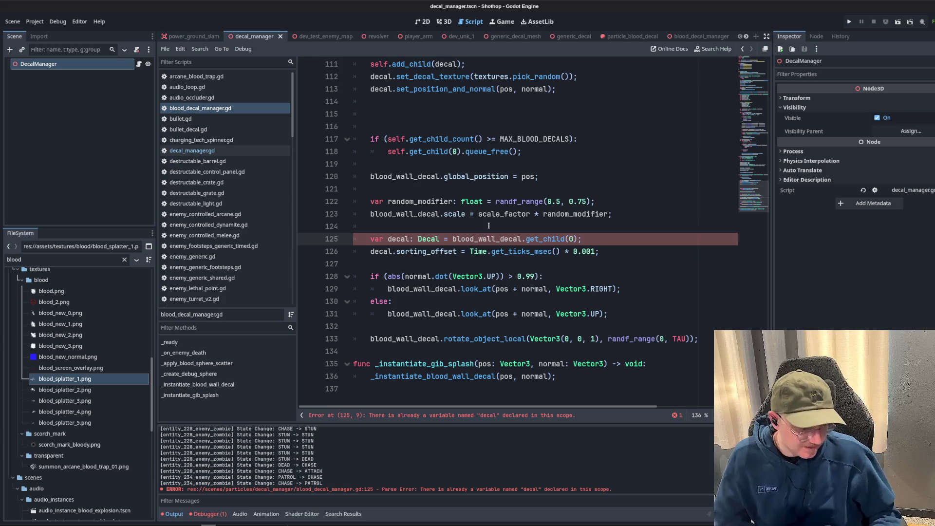
click(507, 227)
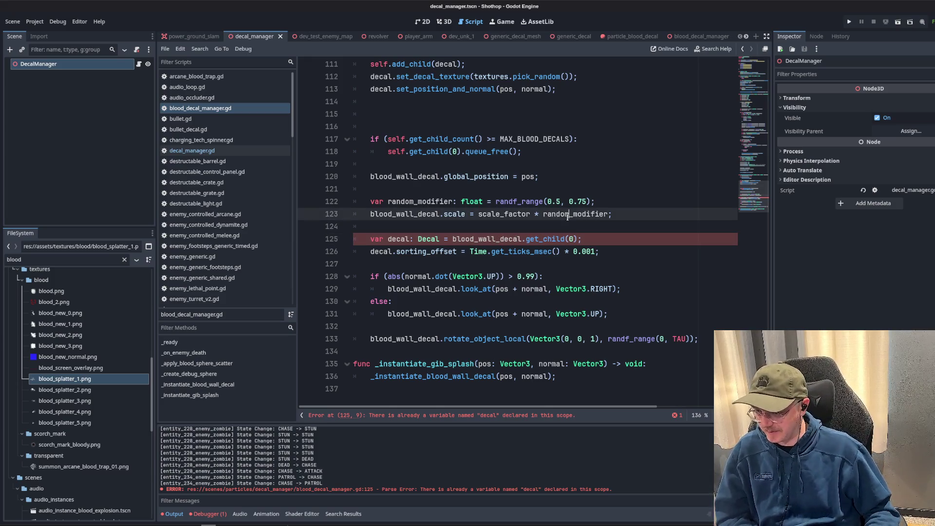
click(580, 239)
double_click(399, 239)
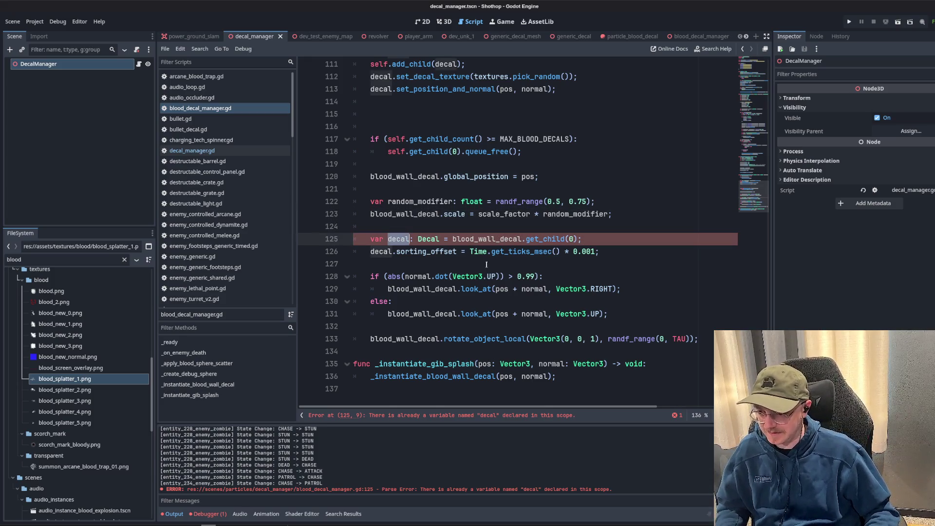
scroll(565, 281, up, 4)
scroll(565, 281, down, 1)
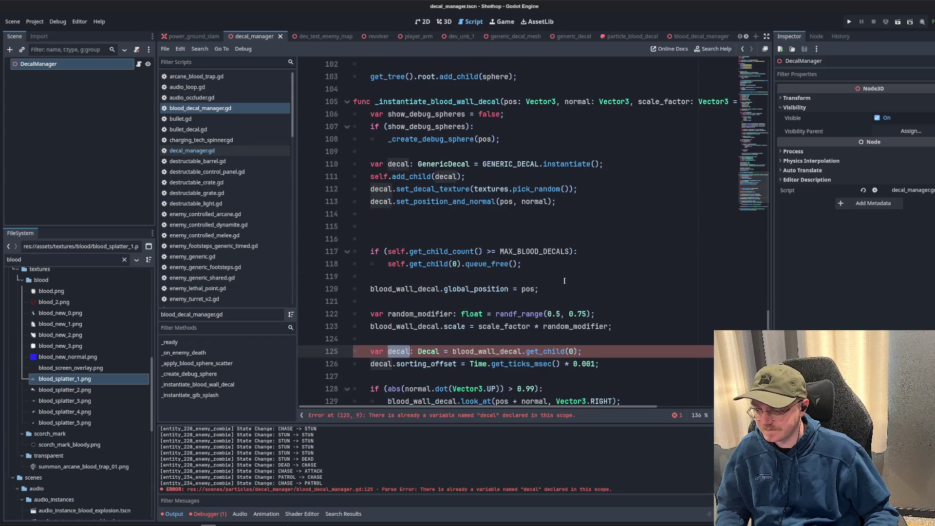
Remove the leftover block of old decal code and its extra blank lines.
key(ctrl+z)
key(ctrl+y)
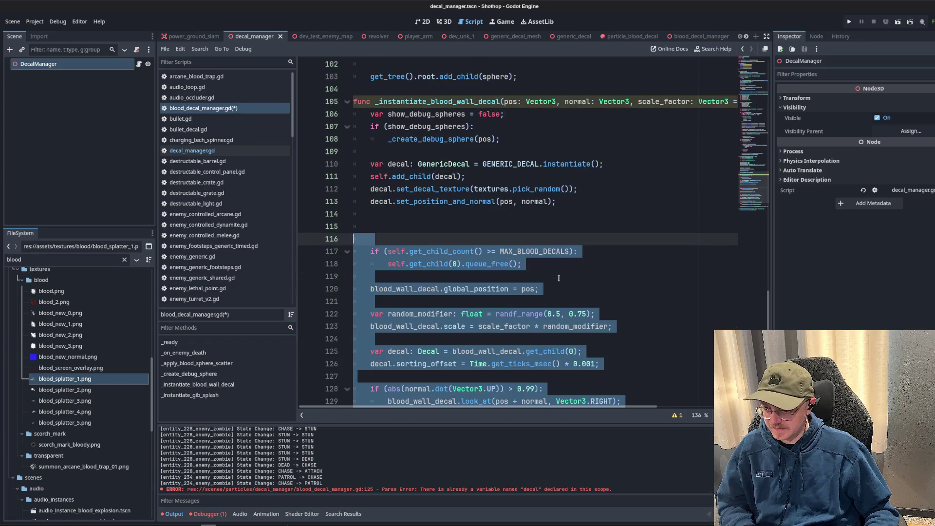
scroll(559, 278, up, 3)
key(ctrl+s)
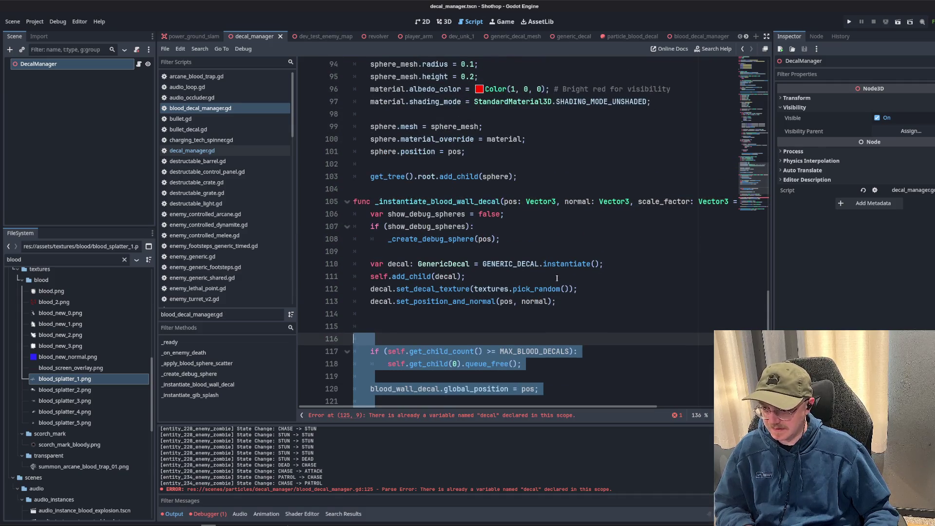
key(Delete)
click(379, 341)
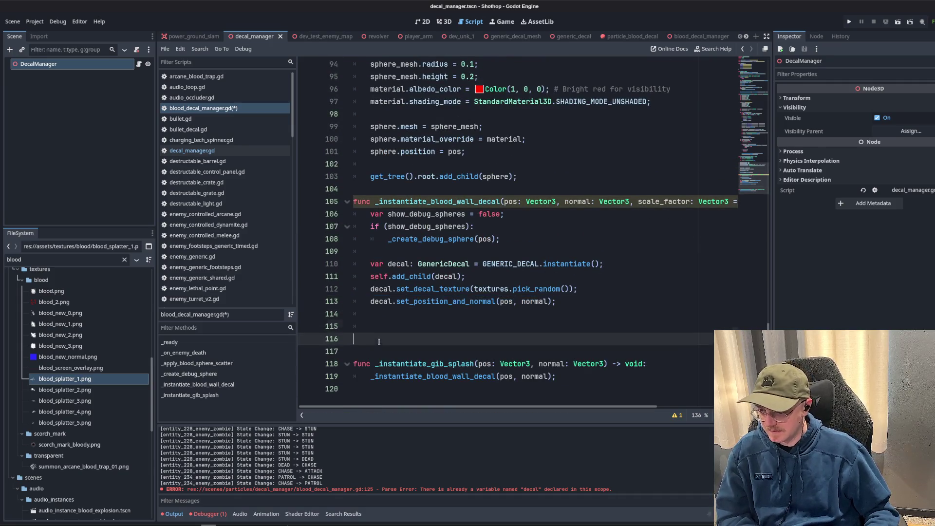
key(BackSpace)
key(BackSpace)
key(BackSpace)
Delete the scale_factor parameter from the wall decal function signature and save.
click(498, 257)
key(Up)
key(Up)
key(Up)
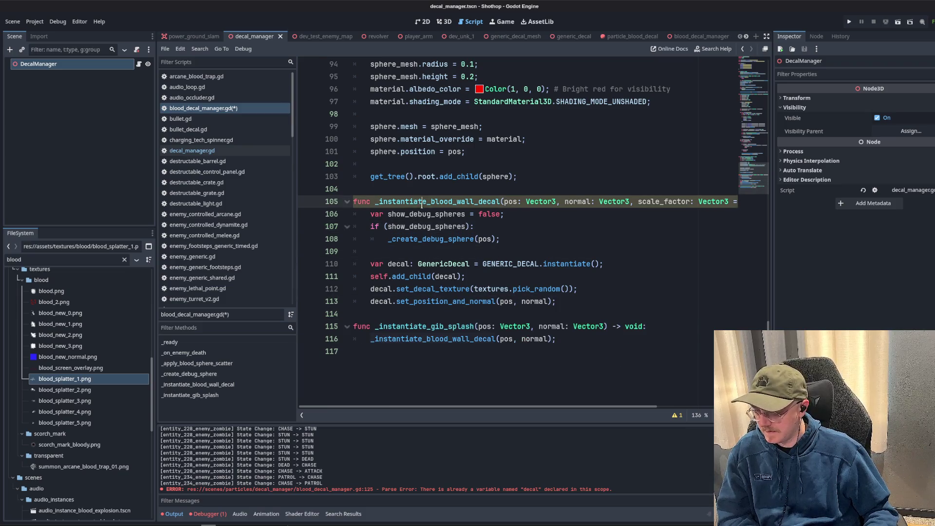
click(652, 202)
scroll(635, 205, up, 1)
key(shift+End)
key(shift+Left)
key(shift+Left)
key(shift+Left)
key(Delete)
key(BackSpace)
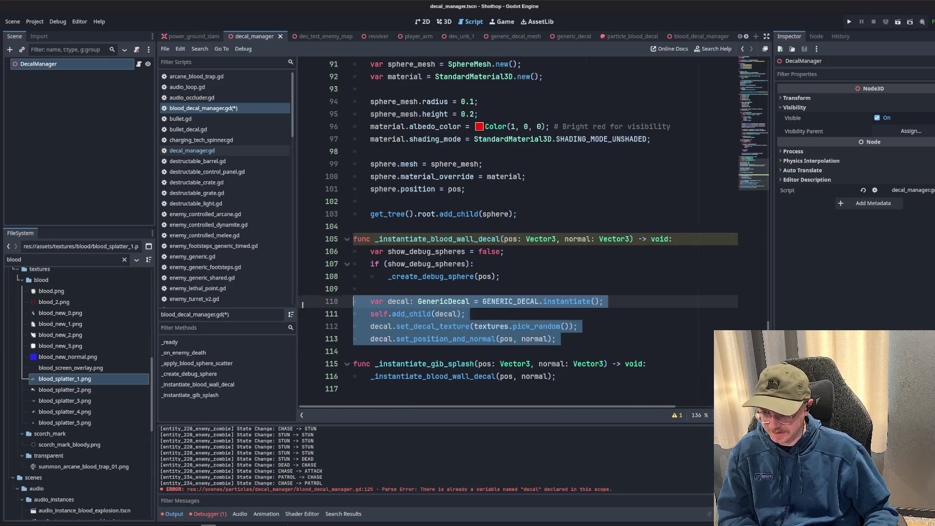
click(554, 190)
key(ctrl+s)
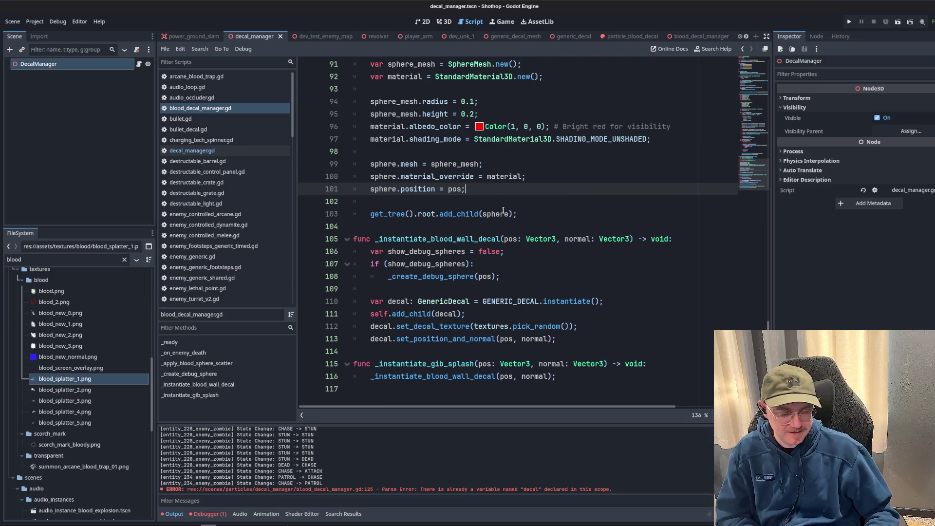
Review the script from the textures preload list to _create_debug_sphere, then run the project.
scroll(487, 200, up, 20)
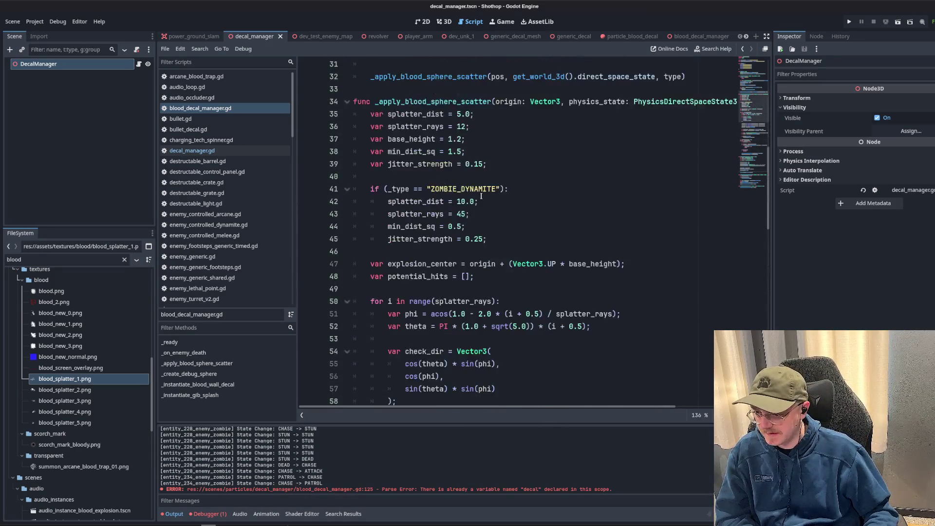
scroll(482, 196, up, 6)
click(512, 166)
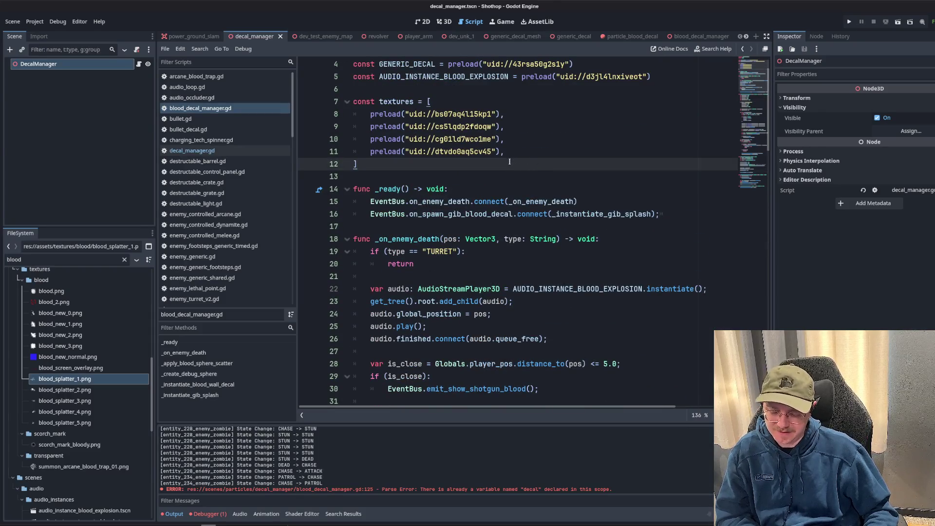
click(505, 173)
click(505, 189)
scroll(505, 189, down, 3)
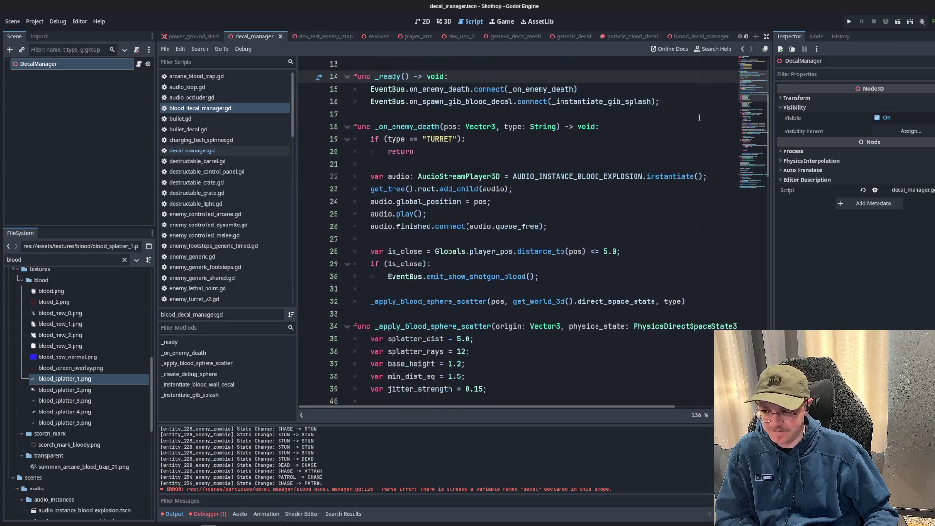
drag(749, 89, 751, 176)
click(591, 209)
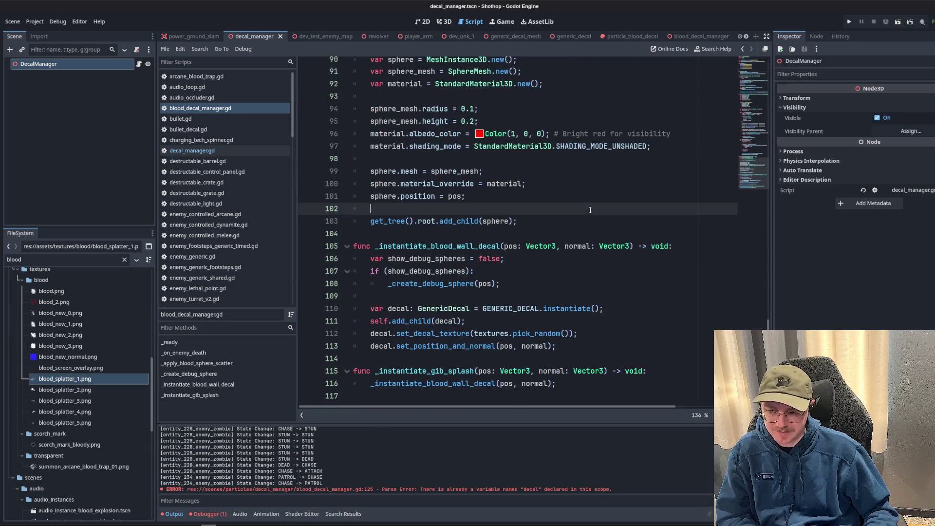
scroll(714, 147, up, 15)
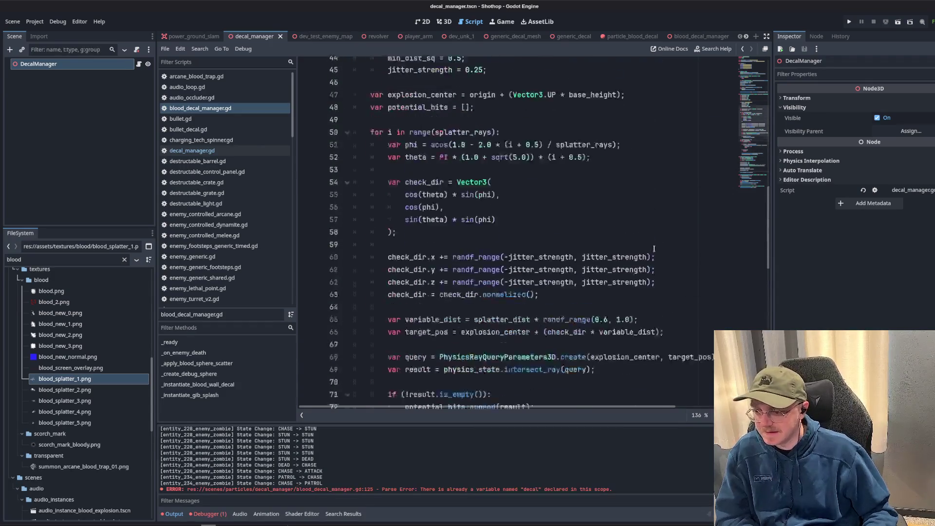
scroll(711, 158, up, 3)
scroll(634, 180, up, 3)
click(606, 178)
scroll(609, 180, up, 5)
click(618, 178)
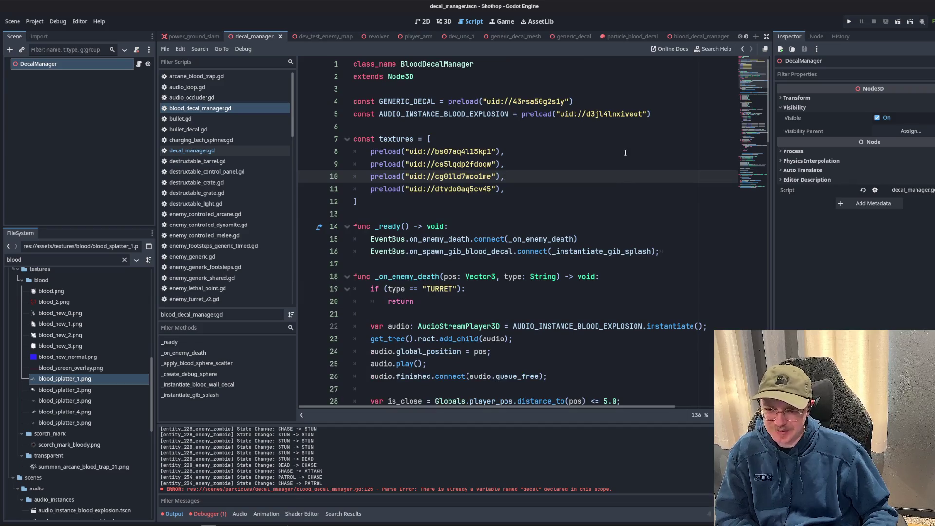
click(851, 22)
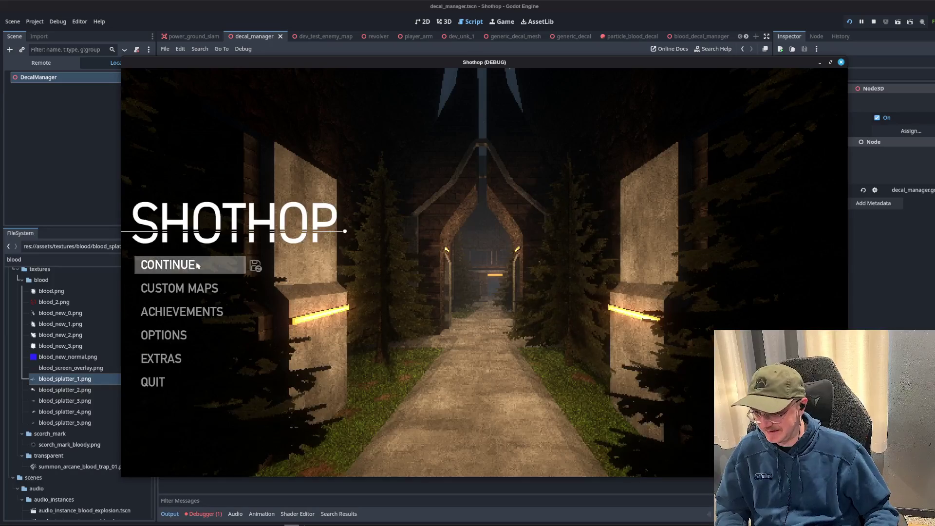
Continue the saved game, walk through the blue portal into the corridor level, and pause.
click(251, 265)
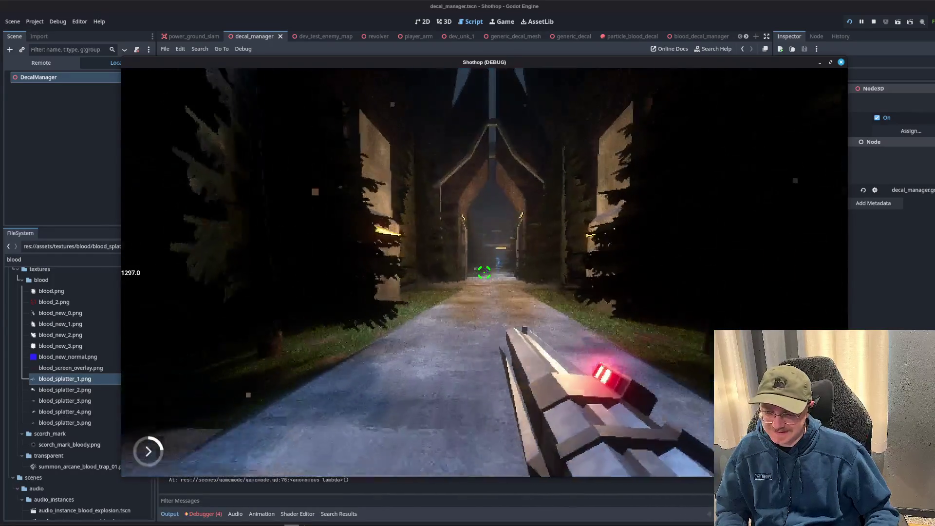
key(w)
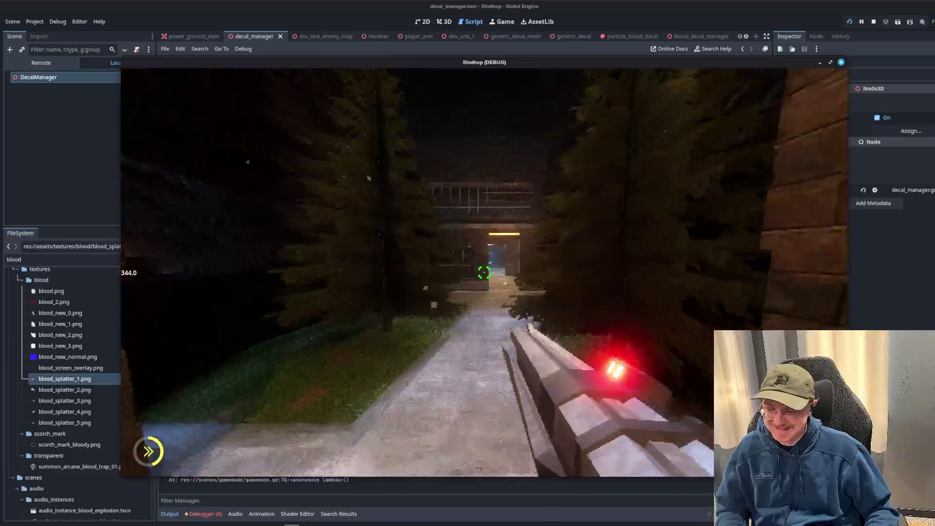
key(w)
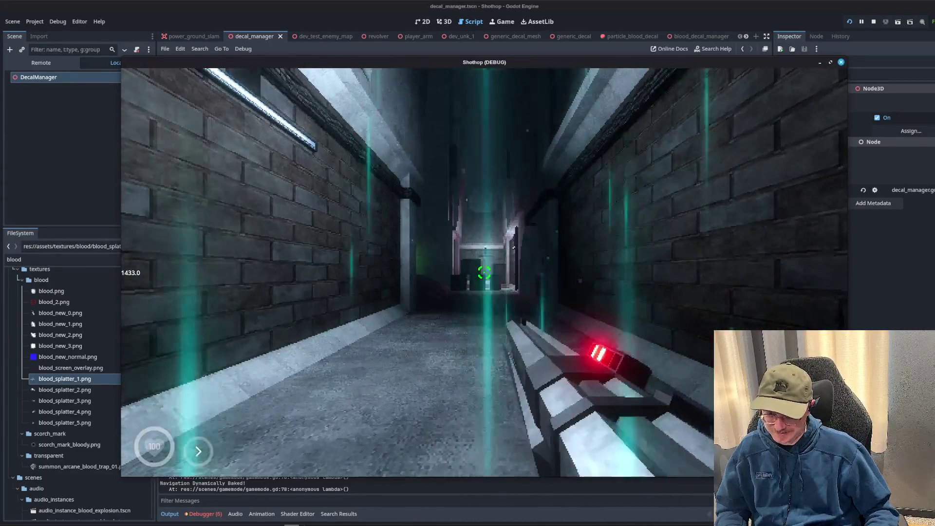
key(Escape)
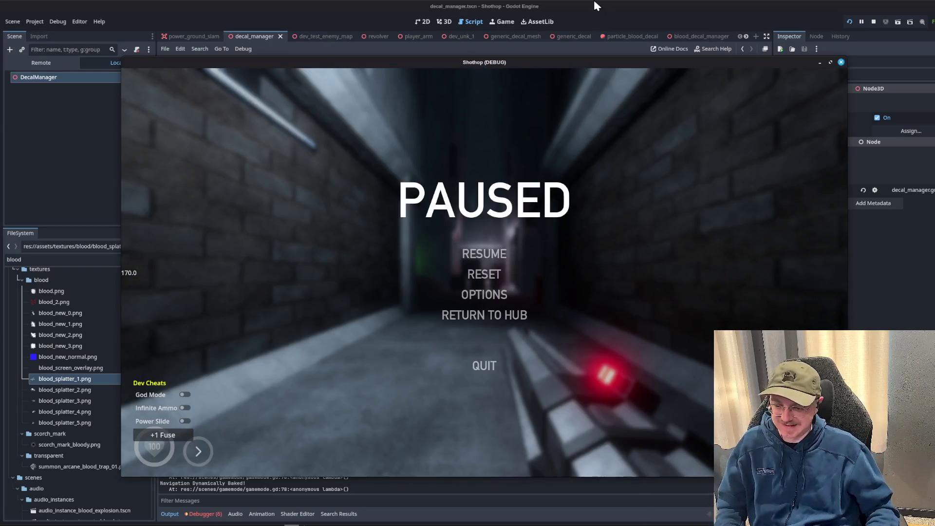
click(606, 5)
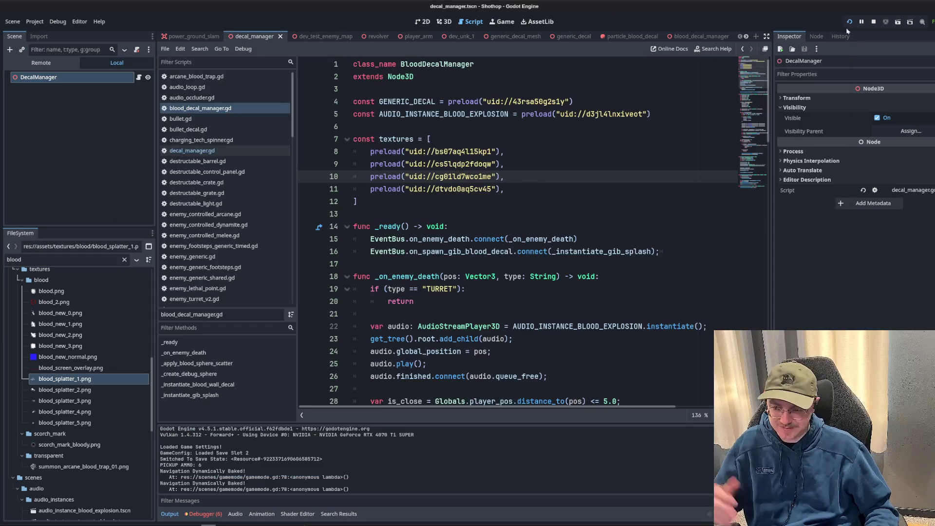
Stop the game and open decal_manager.gd to review its raycast query code.
click(873, 23)
scroll(581, 197, down, 9)
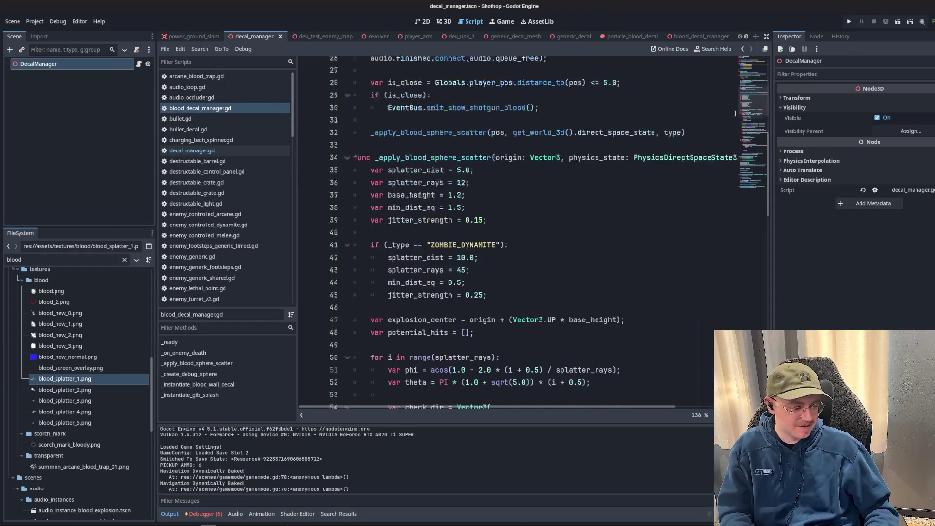
click(185, 153)
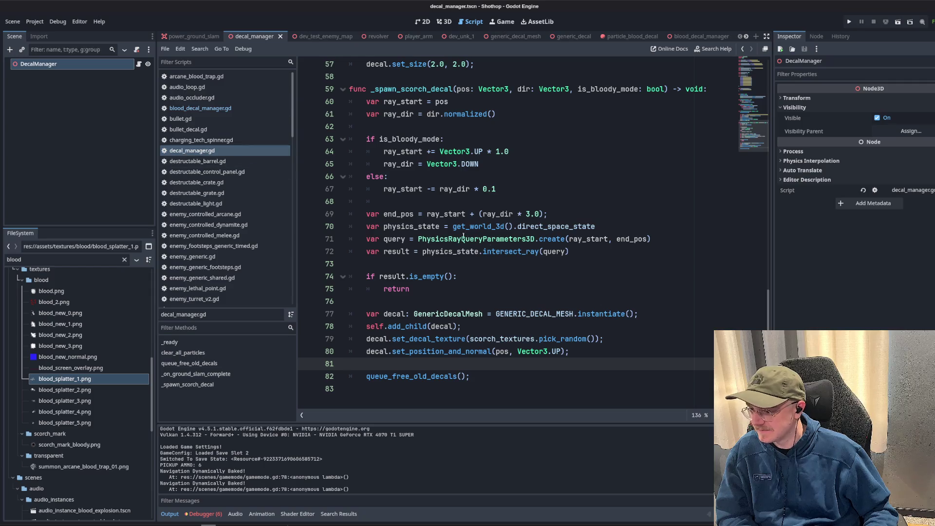
click(526, 251)
scroll(252, 159, down, 15)
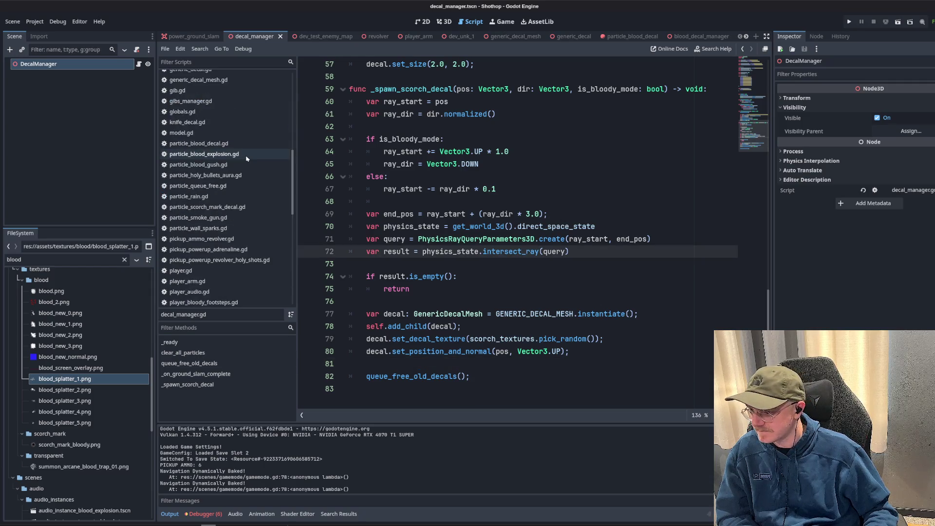
scroll(220, 195, up, 15)
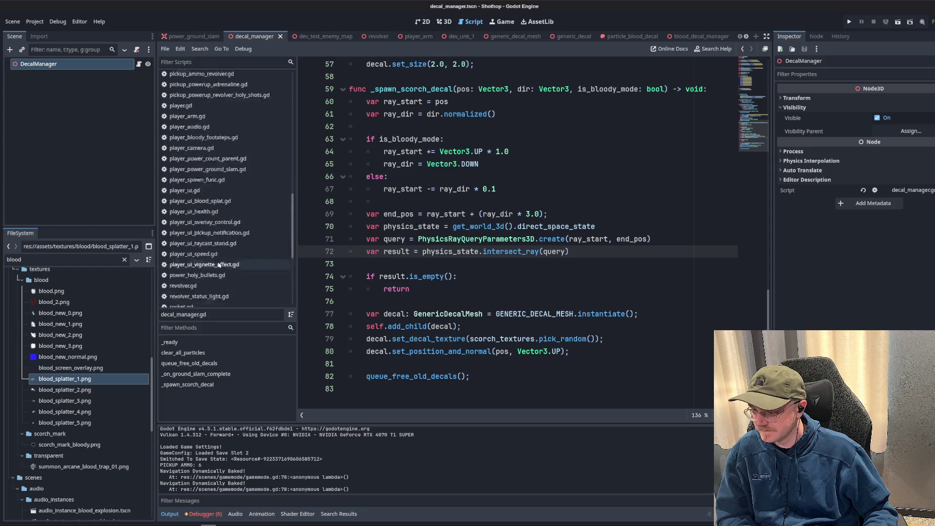
click(531, 189)
scroll(531, 190, up, 18)
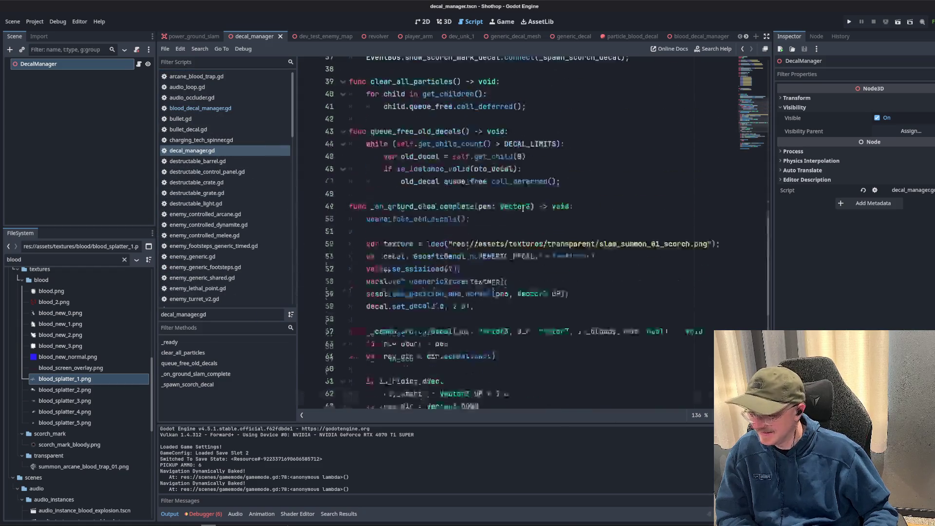
scroll(522, 263, down, 5)
Open two empty lines after add_child(decal) on line 78 in _spawn_scorch_decal.
click(518, 251)
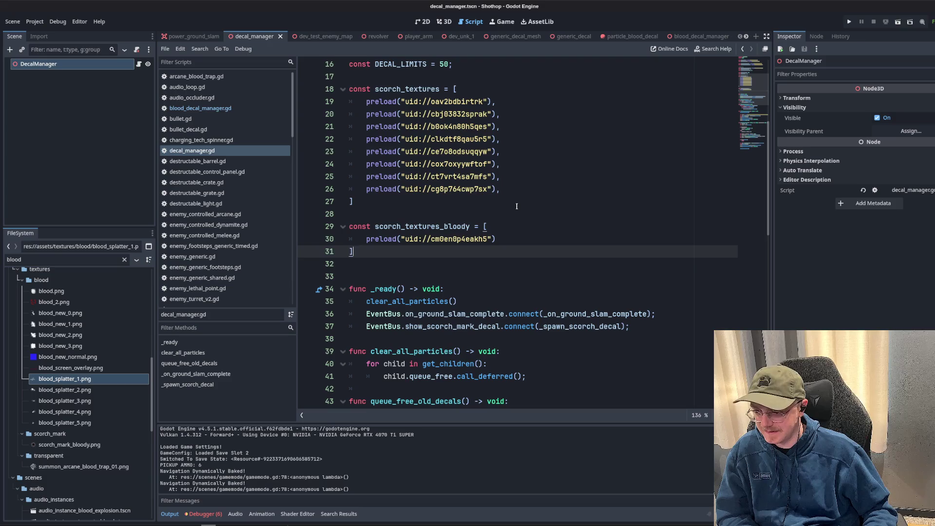
scroll(508, 210, down, 5)
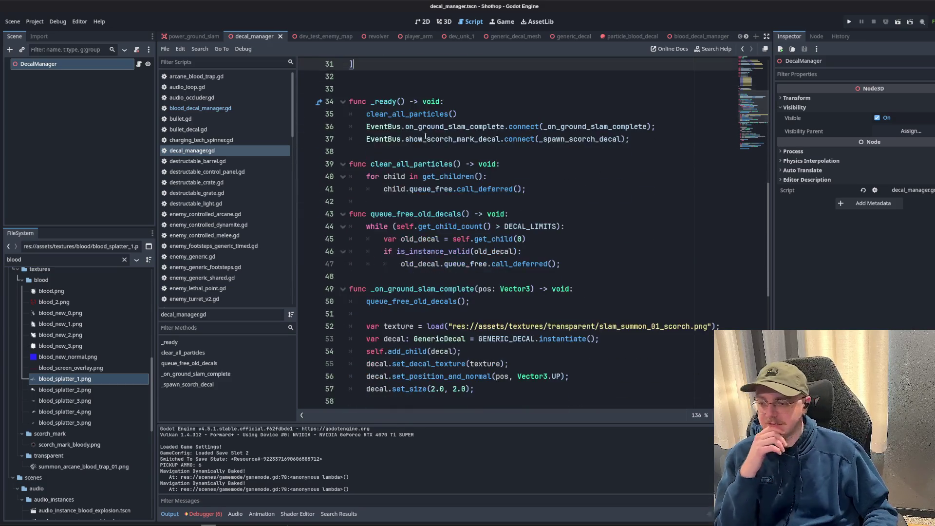
scroll(526, 254, up, 2)
scroll(544, 301, down, 3)
scroll(543, 300, down, 7)
scroll(544, 301, up, 2)
scroll(544, 301, down, 2)
click(501, 215)
click(488, 338)
click(516, 314)
click(544, 327)
key(Return)
key(Return)
key(Up)
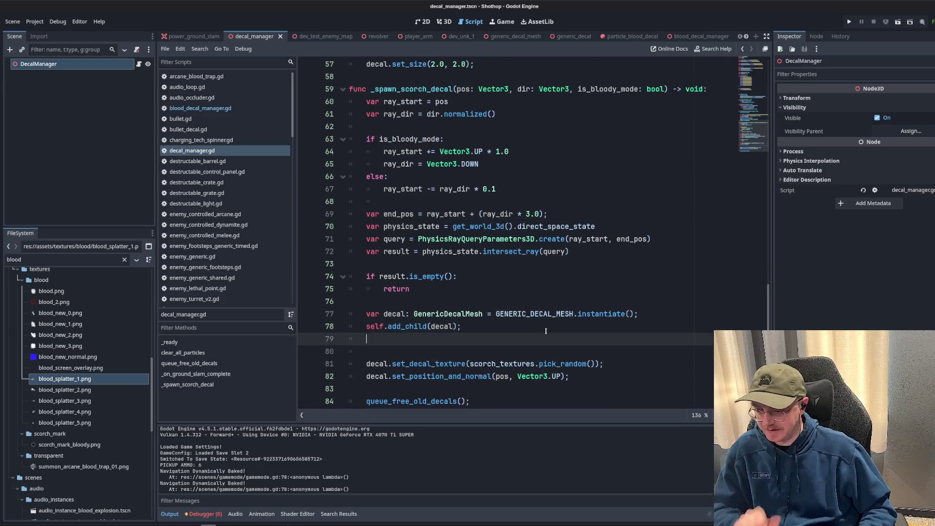
Wrap the texture line in an if (is_bloody_mode): / else block, with the texture line under else.
text((is_bloody_mode):)
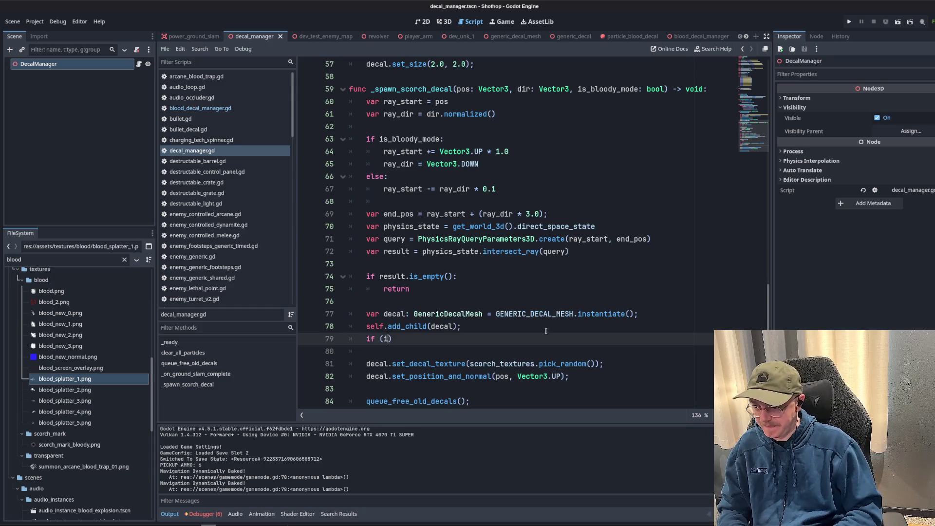
key(Return)
key(Down)
key(Down)
key(alt+Up)
key(Up)
key(Return)
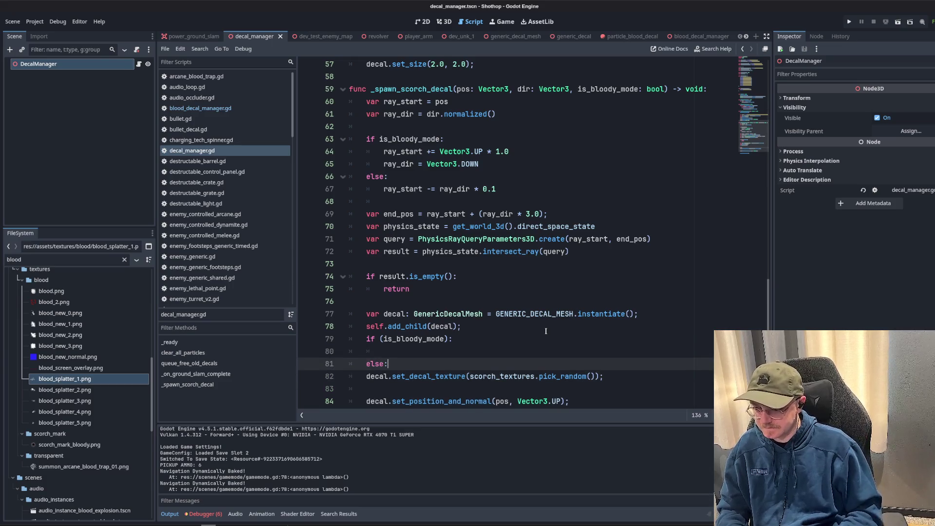
scroll(560, 304, down, 2)
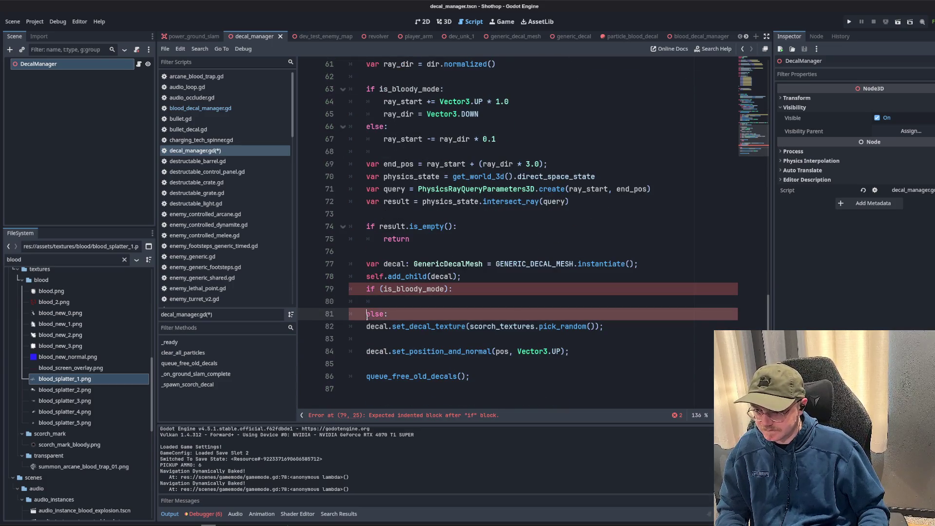
key(shift+Tab)
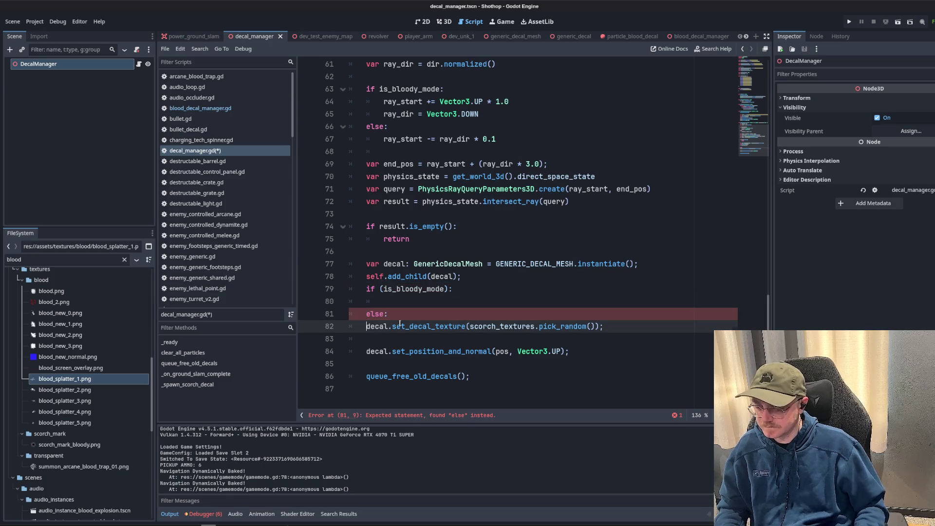
key(Down)
key(Tab)
Copy the set_decal_texture line into the if branch using scorch_textures_bloody, and save.
click(387, 326)
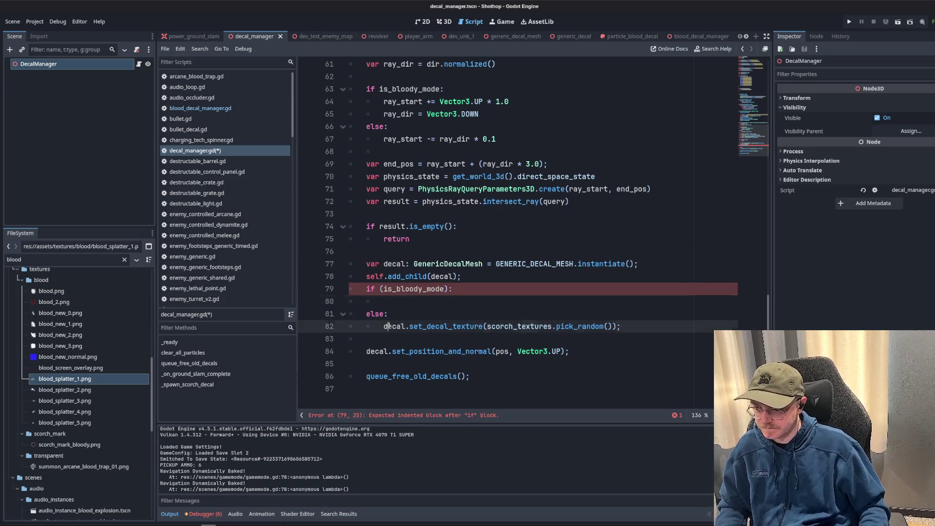
drag(383, 325, 620, 326)
key(ctrl+c)
click(503, 302)
key(ctrl+v)
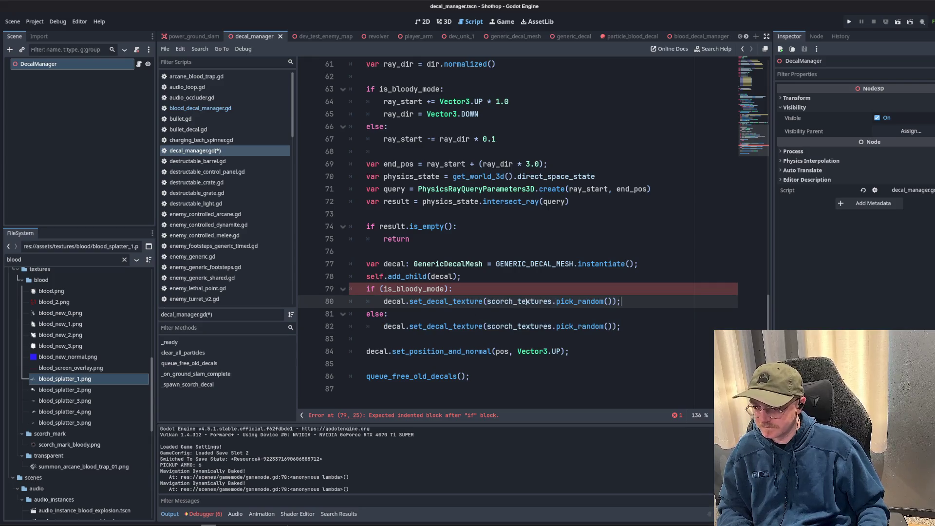
double_click(493, 301)
text(blood)
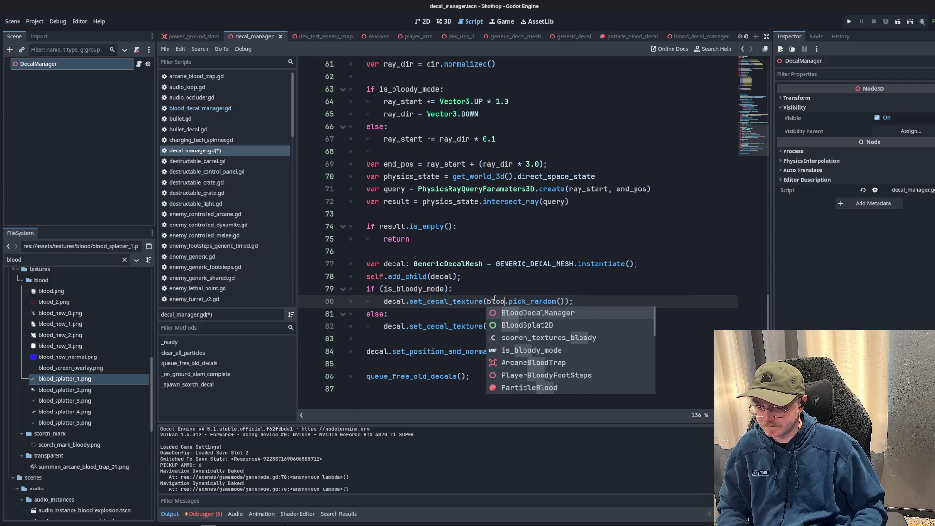
key(Down)
key(Return)
click(539, 301)
key(ctrl+s)
Review the scorch_textures_bloody constants and compare against blood_decal_manager.gd's code.
scroll(607, 293, up, 20)
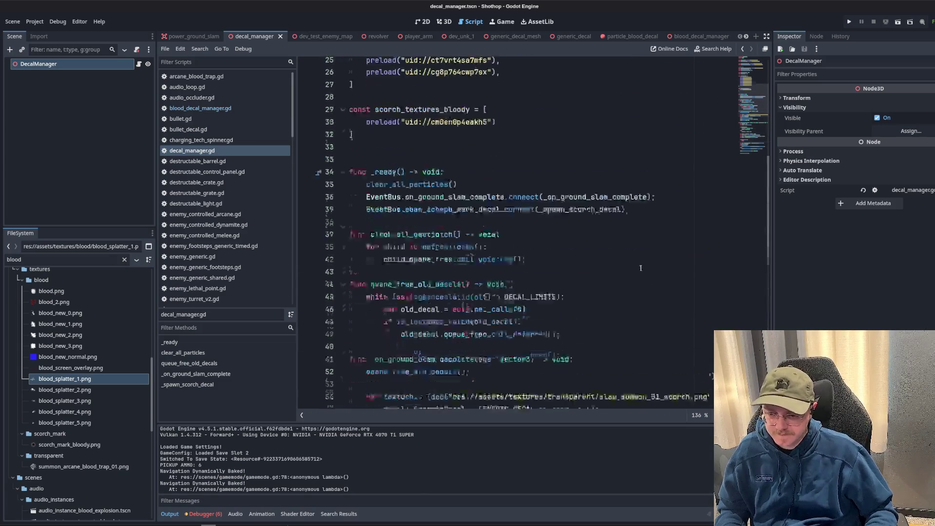
click(602, 264)
scroll(602, 251, down, 5)
click(600, 250)
click(200, 108)
scroll(554, 201, up, 15)
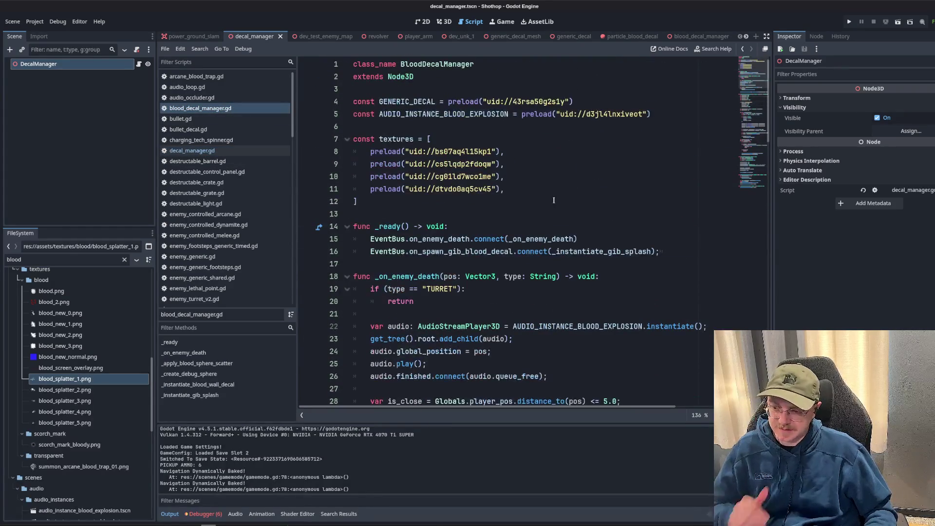
scroll(756, 88, down, 20)
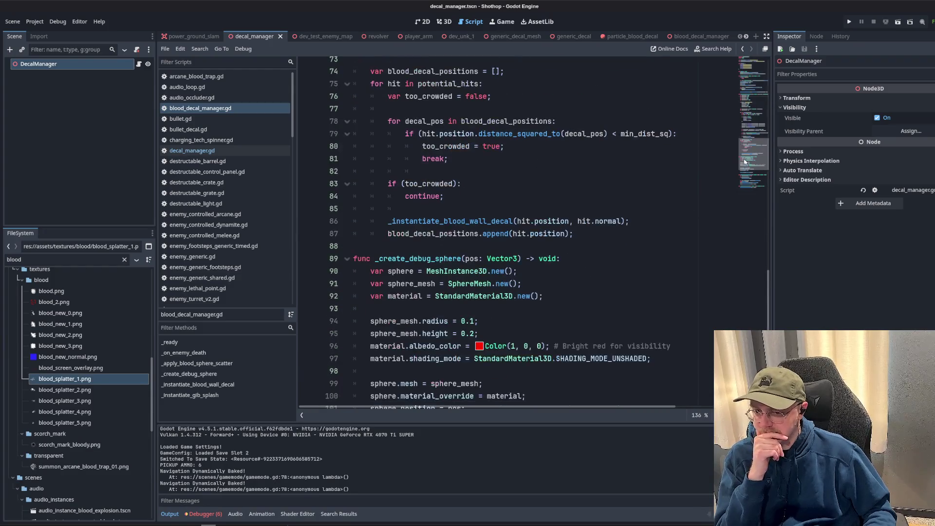
Back in decal_manager.gd, review the decal creation lines 77–82 and delete the extra empty line 85.
click(195, 150)
scroll(554, 198, down, 12)
scroll(554, 198, down, 3)
scroll(553, 198, up, 3)
scroll(540, 219, down, 3)
scroll(535, 229, up, 3)
scroll(522, 226, down, 3)
drag(434, 250, 439, 336)
click(473, 337)
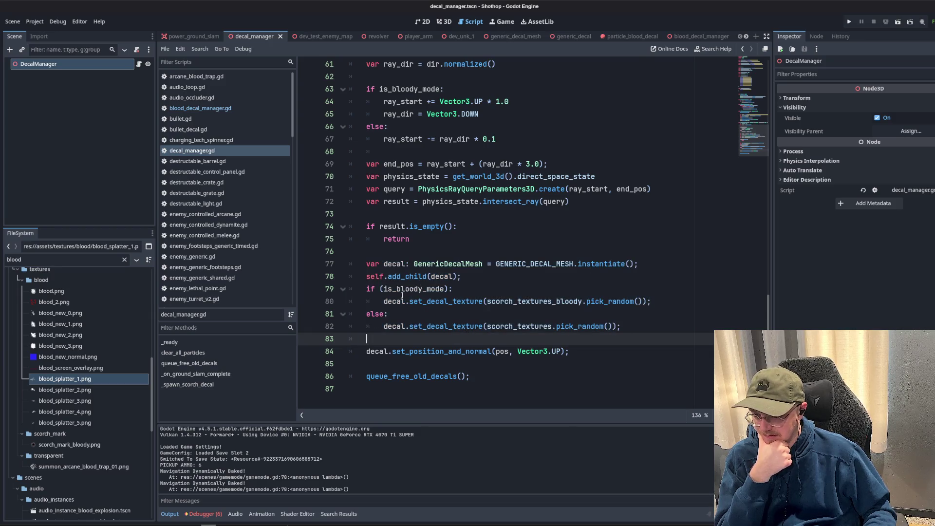
click(374, 355)
click(444, 365)
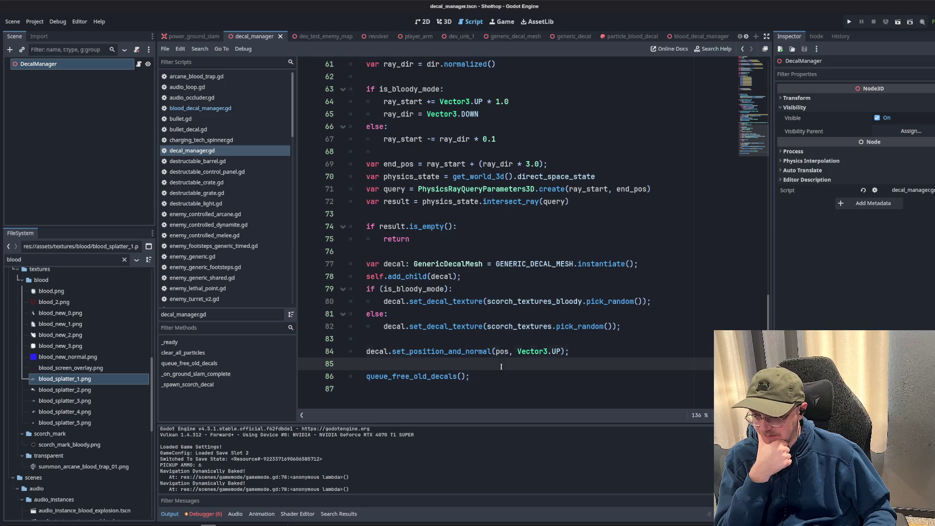
key(BackSpace)
Save decal_manager.gd and switch to the dev_sandbox scene.
scroll(422, 330, up, 8)
scroll(422, 330, up, 2)
scroll(422, 330, up, 2)
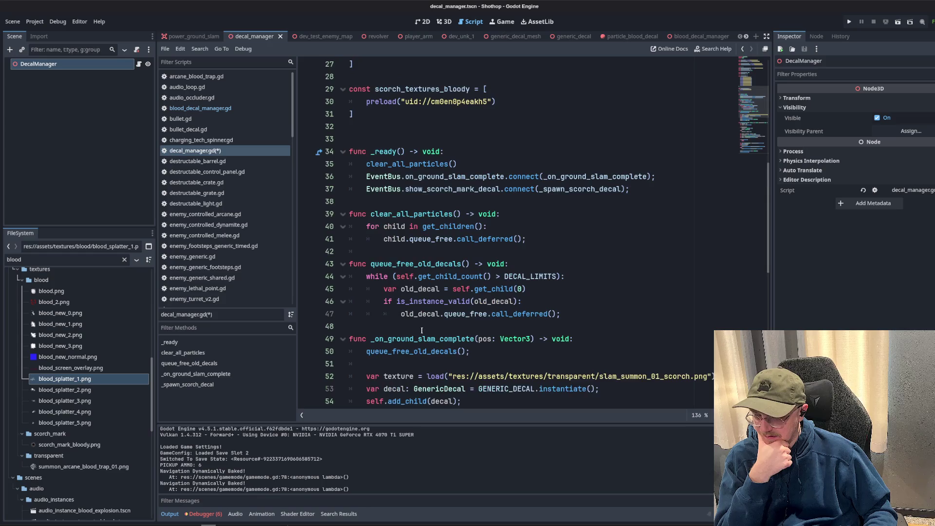
scroll(450, 272, down, 11)
click(584, 151)
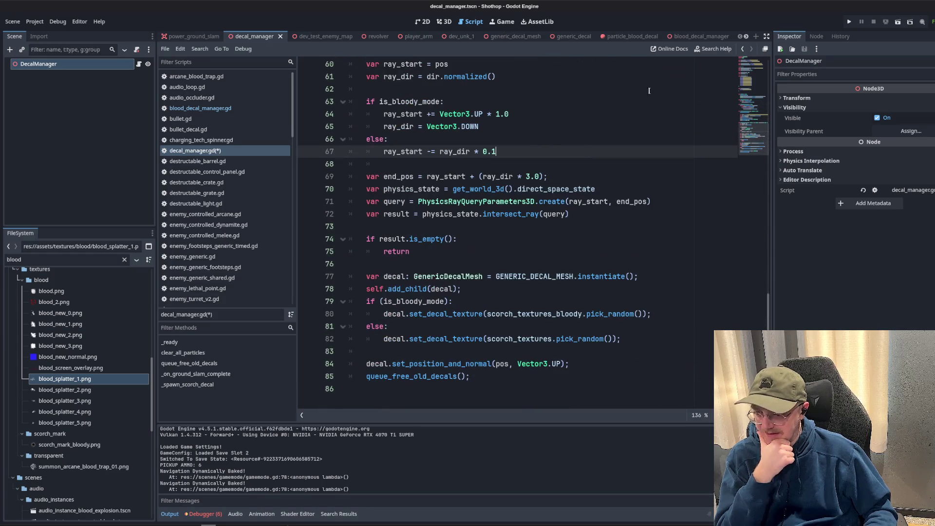
key(ctrl+s)
scroll(682, 36, down, 4)
click(682, 36)
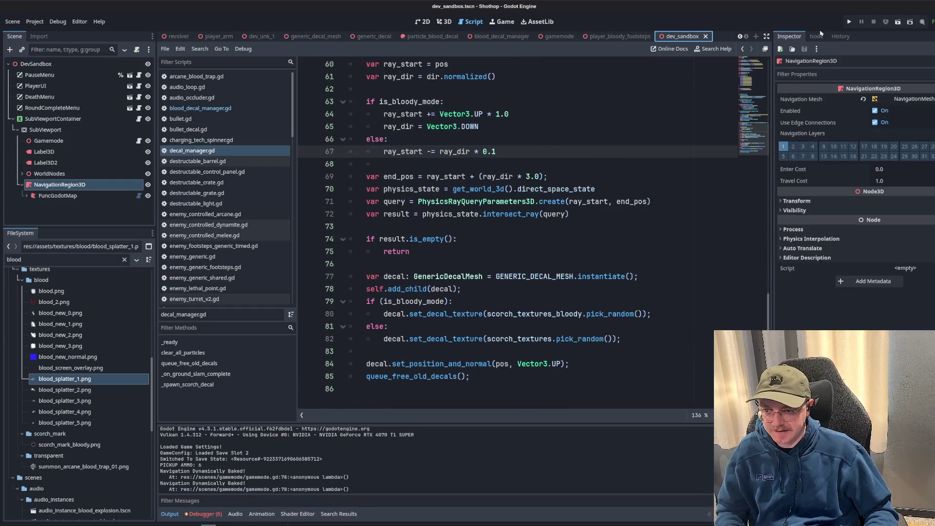
Run the scene to test decals, then stop the run after the set_decal_texture crash.
click(897, 24)
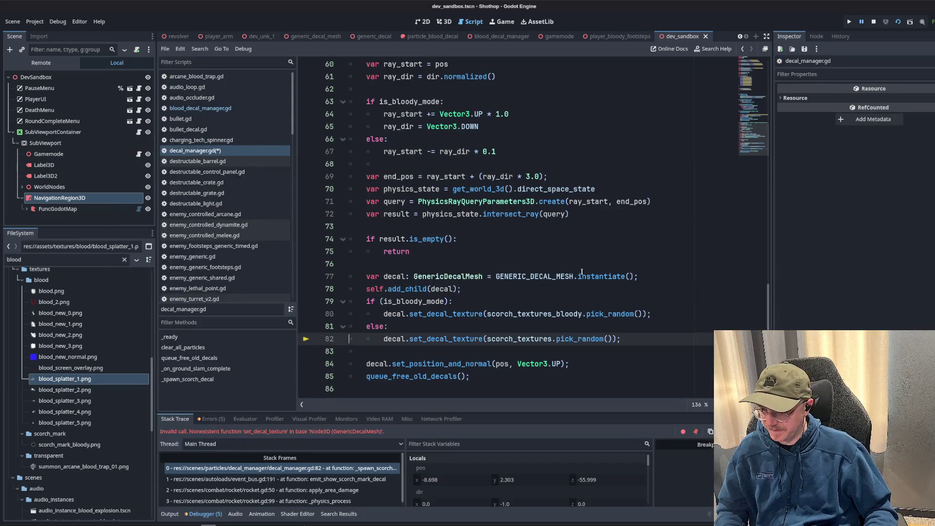
drag(581, 273, 350, 263)
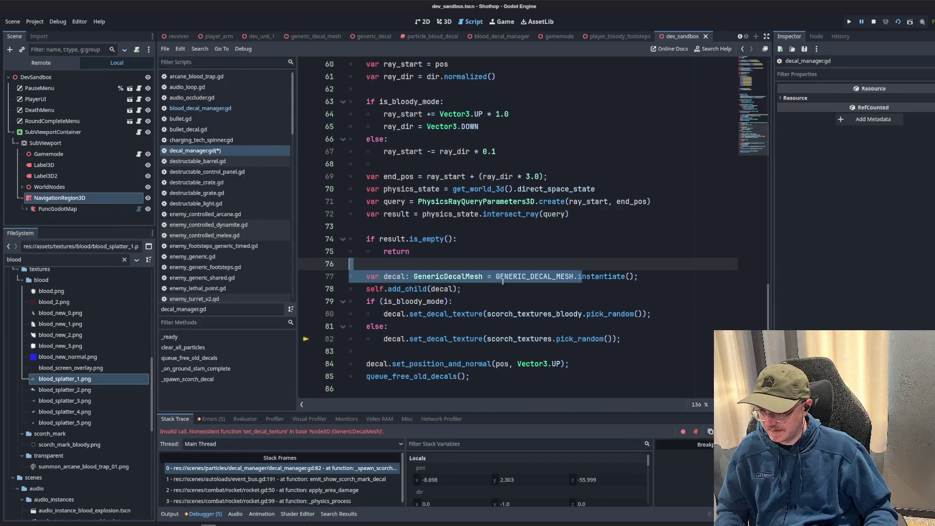
key(ctrl+s)
click(431, 338)
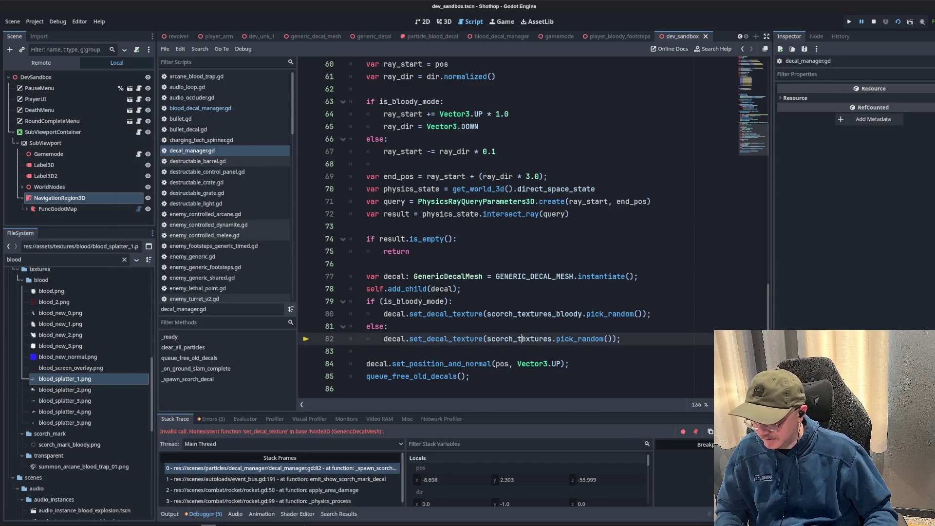
double_click(520, 338)
double_click(446, 339)
key(F8)
Replace set_decal_texture with set_texture on lines 80 and 82, then relaunch the game.
double_click(446, 314)
key(BackSpace)
text(set_)
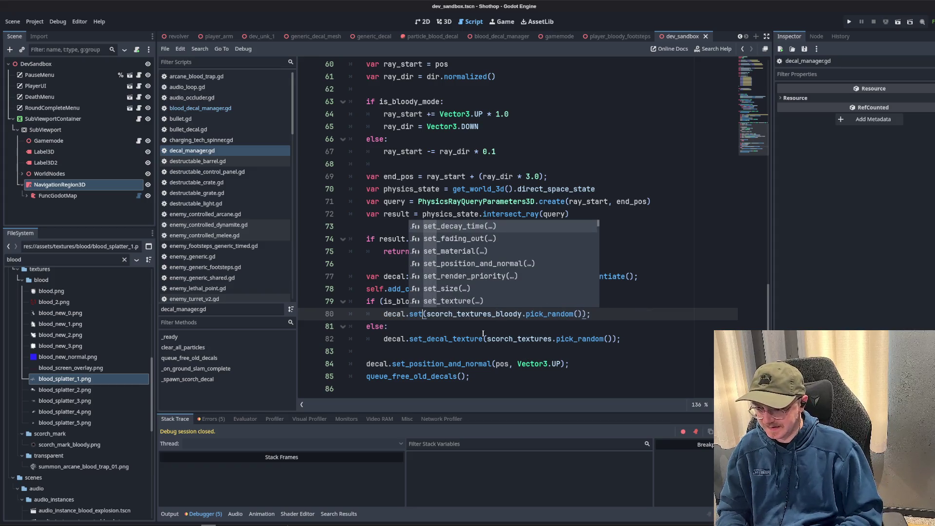
text(te)
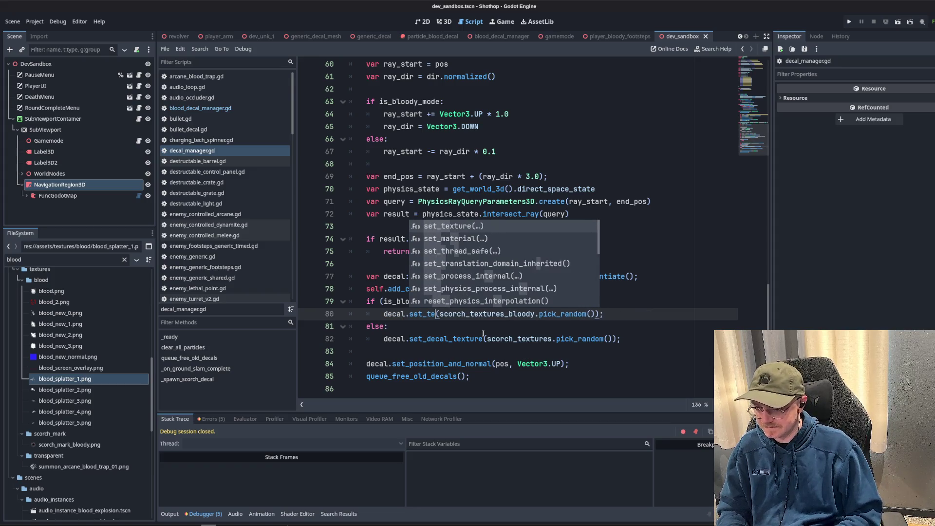
key(Return)
double_click(447, 338)
key(ctrl+v)
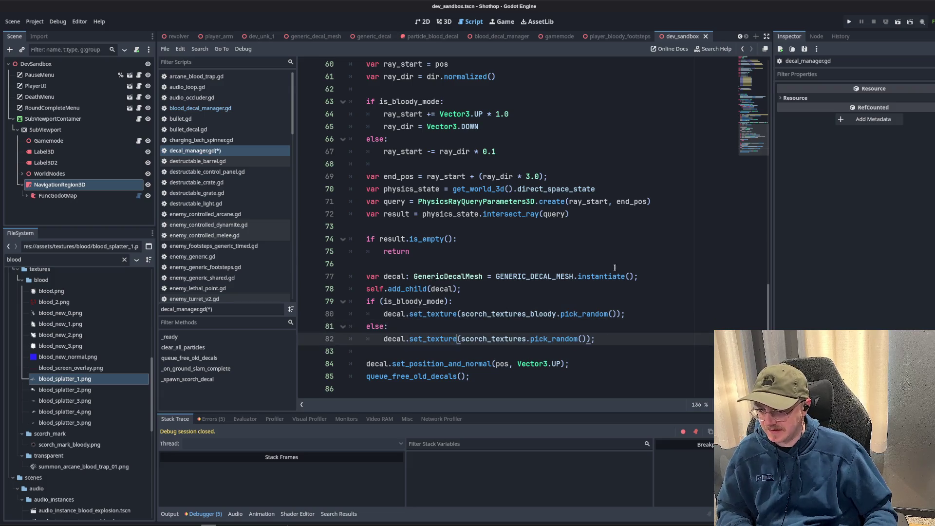
click(411, 251)
click(897, 23)
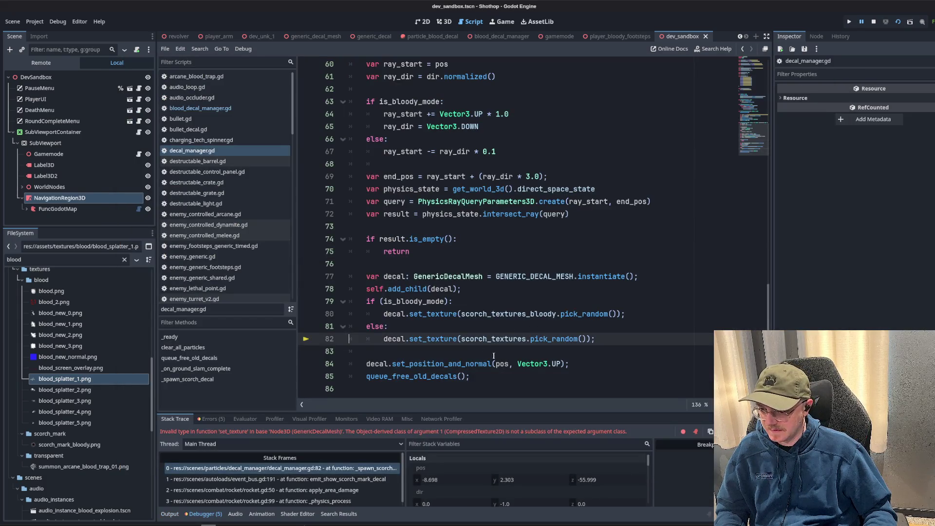
Preview each bloody and normal scorch texture preload resource.
double_click(493, 338)
click(462, 354)
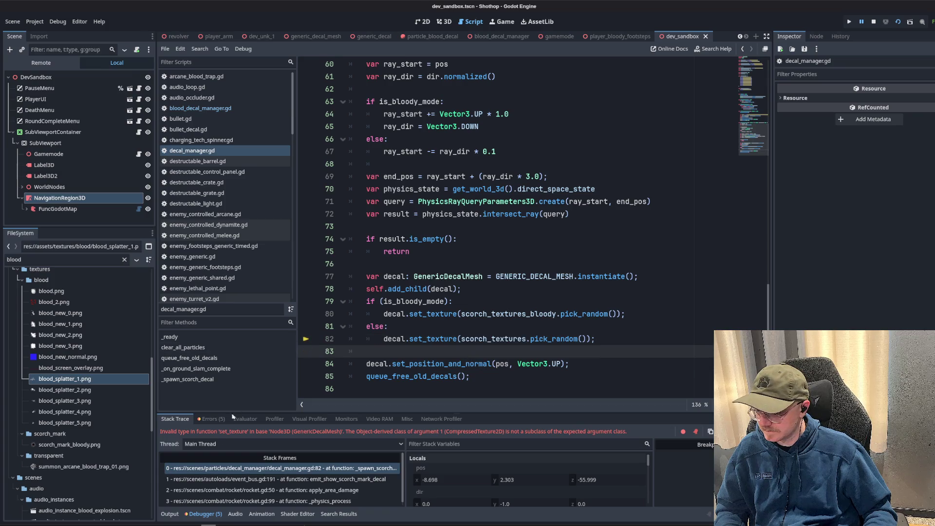
key(Up)
key(Up)
scroll(611, 307, up, 10)
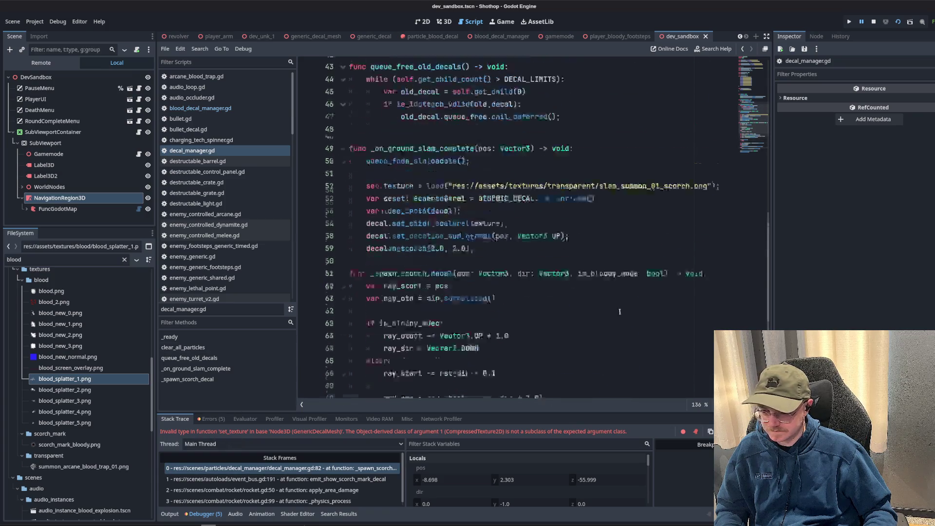
scroll(626, 340, up, 6)
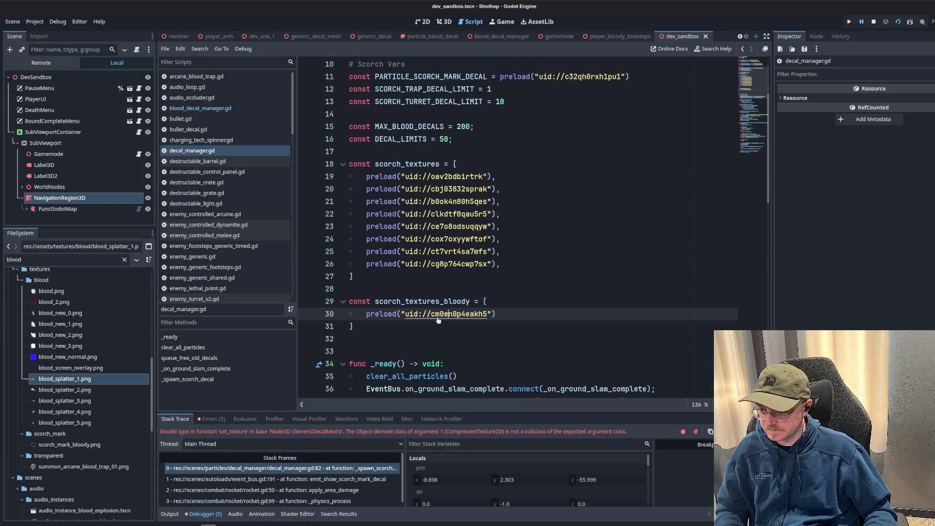
ctrl+click(439, 317)
ctrl+click(465, 263)
ctrl+click(463, 251)
ctrl+click(460, 239)
ctrl+click(459, 227)
ctrl+click(457, 213)
ctrl+click(452, 201)
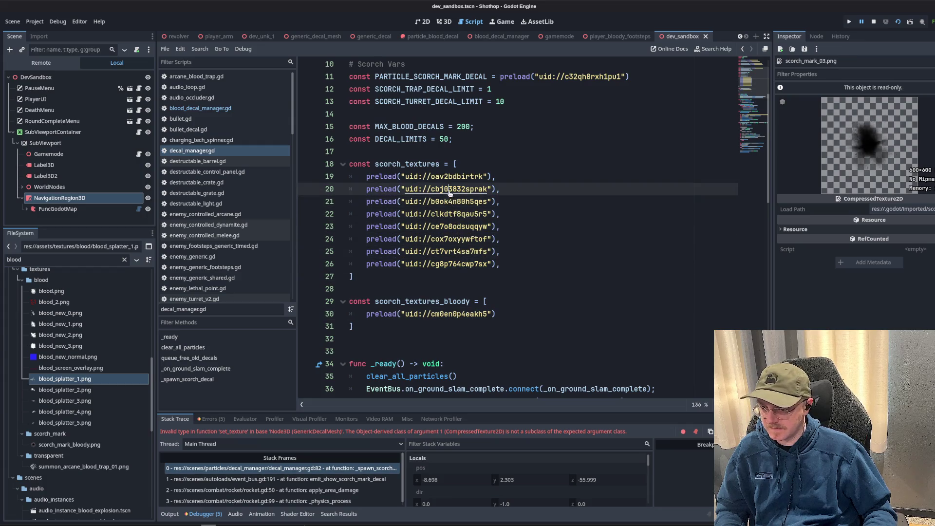
ctrl+click(451, 189)
ctrl+click(449, 177)
scroll(445, 224, down, 4)
Delete the extra blank line 33 and jump to set_texture's definition in generic_decal_mesh.gd.
click(444, 231)
scroll(444, 231, down, 2)
click(401, 177)
click(400, 166)
key(BackSpace)
click(421, 227)
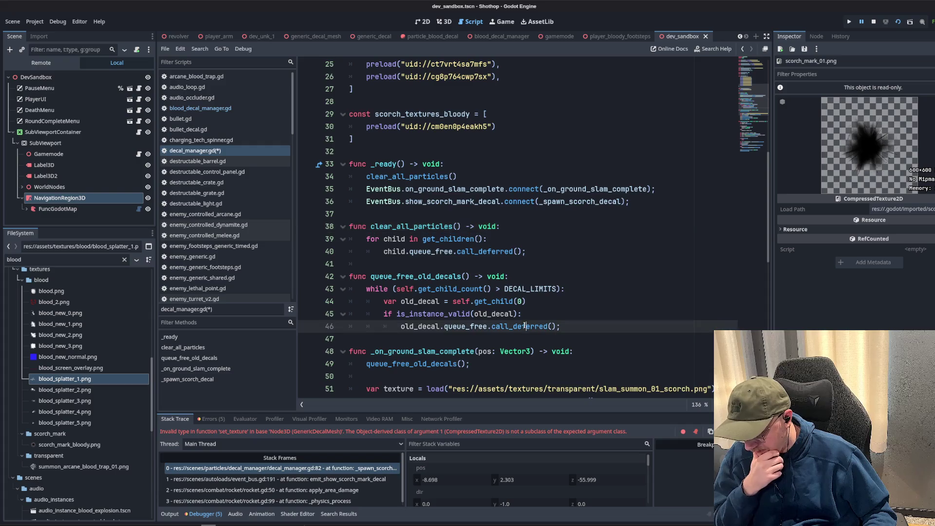
scroll(479, 271, down, 10)
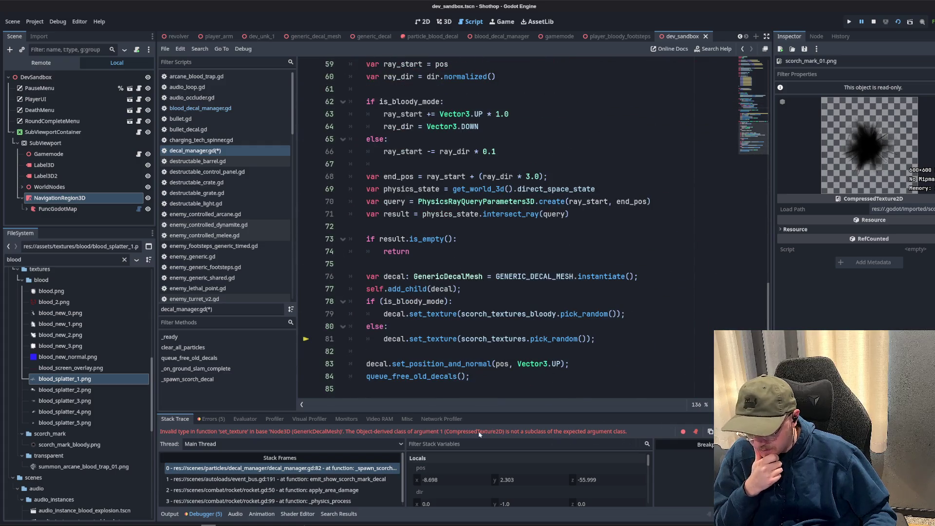
ctrl+click(426, 339)
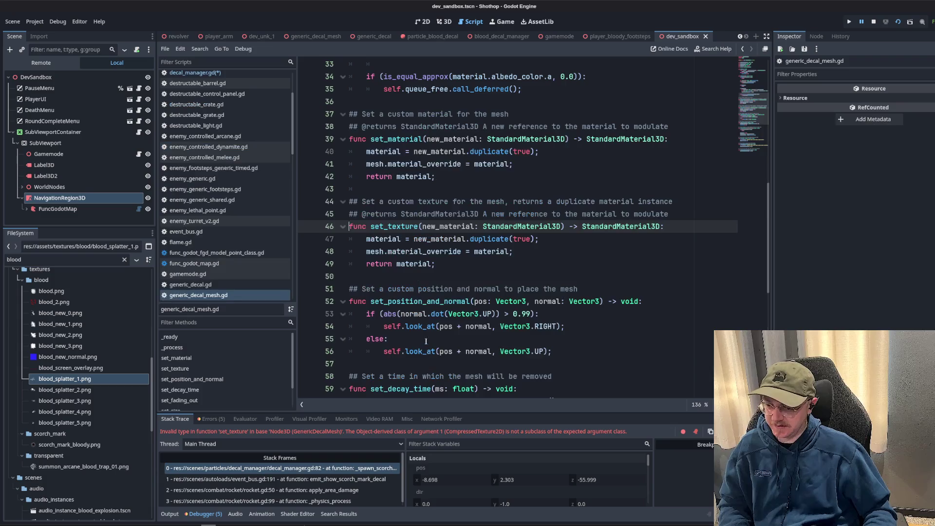
Select set_texture's StandardMaterial3D parameter type and insert blank lines below the signature.
click(510, 227)
text(CompressedTexture2)
double_click(449, 226)
double_click(633, 227)
click(651, 239)
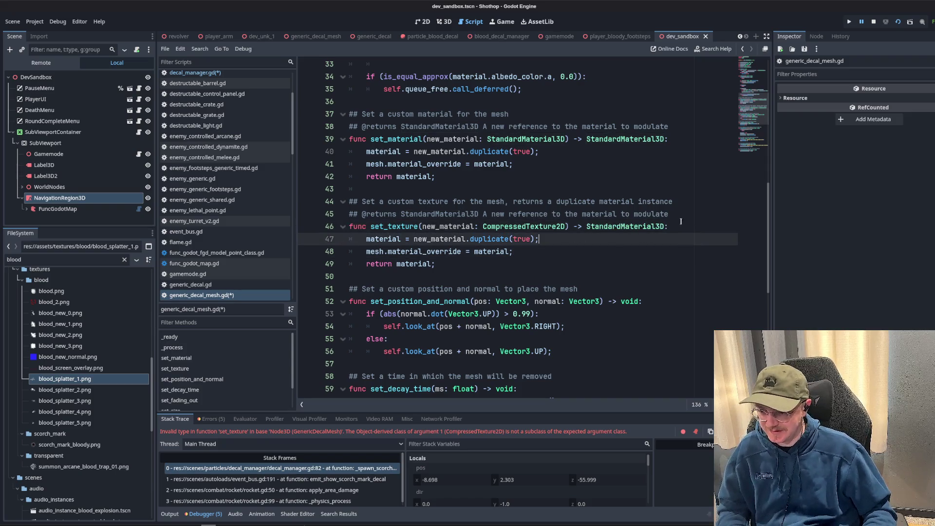
key(Up)
key(Return)
key(Return)
key(Return)
key(Up)
key(Up)
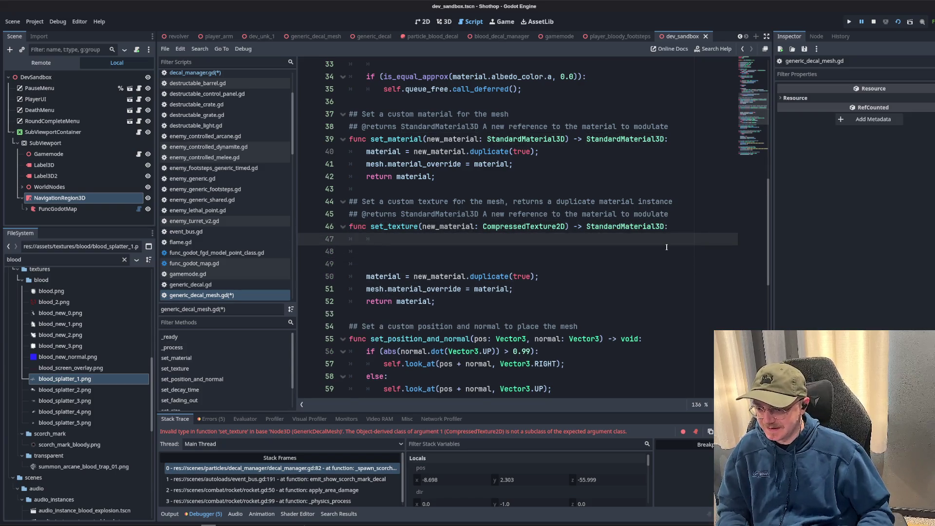
scroll(573, 228, up, 10)
scroll(573, 228, down, 10)
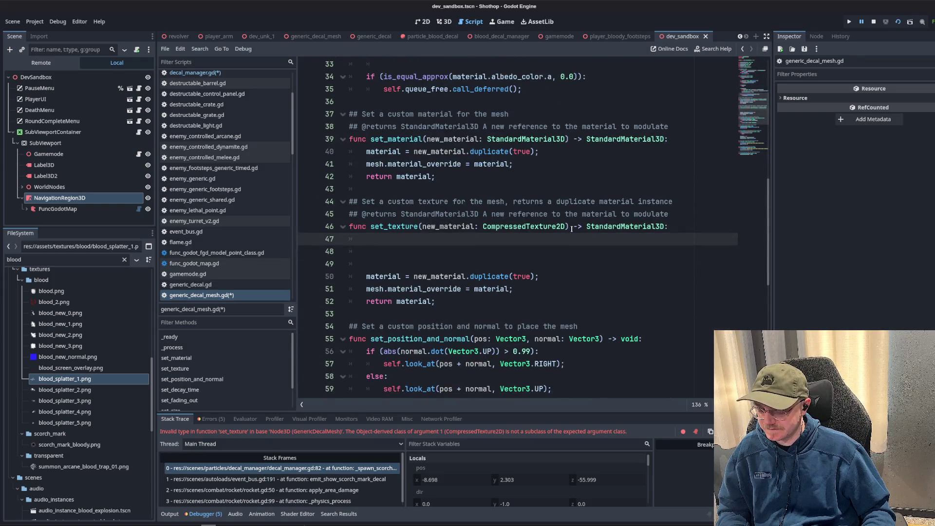
Write material = mesh.get_active_material(0).duplicate() in set_texture.
text(mesh.mat)
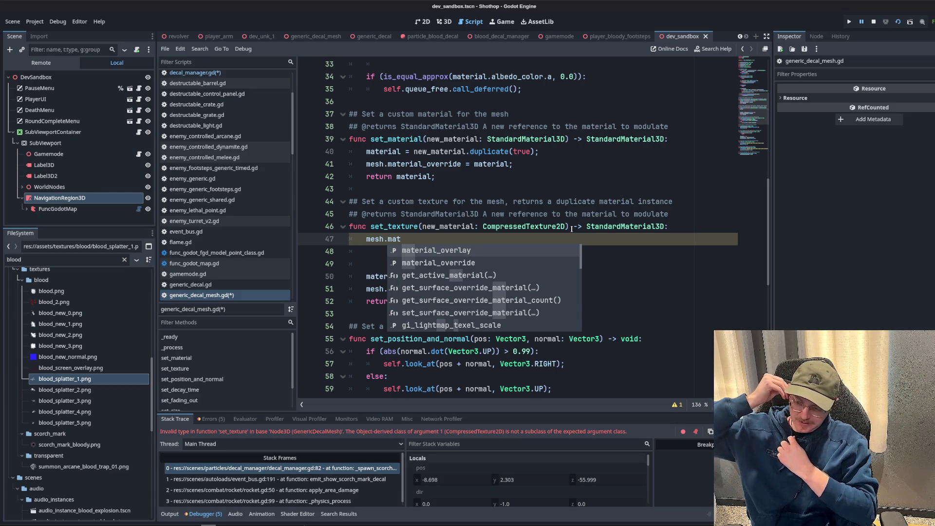
click(454, 183)
click(398, 241)
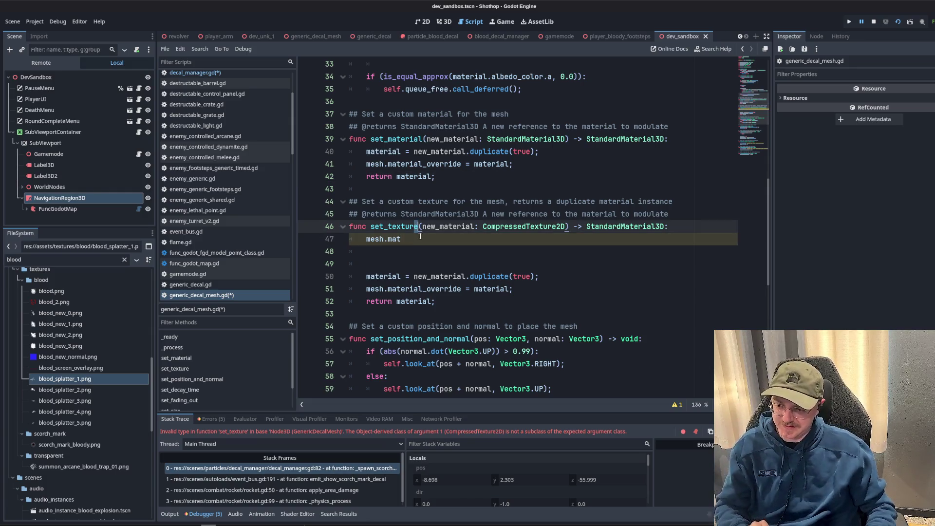
text(get_)
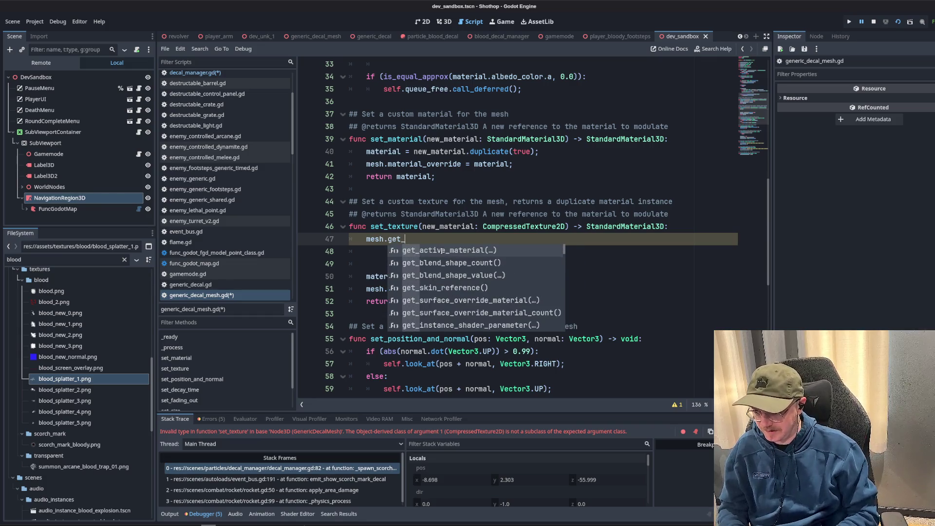
key(Return)
text(0)
click(367, 239)
text(v)
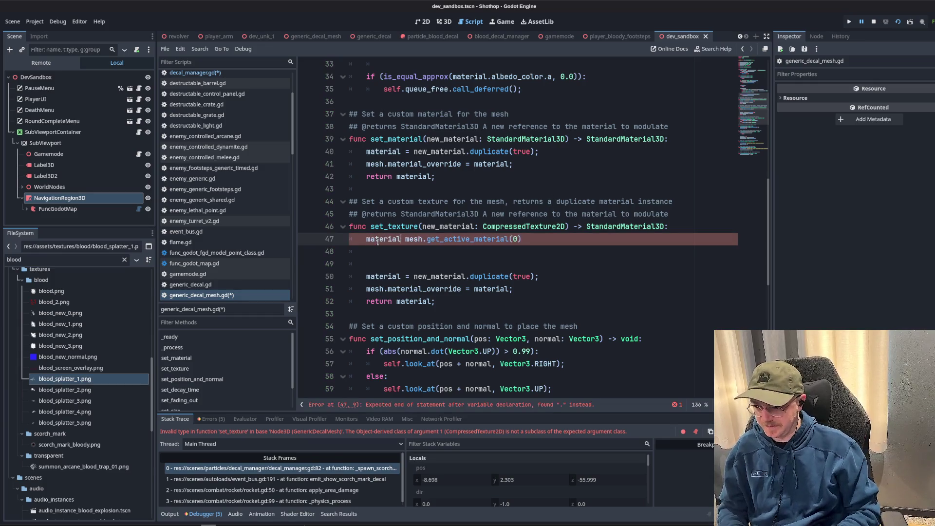
click(533, 246)
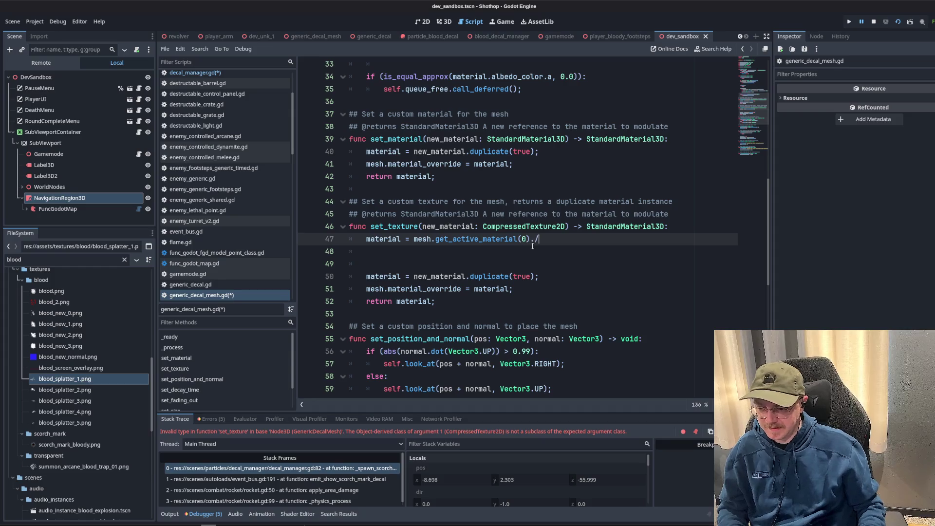
text(duplicate()
key(Return)
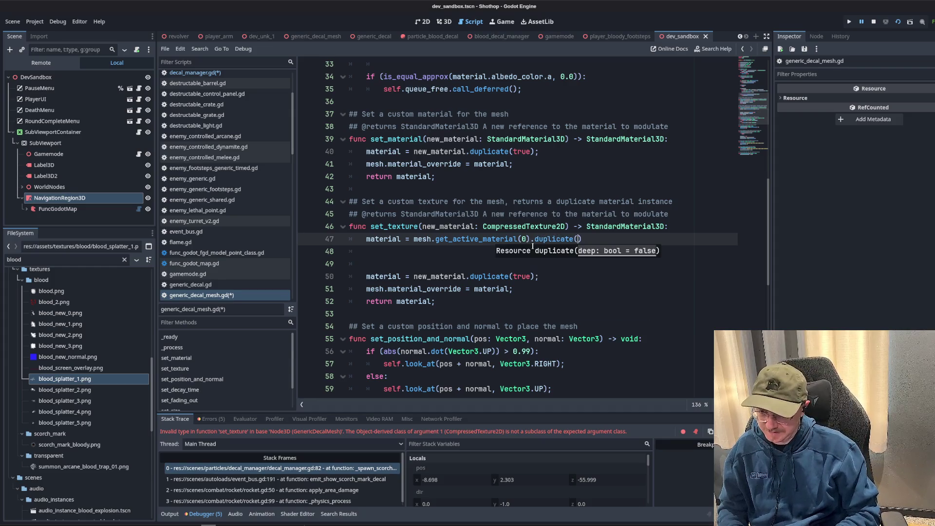
text(;)
key(Return)
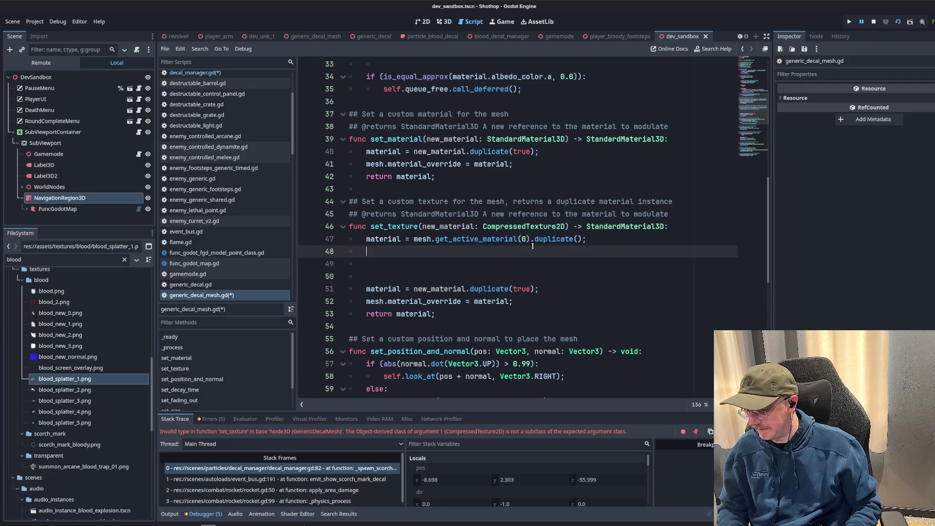
Add a line setting the material's albedo_texture to new_material.
click(380, 300)
click(614, 242)
key(Return)
text(materi)
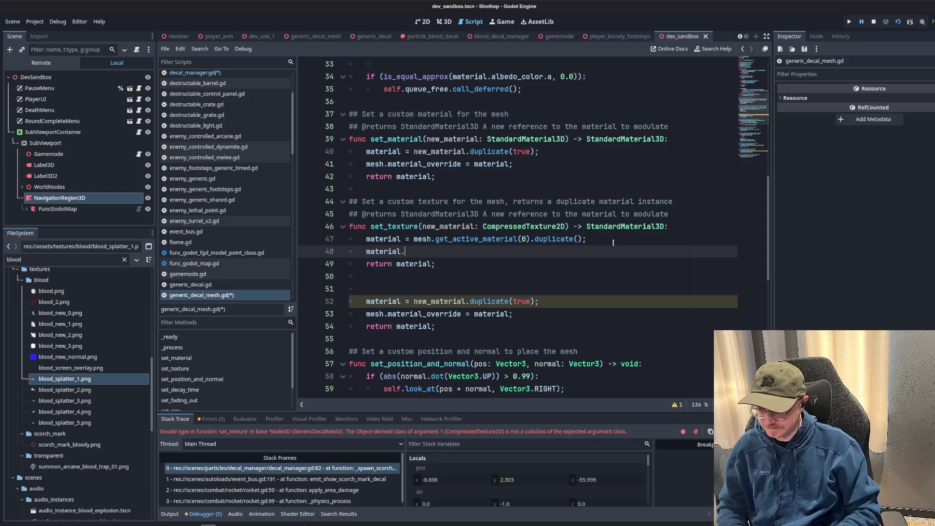
text(al.al)
key(Down)
key(Return)
text(= )
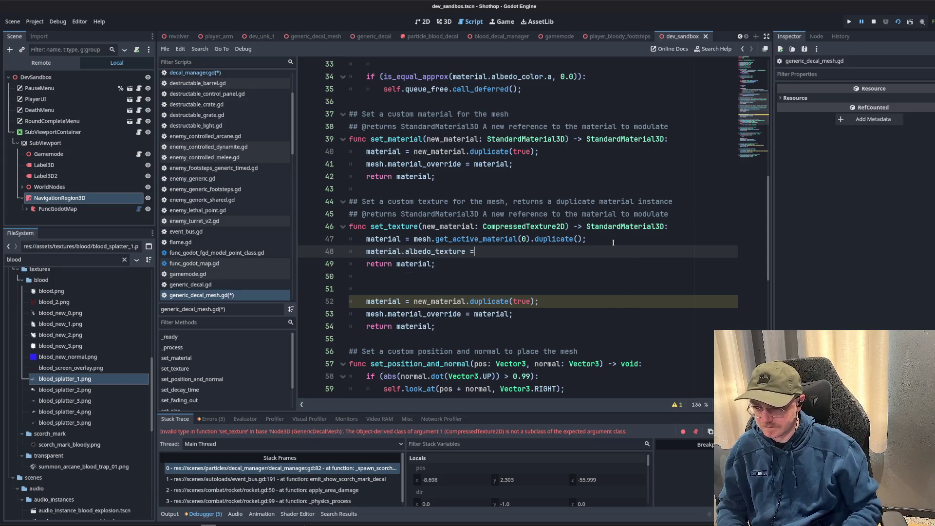
text(new_material;)
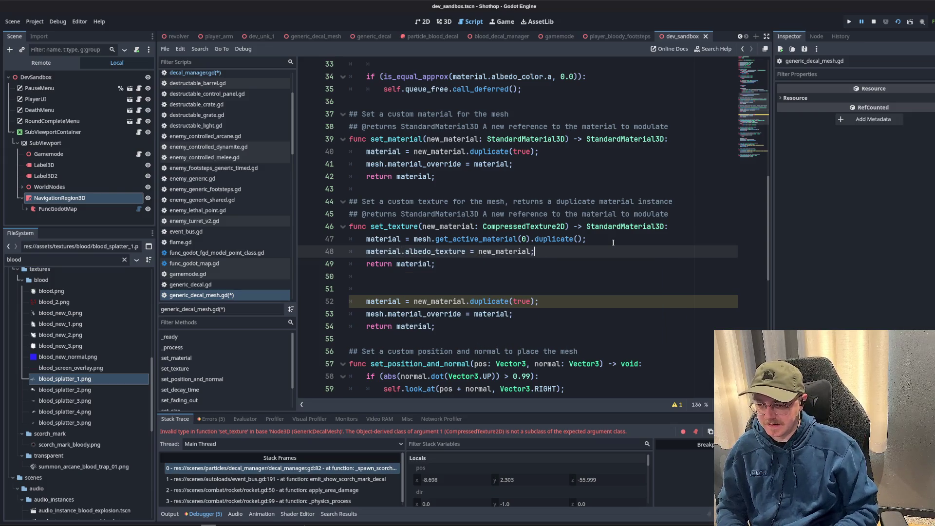
Delete the old unreachable material lines, save generic_decal_mesh.gd, and stop the previous run.
drag(491, 283, 351, 338)
key(BackSpace)
key(BackSpace)
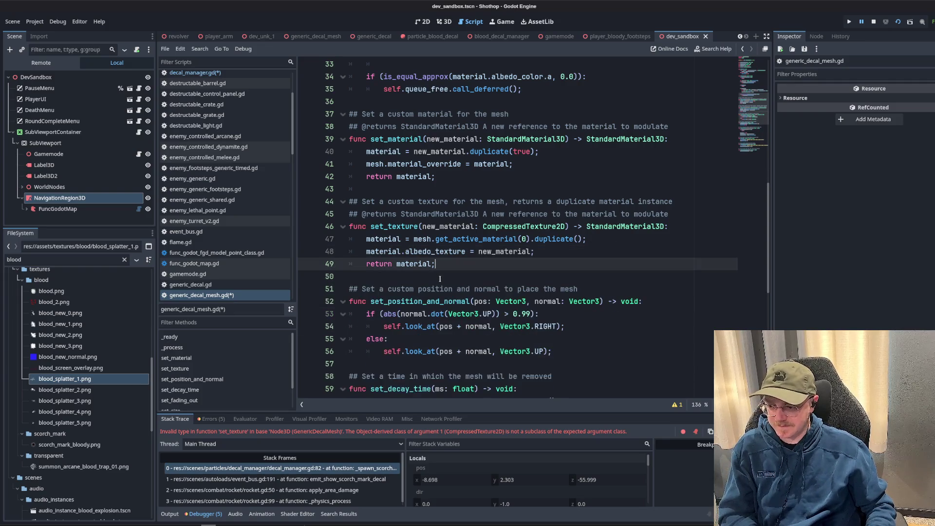
text(;)
key(ctrl+s)
click(582, 139)
click(874, 21)
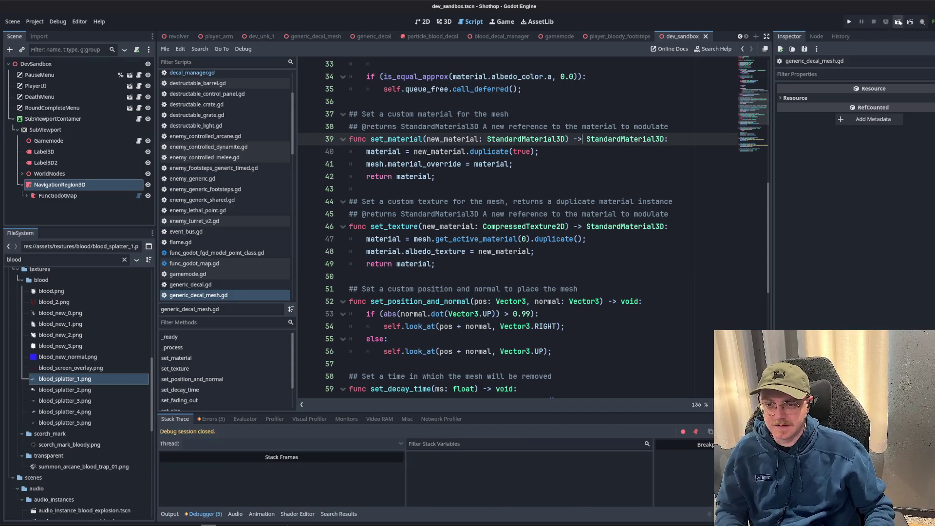
Run the game, fire at the barrier to spawn a scorch decal, and restart after dying.
key(F5)
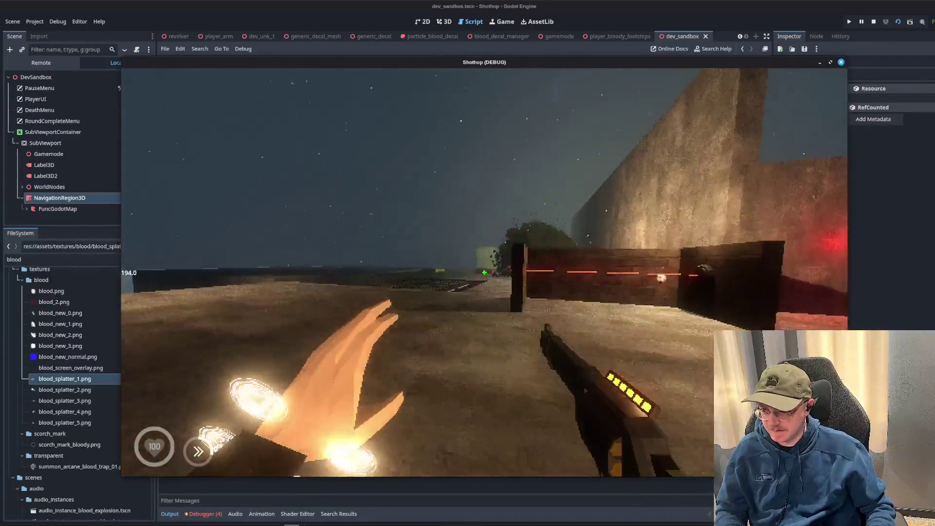
click(484, 272)
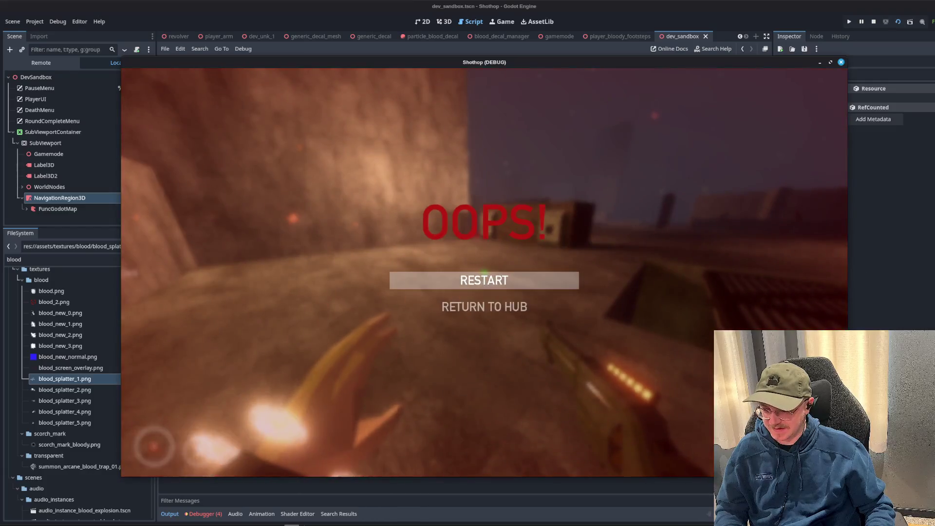
click(484, 280)
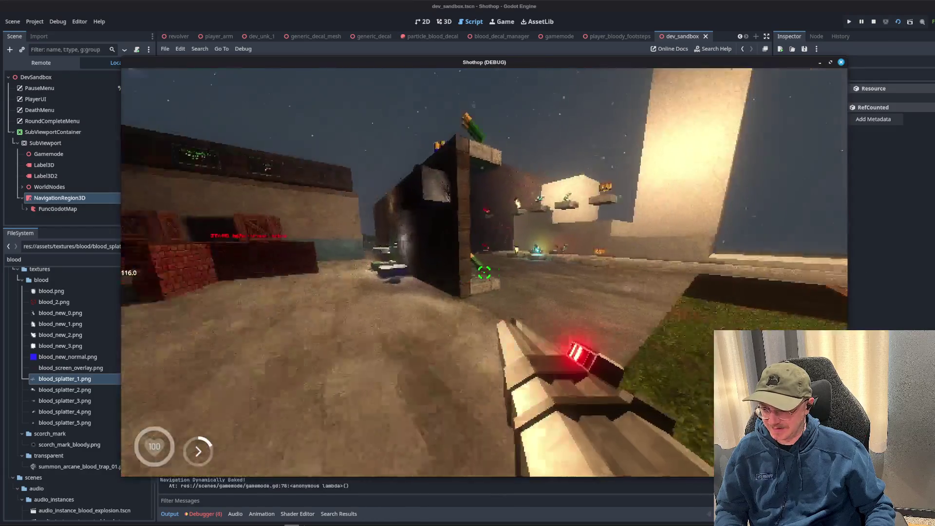
Walk the player through the brick and red-walled corridors, then pause and stop the game.
key(w)
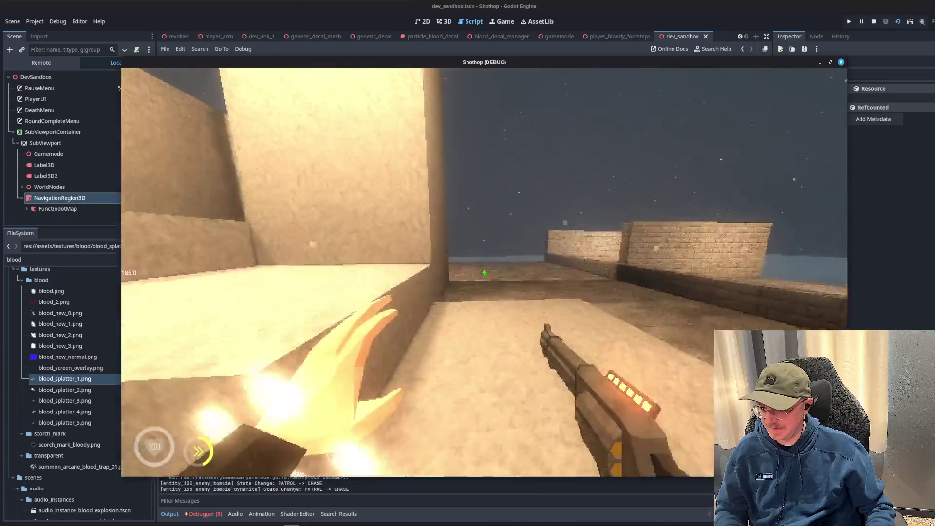
key(w)
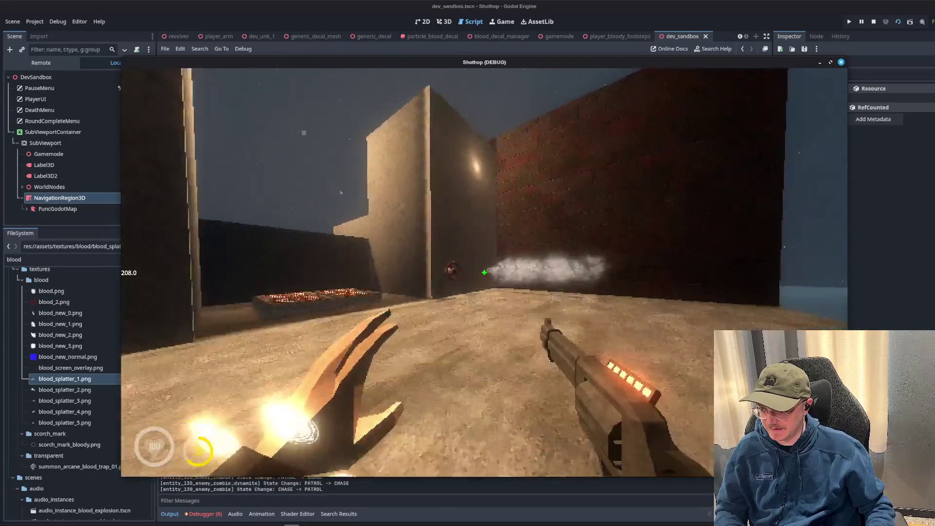
key(w)
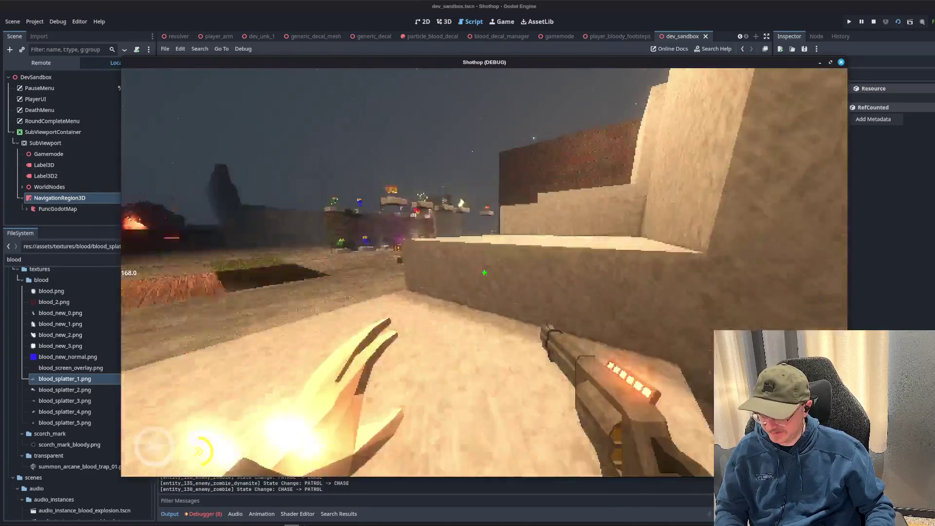
key(w)
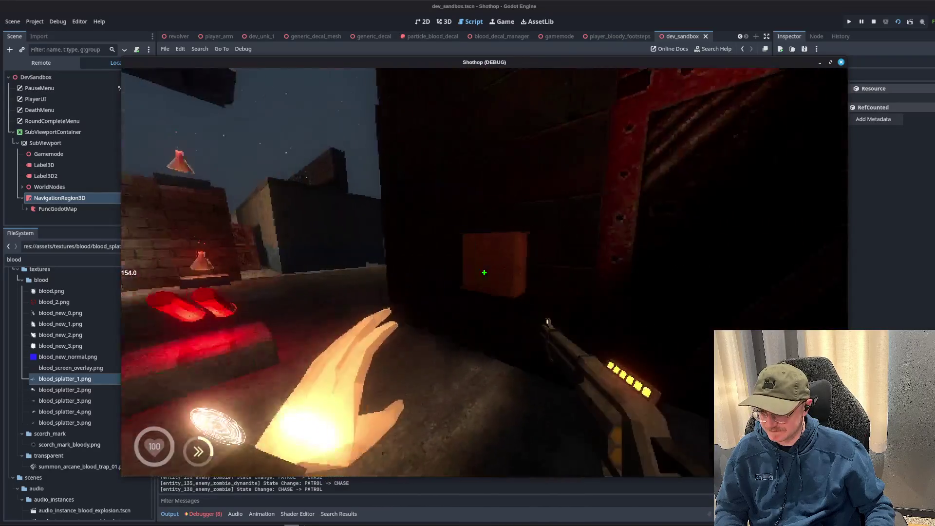
key(w)
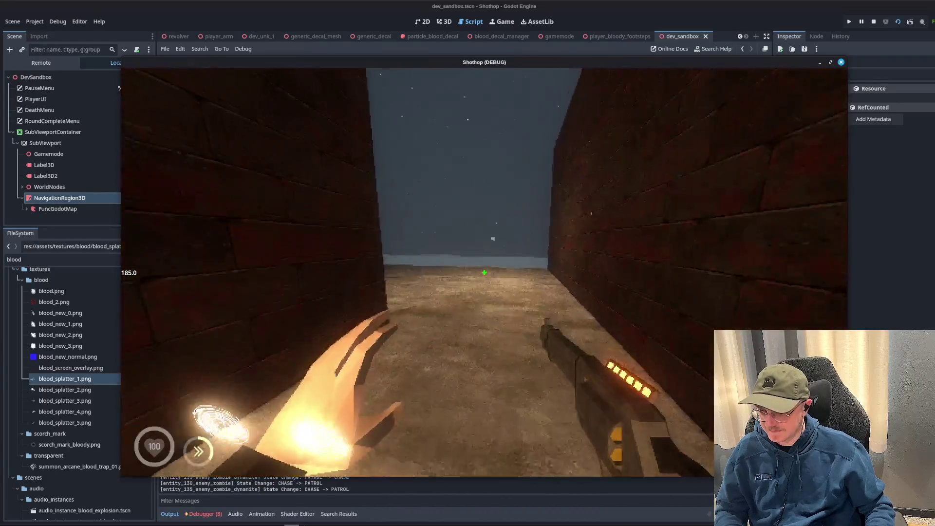
key(w)
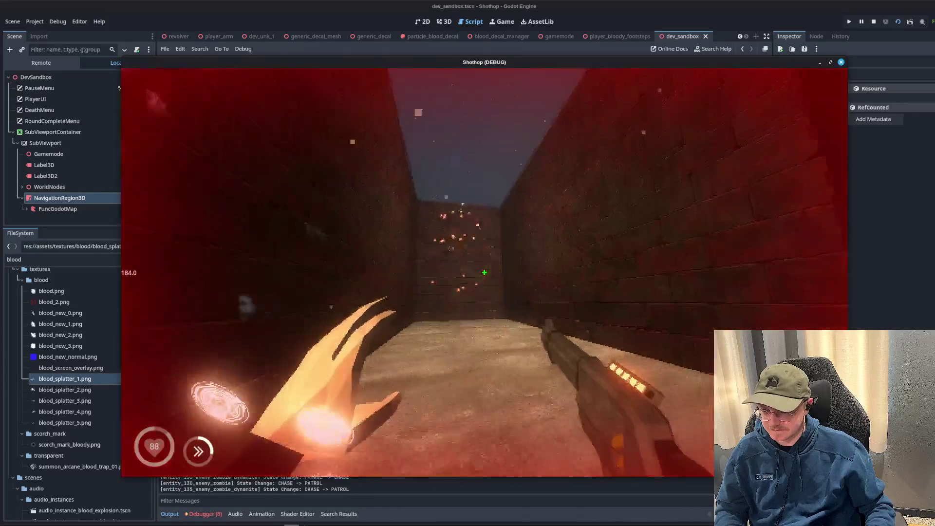
key(Escape)
key(F8)
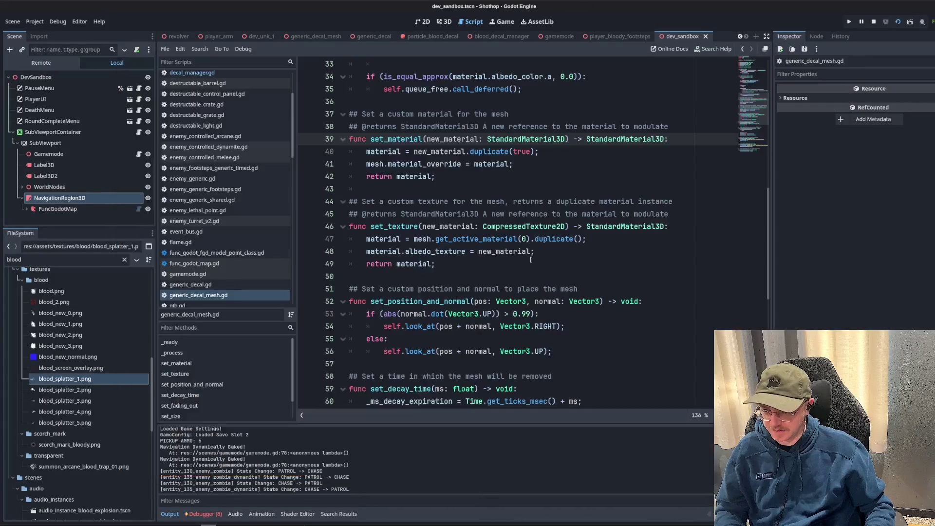
In decal_manager.gd, pass dir instead of Vector3.UP to set_position_and_normal, then relaunch the game.
scroll(224, 220, up, 3)
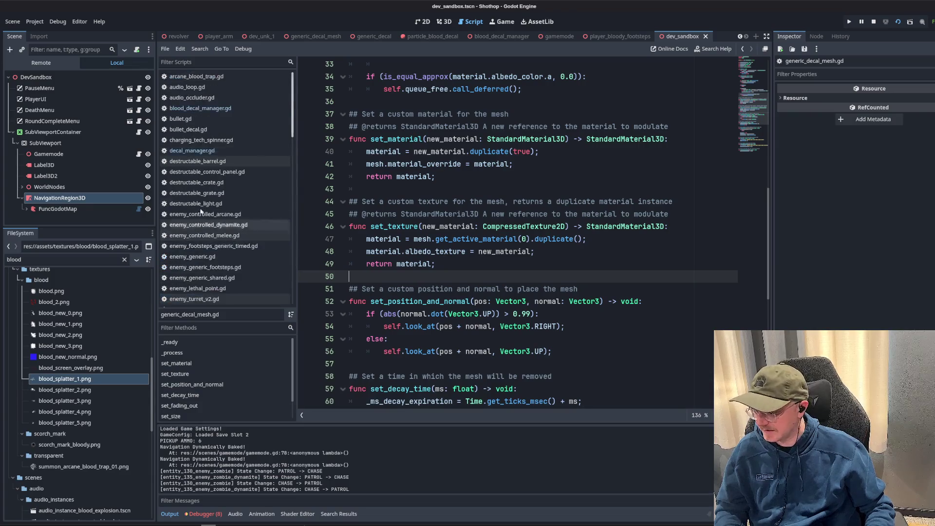
click(210, 97)
click(207, 150)
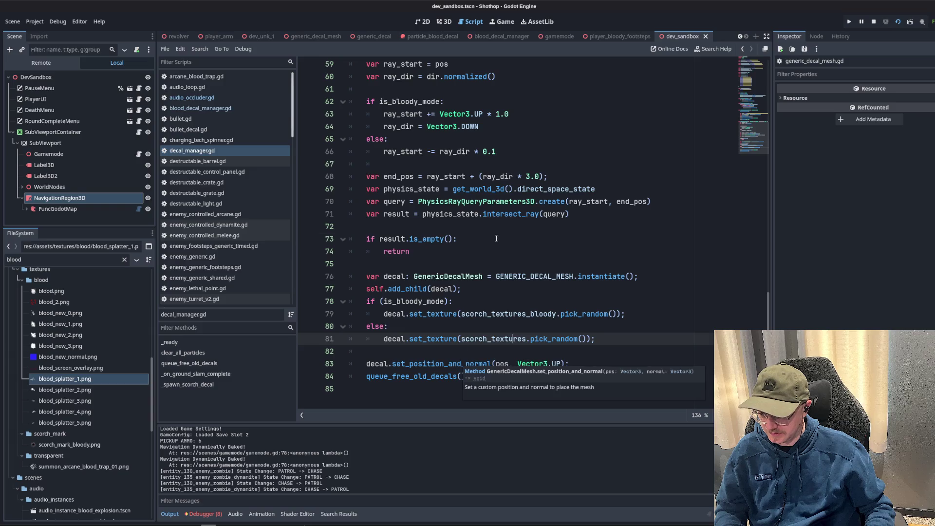
scroll(496, 239, up, 5)
scroll(498, 265, down, 5)
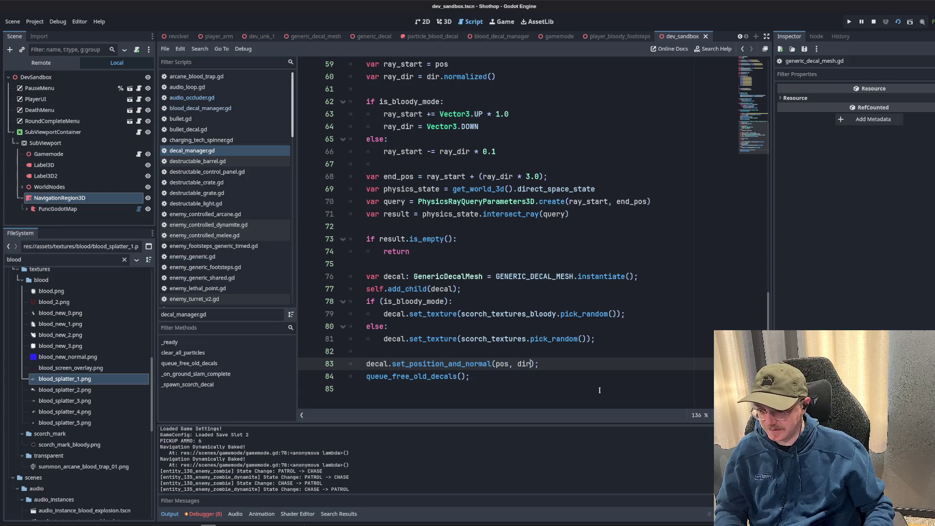
scroll(574, 280, up, 3)
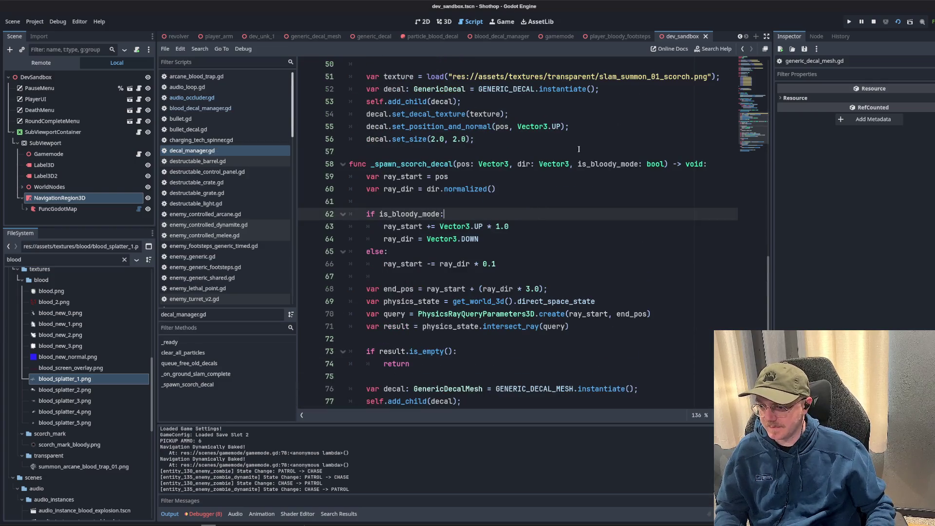
click(898, 21)
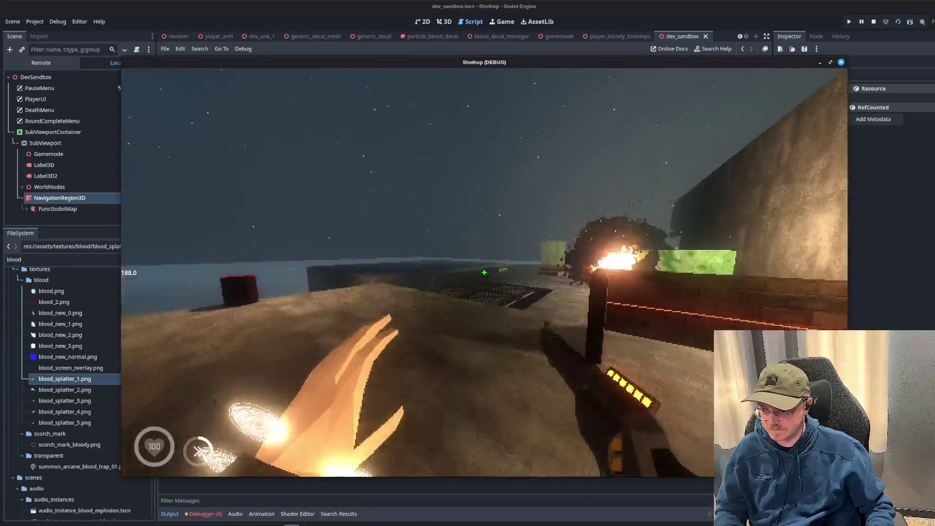
Playtest the scorch decals with weapons 2 and 1, then bring up the live Remote tree.
key(shift)
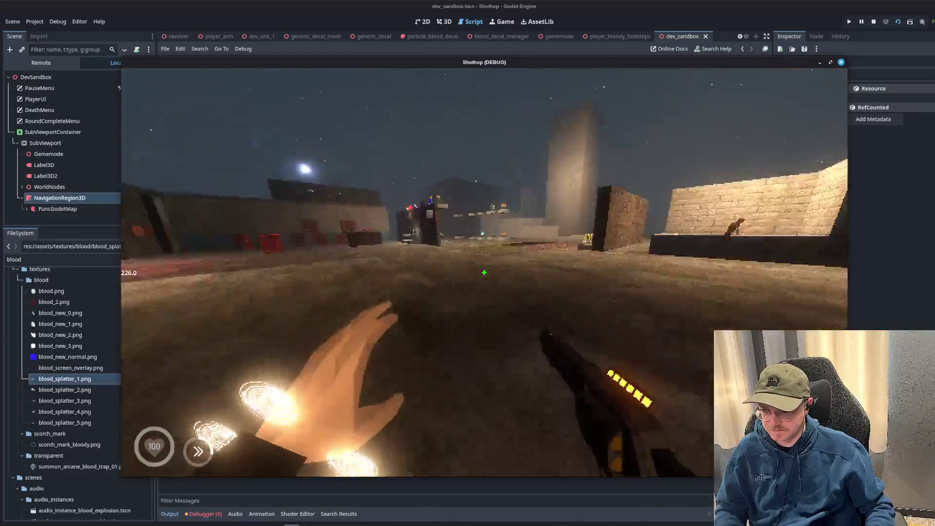
key(2)
key(w)
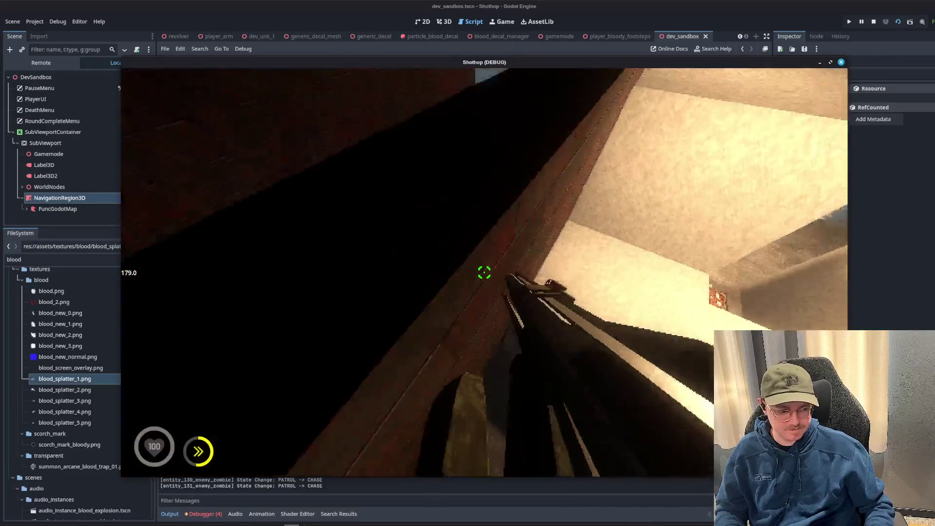
key(shift)
key(1)
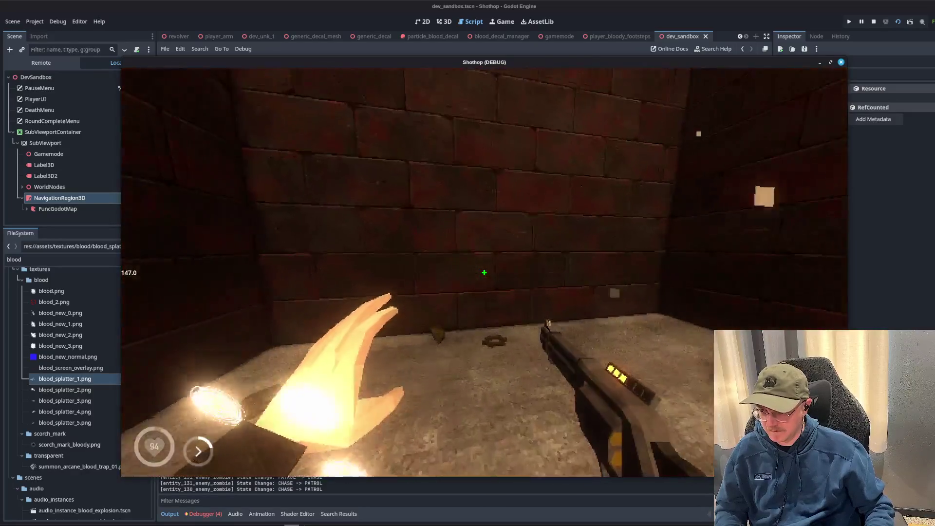
key(F8)
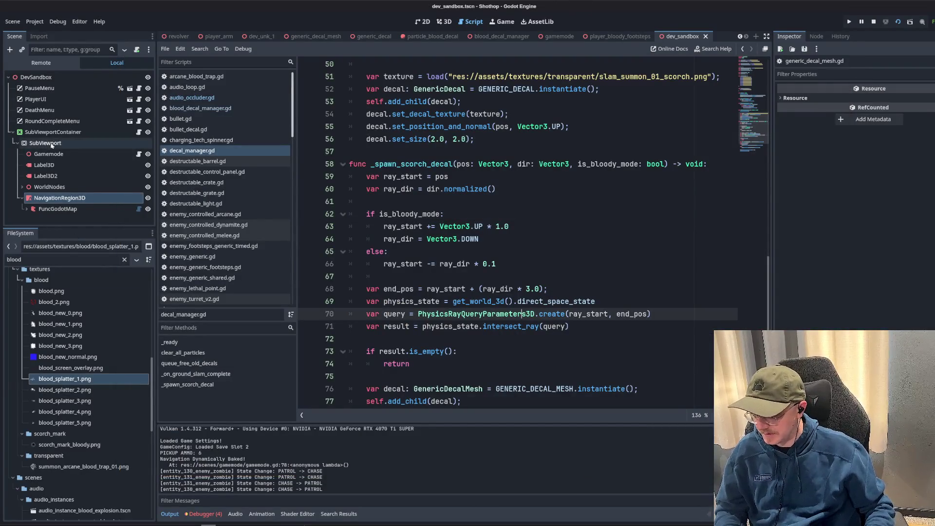
click(41, 63)
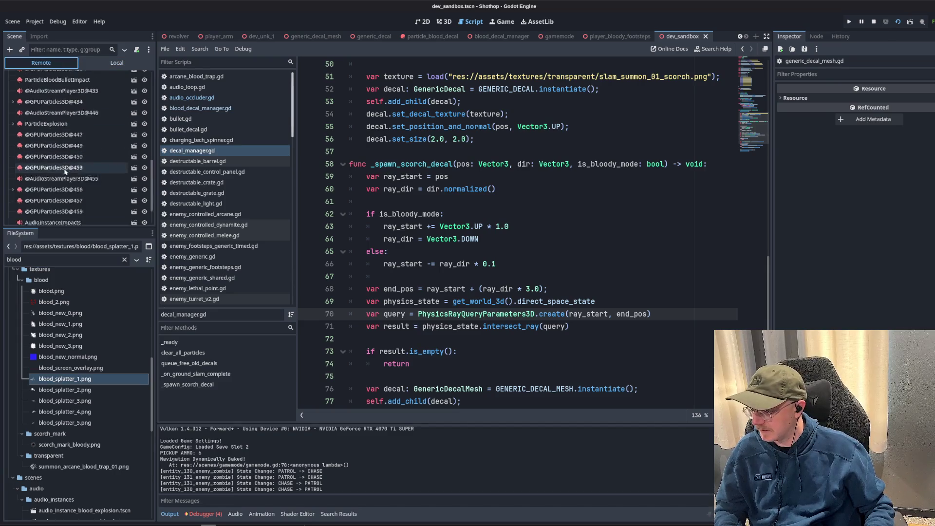
click(13, 143)
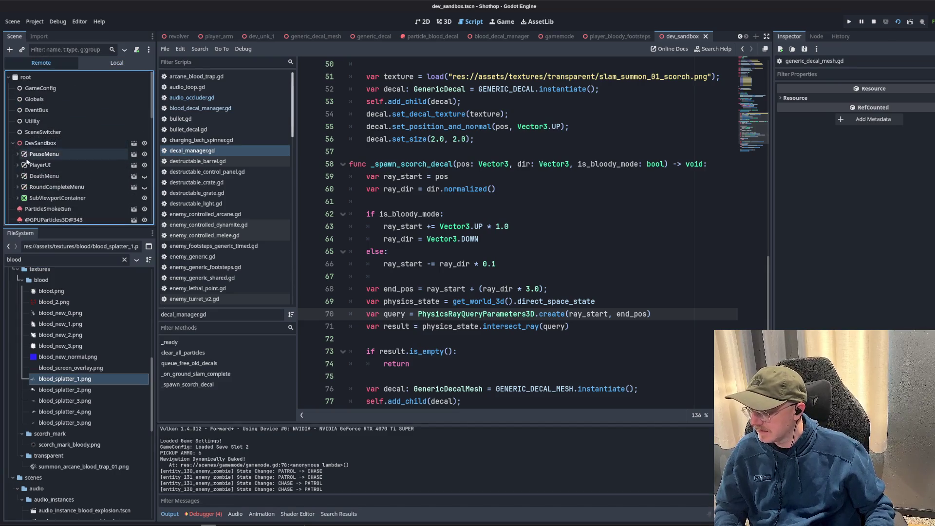
scroll(17, 198, down, 2)
click(22, 152)
click(26, 164)
scroll(22, 167, down, 2)
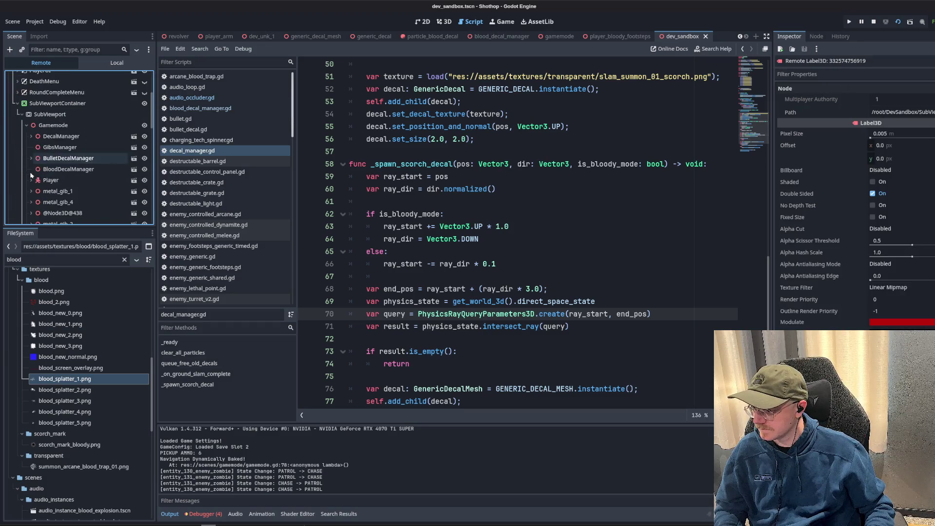
click(30, 138)
click(30, 137)
scroll(56, 156, down, 5)
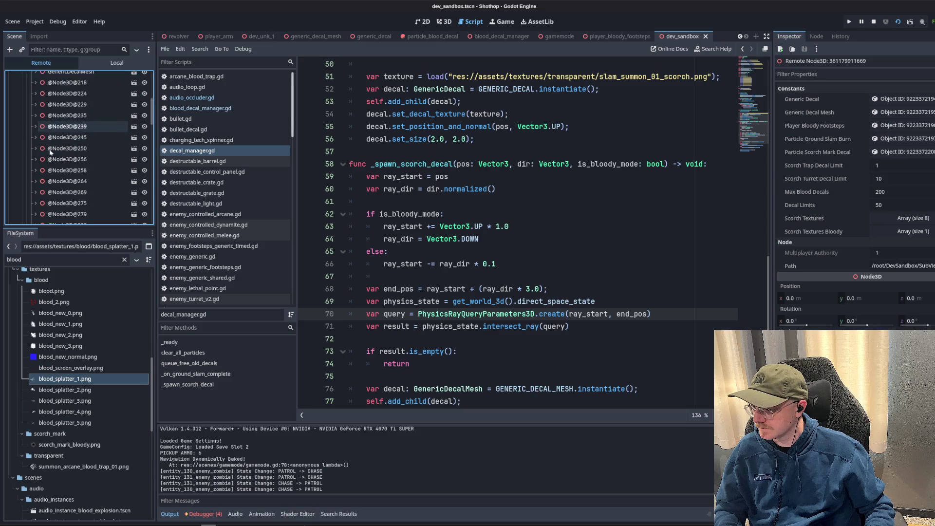
scroll(56, 156, down, 10)
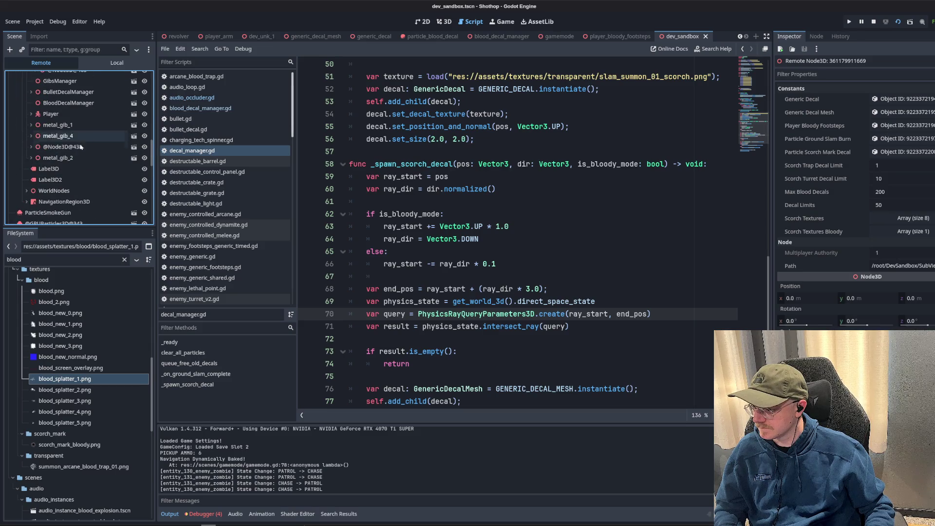
click(81, 183)
Move the paused game window aside and try, then remove, a new line 78 starting 'decal'.
key(alt+Tab)
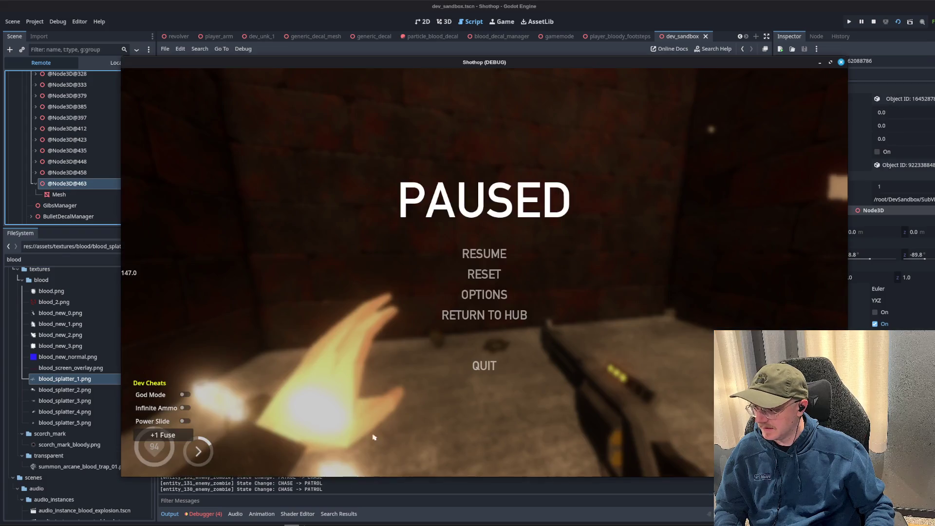
key(Escape)
key(Escape)
mouse_move(381, 65)
mouse_down()
mouse_move(540, 82)
mouse_move(522, 71)
mouse_up()
key(alt+Tab)
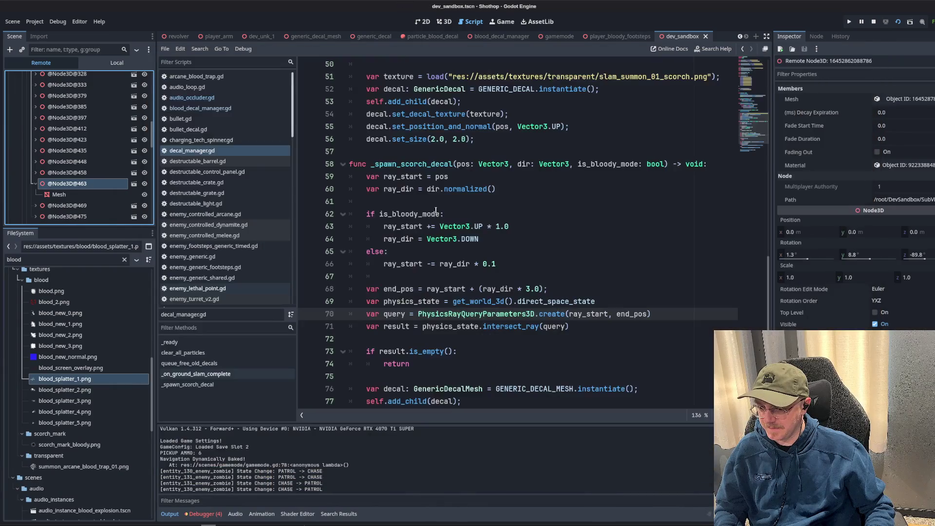
click(509, 289)
key(Return)
text(decal)
key(BackSpace)
key(BackSpace)
key(BackSpace)
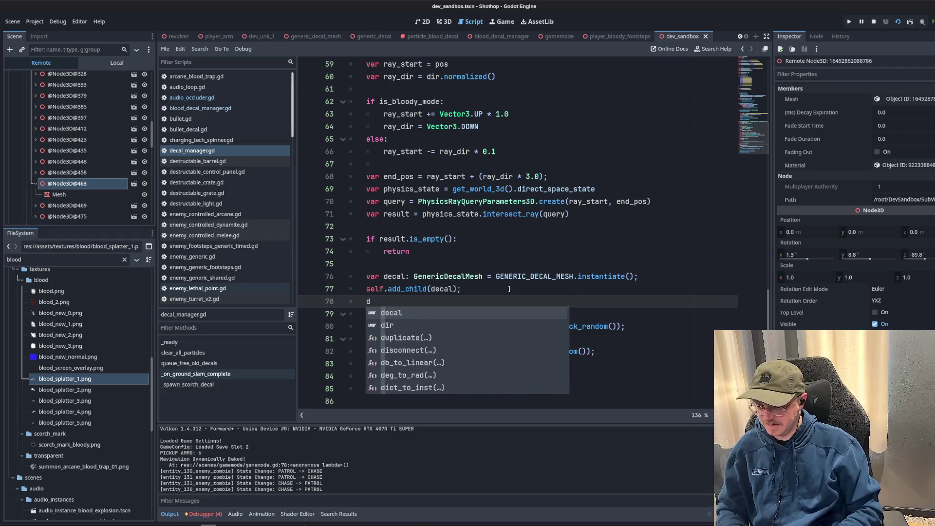
click(57, 175)
key(alt+Tab)
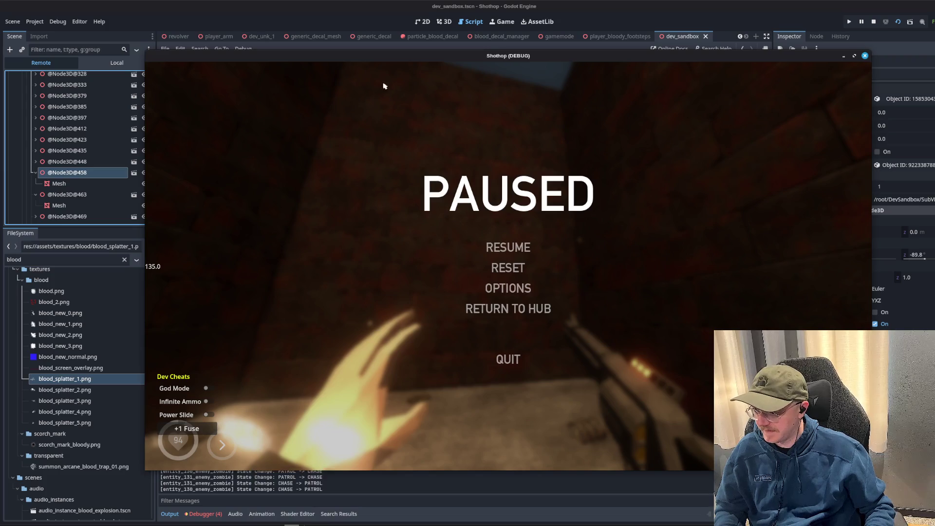
mouse_move(387, 54)
mouse_down()
mouse_move(768, 84)
mouse_move(662, 38)
mouse_move(934, 44)
mouse_up()
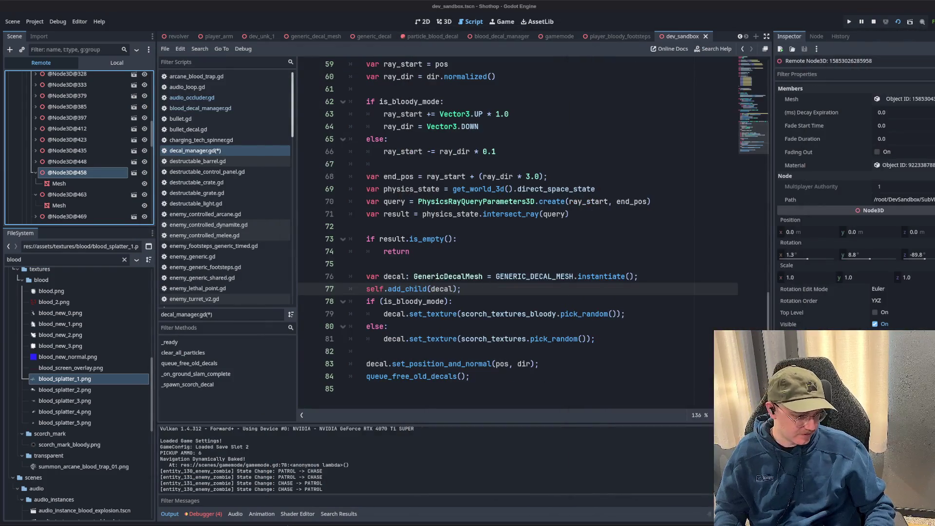
click(67, 150)
click(67, 140)
click(67, 128)
key(Up)
key(Up)
key(Up)
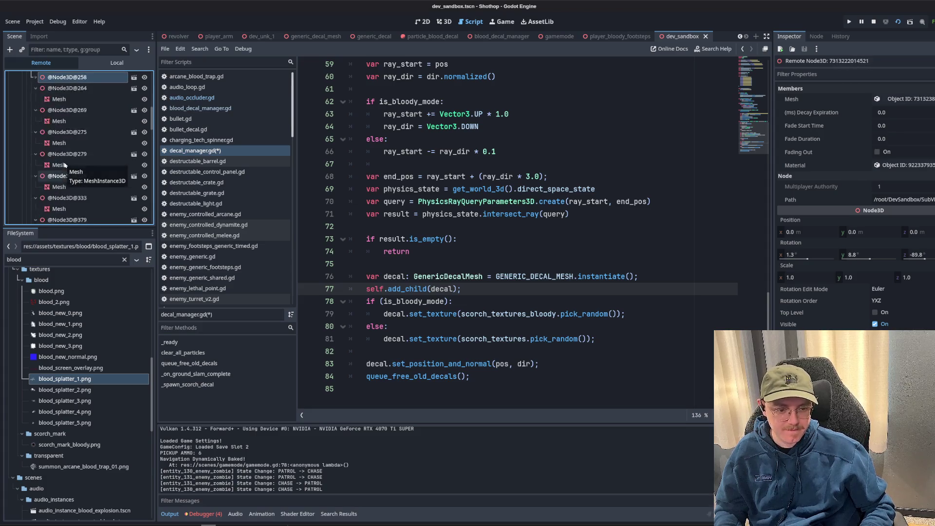
key(Up)
key(Up)
key(Up)
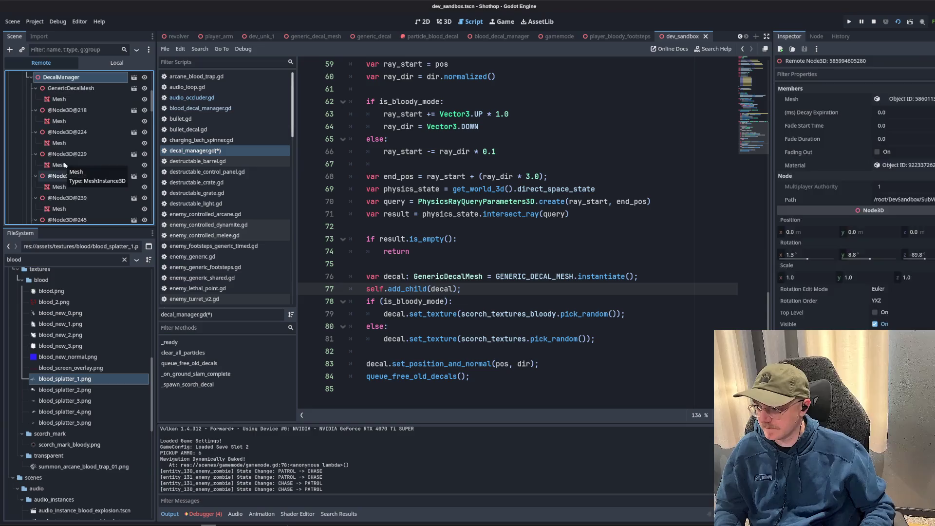
key(Up)
key(Up)
key(Up)
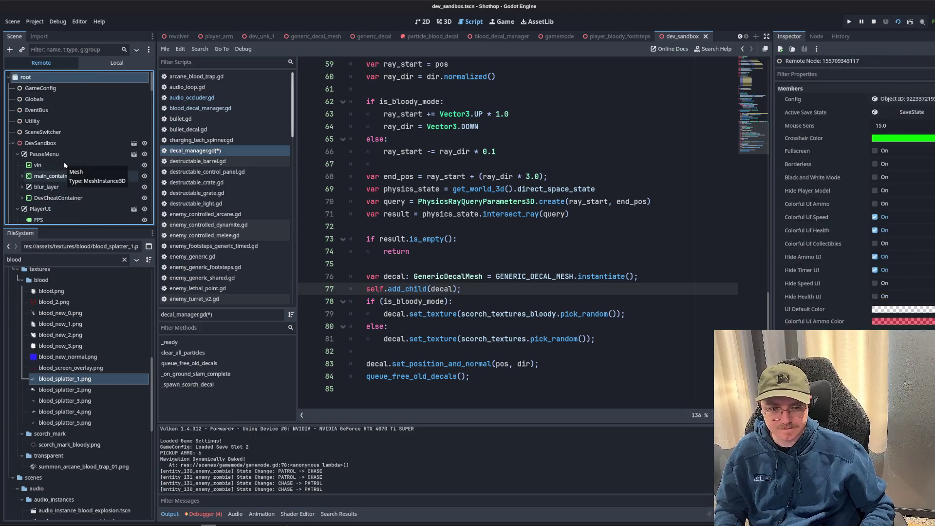
scroll(65, 166, down, 10)
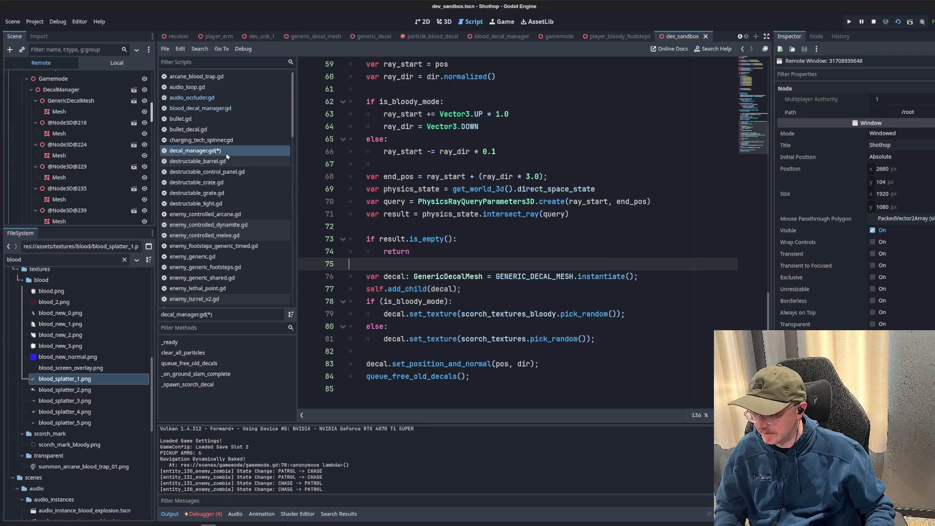
Save decal_manager.gd, move to line 49, and stop the running game.
click(445, 189)
key(ctrl+s)
scroll(470, 236, up, 5)
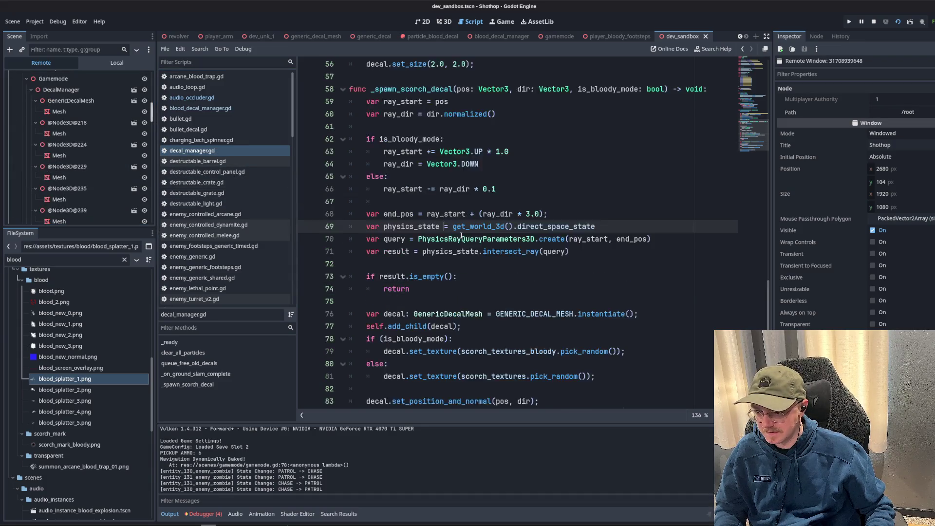
click(470, 238)
scroll(469, 239, up, 3)
click(448, 239)
scroll(449, 239, up, 3)
scroll(449, 239, down, 4)
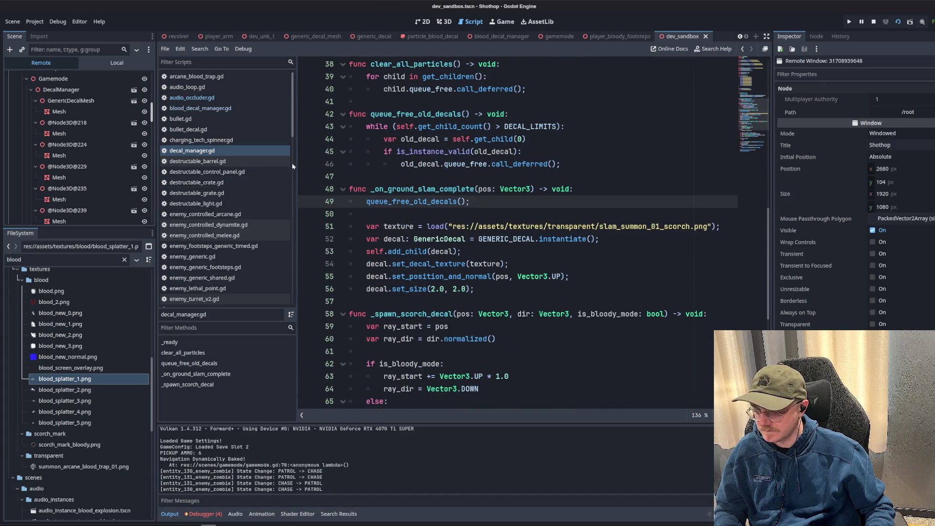
click(874, 21)
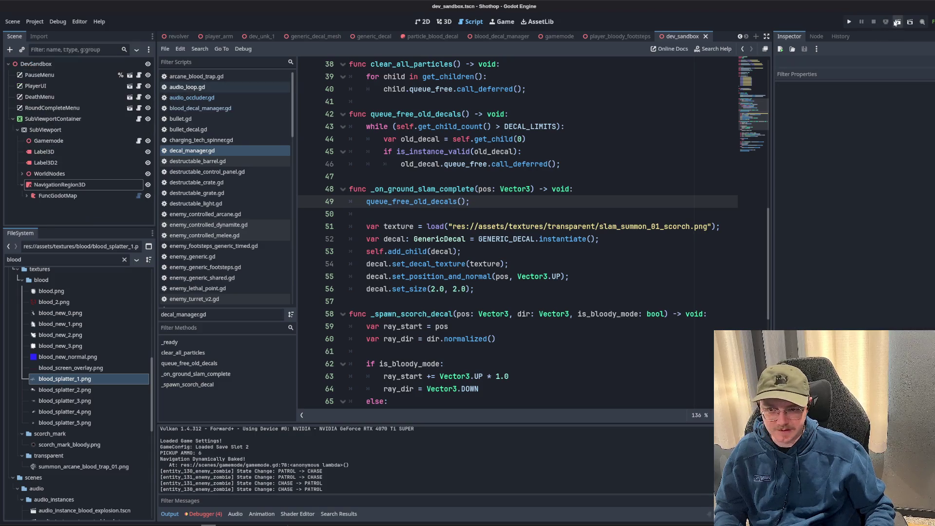
Relaunch the game, return to the editor, and tidy WorldNodes and NavigationRegion3D in the tree.
click(897, 22)
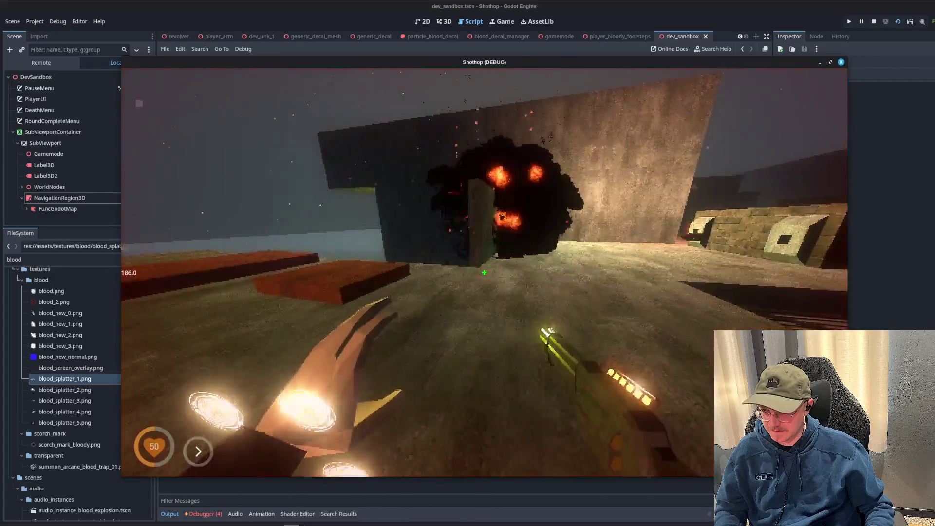
key(F8)
click(21, 187)
scroll(27, 194, down, 1)
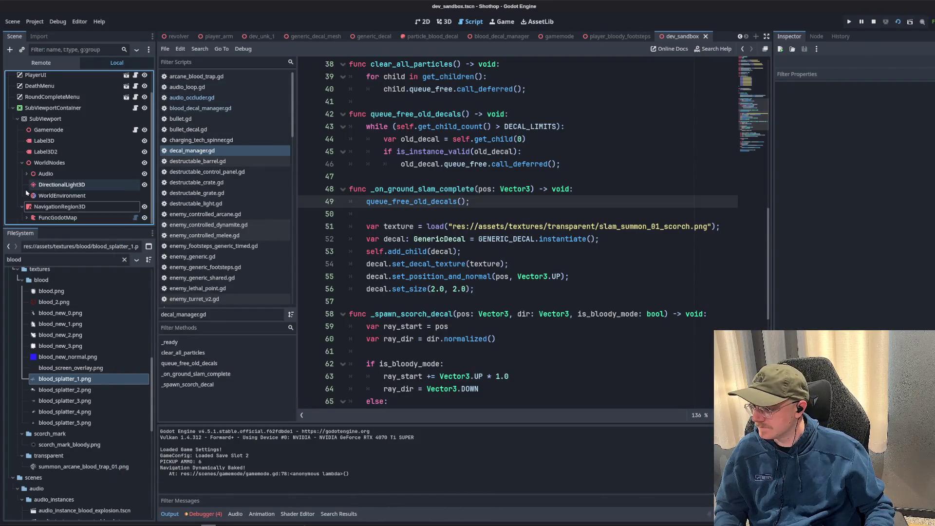
click(22, 163)
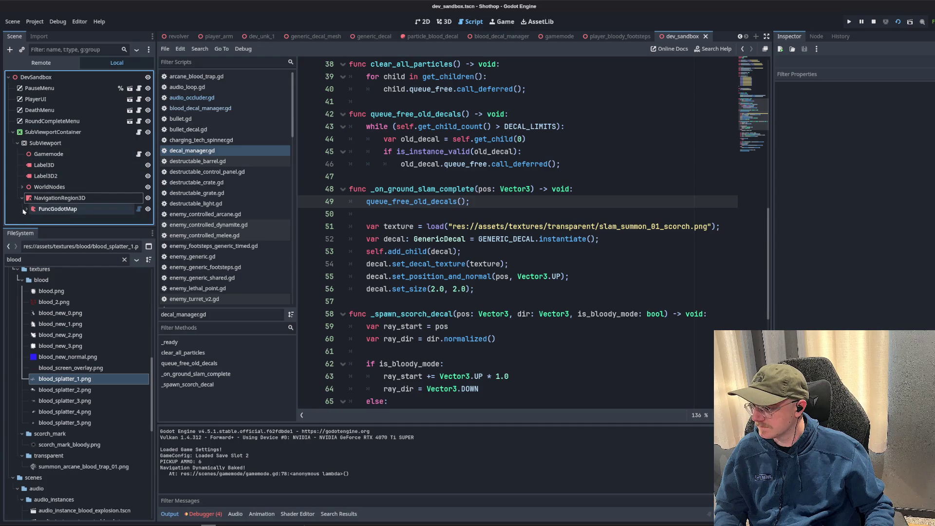
click(21, 198)
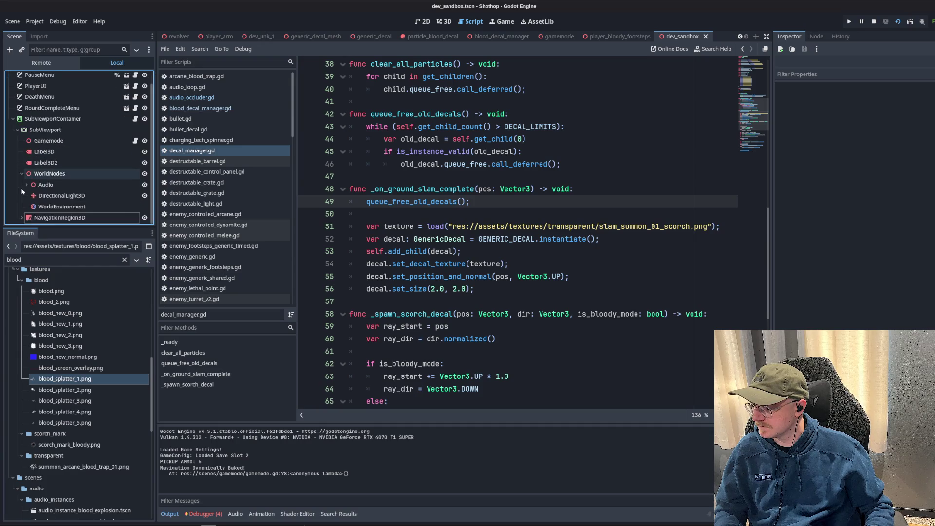
click(49, 136)
click(30, 146)
click(63, 169)
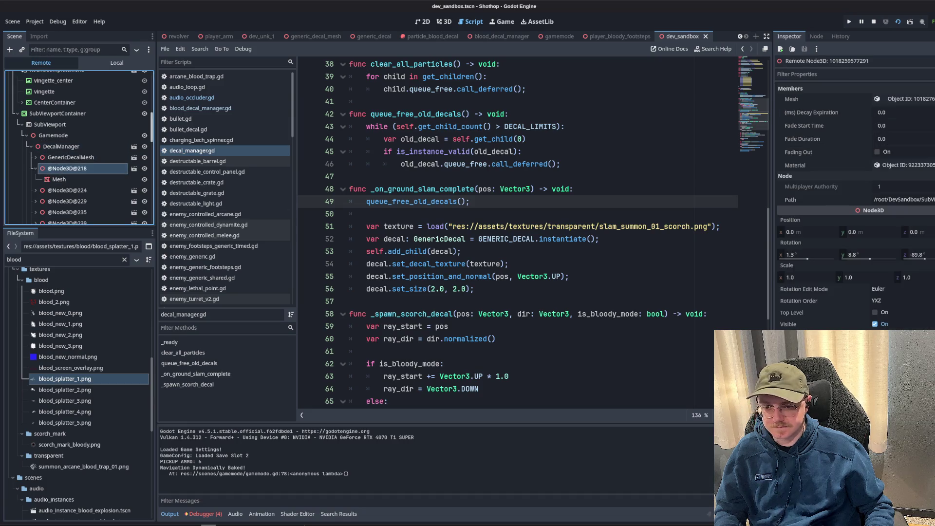
click(59, 179)
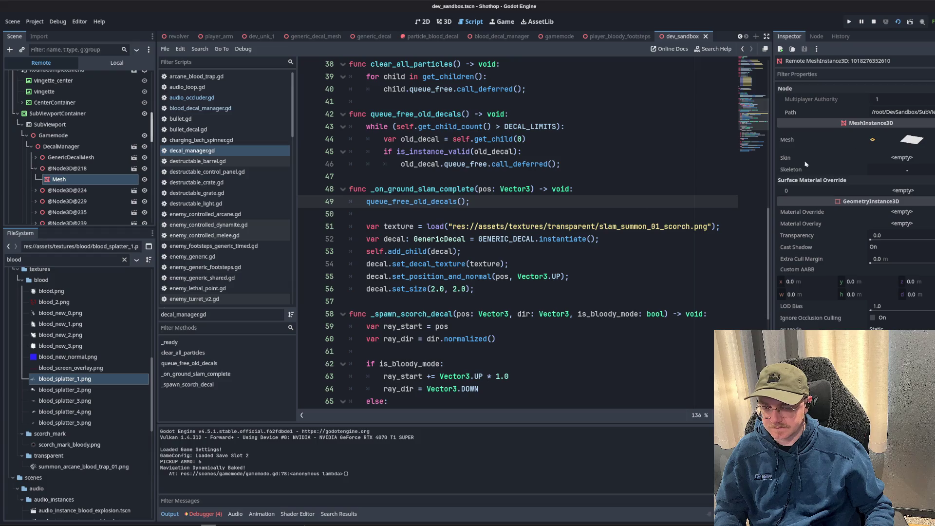
scroll(77, 149, down, 2)
click(77, 152)
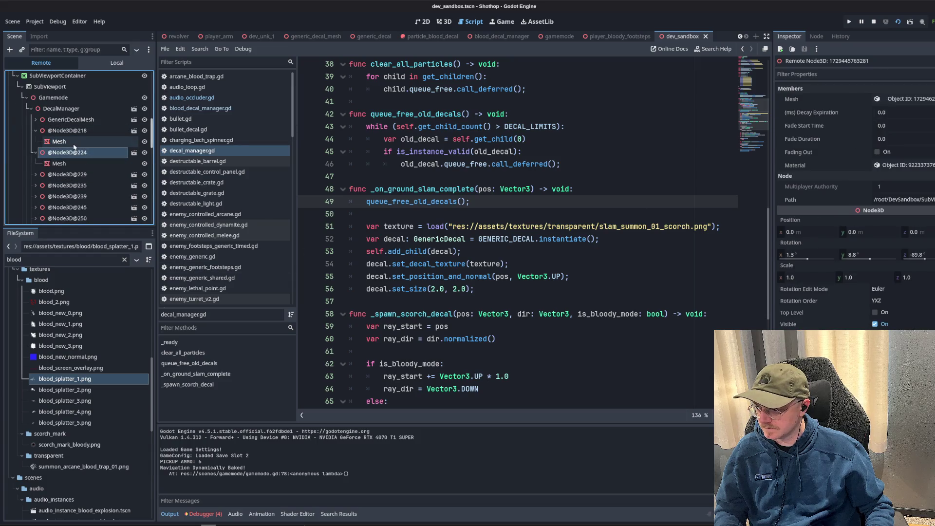
click(74, 142)
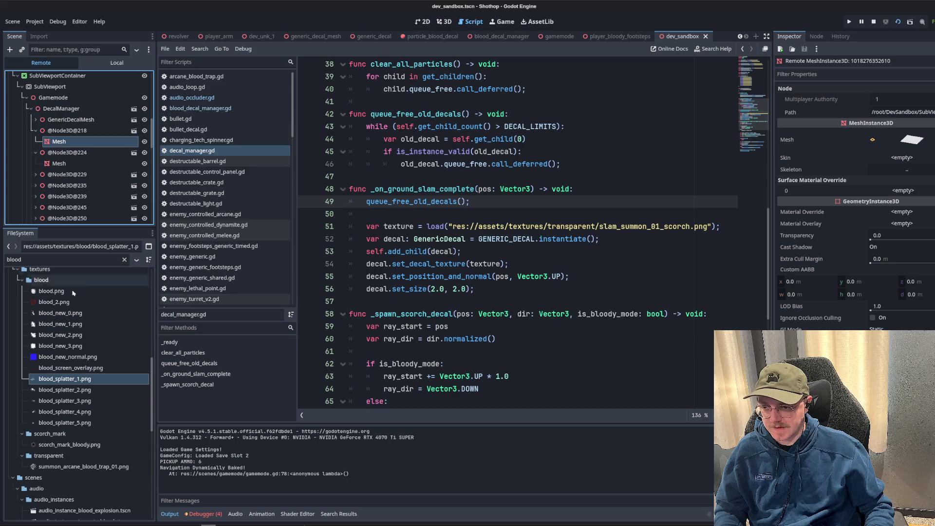
click(47, 256)
key(BackSpace)
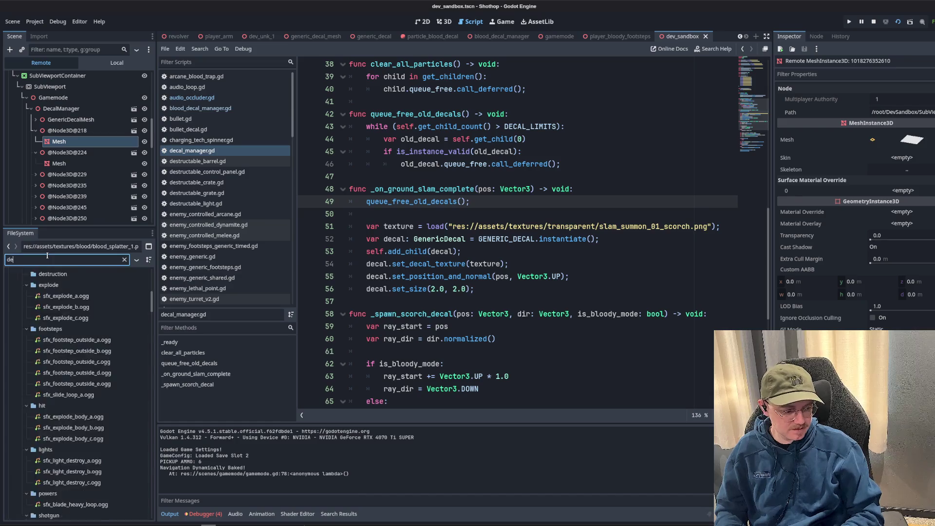
Open generic_decal_mesh.tscn from the FileSystem filtered by 'generic_'.
text(generic_)
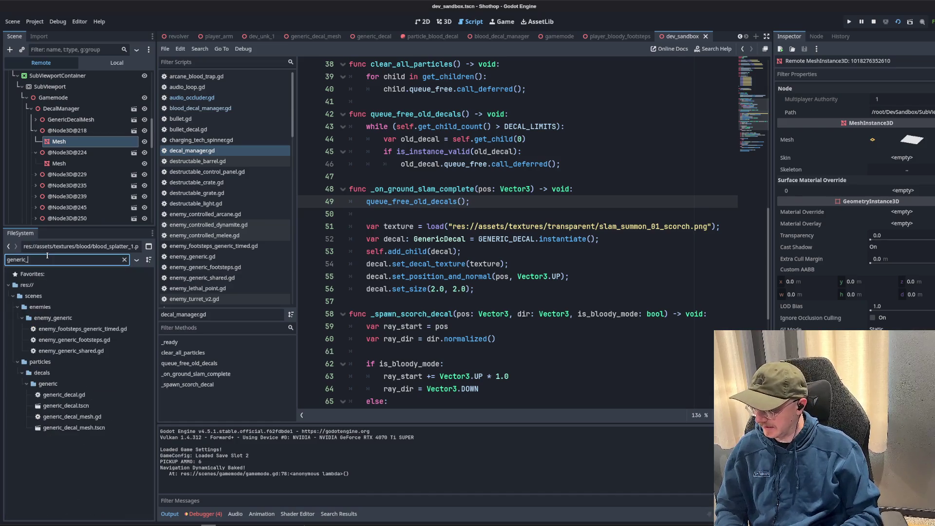
double_click(79, 427)
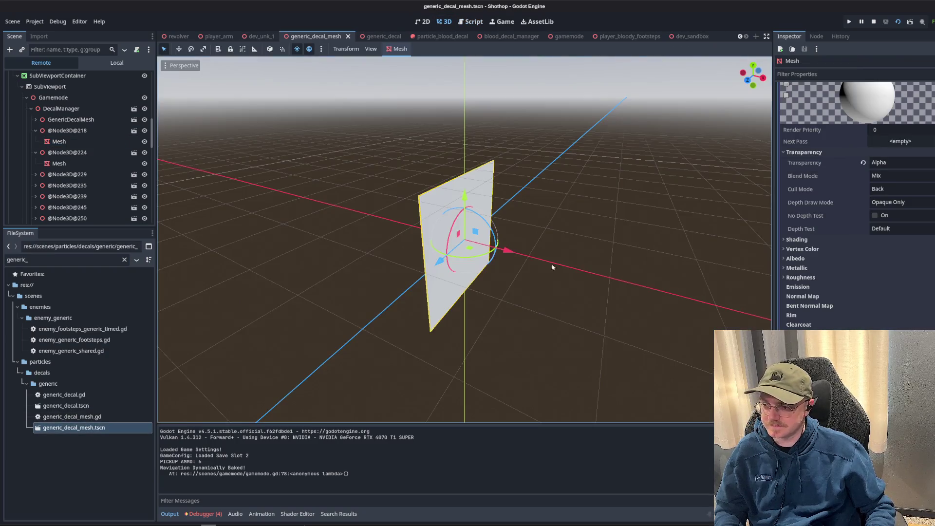
mouse_move(553, 267)
mouse_down()
mouse_move(502, 269)
mouse_move(546, 276)
mouse_move(477, 229)
mouse_up()
Rotate the decal plane upright, save the scene, and run dev_sandbox again.
drag(462, 268, 443, 310)
key(ctrl+s)
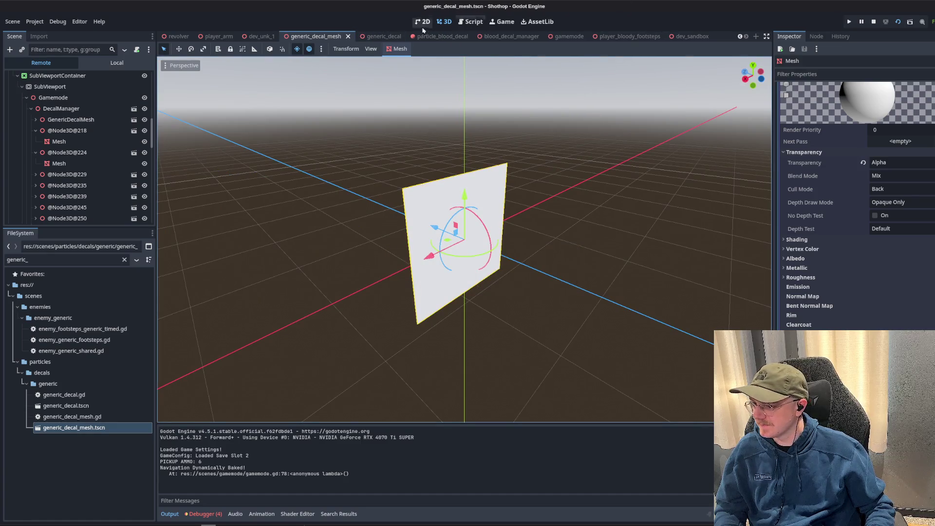
click(707, 37)
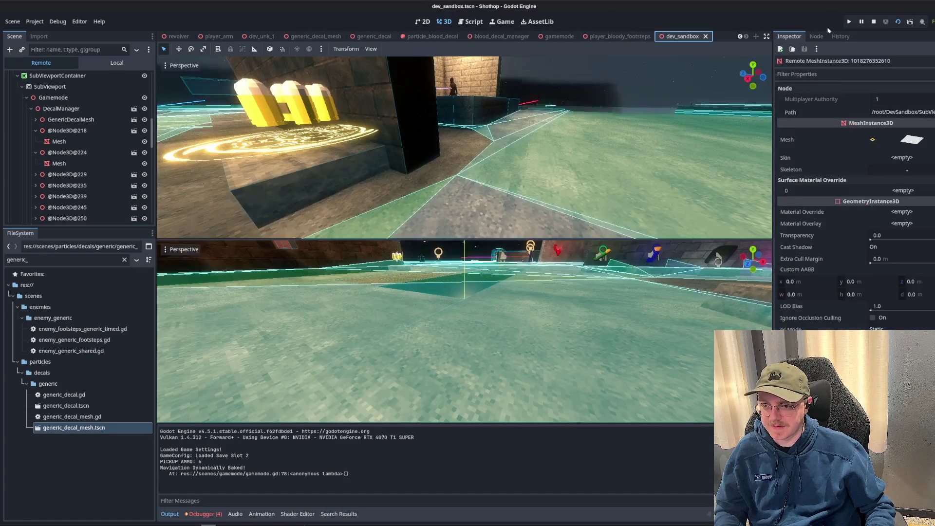
key(F6)
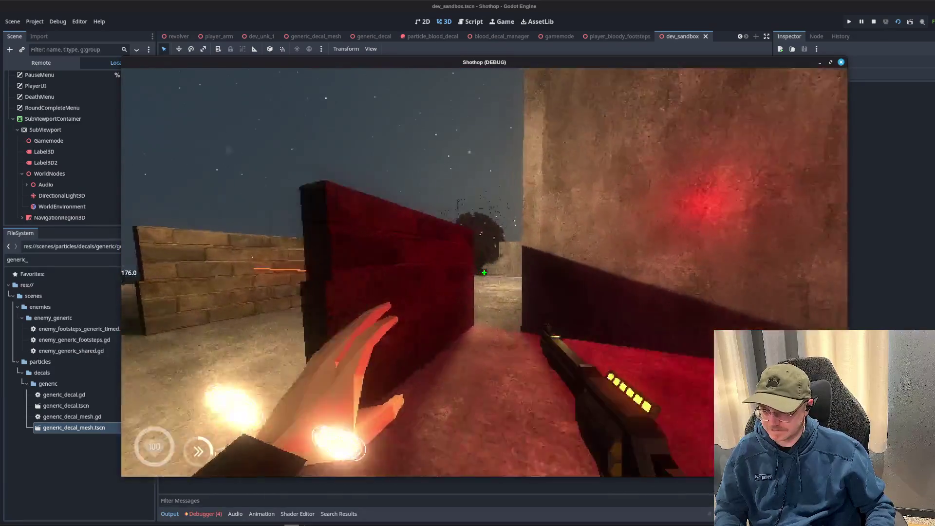
Fire two explosive shots in the game, pause it, and switch back to the editor.
click(484, 272)
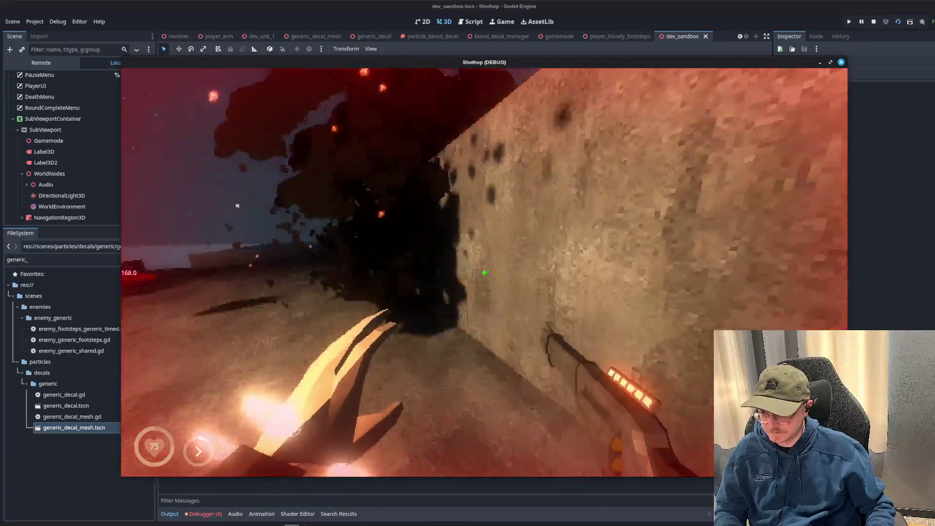
click(485, 273)
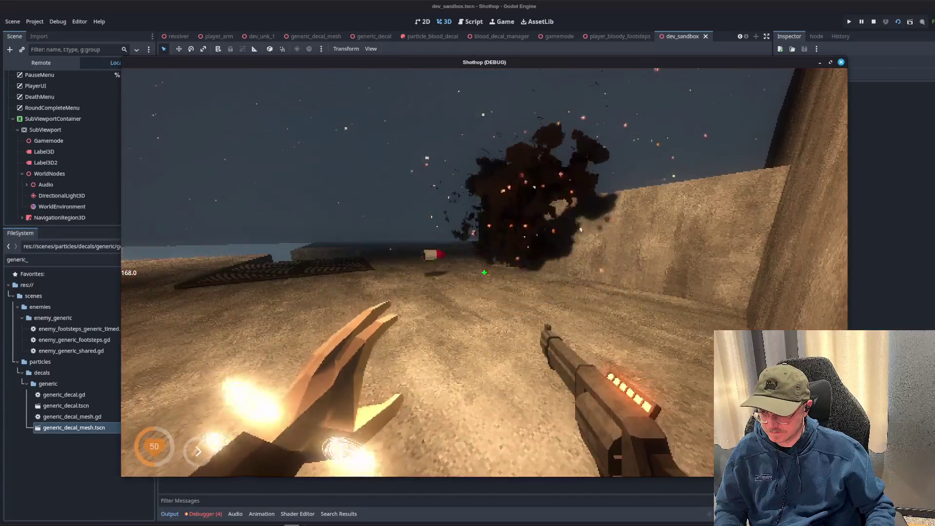
key(Escape)
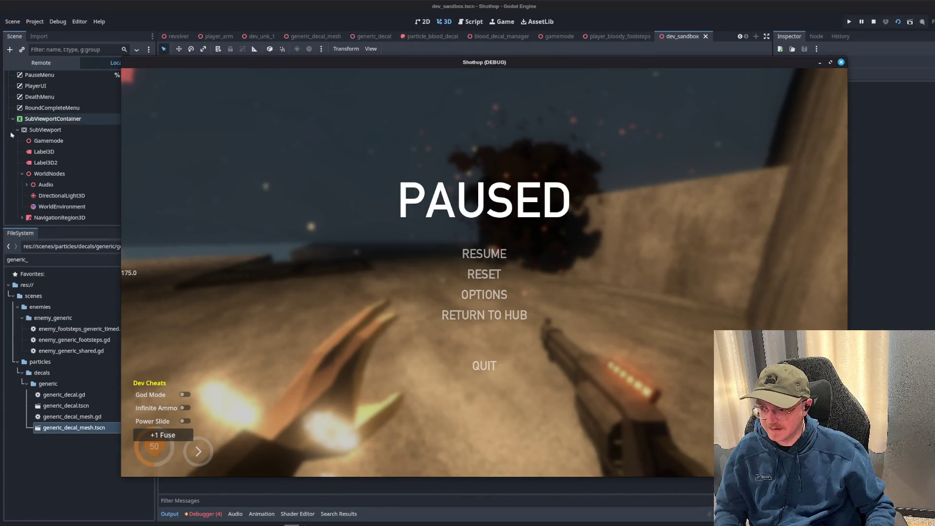
click(22, 122)
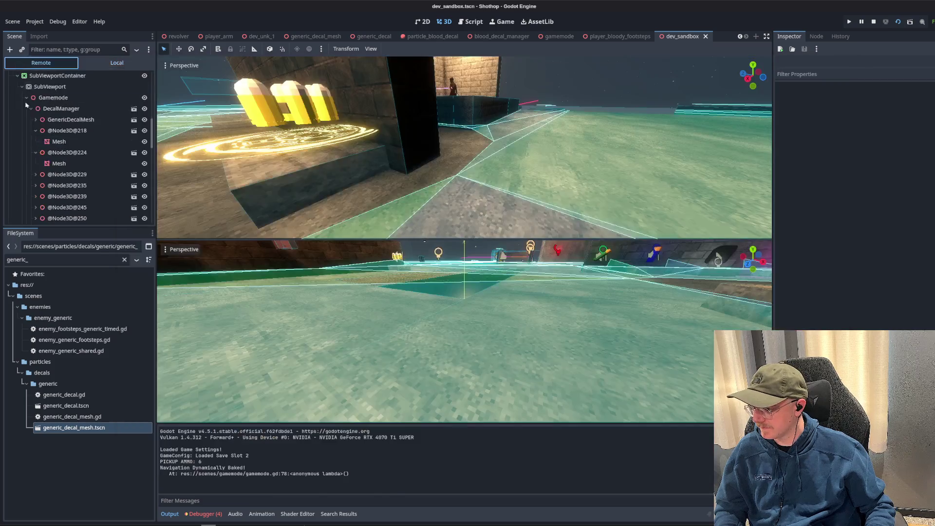
key(alt+Tab)
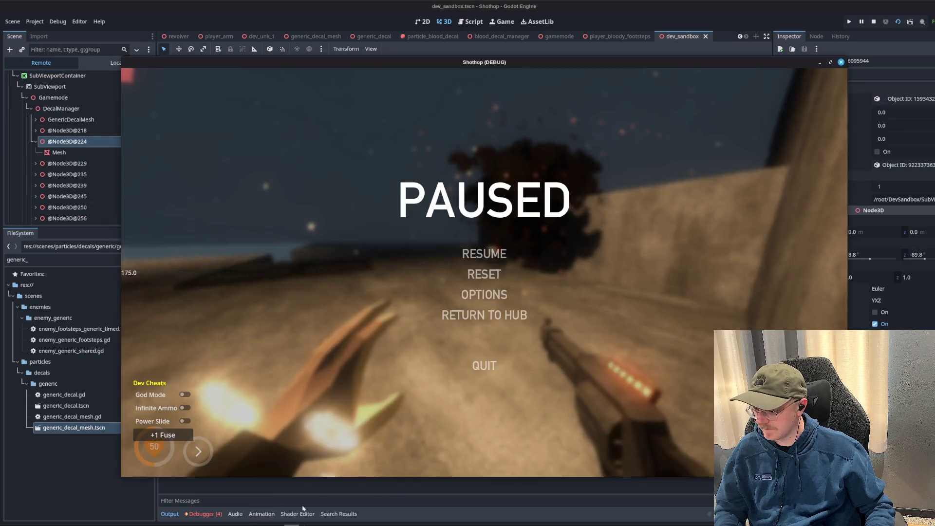
key(Escape)
key(Escape)
click(86, 218)
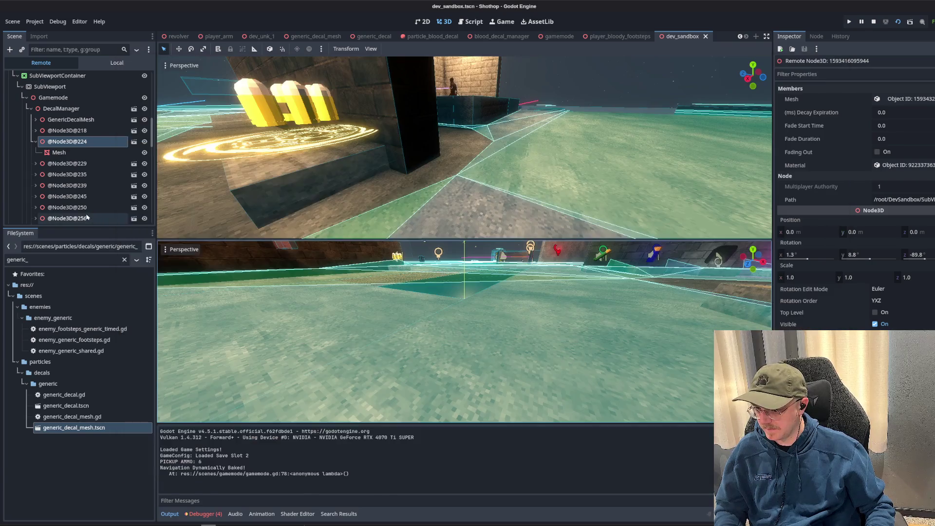
scroll(85, 219, down, 5)
click(68, 192)
click(68, 181)
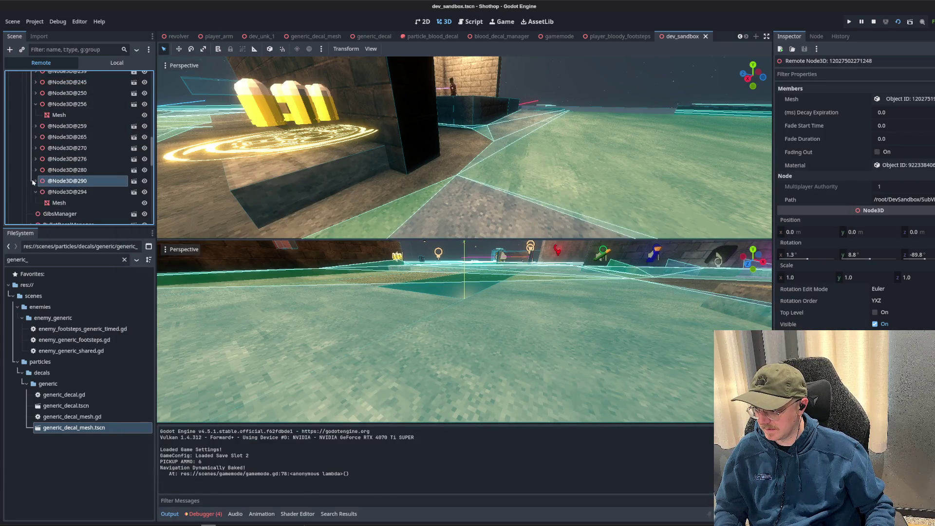
click(64, 192)
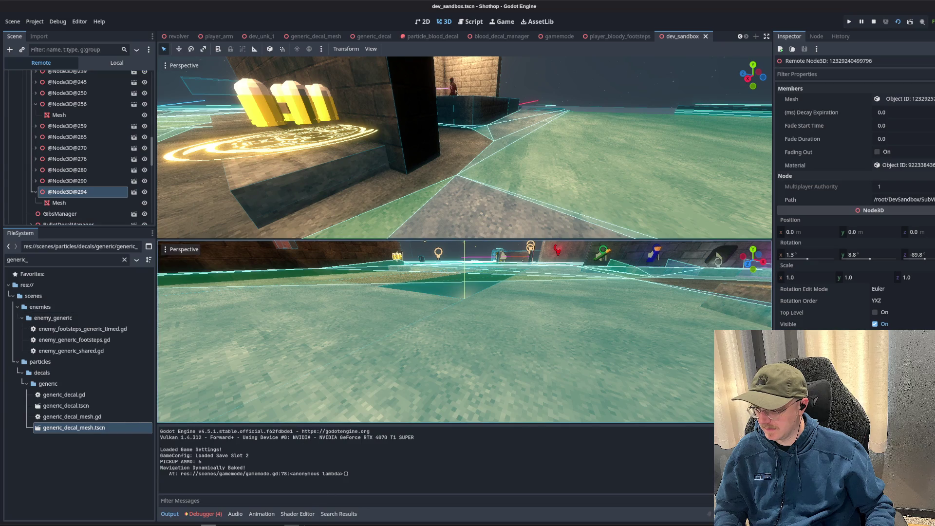
key(alt+Tab)
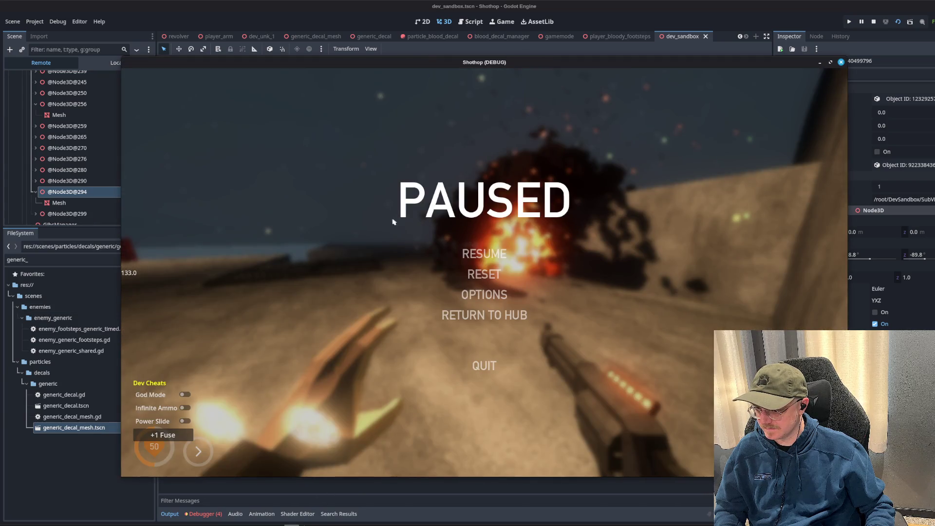
click(229, 6)
click(59, 202)
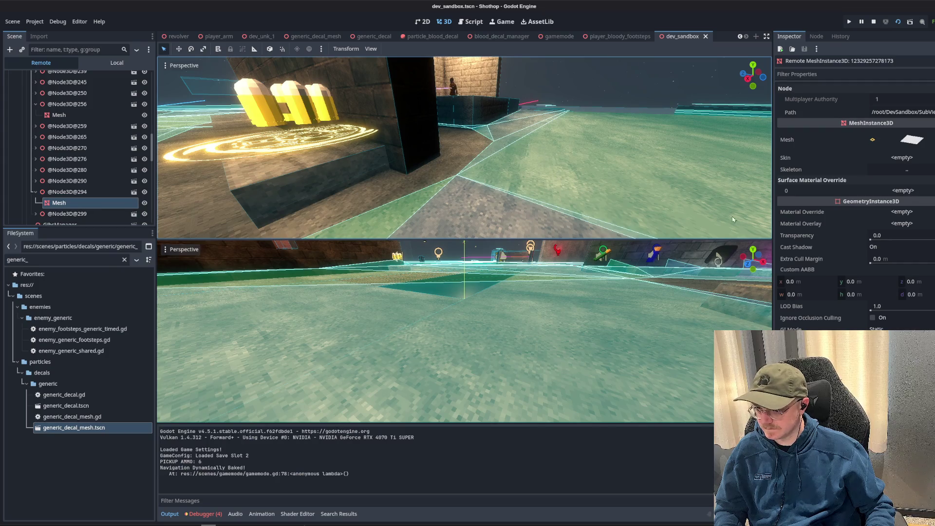
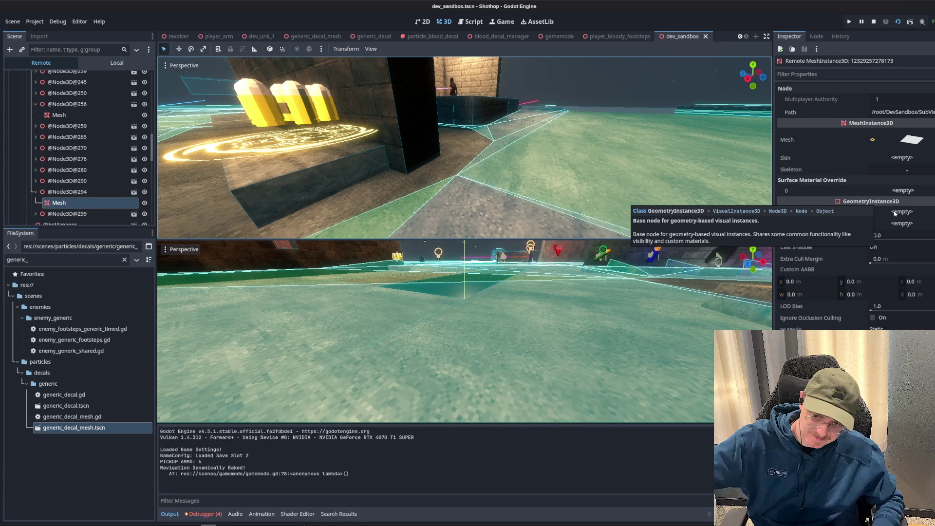
Open generic_decal_mesh.gd and add a blank line after set_texture's albedo texture line.
click(474, 22)
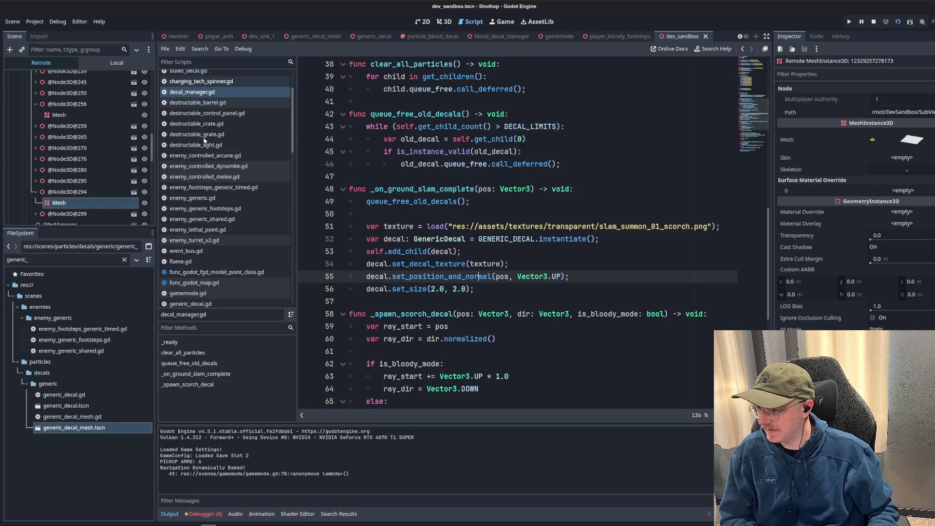
click(221, 197)
key(Up)
key(Up)
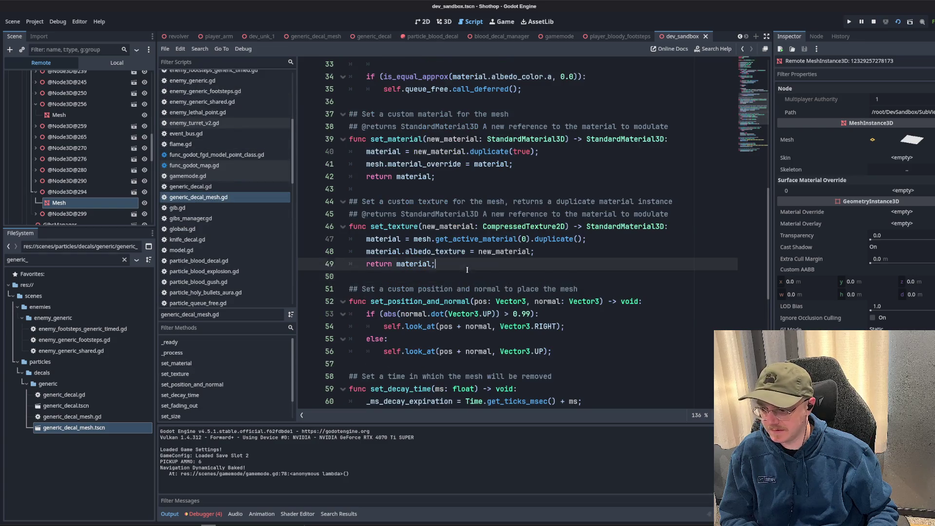
click(403, 239)
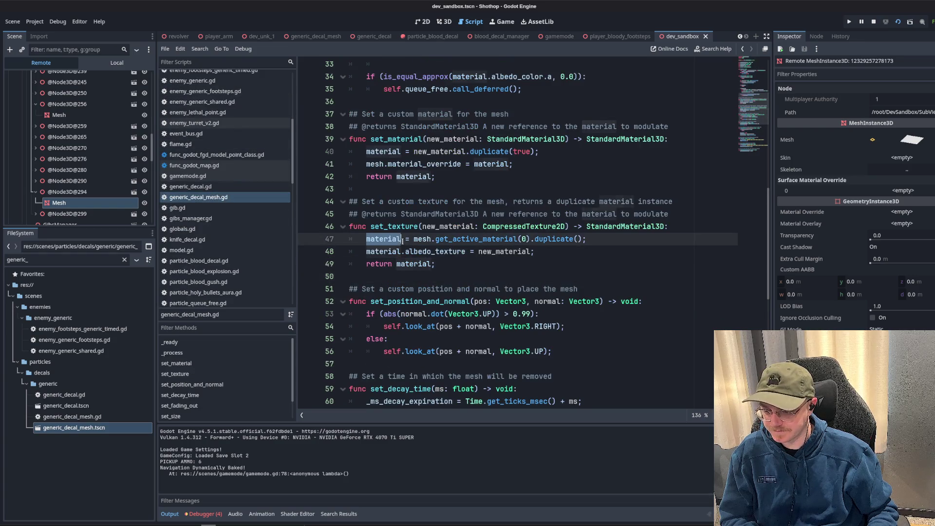
click(609, 249)
key(Return)
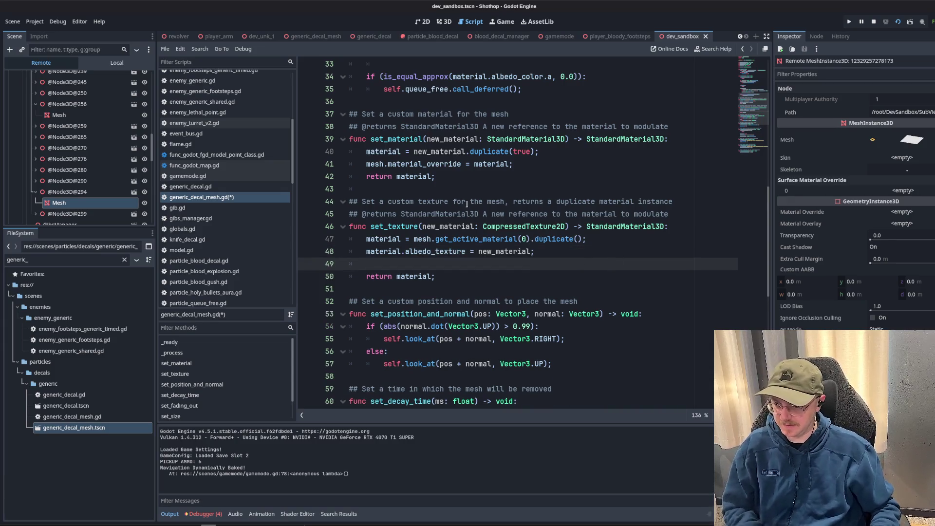
Copy the material_override assignment from set_material into set_texture, then stop the running game.
click(550, 168)
key(Return)
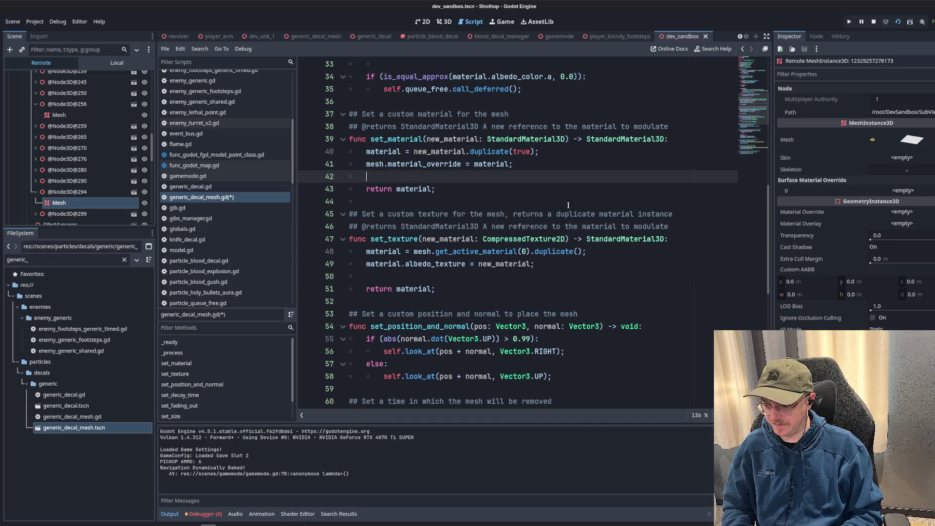
text(mesh.)
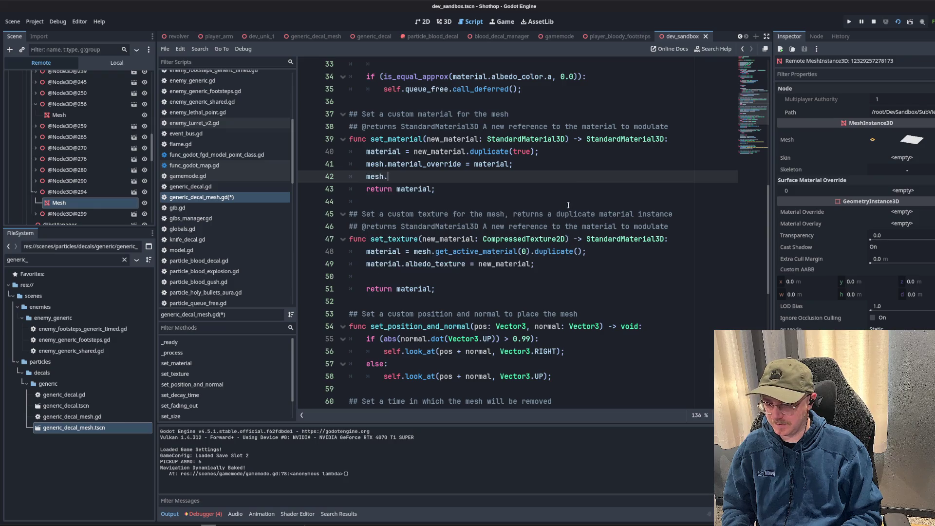
text(set_)
key(BackSpace)
key(BackSpace)
key(BackSpace)
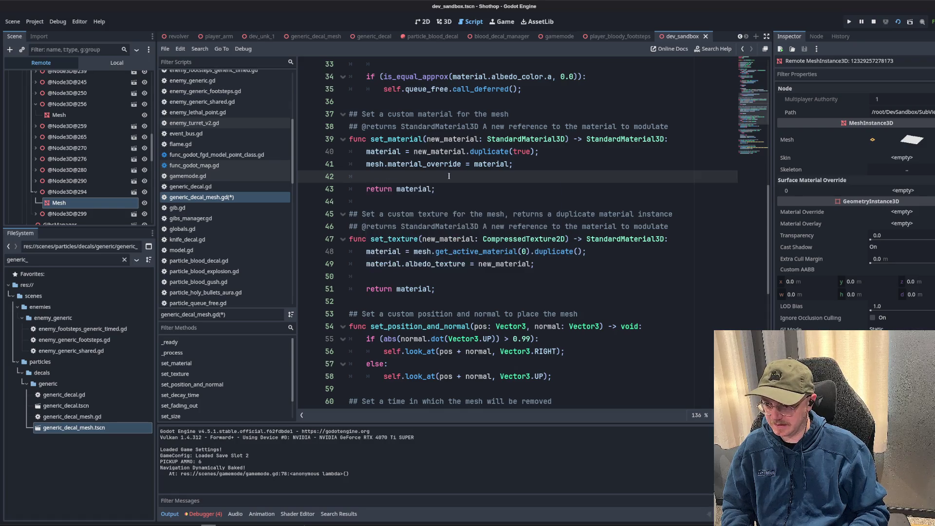
key(BackSpace)
key(BackSpace)
key(shift+Home)
key(ctrl+c)
click(546, 261)
key(ctrl+v)
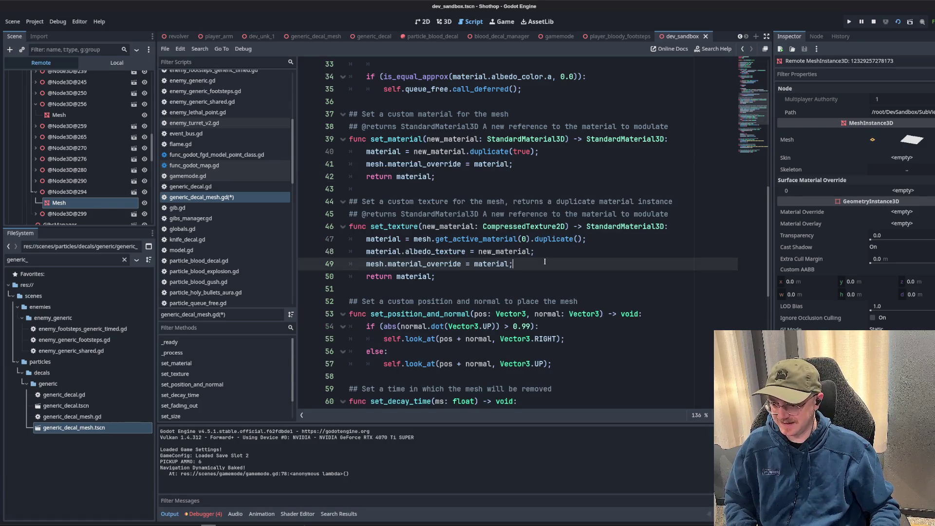
click(535, 181)
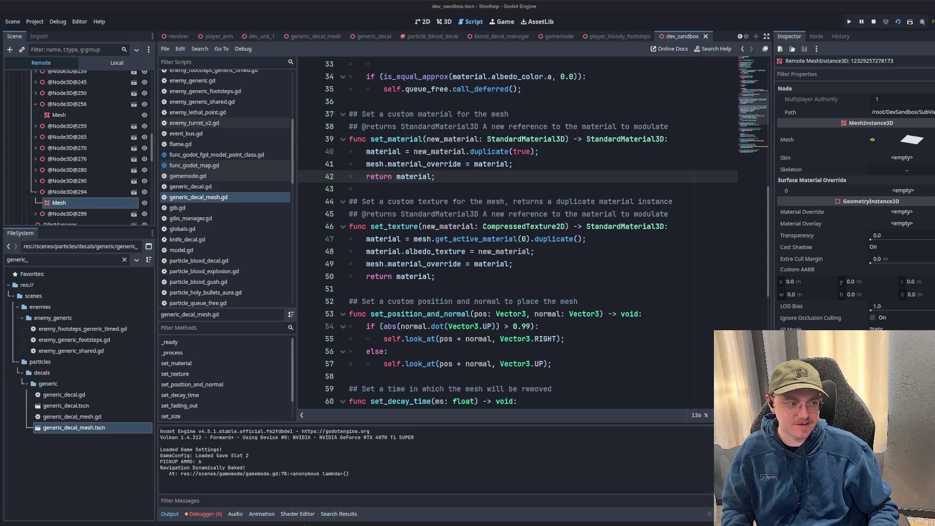
click(306, 114)
click(873, 22)
Run the game and fire at the walls to check the explosion effects.
key(F5)
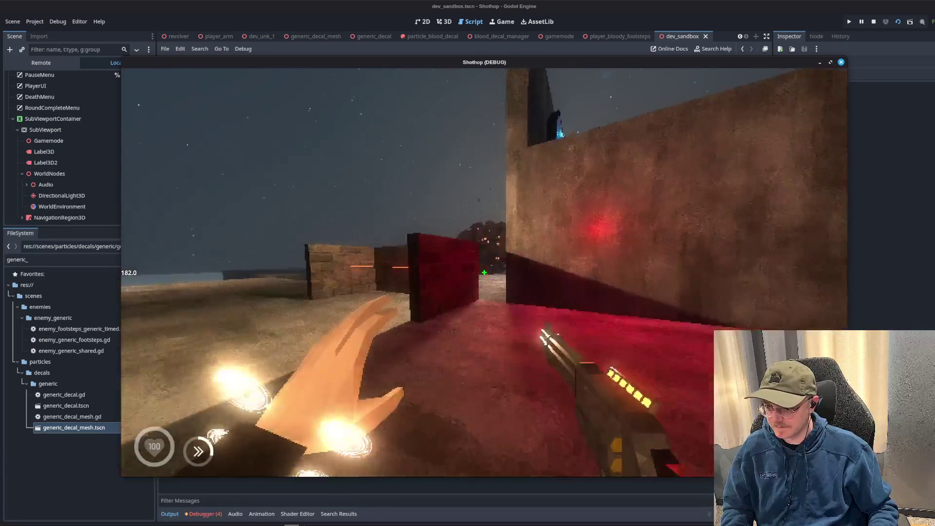
click(485, 273)
key(shift)
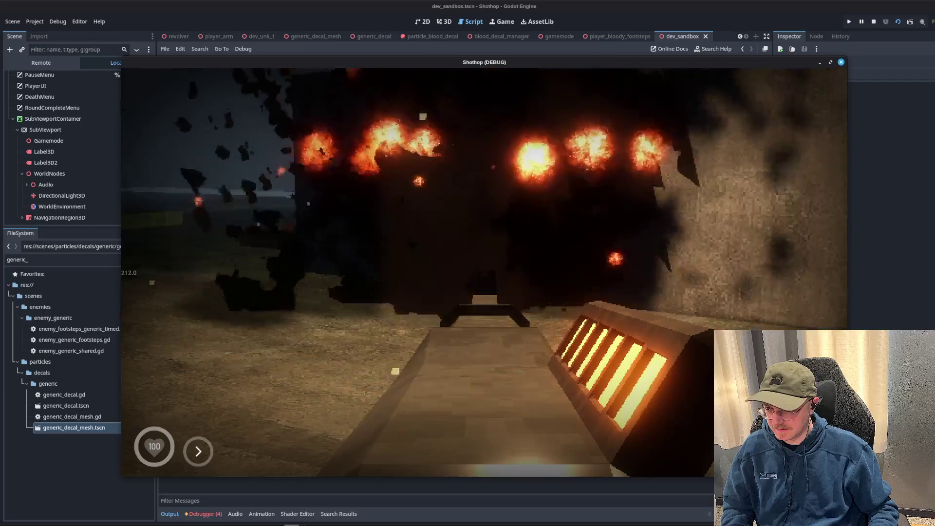
key(Escape)
key(F8)
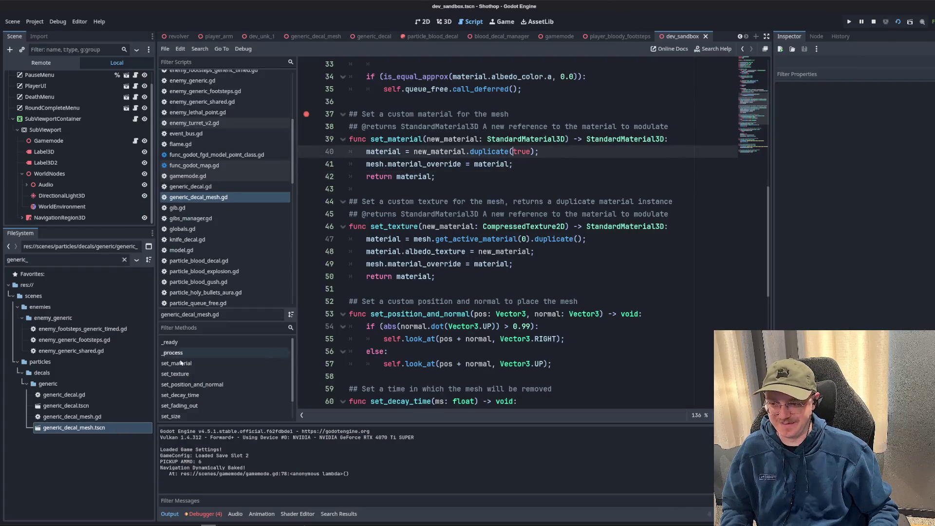
In rocket.gd, comment out the explosion and smoke particle lines 64–76 and save.
scroll(239, 175, up, 2)
click(231, 61)
text(rocket)
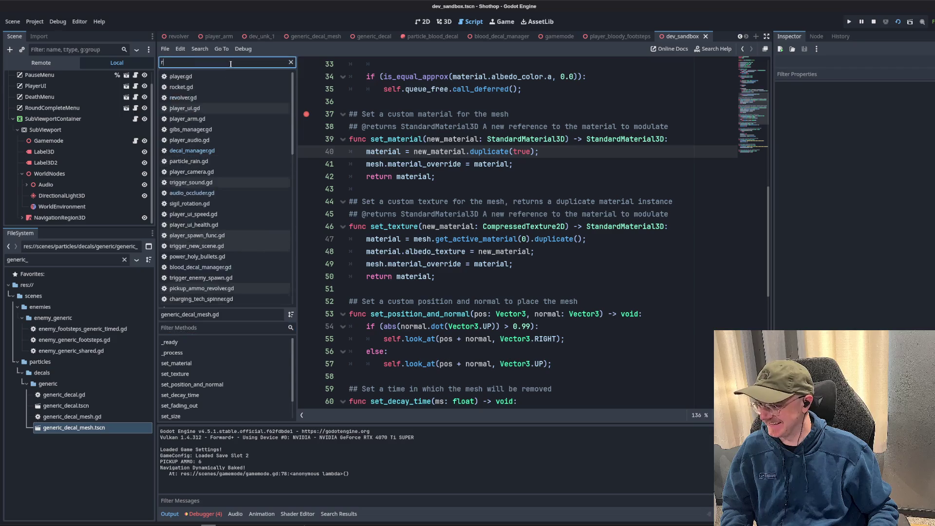
click(181, 76)
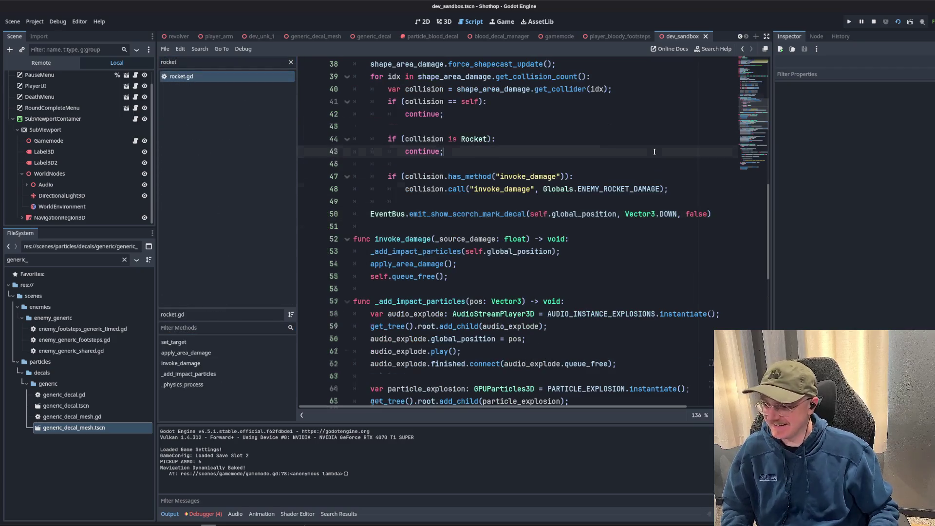
scroll(615, 175, up, 10)
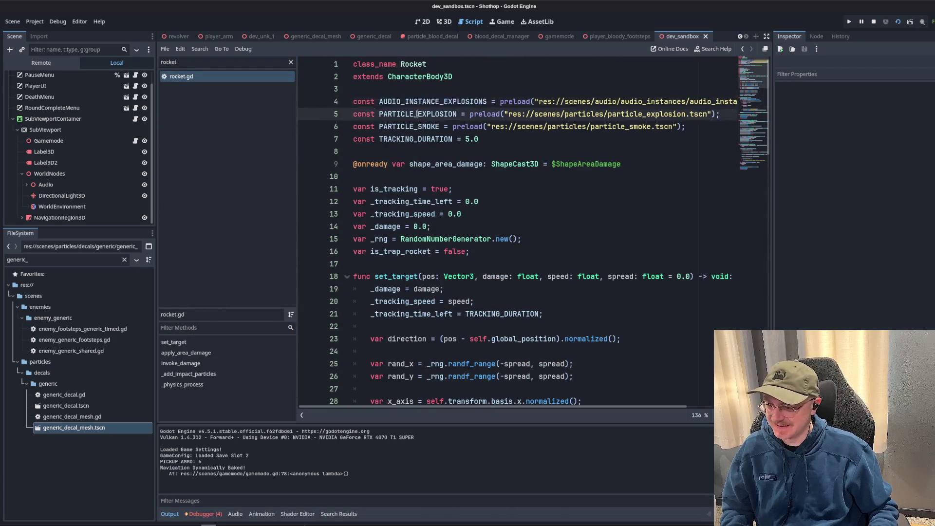
double_click(418, 114)
key(ctrl+f)
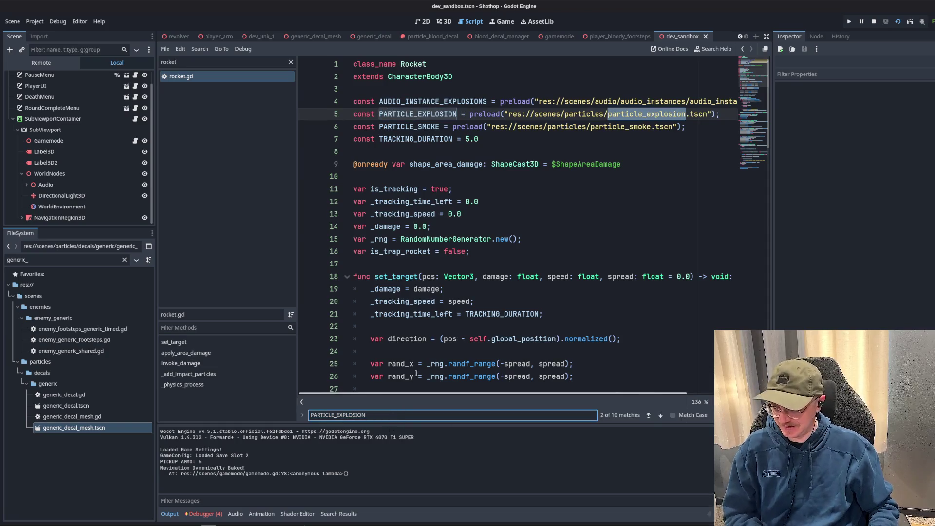
key(Return)
key(Return)
click(517, 298)
drag(518, 298, 343, 146)
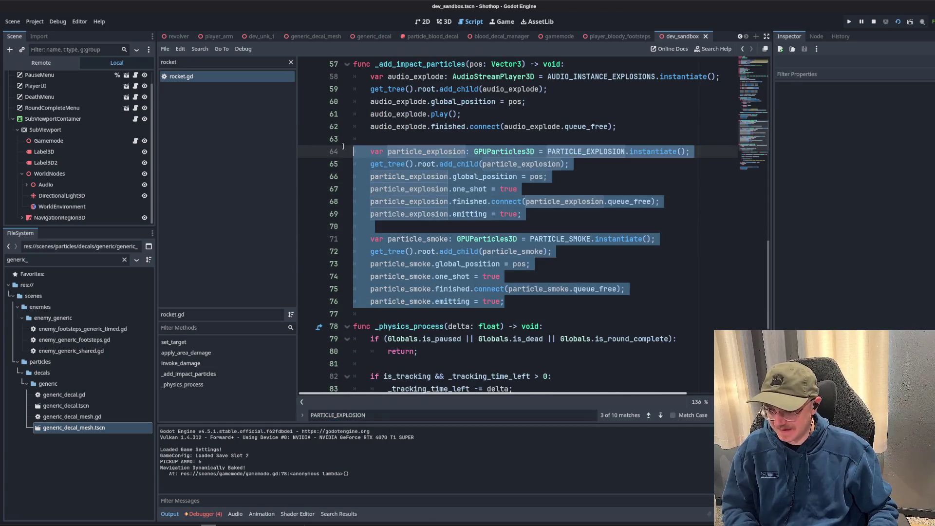
key(ctrl+k)
key(ctrl+s)
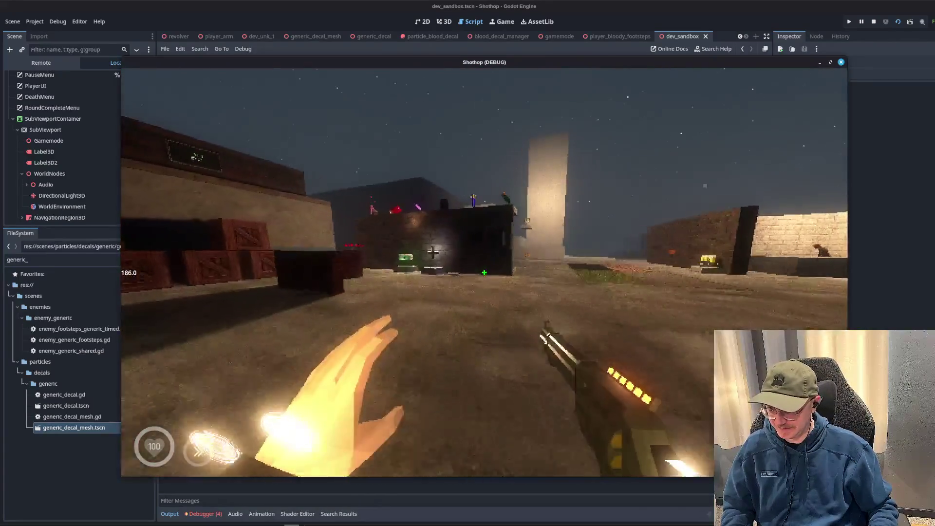
Play the rerun game, switching weapons, then pause and return to the editor.
key(2)
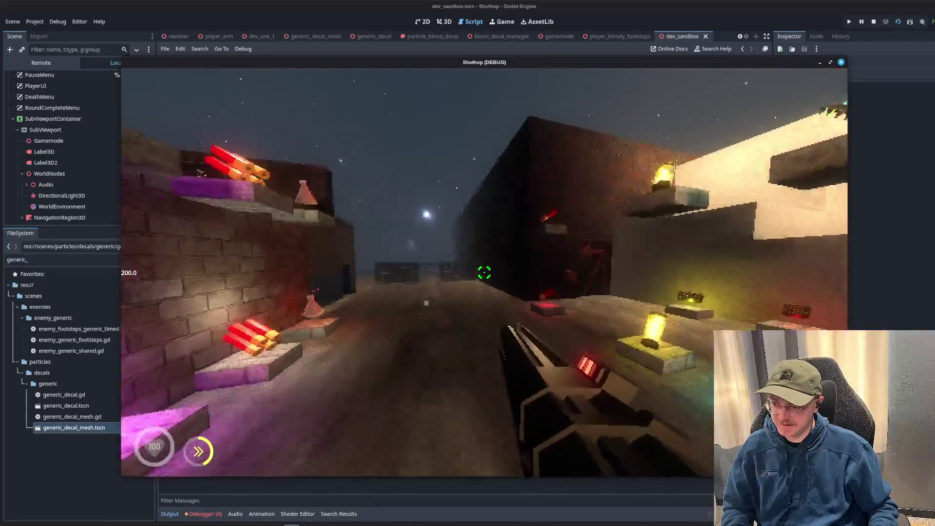
key(1)
key(w)
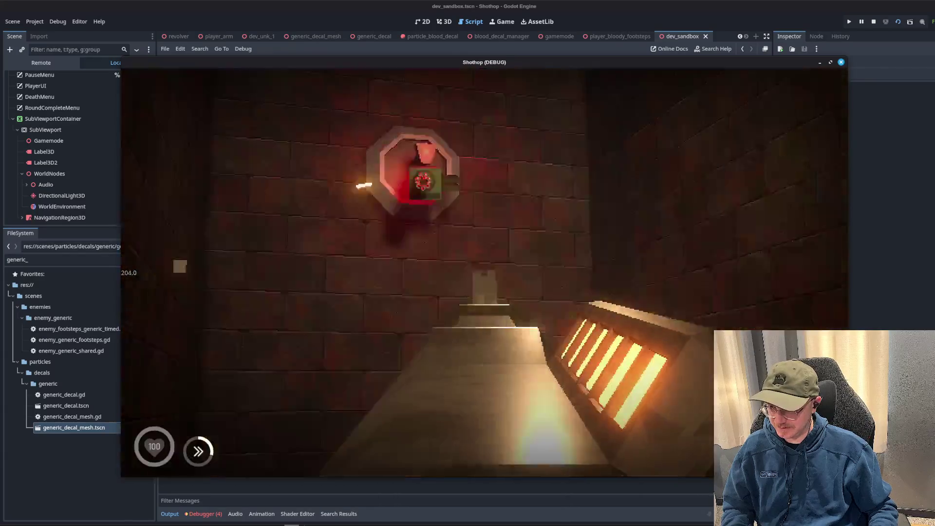
key(Escape)
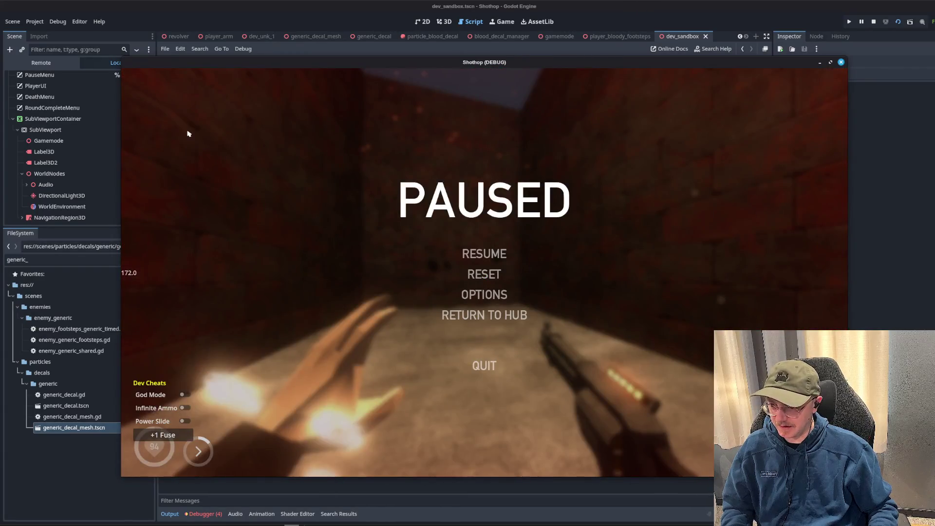
click(360, 5)
scroll(435, 204, up, 2)
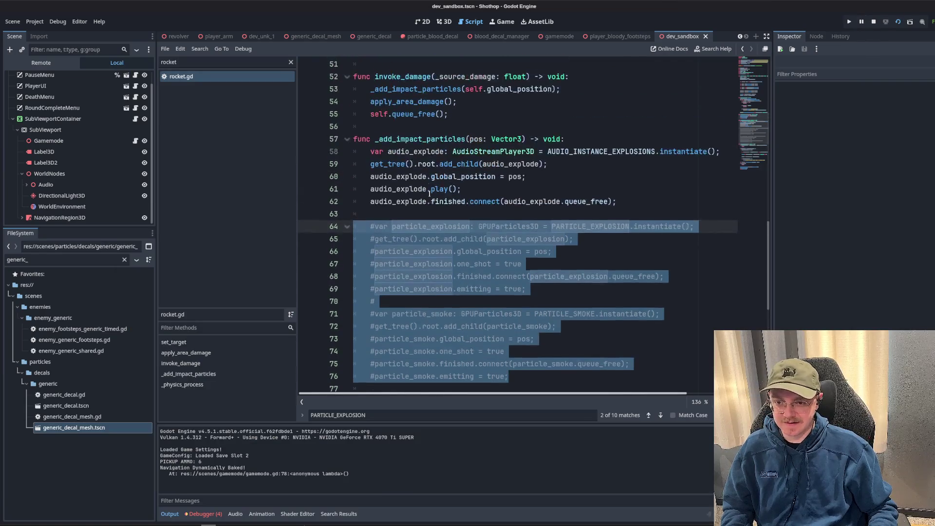
Find the scorch decal call in rocket.gd and comment it out.
scroll(439, 203, down, 3)
click(465, 265)
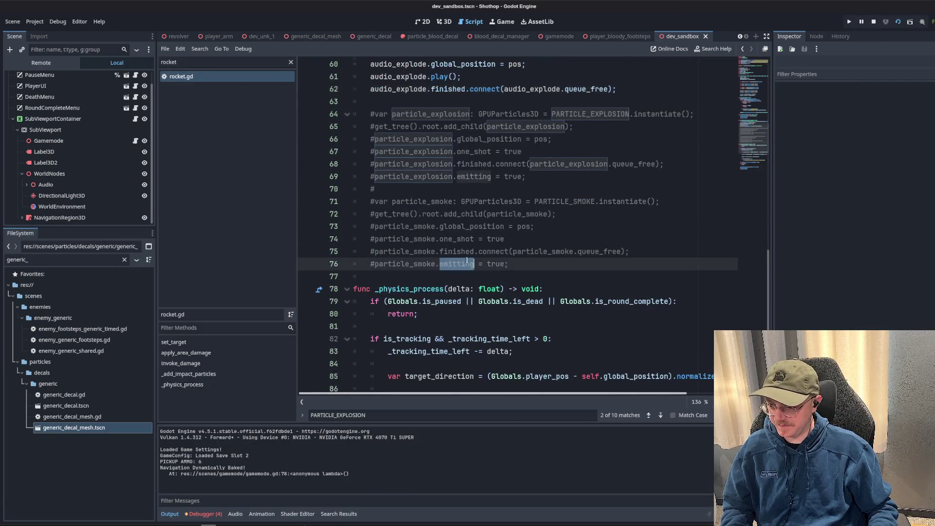
scroll(463, 263, up, 4)
double_click(424, 177)
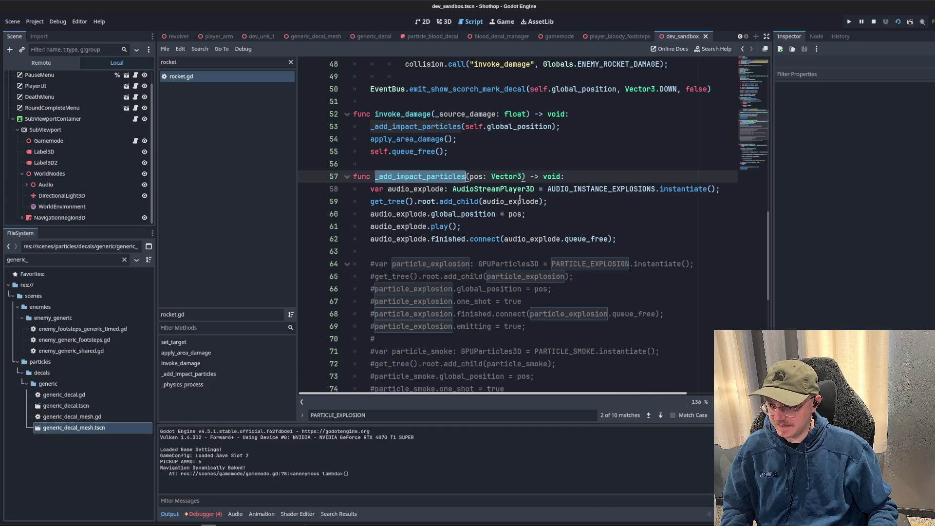
scroll(519, 199, down, 9)
click(560, 218)
key(ctrl+f)
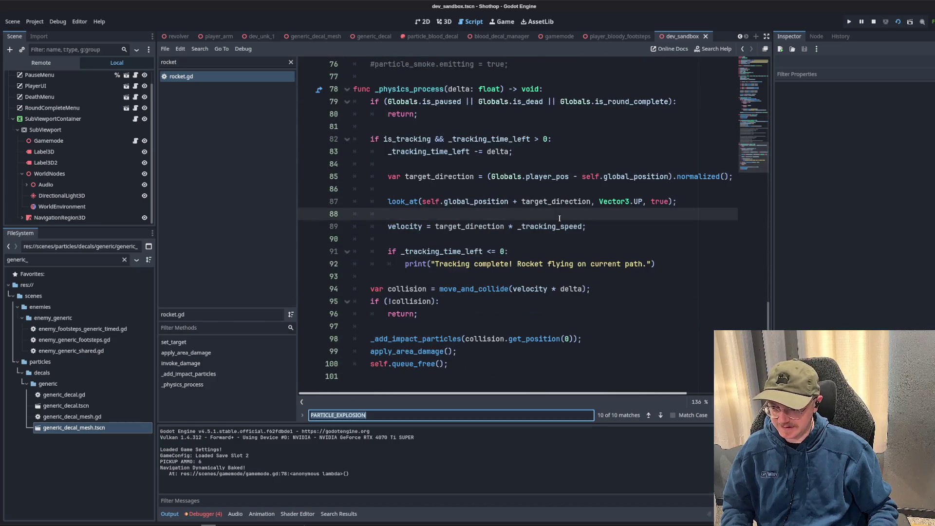
text(scorch)
click(554, 226)
scroll(579, 216, up, 3)
scroll(578, 214, down, 2)
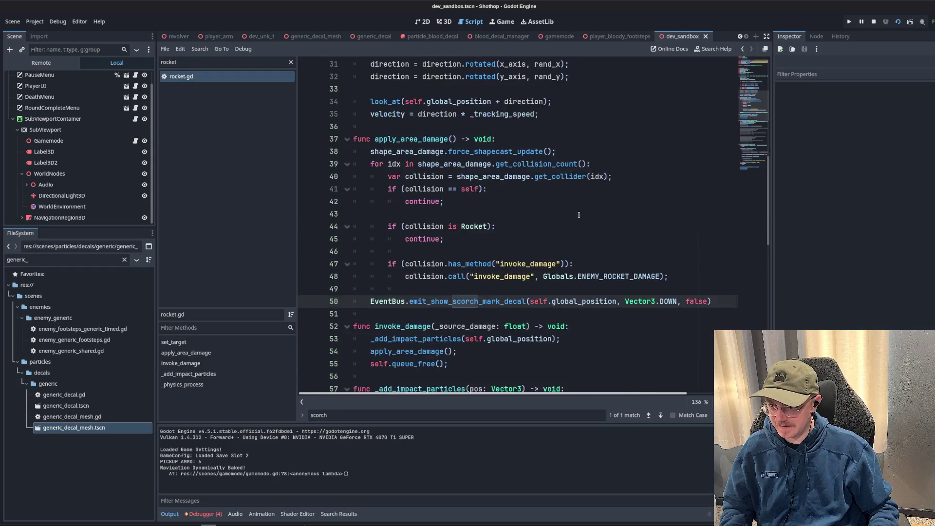
key(ctrl+k)
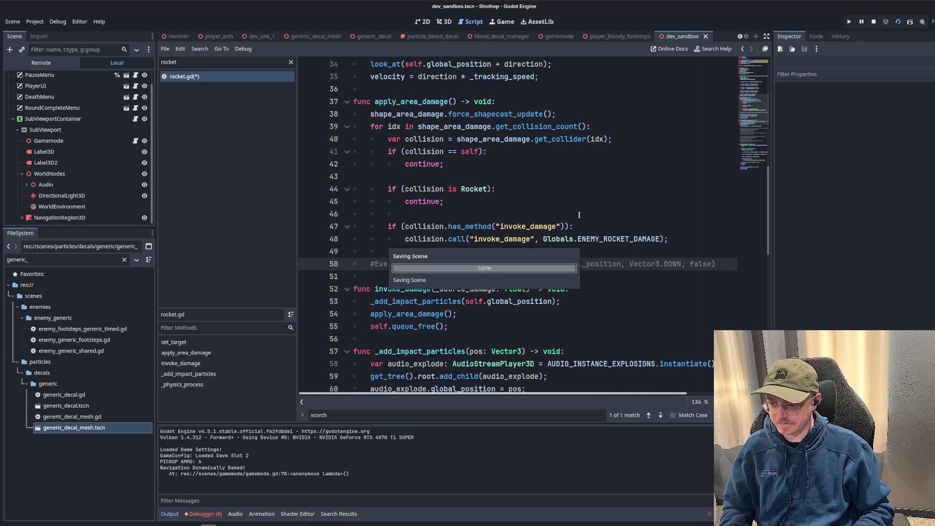
Show the running game's Remote scene tree and the 3D view.
click(583, 169)
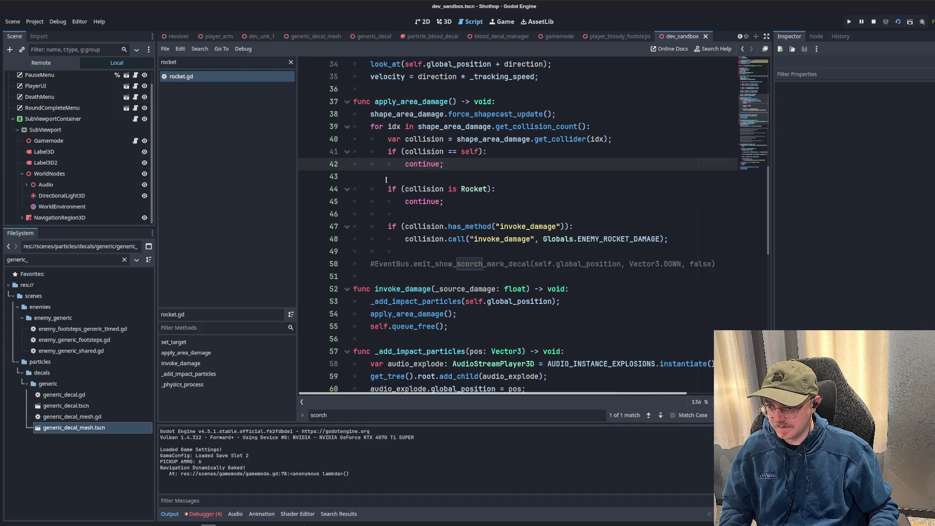
click(408, 249)
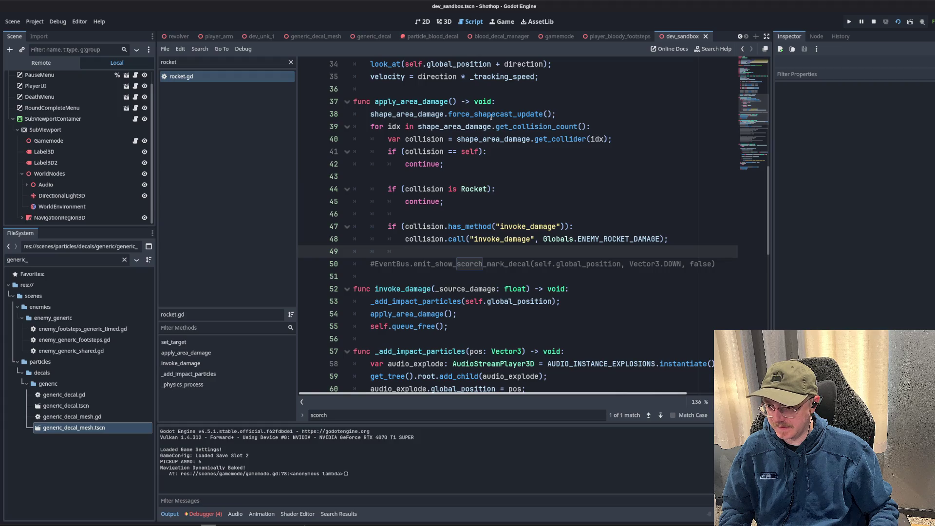
click(428, 128)
click(591, 116)
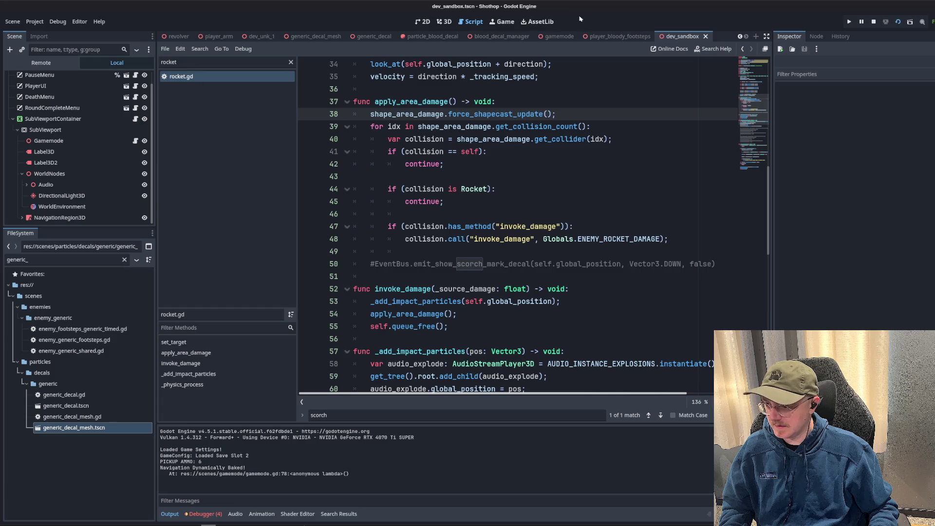
click(41, 63)
key(ctrl+F2)
scroll(15, 202, down, 3)
Expand Gamemode > DecalManager and inspect the spawned decal's Mesh, material and GenericDecalMesh transform.
click(22, 114)
click(26, 125)
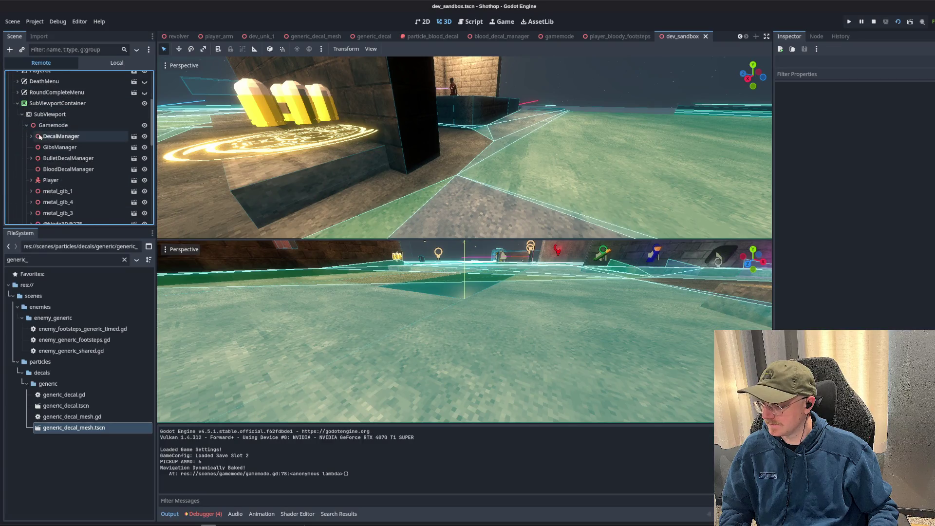
click(31, 137)
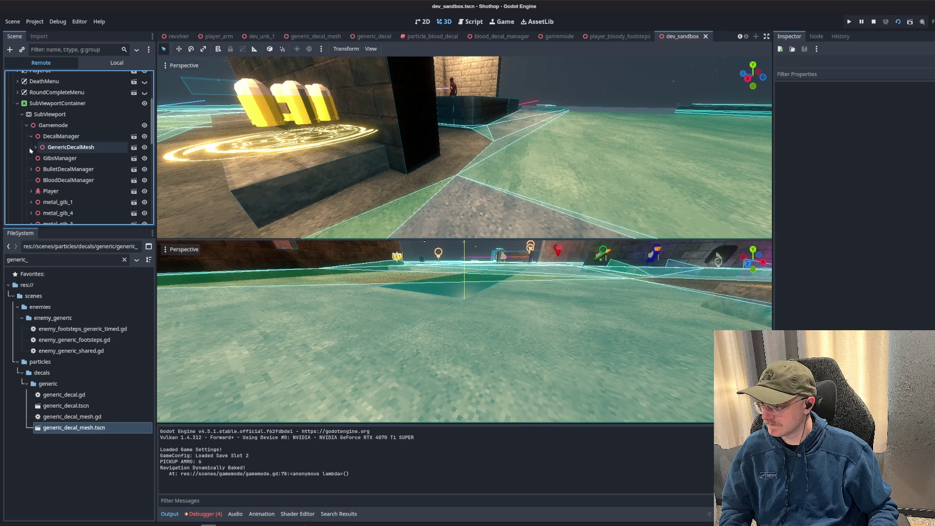
click(72, 158)
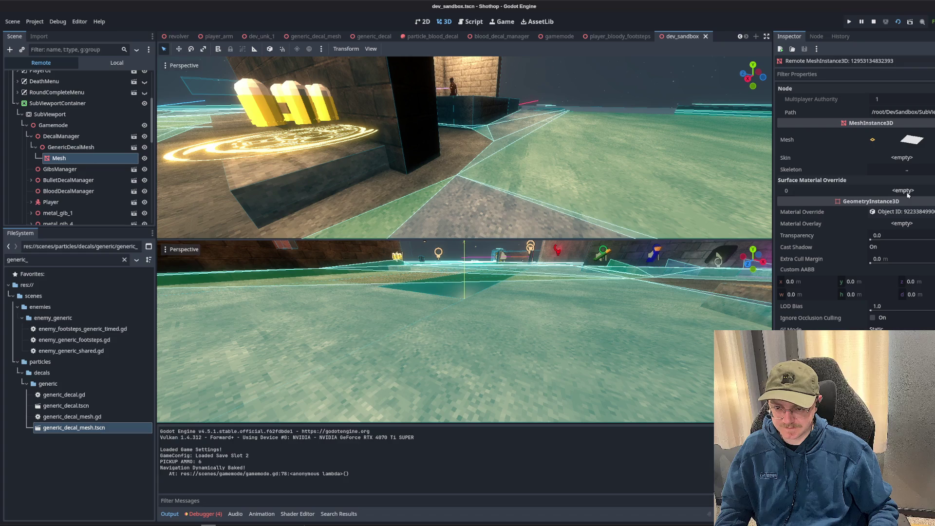
click(894, 212)
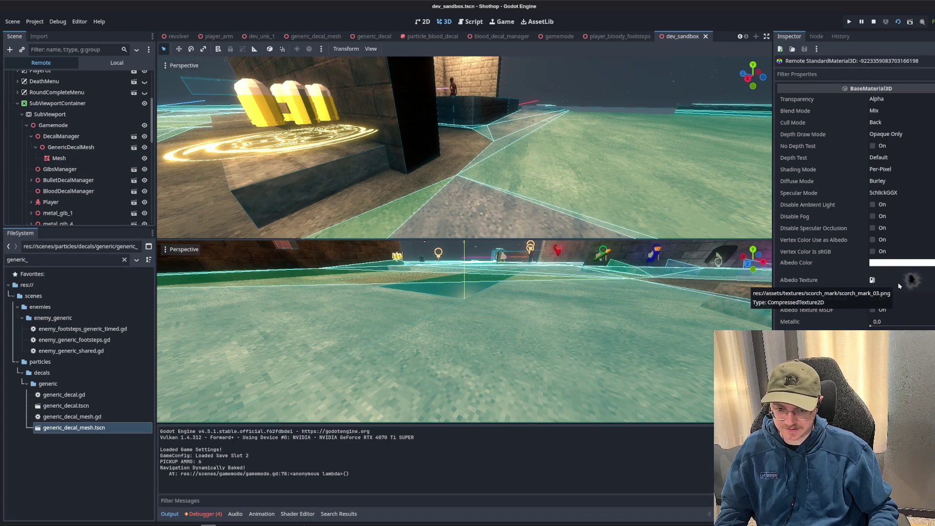
click(71, 147)
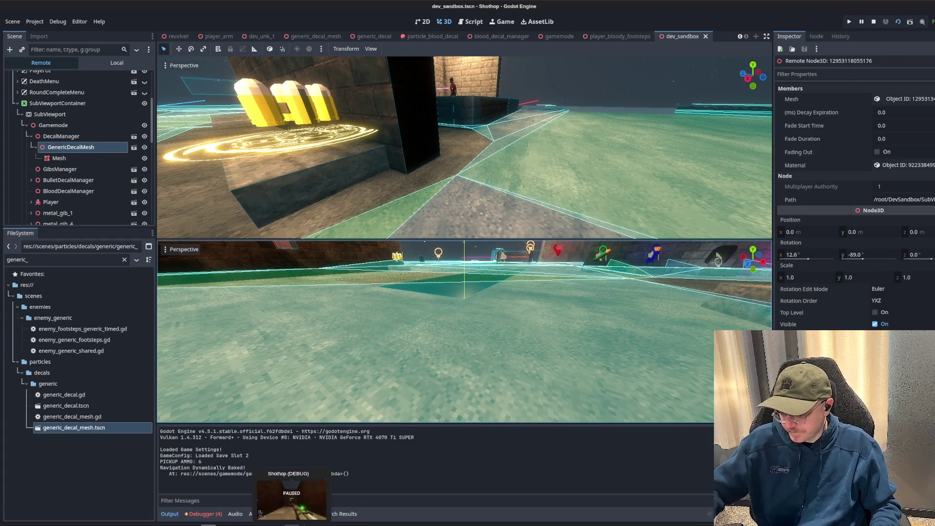
Set the live GenericDecalMesh's X rotation to 0, then return to the dev_sandbox scene.
click(291, 497)
mouse_move(509, 71)
mouse_down()
mouse_move(443, 42)
mouse_move(934, 73)
mouse_up()
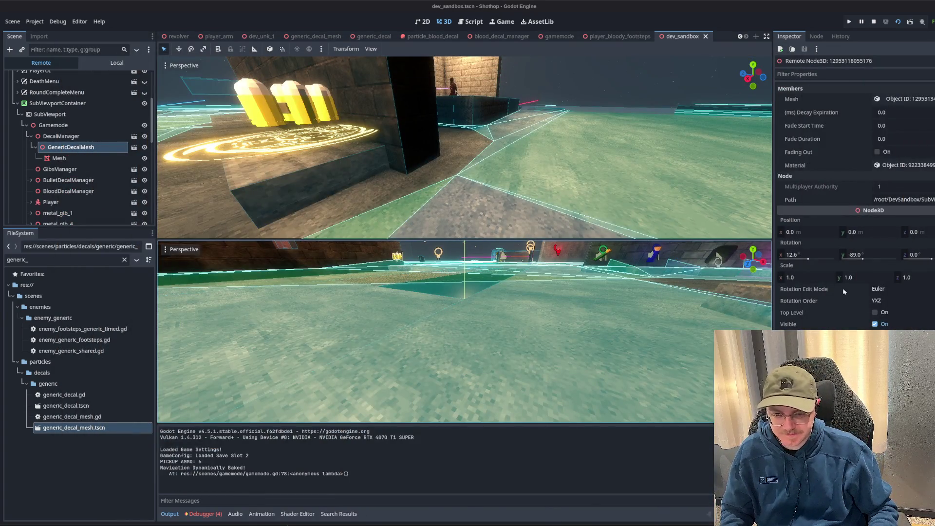
click(806, 254)
text(0)
key(Return)
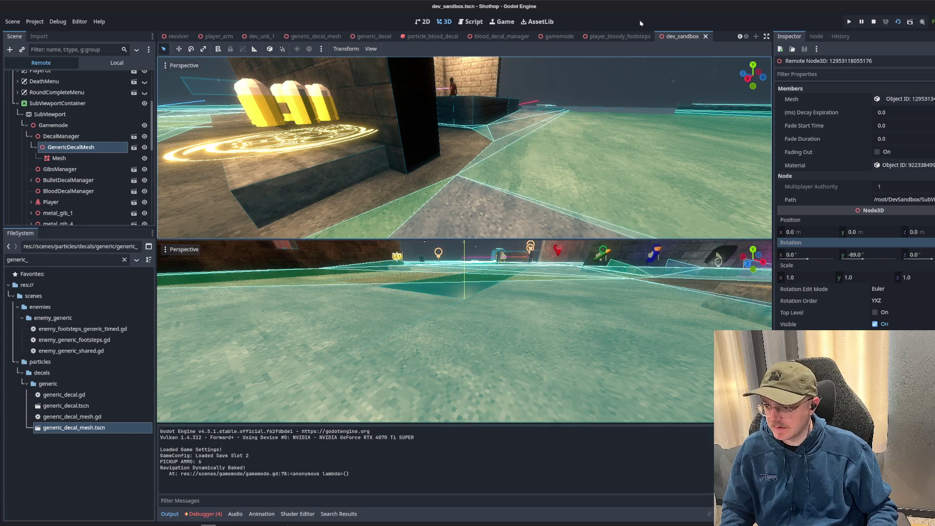
click(436, 37)
click(622, 36)
click(685, 37)
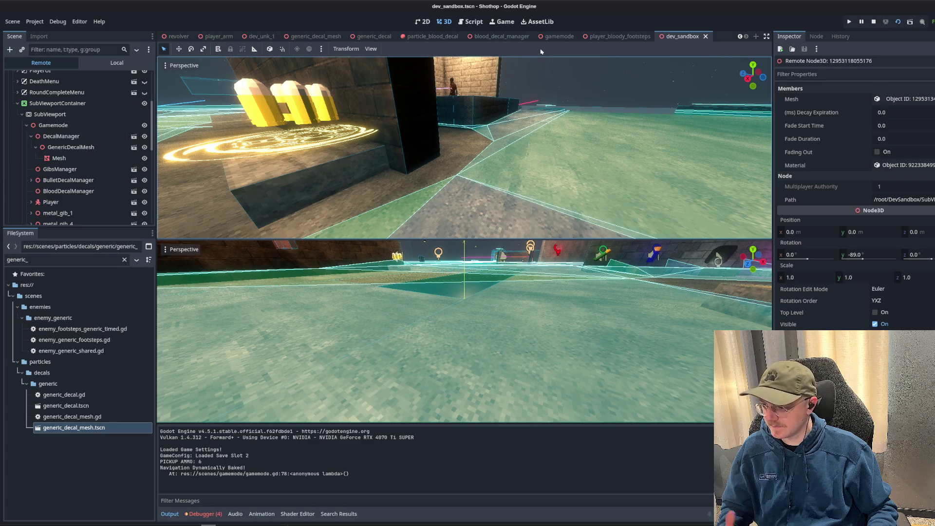
Inspect the decal Mesh in blood_decal_manager, then open the generic_decal_mesh scene.
click(502, 36)
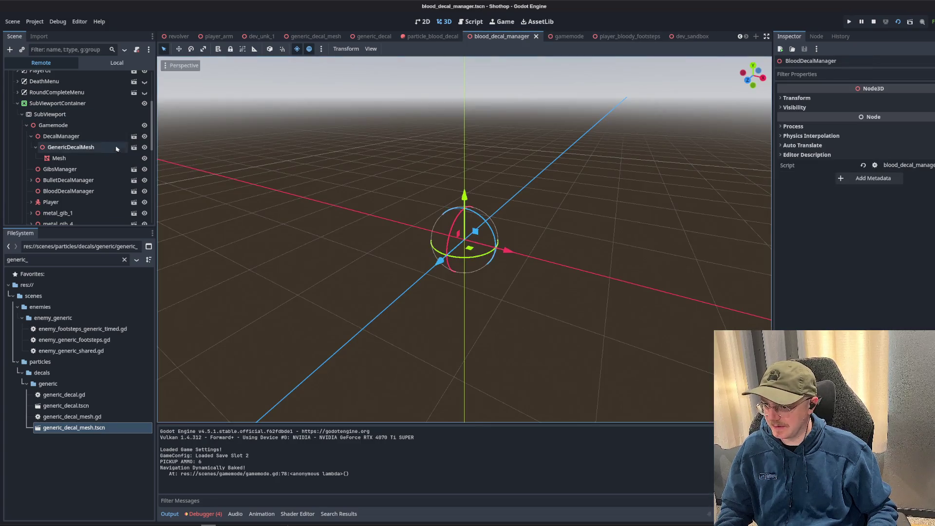
click(117, 157)
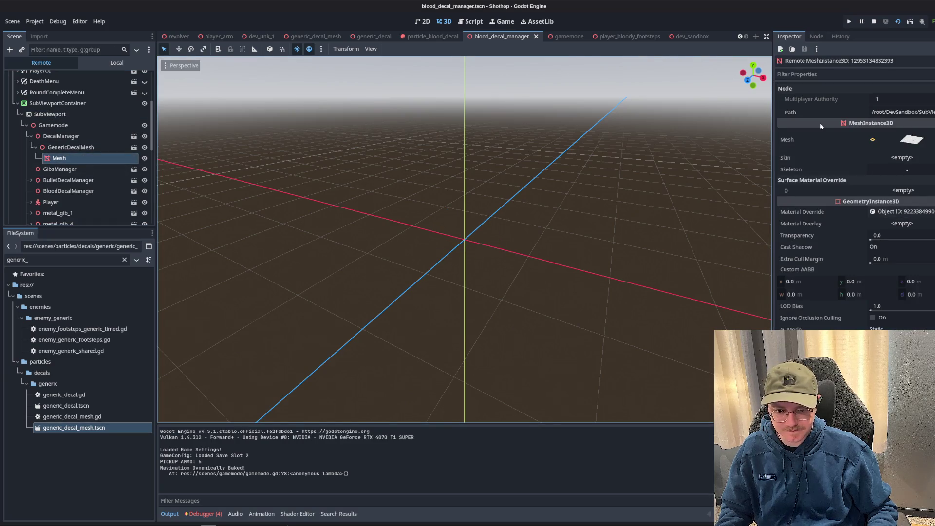
click(102, 65)
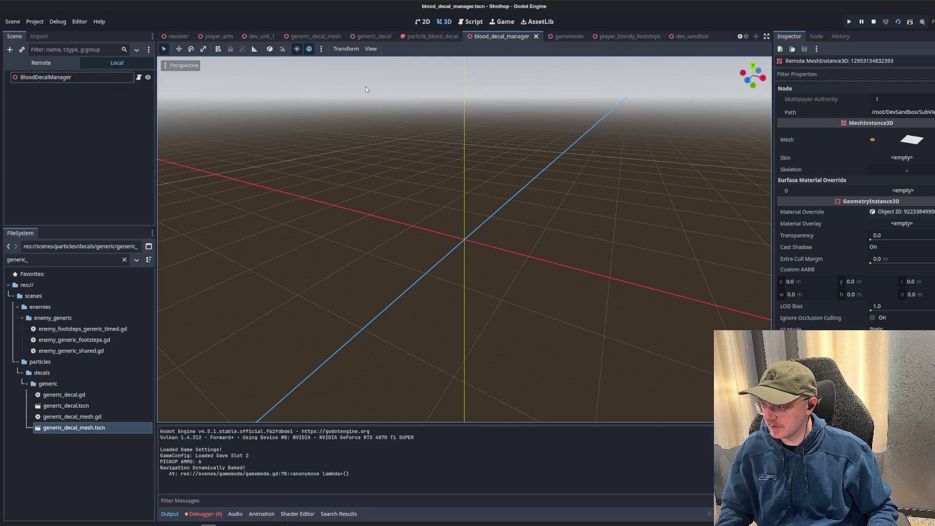
click(316, 36)
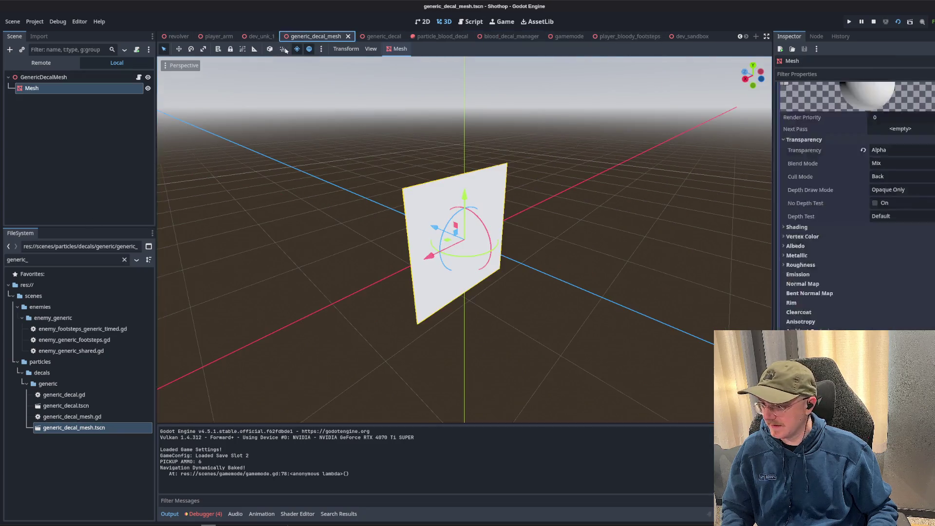
Set the decal material's Cull Mode to Disabled.
click(891, 190)
click(896, 224)
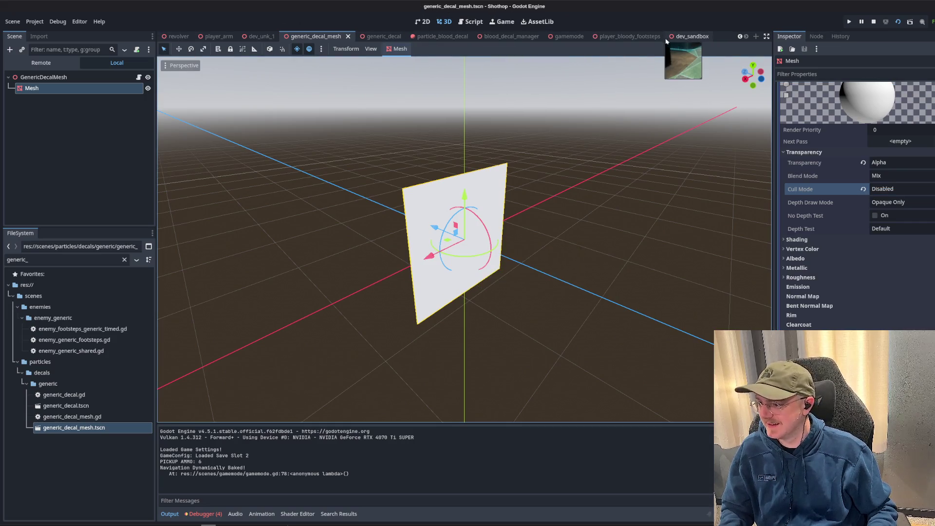
click(692, 36)
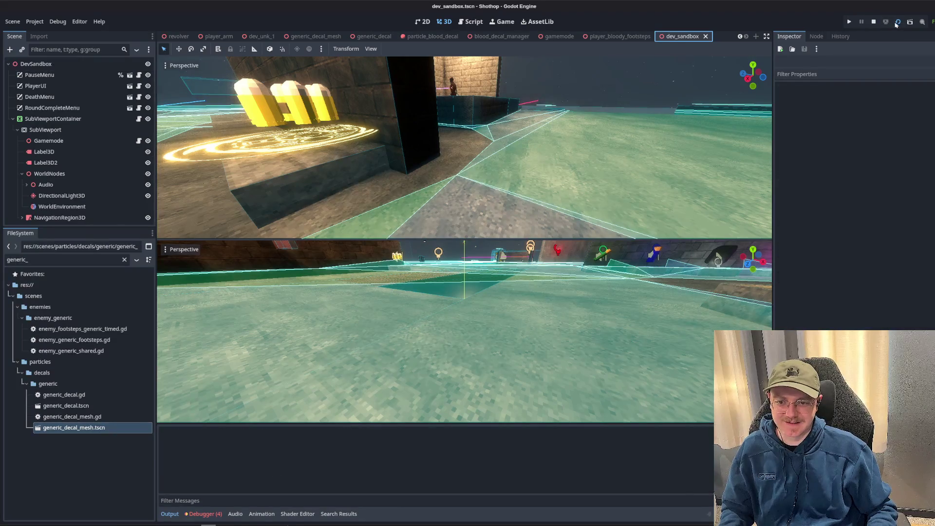
Relaunch the game, shoot to spawn a decal, pause, and select the new GenericDecalMesh.
key(F6)
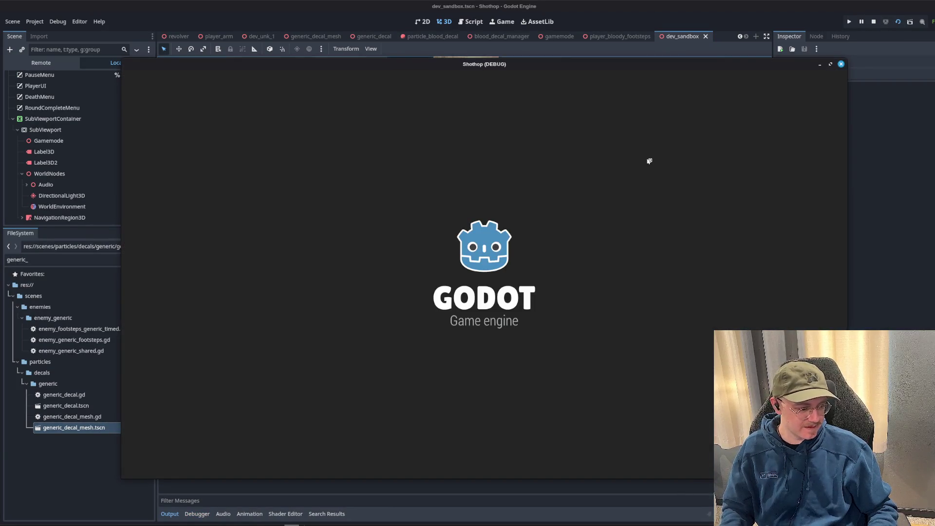
key(Escape)
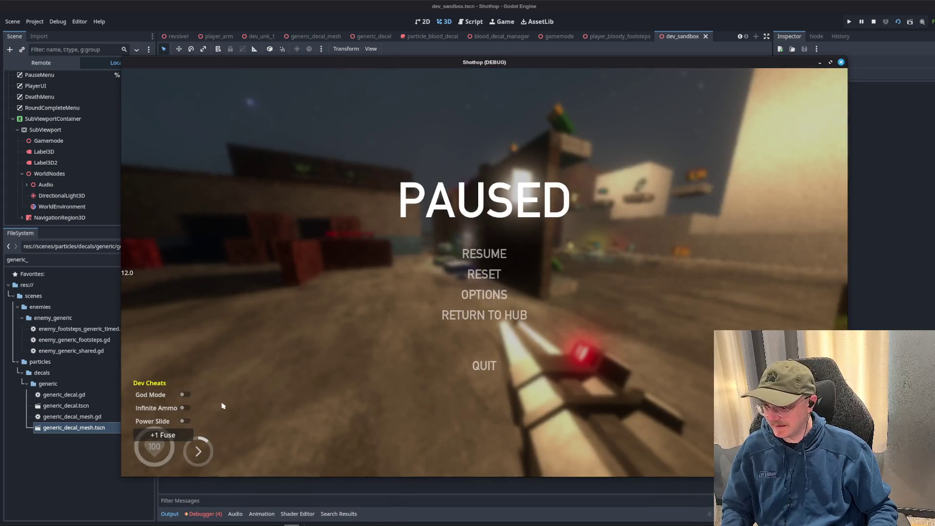
key(Escape)
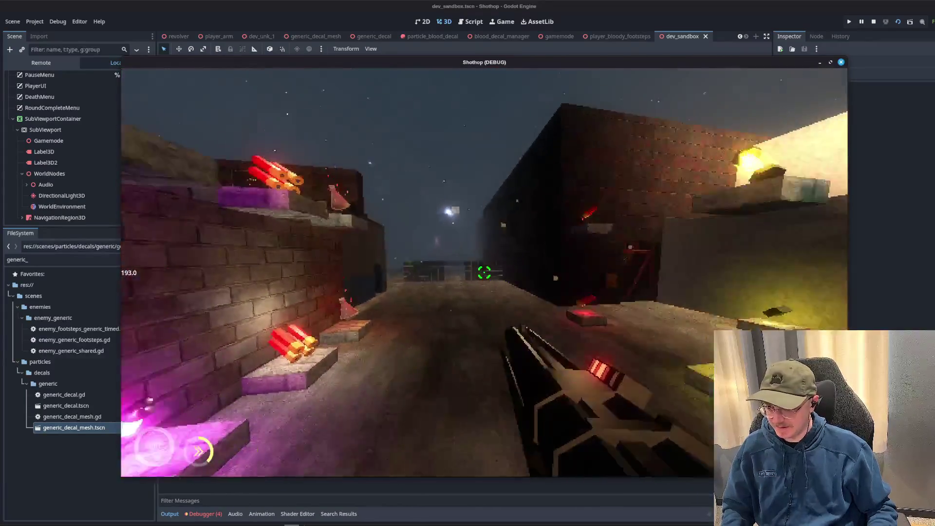
click(484, 273)
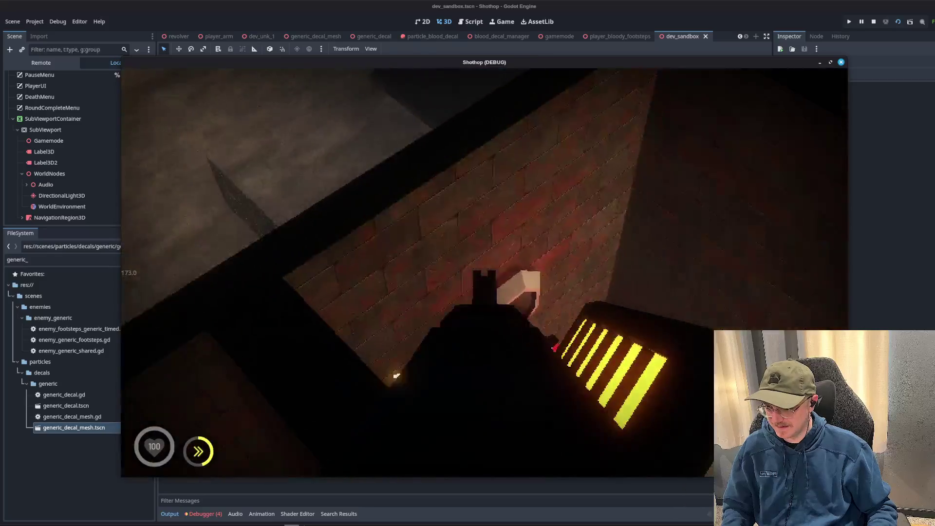
key(Escape)
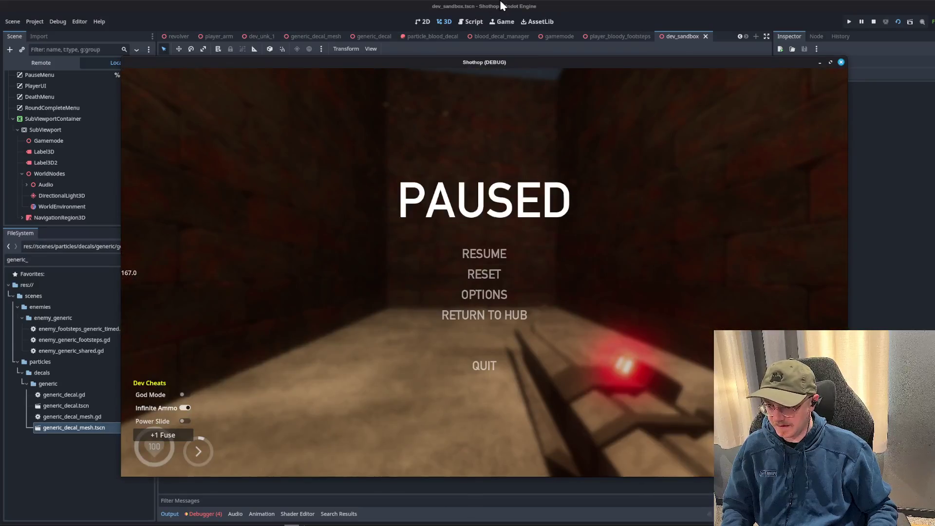
click(502, 5)
click(41, 62)
click(55, 148)
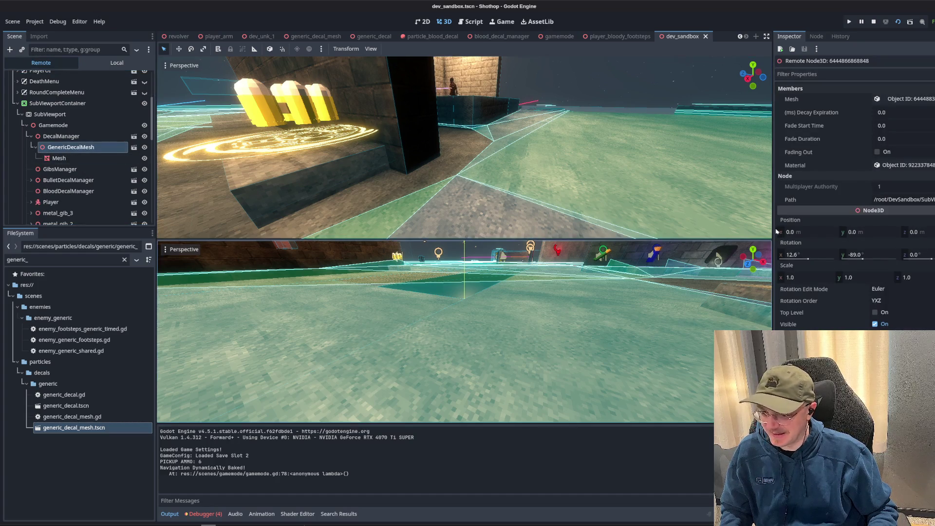
Set the new decal's X rotation to 0 and check the result in the game window.
click(804, 255)
text(0)
key(Return)
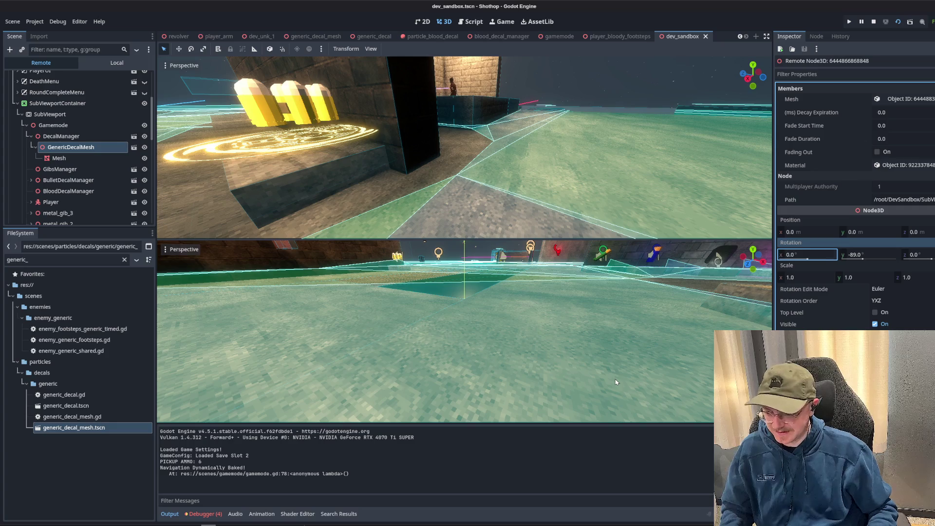
key(alt+Tab)
key(Escape)
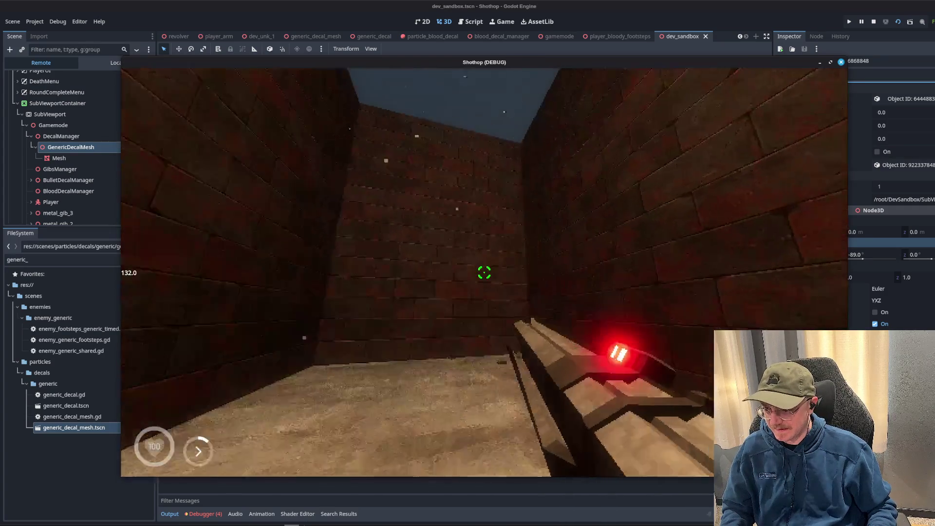
key(Escape)
key(alt+Tab)
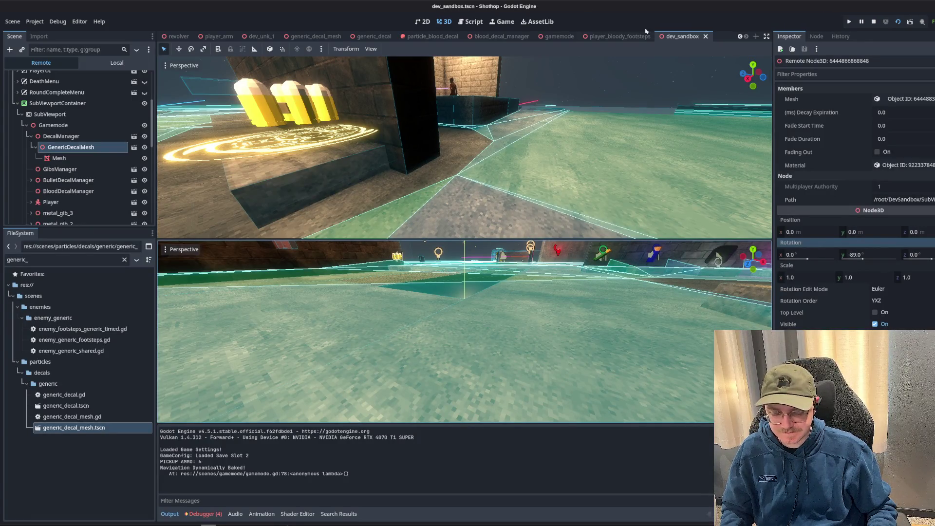
click(471, 21)
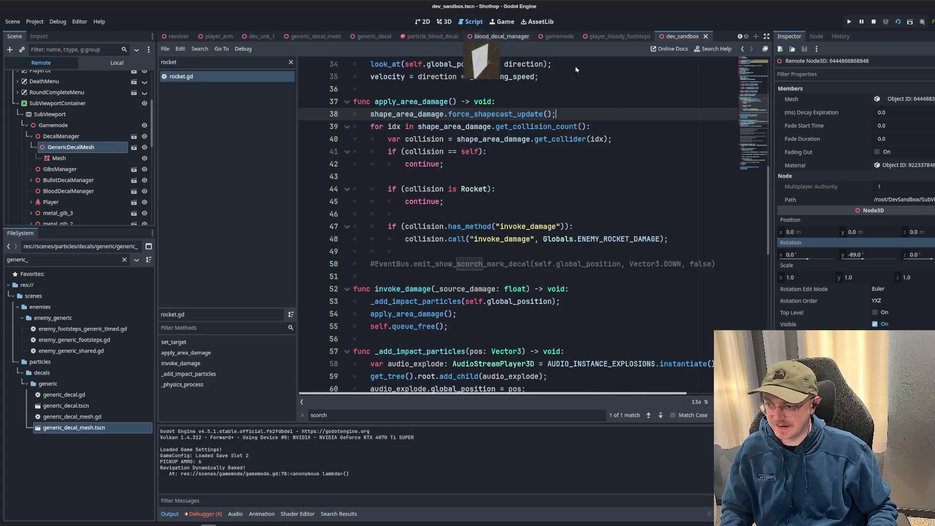
Set the live decal's Y rotation to 90, then back to 0.
scroll(556, 169, up, 9)
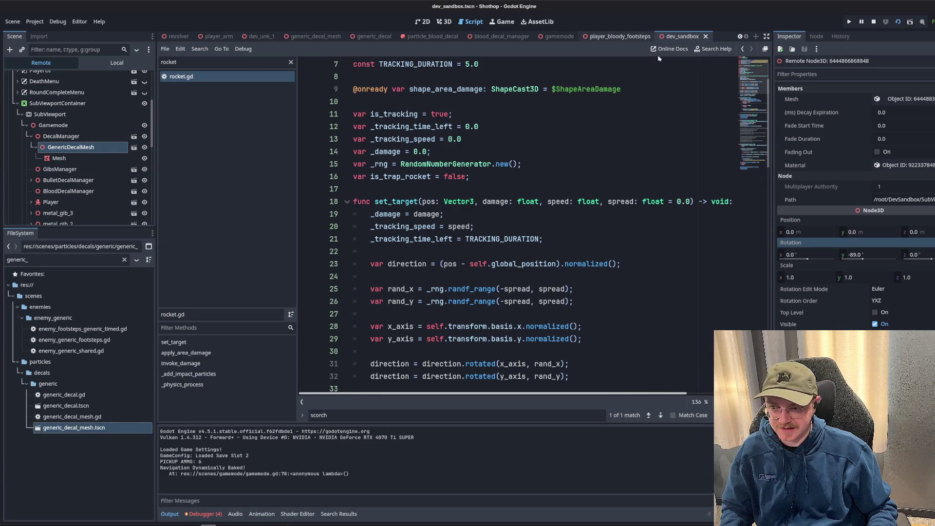
click(864, 255)
text(0)
key(Return)
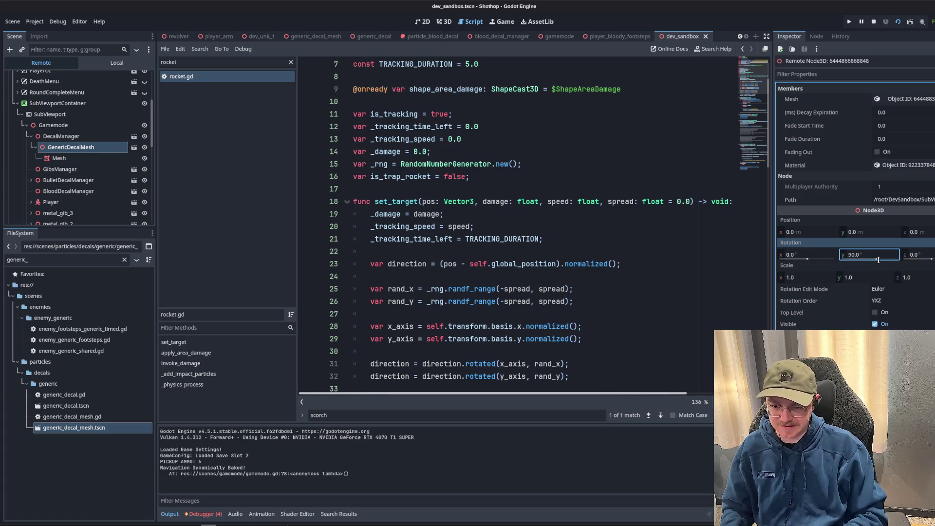
click(866, 254)
text(0)
key(Return)
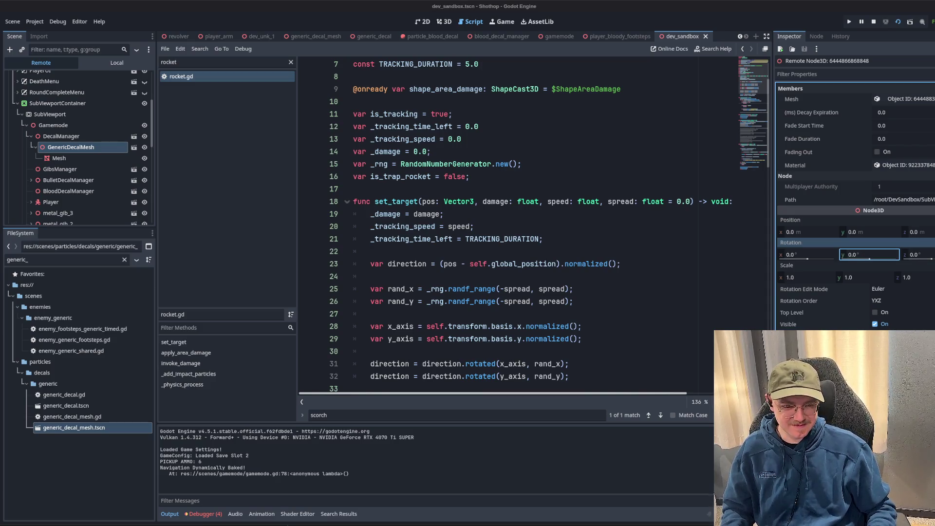
Inspect the decal's Mesh child and open the GenericDecalMesh scene for editing.
click(59, 158)
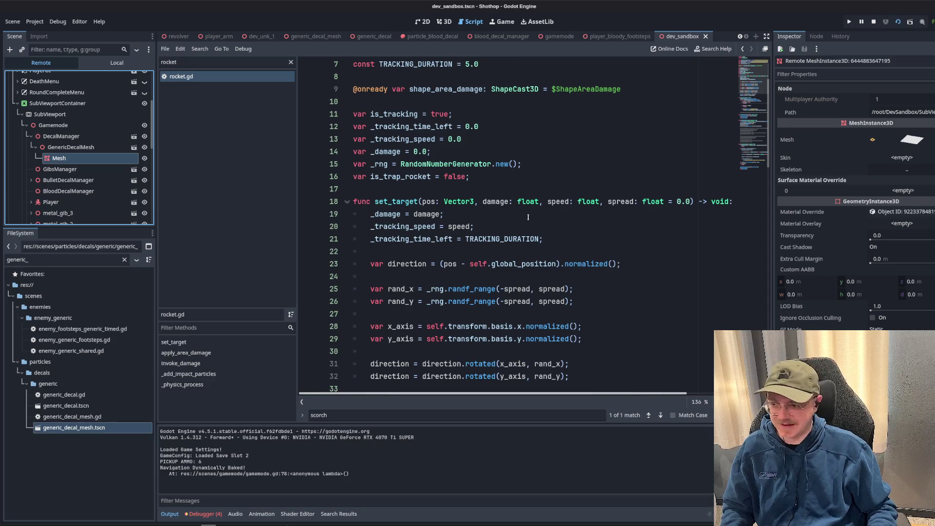
click(468, 215)
click(133, 147)
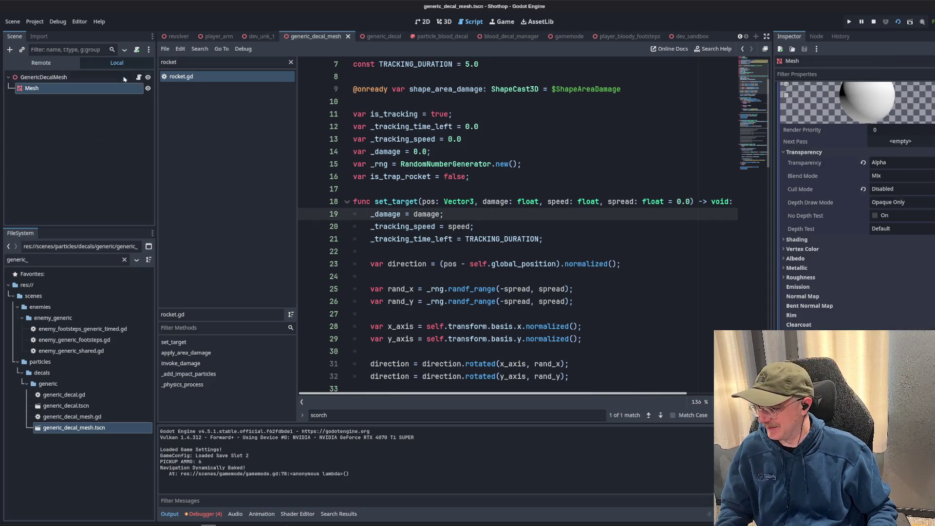
Add 'self.global_position = pos;' at the start of set_position_and_normal.
scroll(453, 193, up, 5)
scroll(448, 193, up, 5)
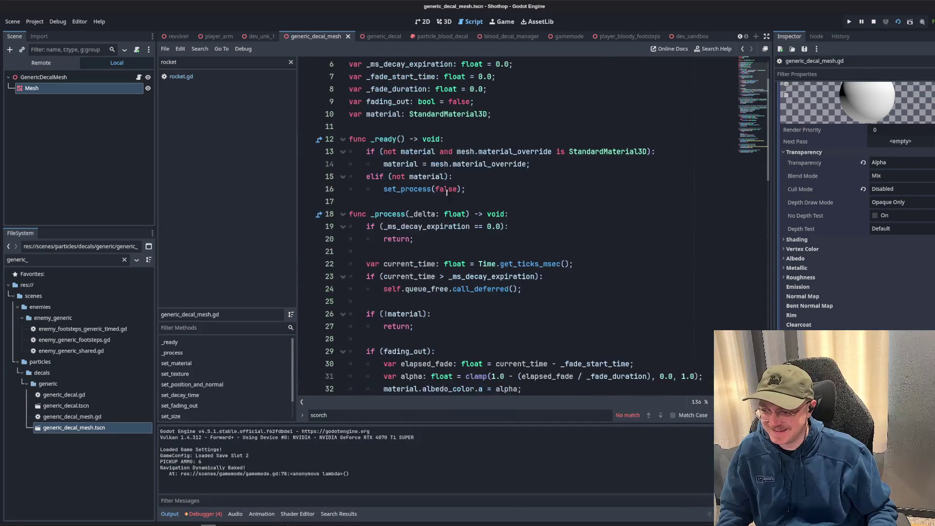
scroll(393, 211, down, 11)
double_click(436, 232)
click(676, 239)
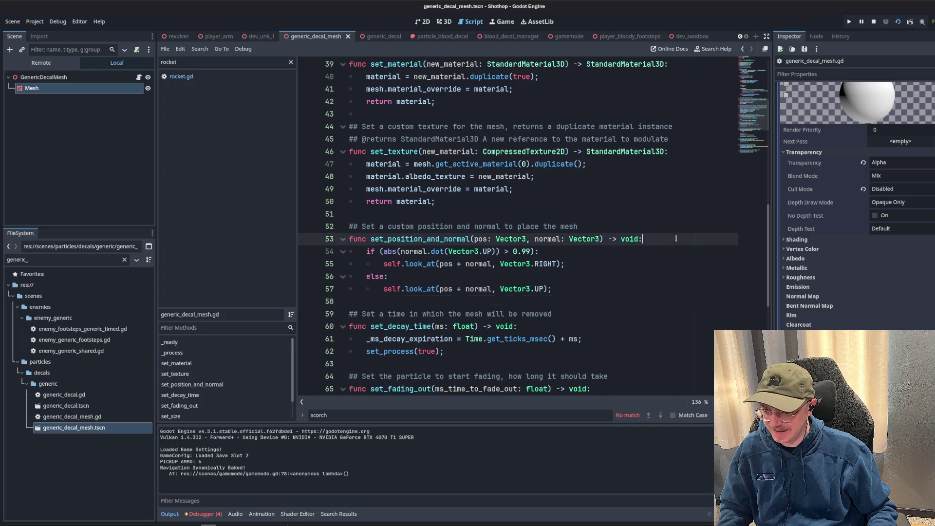
key(Return)
key(Return)
key(Up)
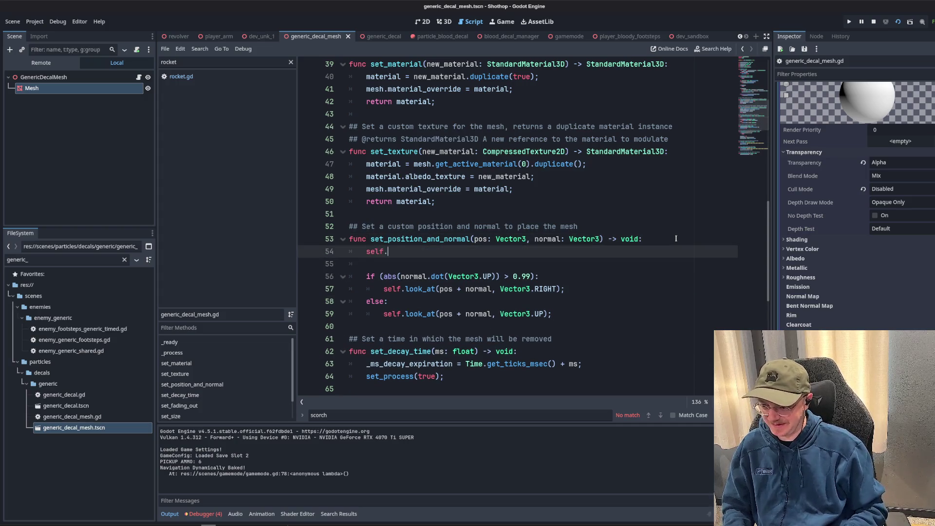
text(os;)
click(504, 176)
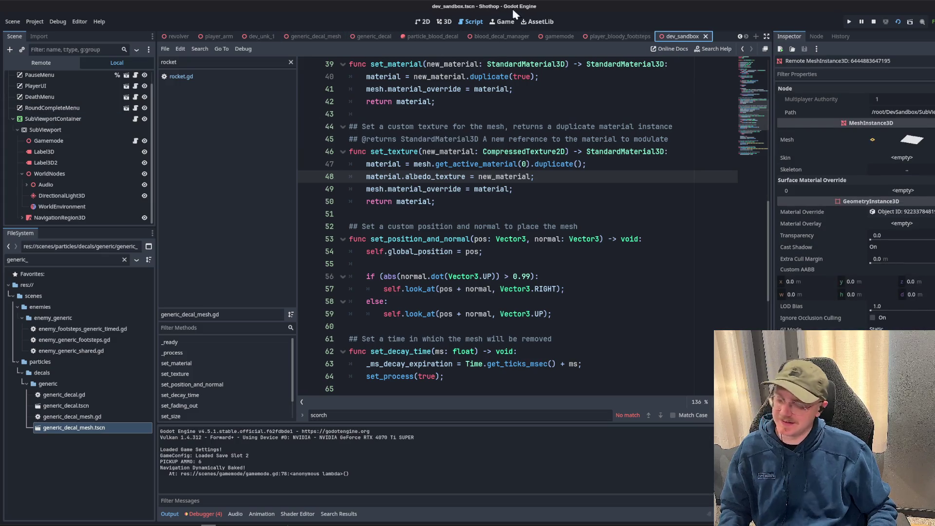
Compare with the player_bloody_footsteps and generic_decal positioning code, then relaunch the game from dev_sandbox.
click(501, 36)
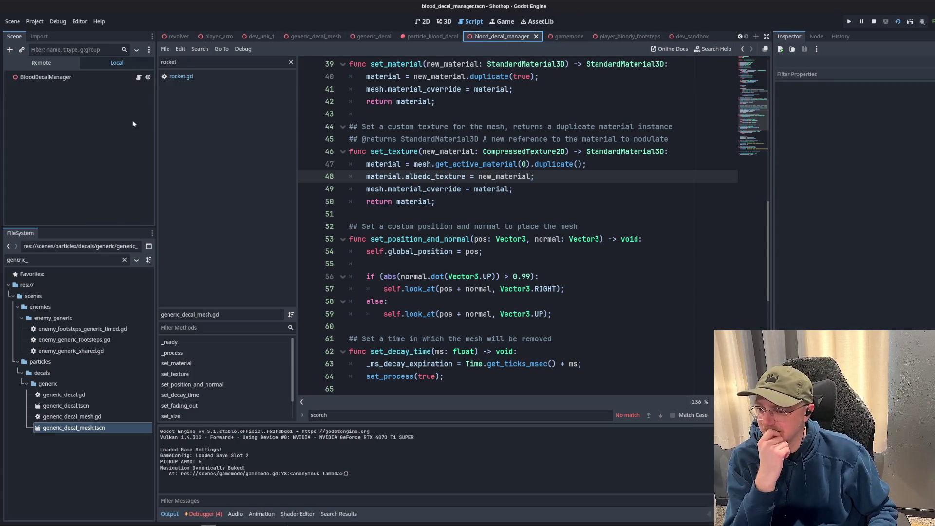
click(621, 36)
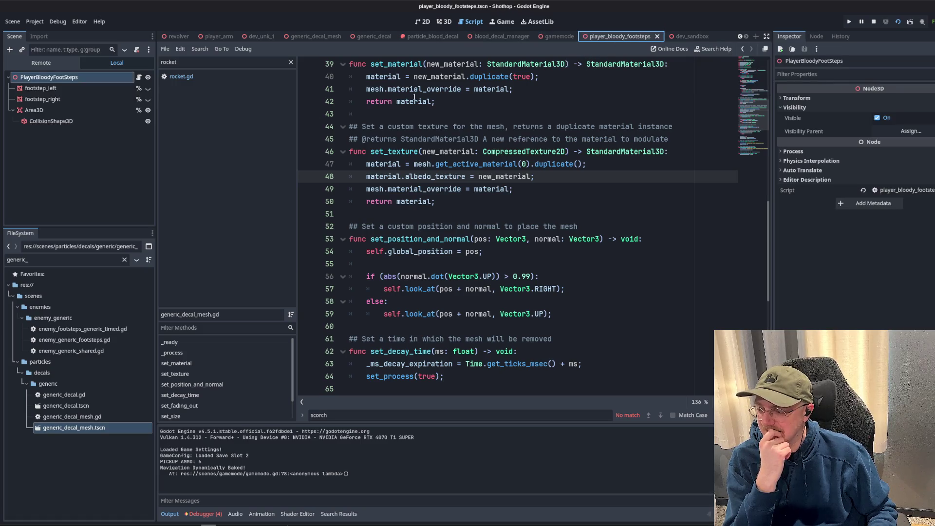
click(139, 77)
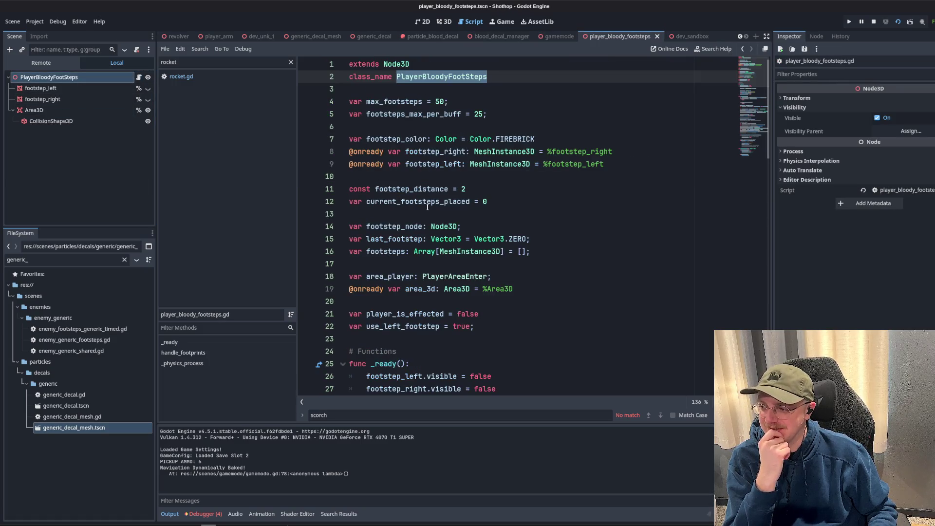
click(391, 101)
click(371, 36)
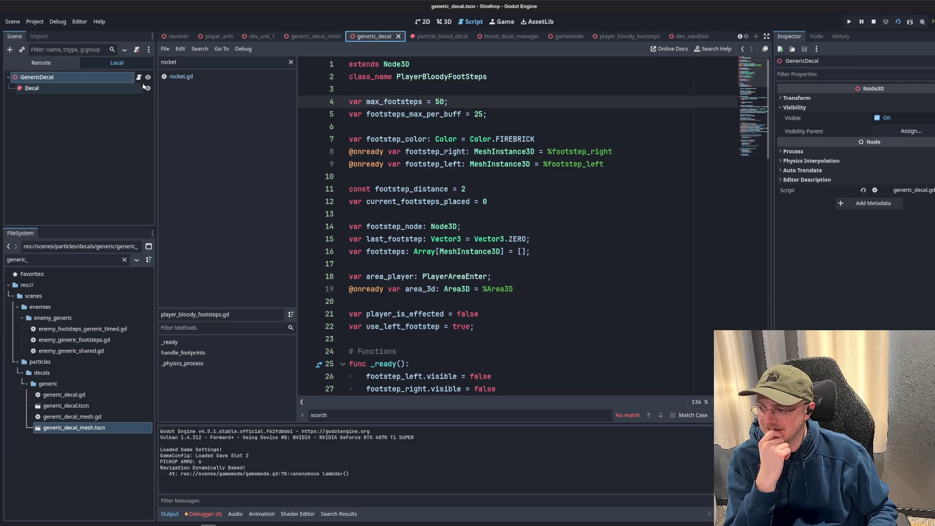
scroll(611, 200, down, 6)
scroll(601, 215, down, 2)
click(470, 201)
click(419, 113)
click(691, 37)
click(898, 22)
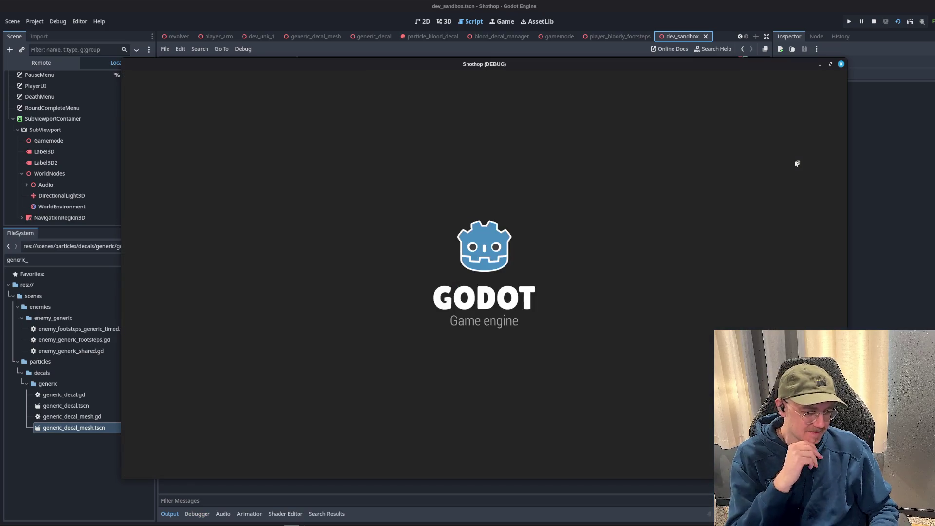
key(Escape)
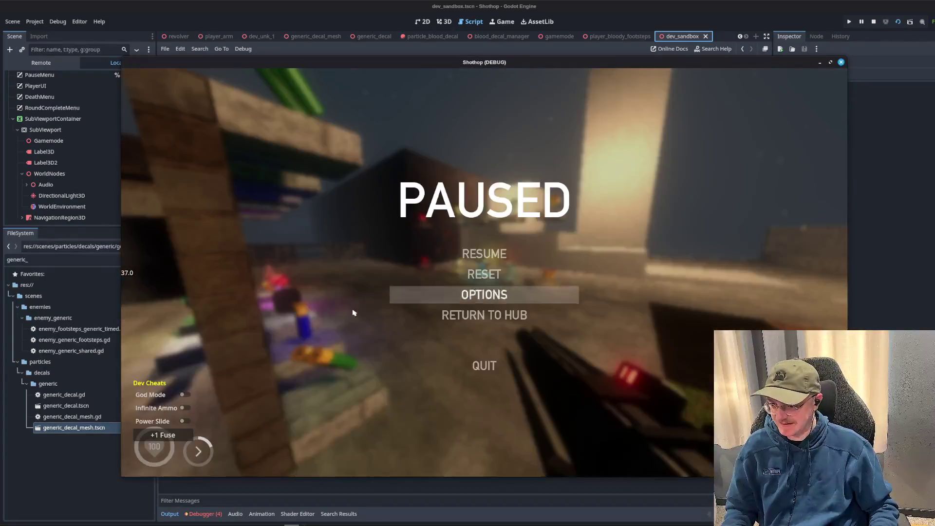
key(Escape)
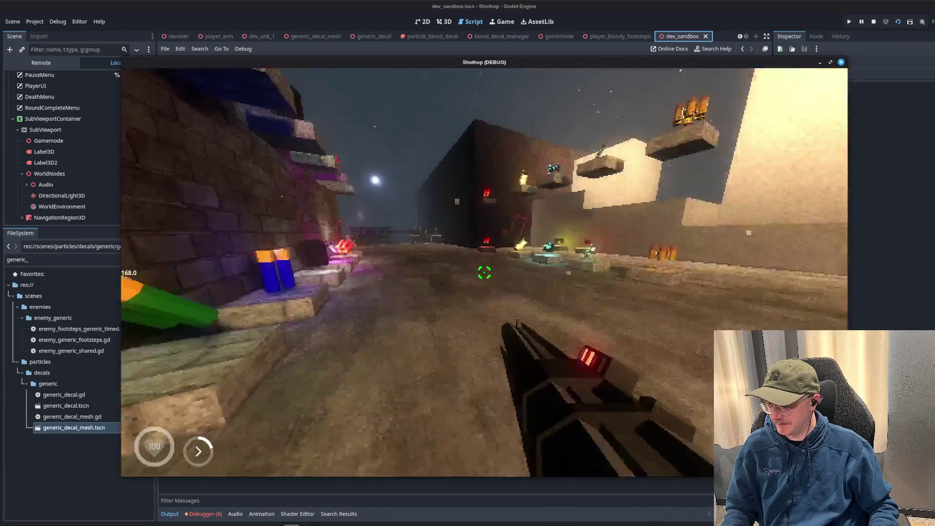
key(w)
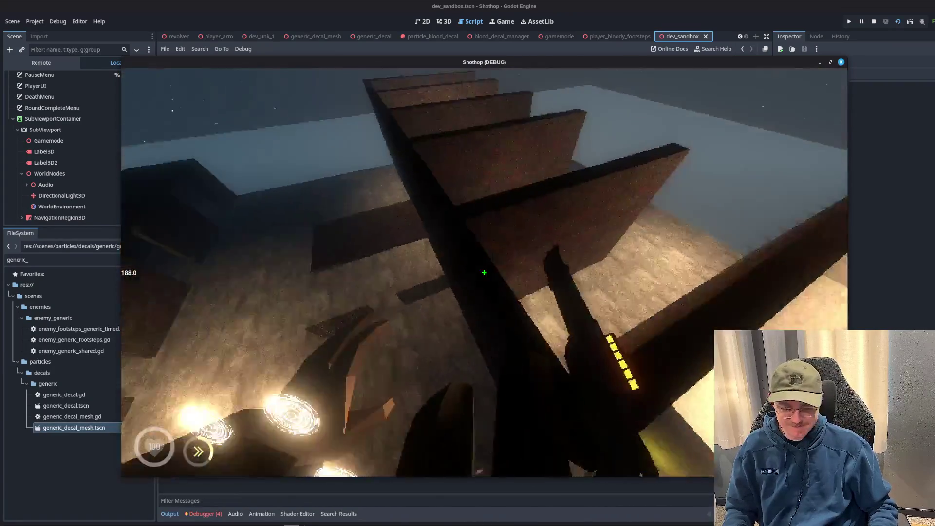
click(484, 273)
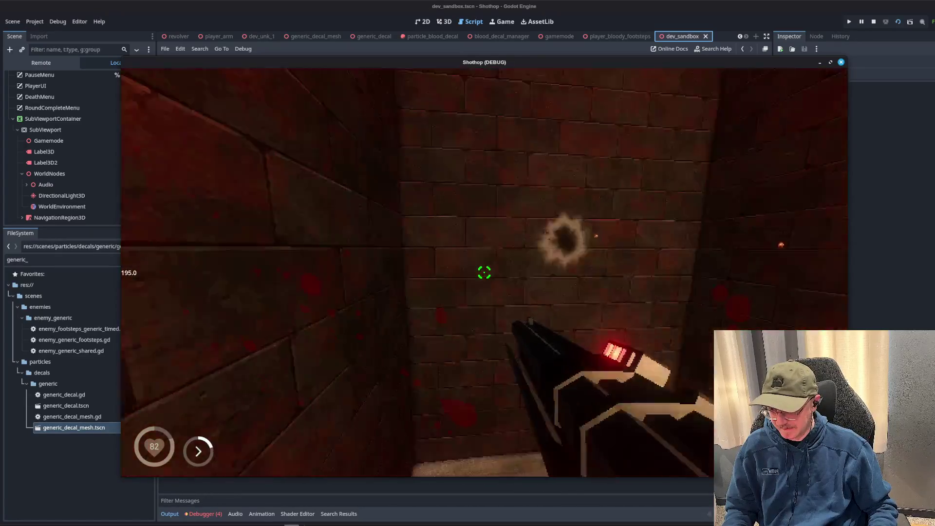
key(r)
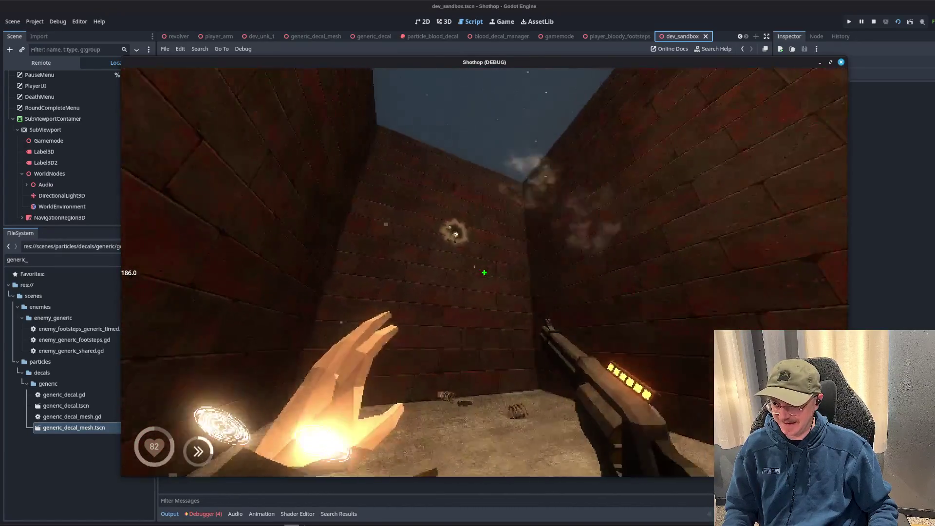
right_click(484, 272)
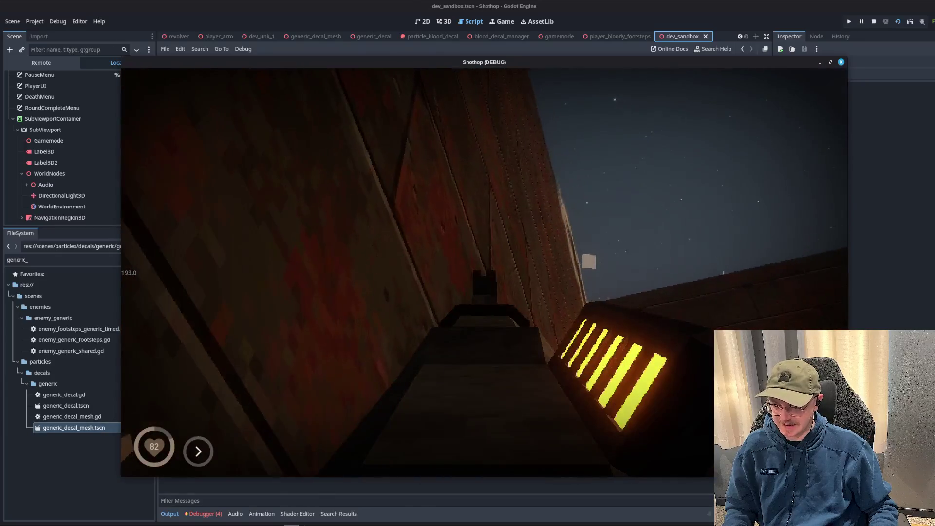
key(Escape)
click(482, 365)
click(574, 226)
key(Up)
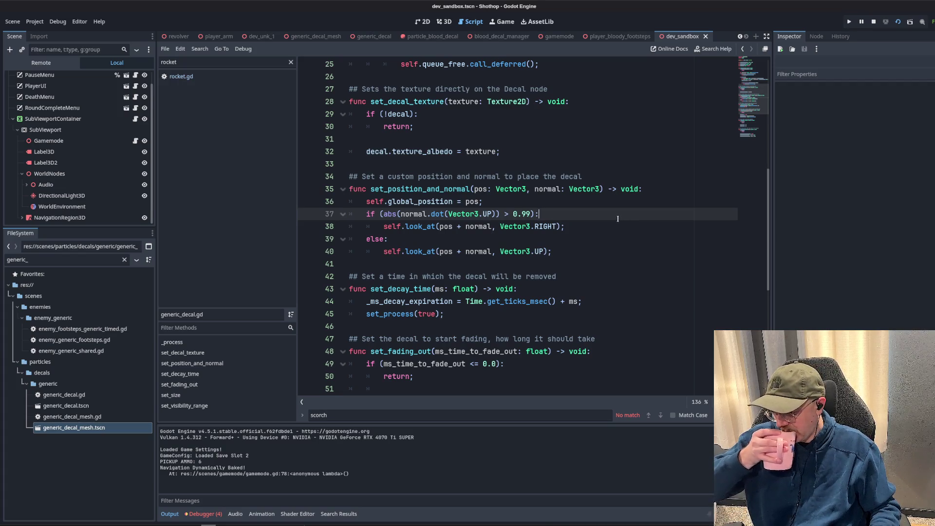
Filter the FileSystem for 'turret' and open enemy_turret_v2.gd.
click(625, 189)
click(525, 159)
click(479, 151)
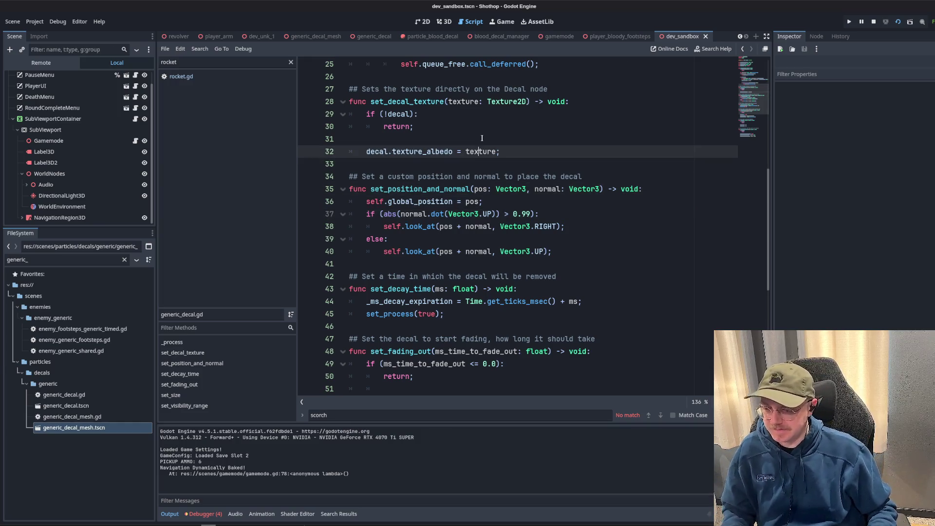
scroll(487, 36, up, 3)
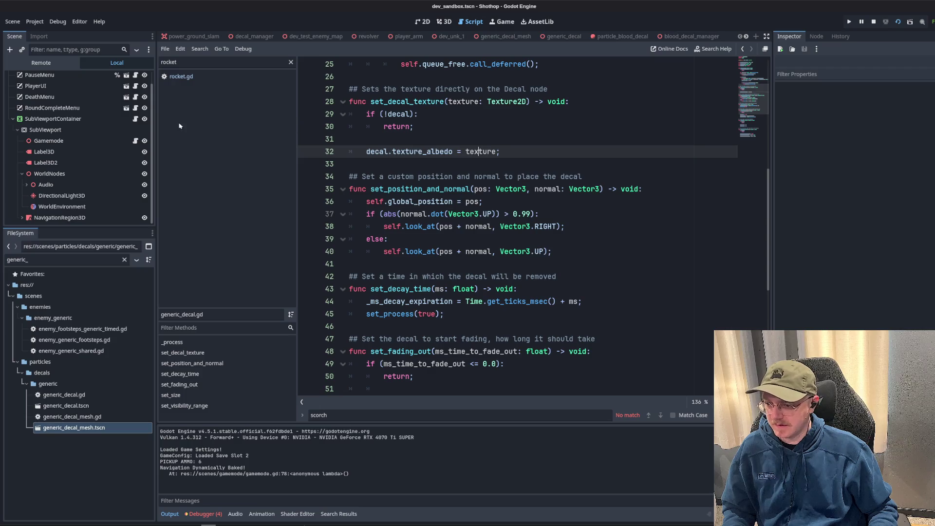
click(68, 260)
key(ctrl+a)
key(BackSpace)
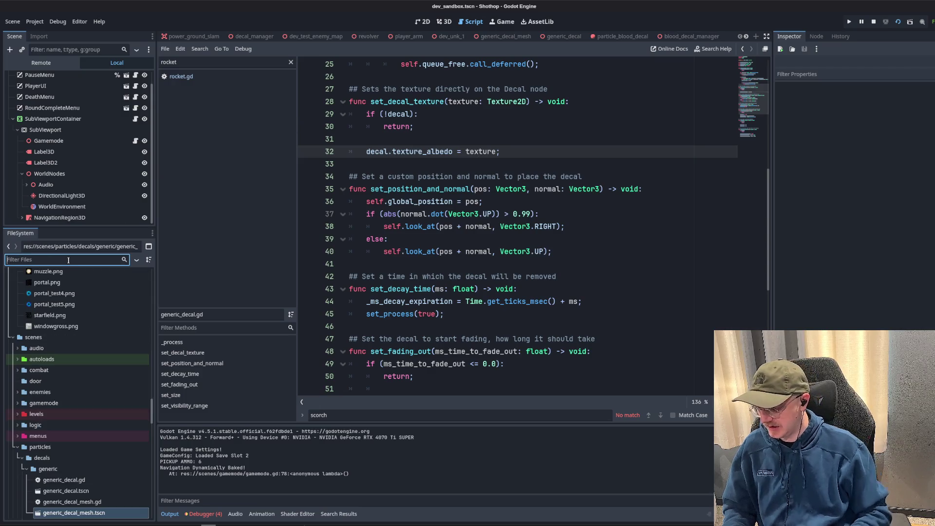
text(turrent)
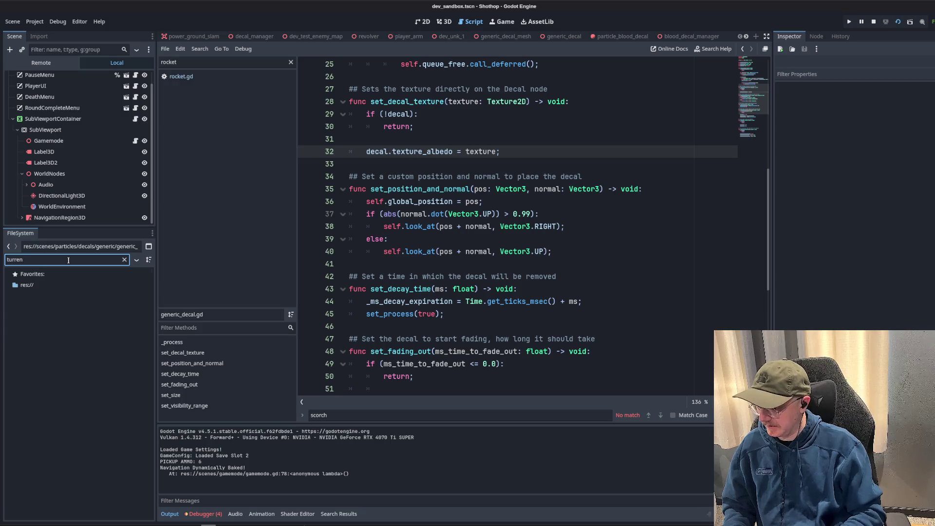
key(BackSpace)
text(t)
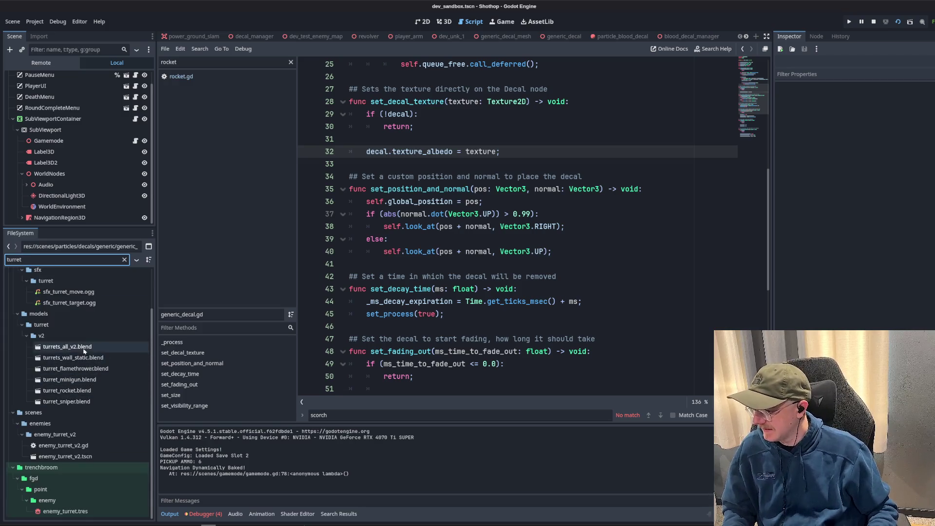
double_click(93, 445)
Inspect is_tracking and target_look_pos in the turret's tracking code.
scroll(572, 250, down, 20)
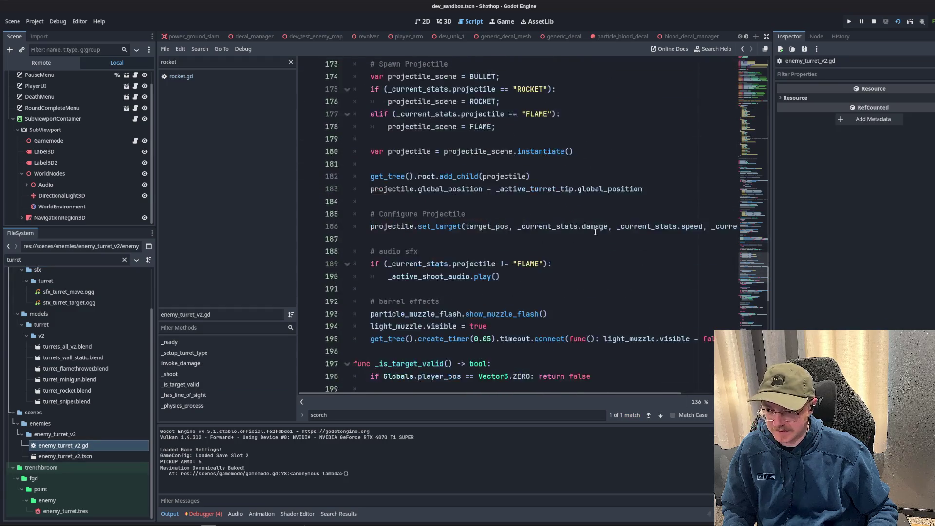
scroll(627, 278, down, 12)
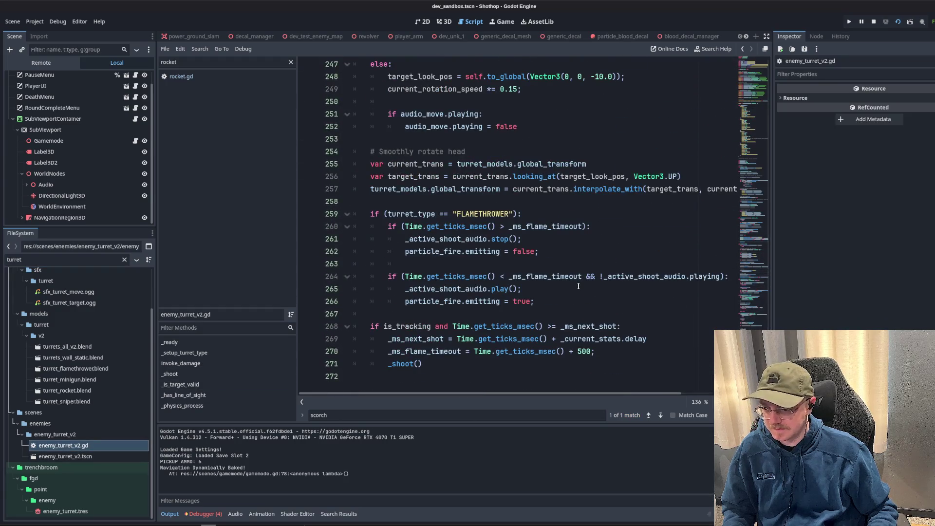
scroll(579, 286, up, 10)
click(437, 263)
double_click(414, 289)
double_click(422, 301)
scroll(562, 240, down, 4)
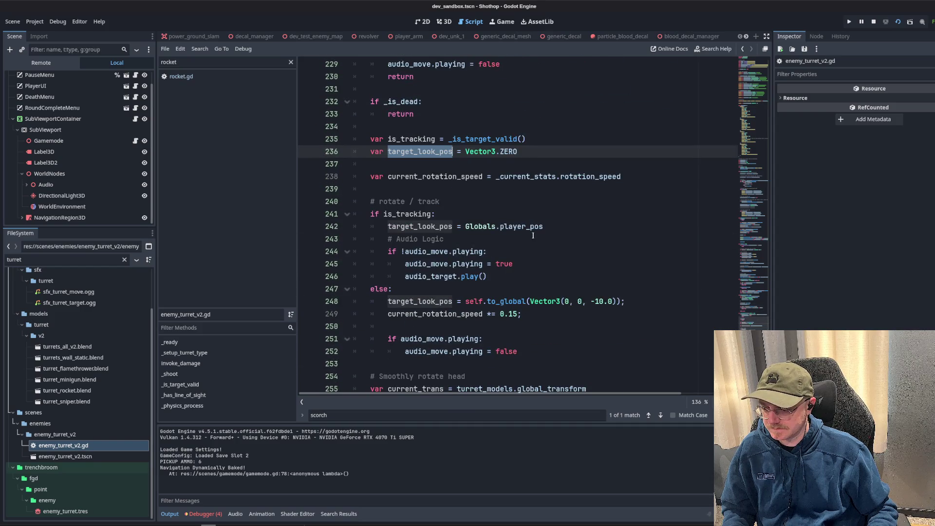
click(501, 235)
Locate the turret death code and its emit_enemy_death call.
scroll(515, 243, down, 2)
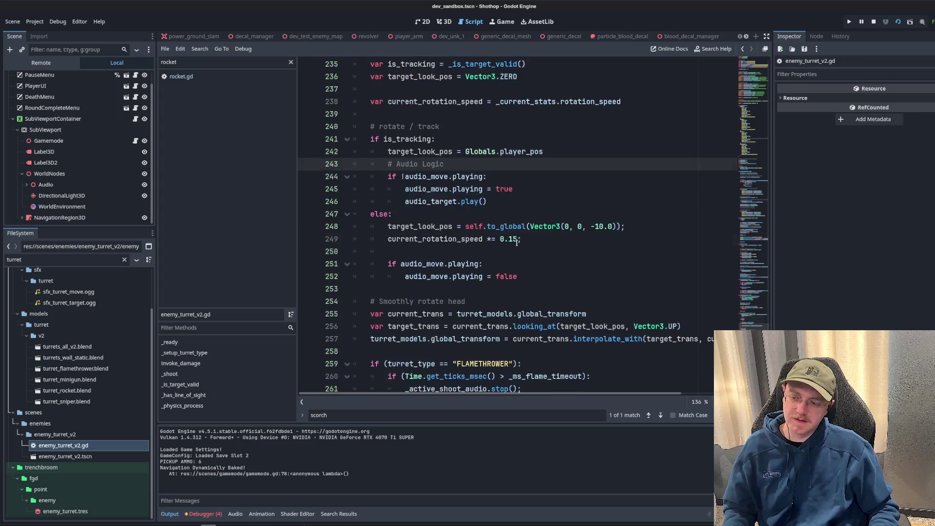
scroll(517, 249, up, 13)
scroll(520, 251, up, 19)
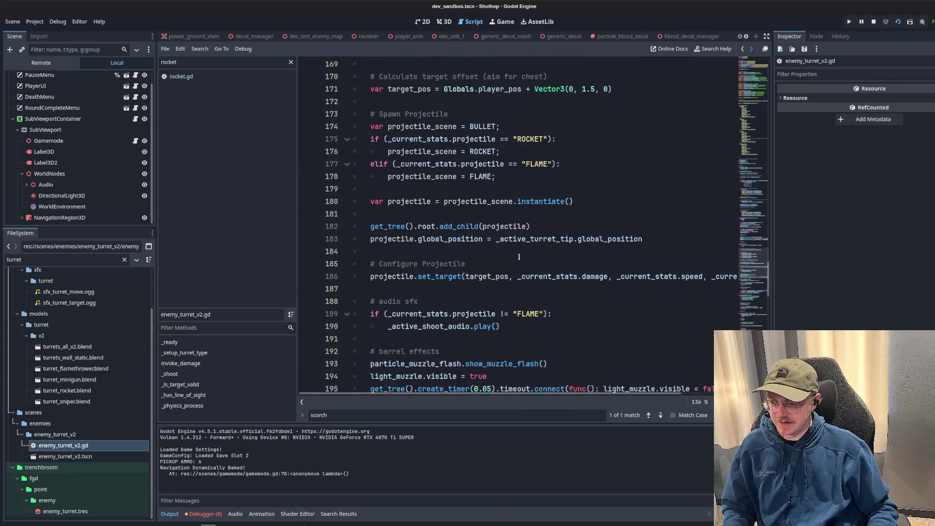
scroll(519, 257, up, 4)
scroll(519, 257, down, 6)
click(473, 240)
key(Down)
key(Down)
key(Down)
double_click(473, 252)
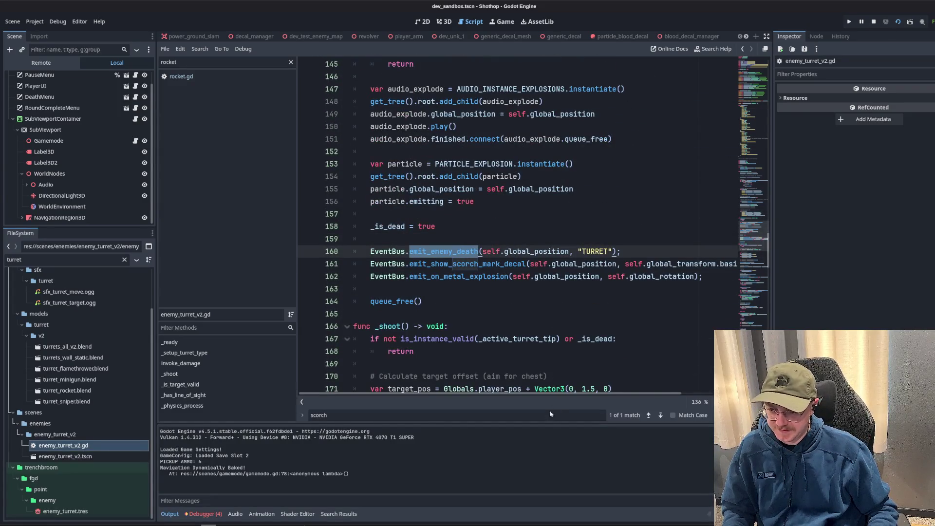
Examine the scorch-mark decal call, then return to the blood_decal_manager scene.
click(556, 264)
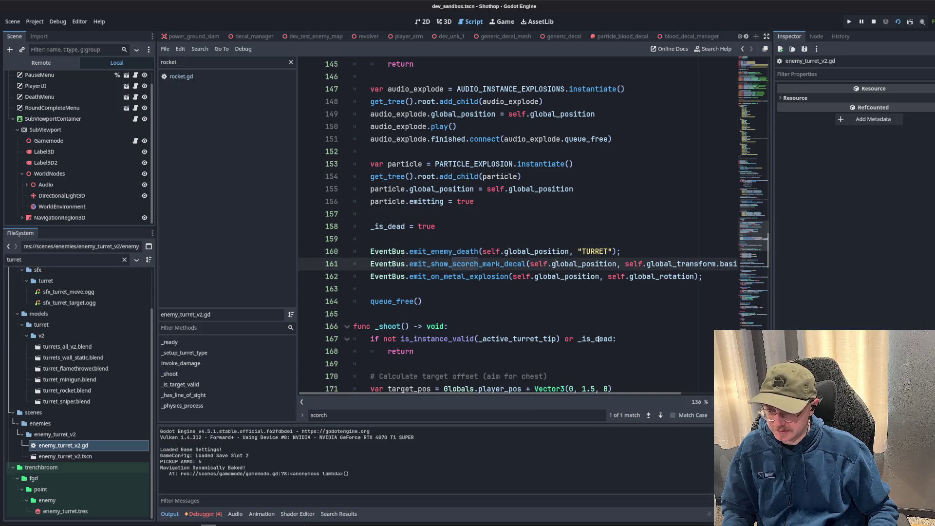
mouse_move(578, 394)
mouse_down()
mouse_move(684, 395)
mouse_move(599, 395)
mouse_up()
click(591, 217)
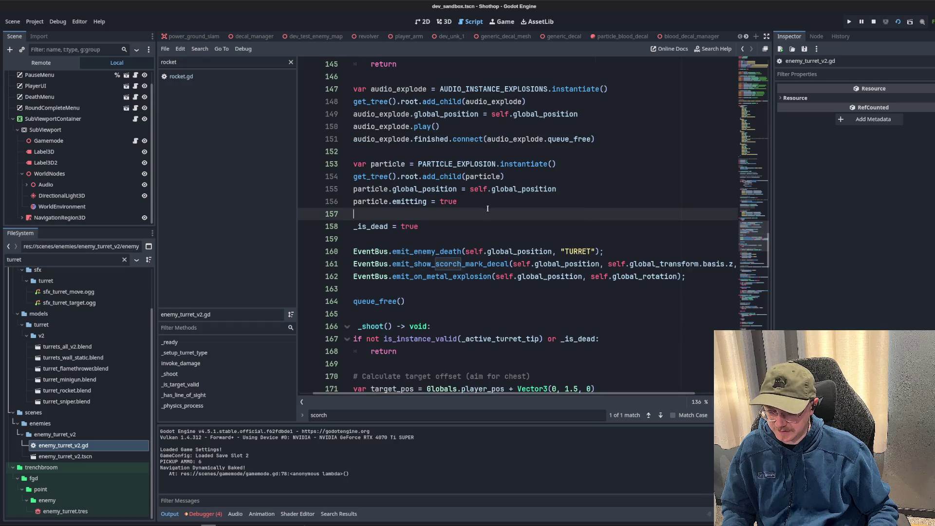
key(Up)
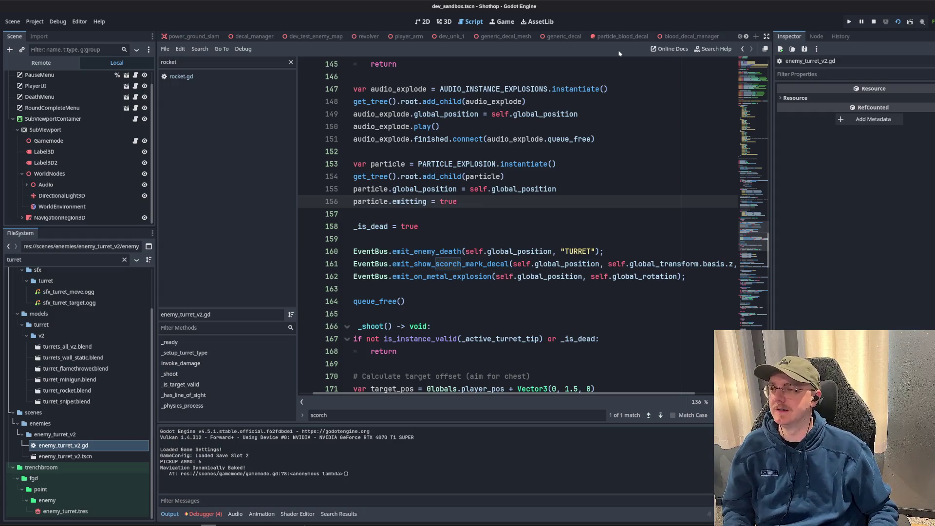
click(688, 36)
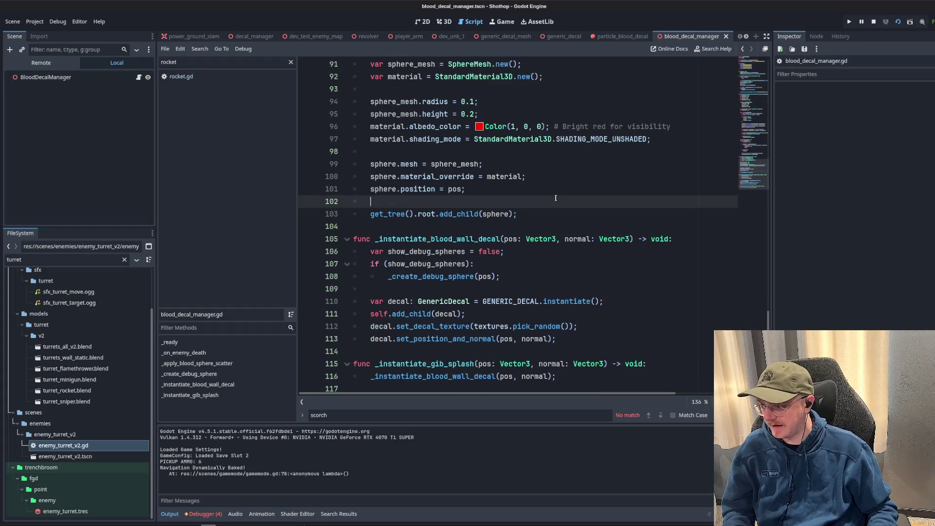
Search blood_decal_manager.gd for 'physics' and load PhysicsDirectSpaceState3D from line 34 into the find bar.
click(496, 176)
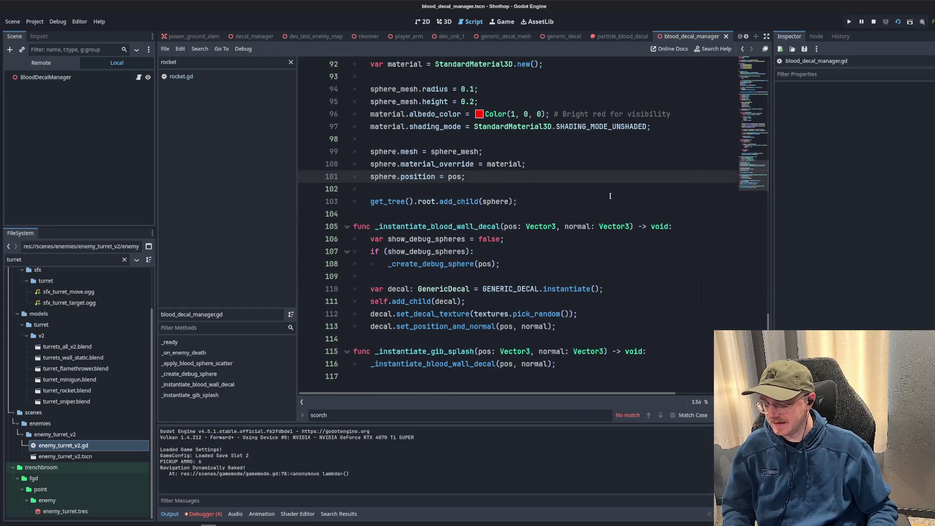
key(ctrl+f)
text(physics)
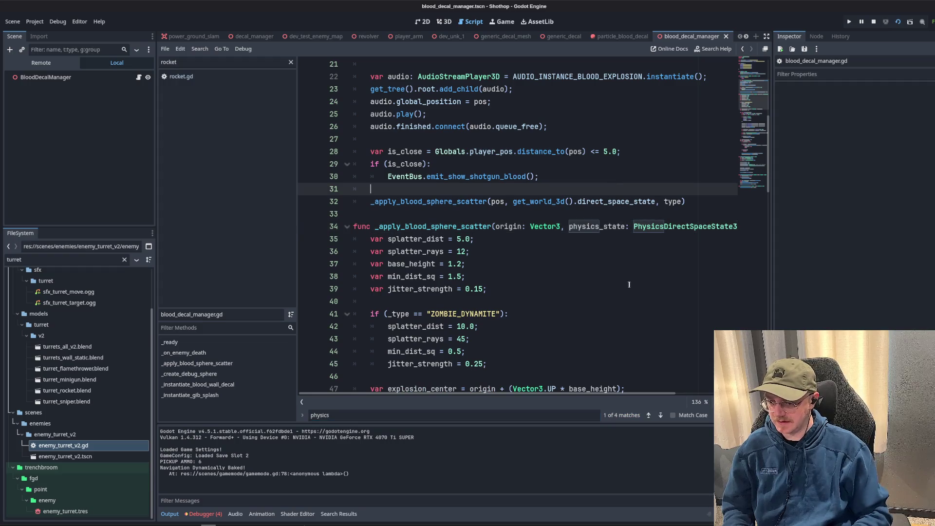
click(637, 238)
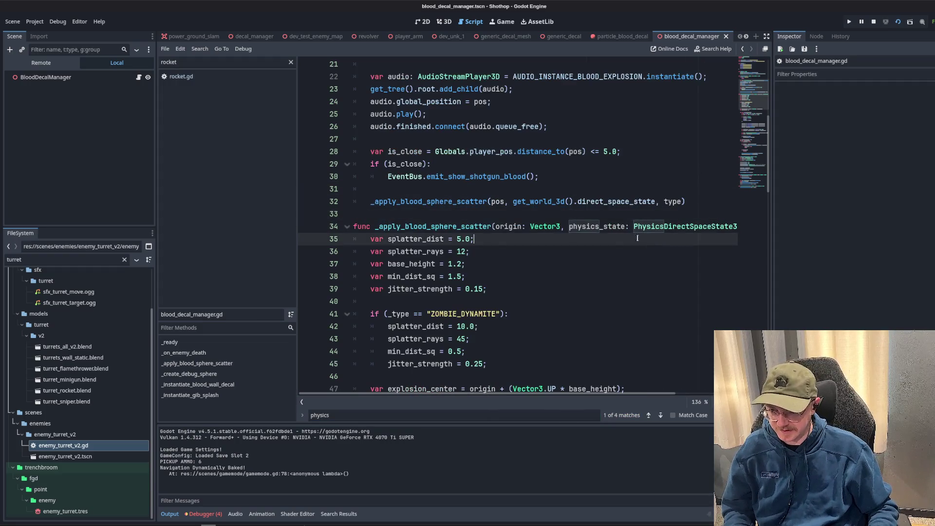
mouse_move(356, 239)
mouse_down()
mouse_move(468, 251)
mouse_move(466, 276)
mouse_up()
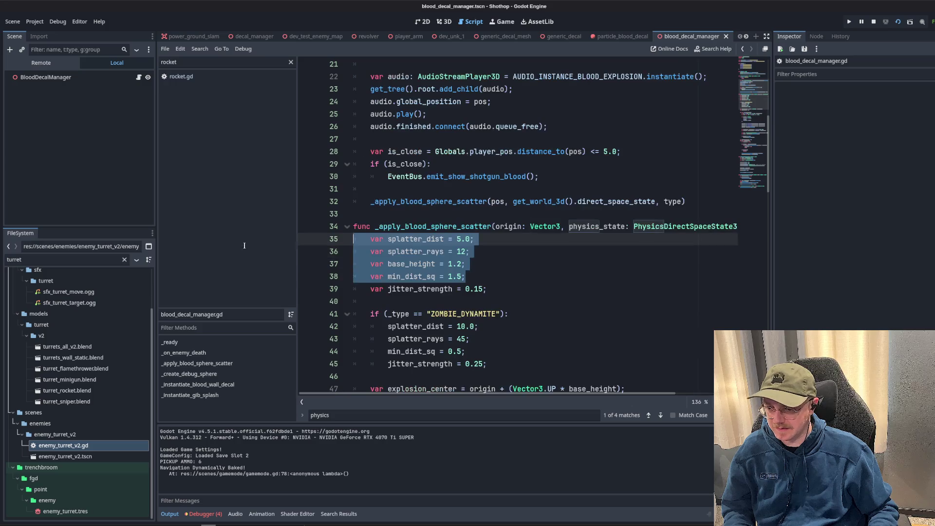
scroll(534, 256, down, 15)
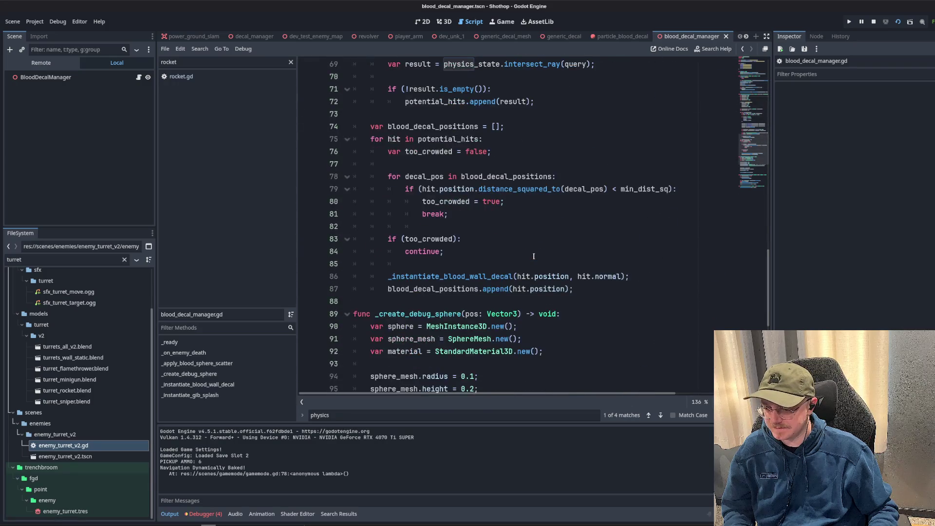
scroll(534, 257, down, 8)
click(529, 257)
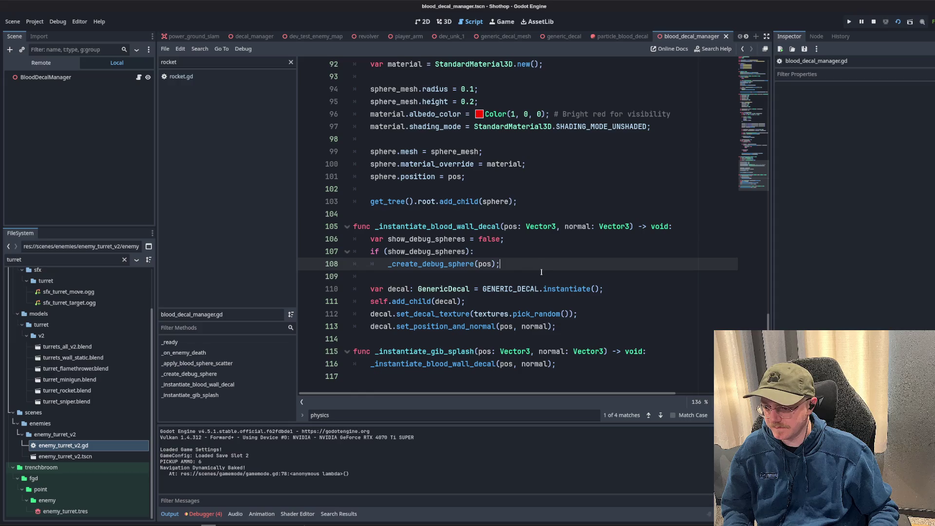
scroll(536, 263, up, 20)
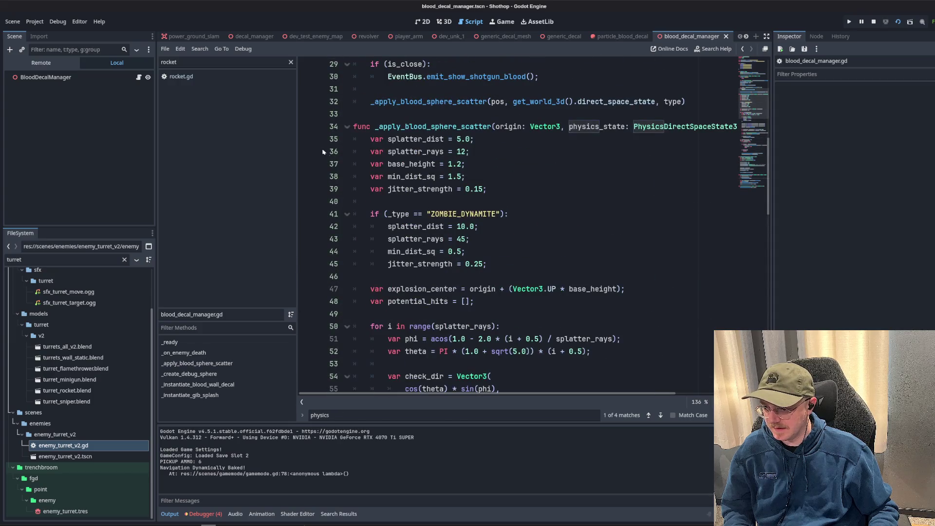
scroll(535, 166, up, 2)
double_click(692, 203)
key(ctrl+c)
key(ctrl+f)
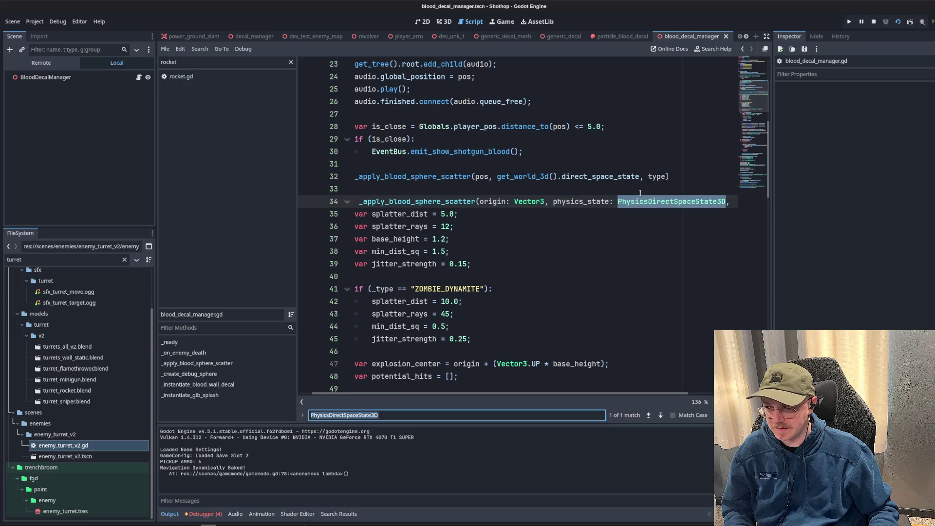
Search the project for PhysicsDirectSpaceState3D, open the utility.gd match, and widen the editor.
key(ctrl+shift+f)
key(Return)
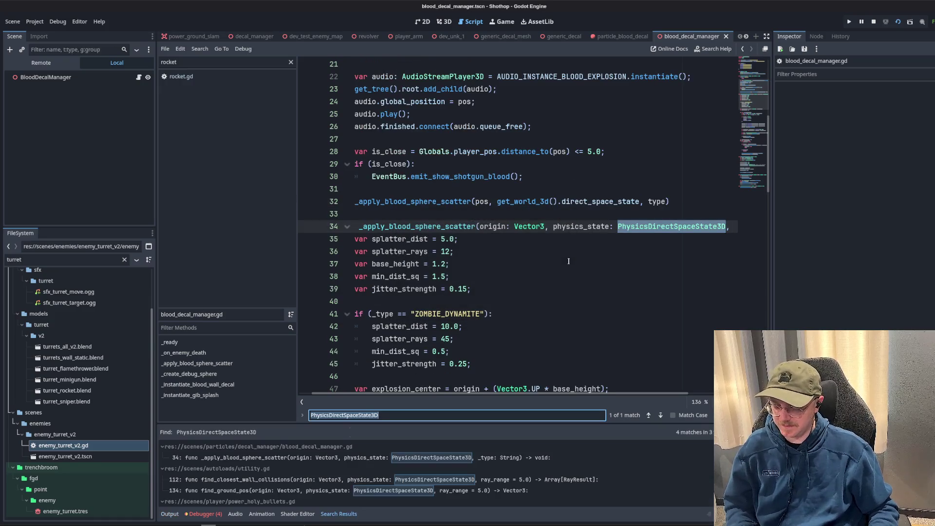
click(336, 481)
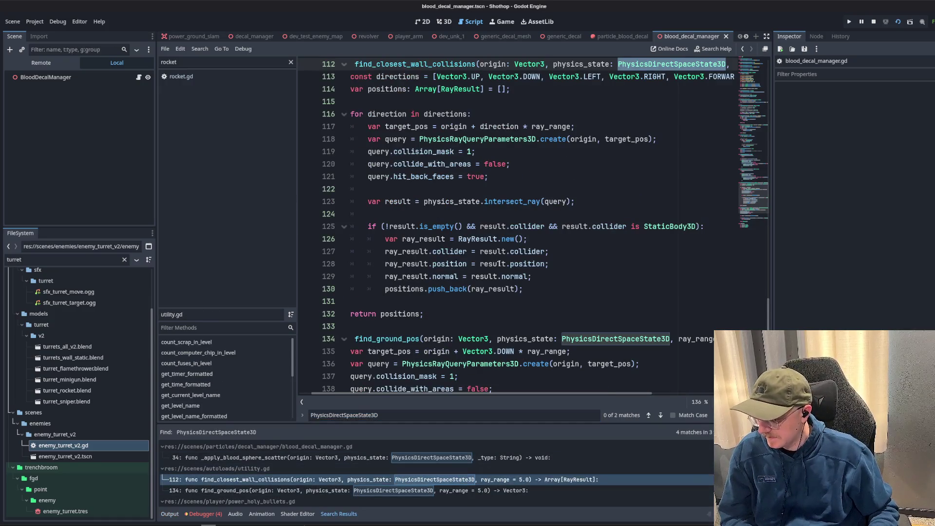
scroll(486, 257, down, 4)
click(485, 256)
triple_click(486, 257)
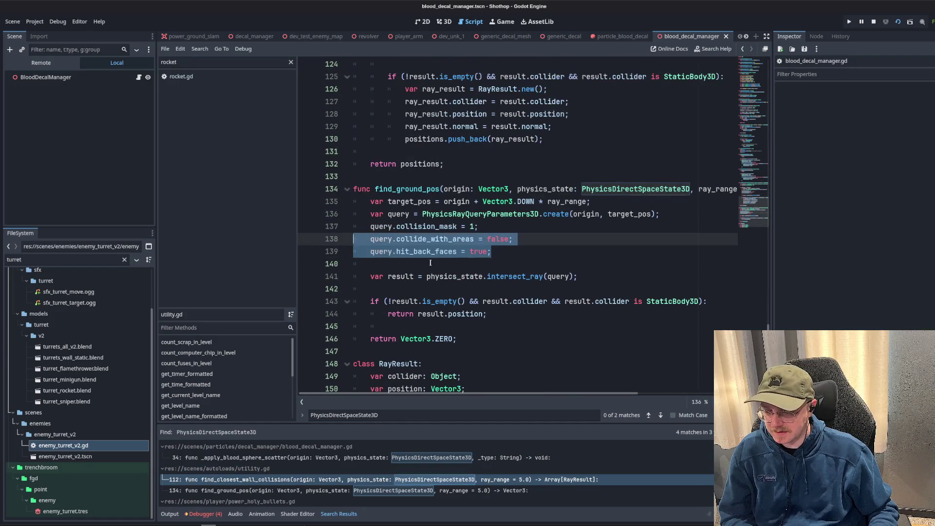
click(545, 258)
drag(773, 272, 864, 273)
Read through the find_ground_pos function in utility.gd.
click(589, 181)
scroll(831, 191, up, 7)
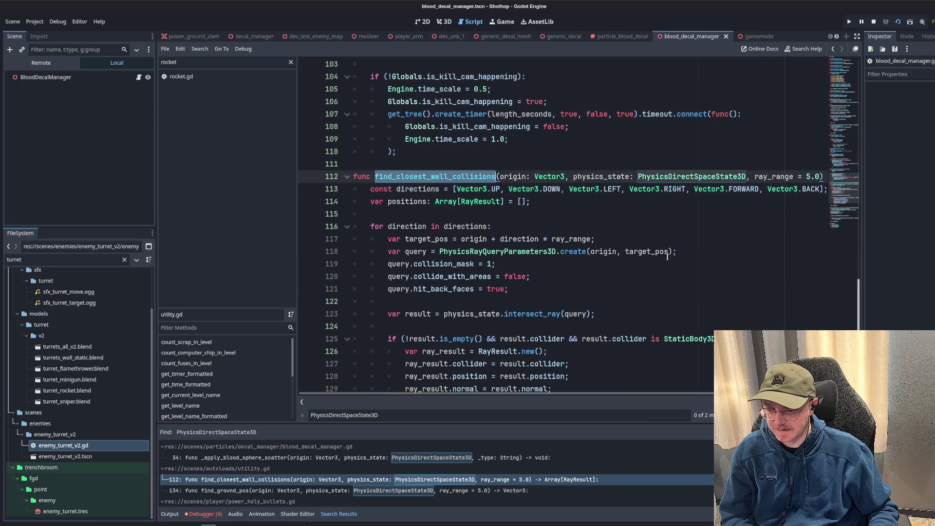
scroll(549, 227, down, 4)
double_click(420, 276)
scroll(420, 277, up, 3)
scroll(397, 194, down, 7)
double_click(407, 152)
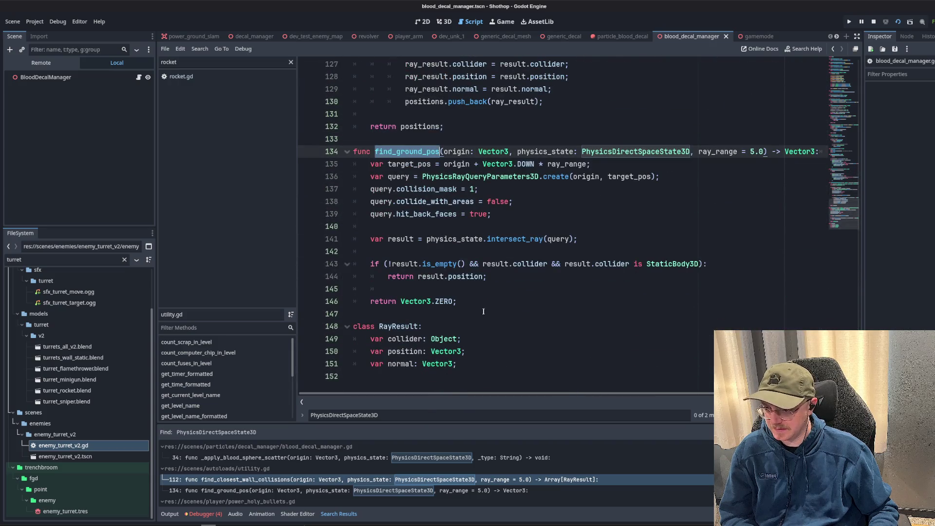
click(548, 200)
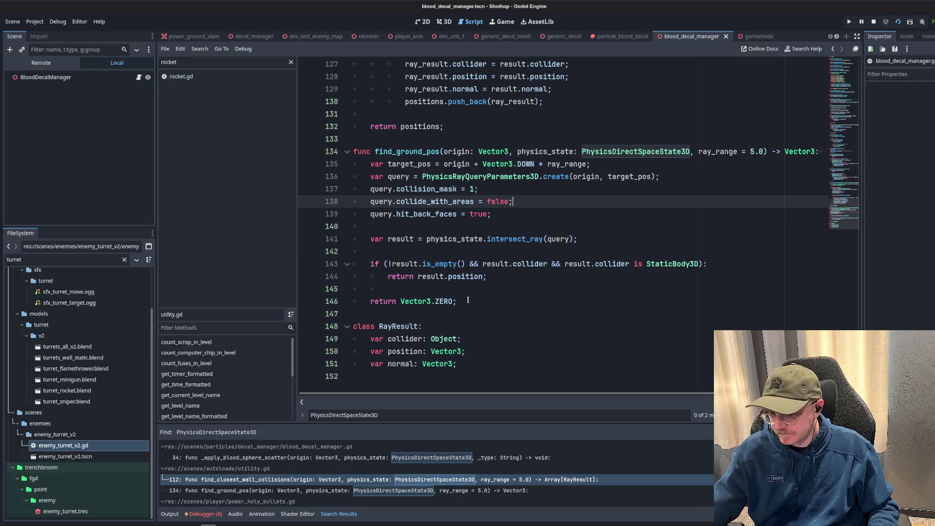
drag(488, 160, 512, 241)
click(514, 276)
Select the ray query setup lines 135–139 and add blank lines below find_ground_pos.
scroll(513, 299, up, 10)
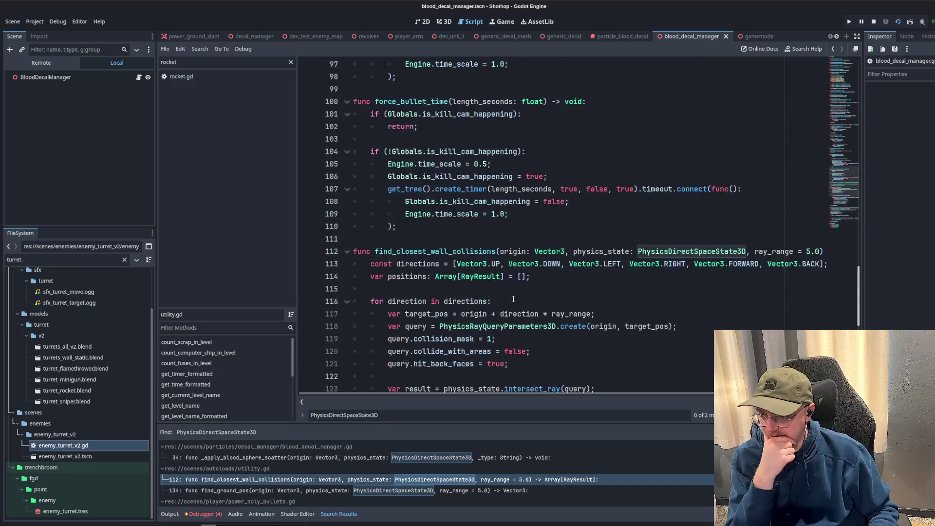
scroll(505, 299, up, 5)
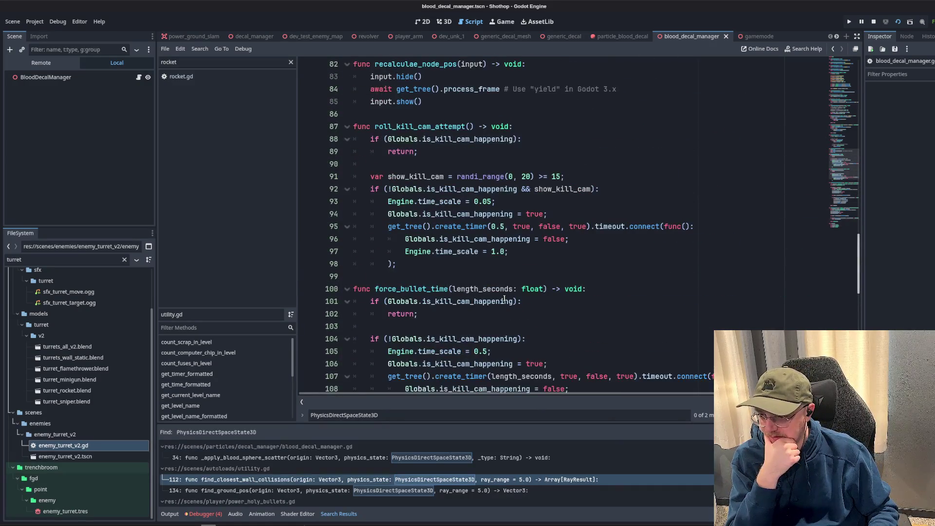
scroll(505, 299, down, 15)
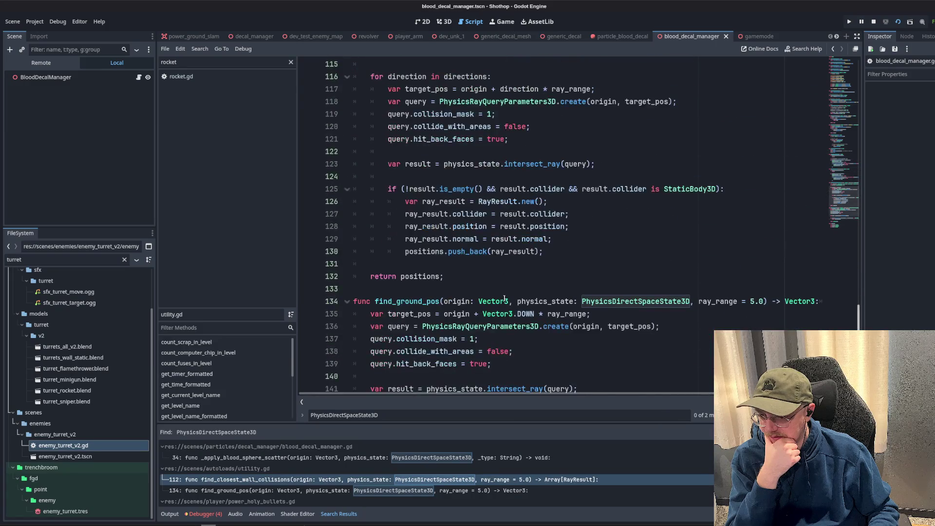
click(499, 217)
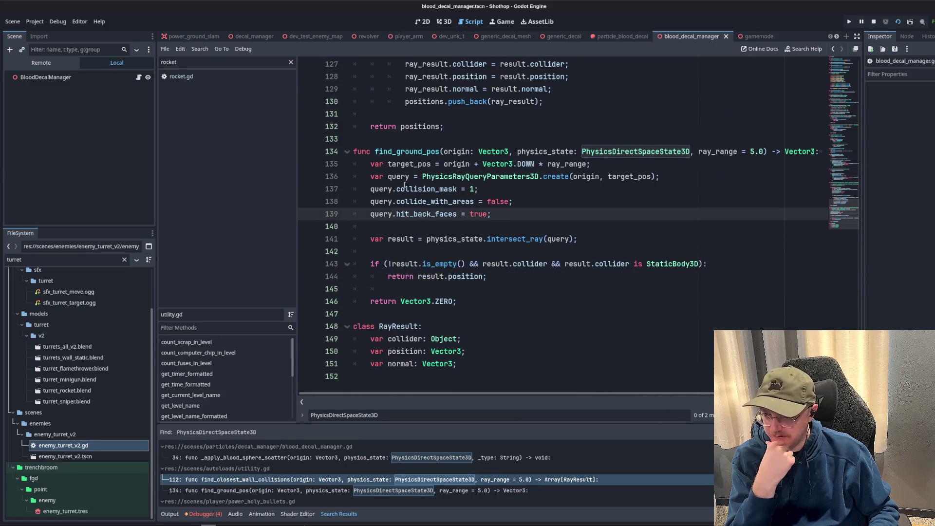
mouse_move(361, 163)
mouse_down()
mouse_move(448, 165)
mouse_move(535, 211)
mouse_move(492, 290)
mouse_up()
click(490, 304)
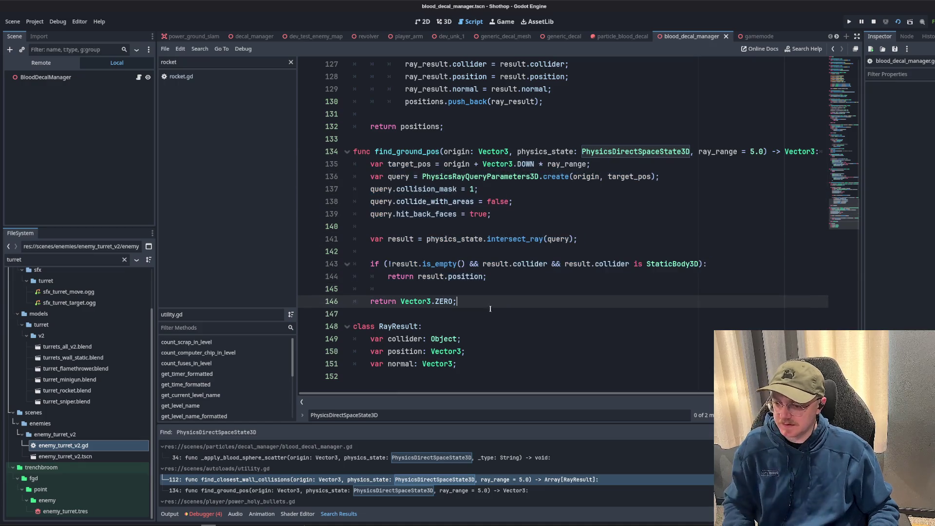
key(Return)
key(Return)
text(func find_wall_pos(or)
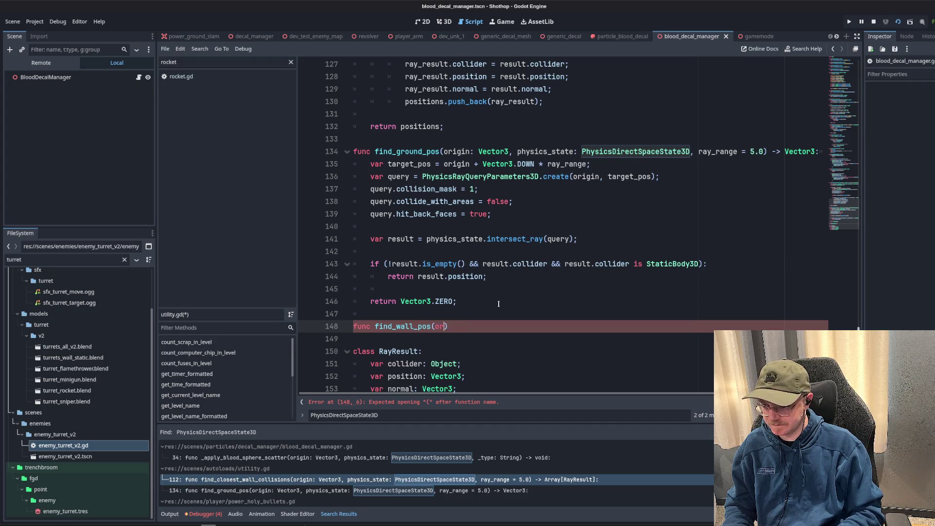
Type the signature find_wall_pos(origin: Vector3, normal: Vector3, physics_state: PhysicsDirectSpaceState3D) -> void.
text(igin: Vect)
text(or3)
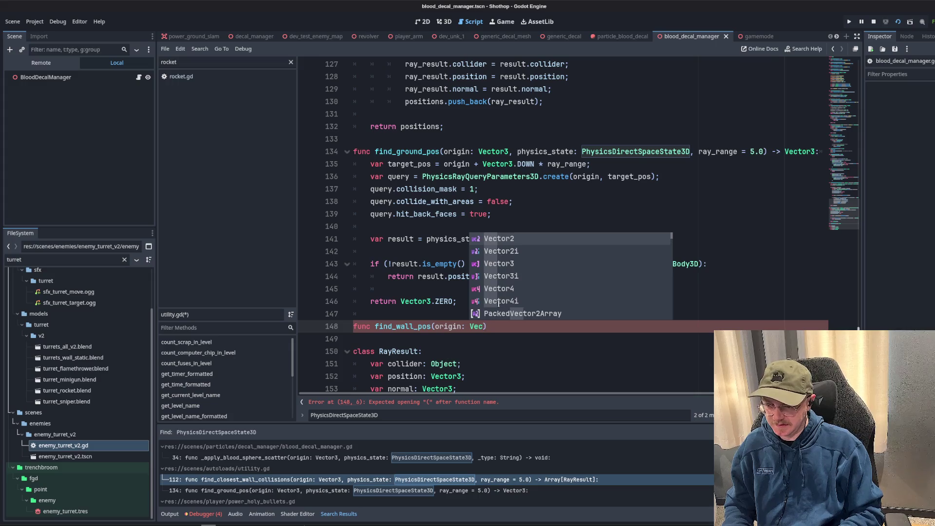
text(, normal: v)
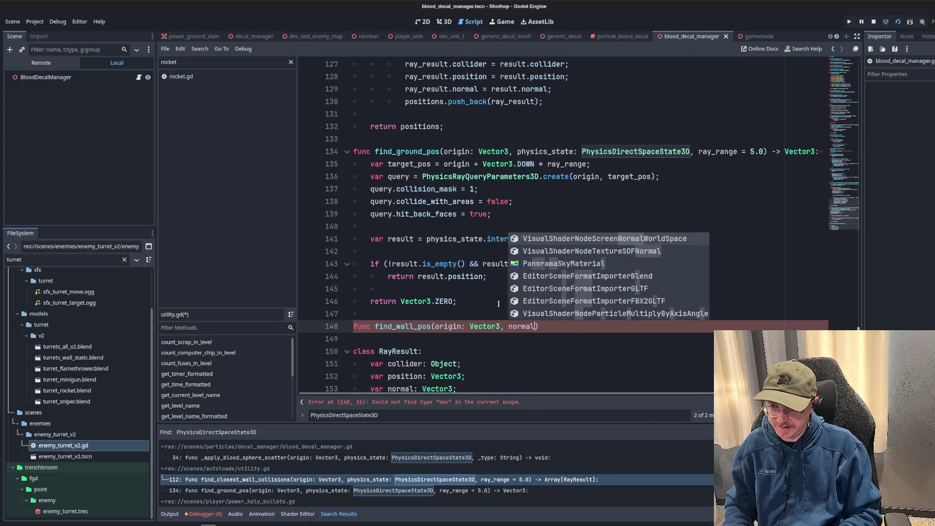
key(BackSpace)
text(Vector3,)
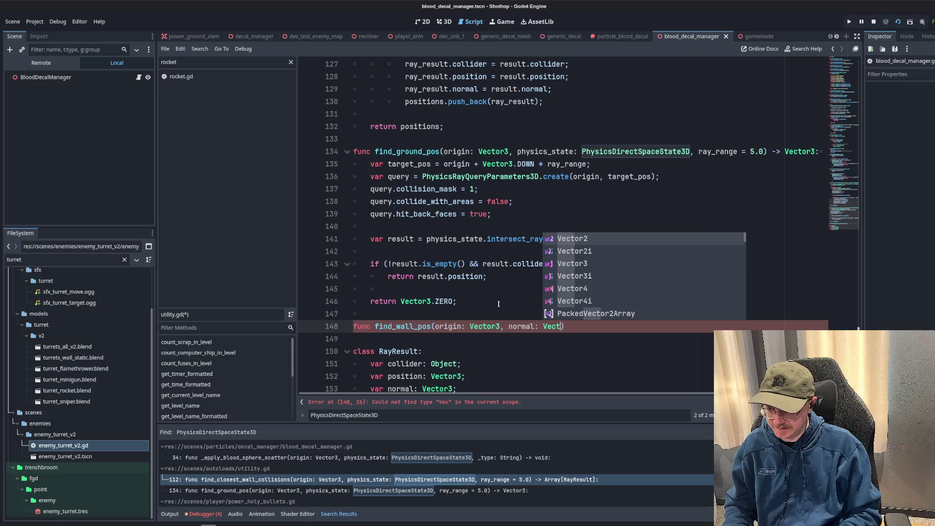
key(Escape)
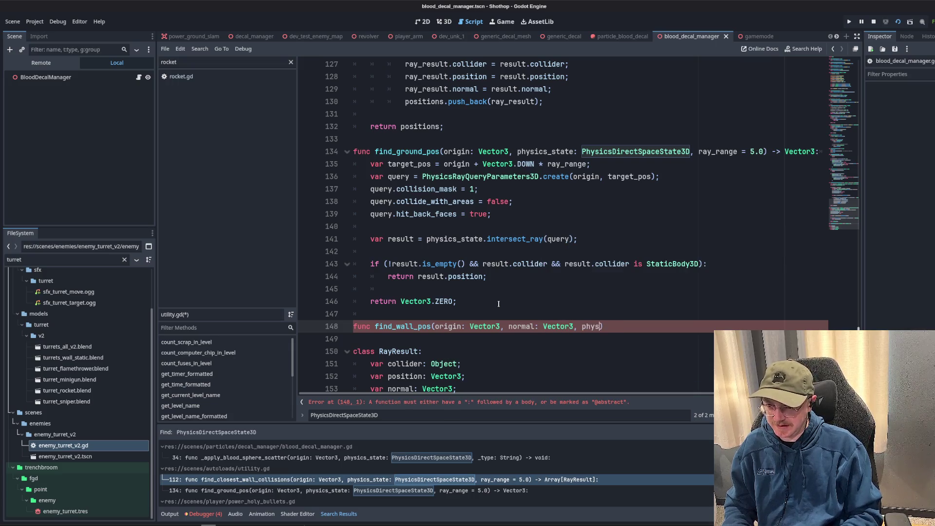
text(Physics)
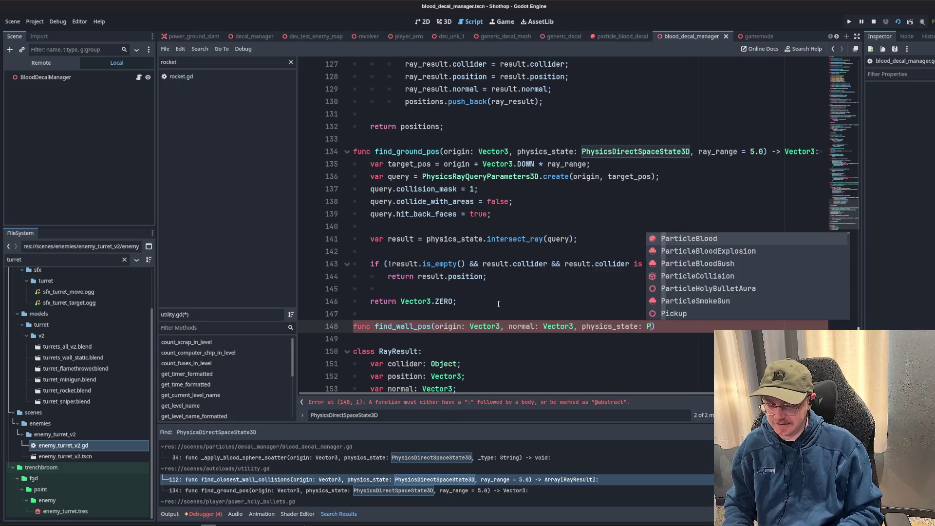
key(ctrl+shift+Left)
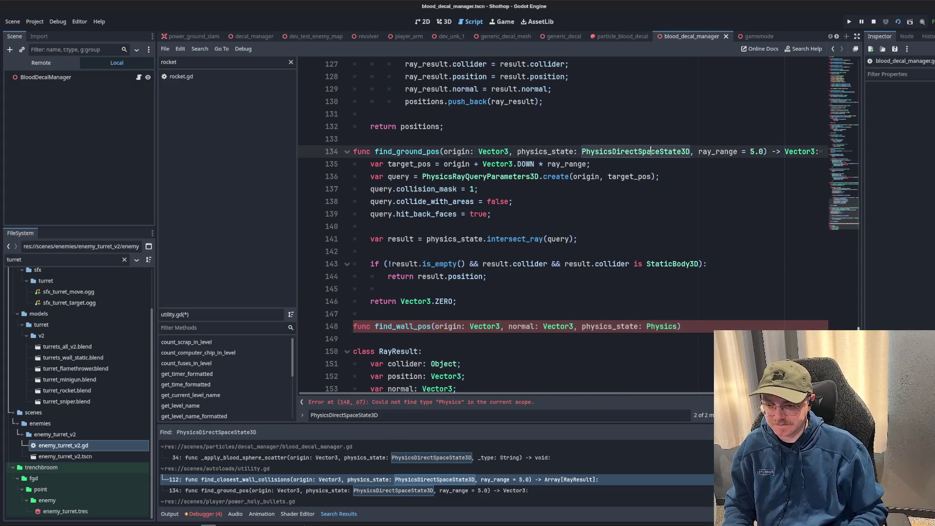
key(ctrl+v)
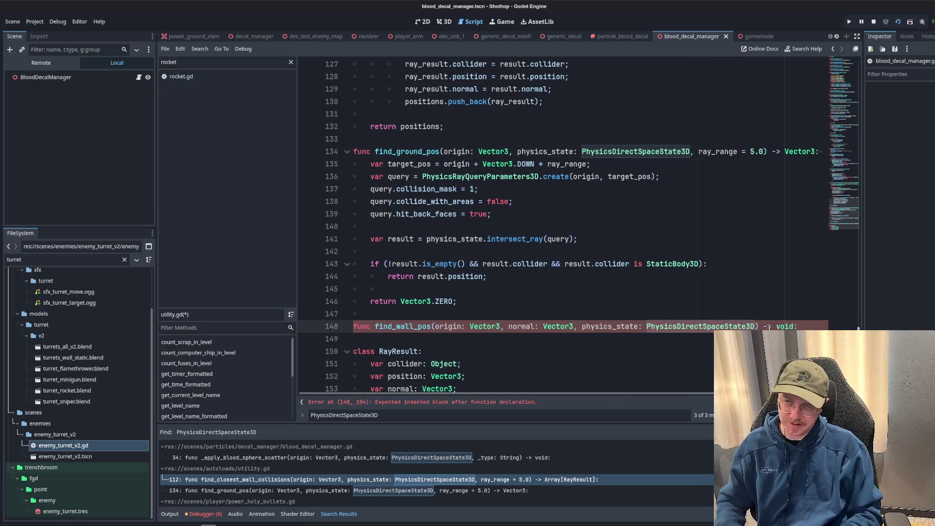
key(Return)
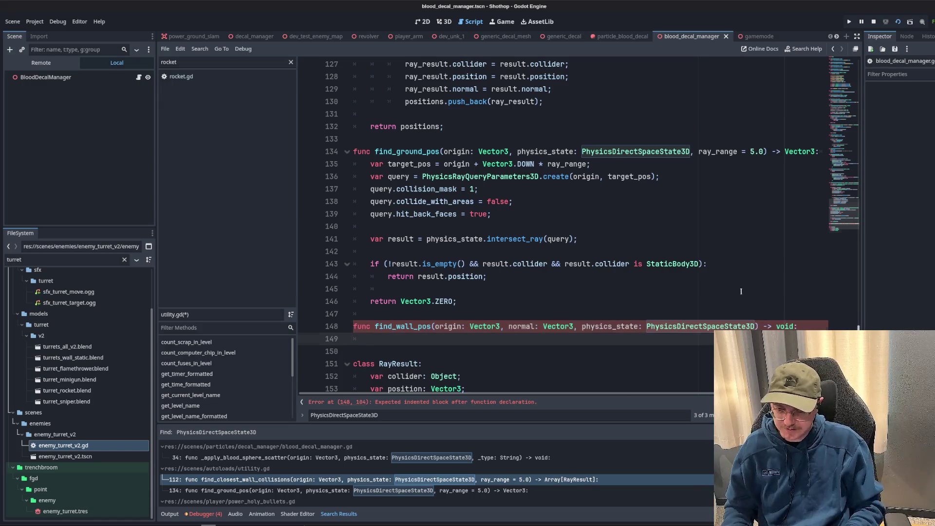
scroll(741, 291, down, 1)
drag(354, 126, 505, 262)
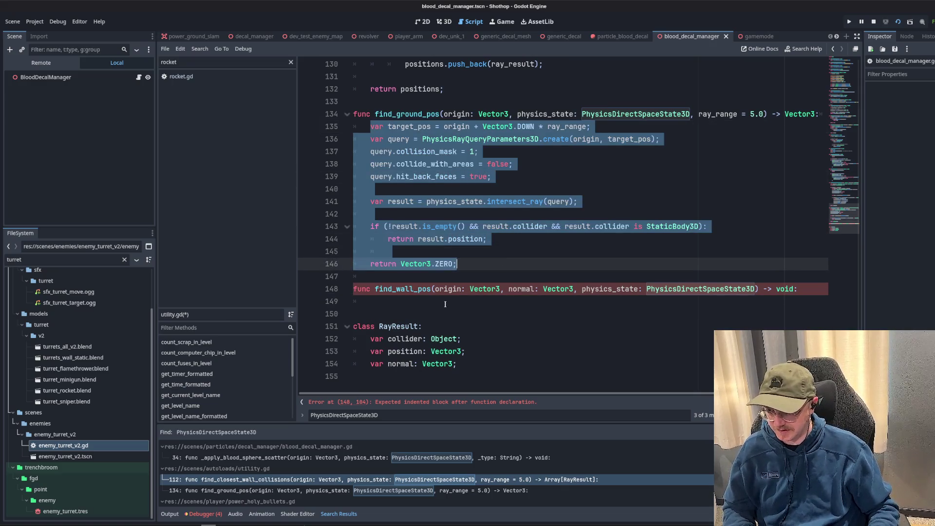
Paste the find_ground_pos ray body into find_wall_pos, casting along normal instead of Vector3.DOWN.
key(ctrl+c)
click(445, 304)
key(ctrl+v)
double_click(521, 226)
mouse_move(482, 239)
mouse_down()
mouse_move(543, 239)
mouse_move(534, 239)
mouse_up()
text(norm)
key(Return)
Add a ray_range = 2.0 parameter to find_wall_pos.
click(758, 226)
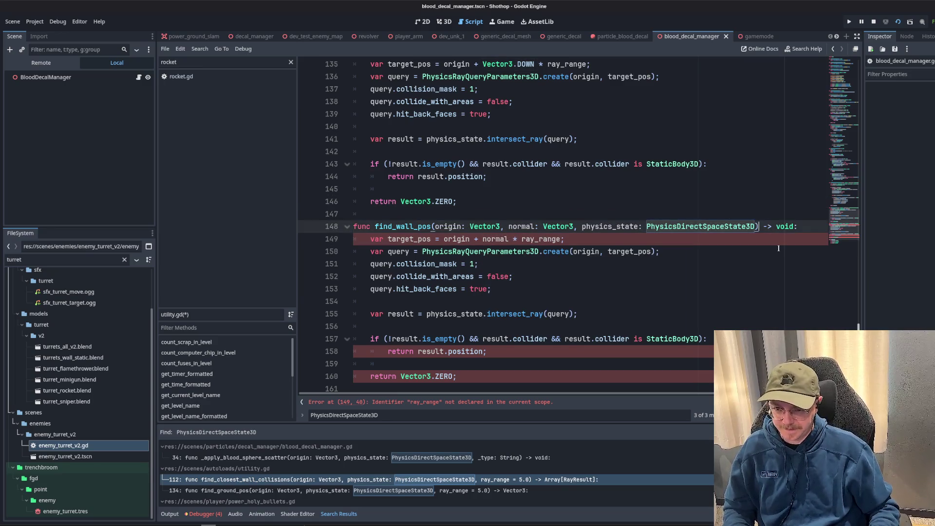
text(, ray_range)
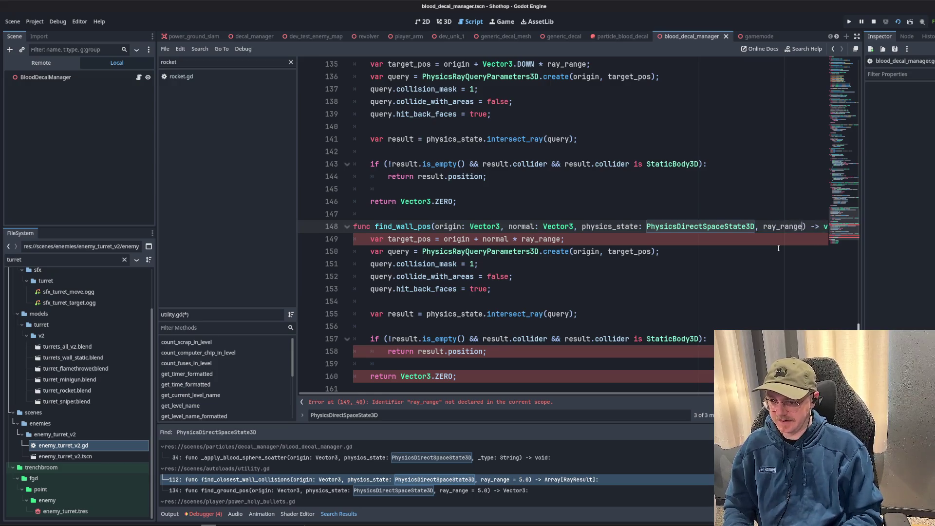
text(1.0)
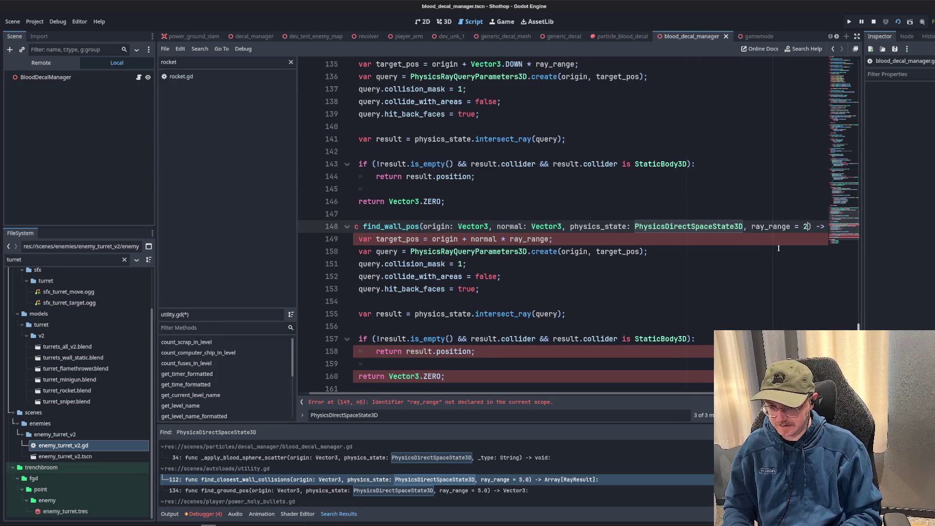
text(.0;)
drag(354, 264, 475, 289)
scroll(426, 259, down, 2)
key(Up)
key(Up)
key(Up)
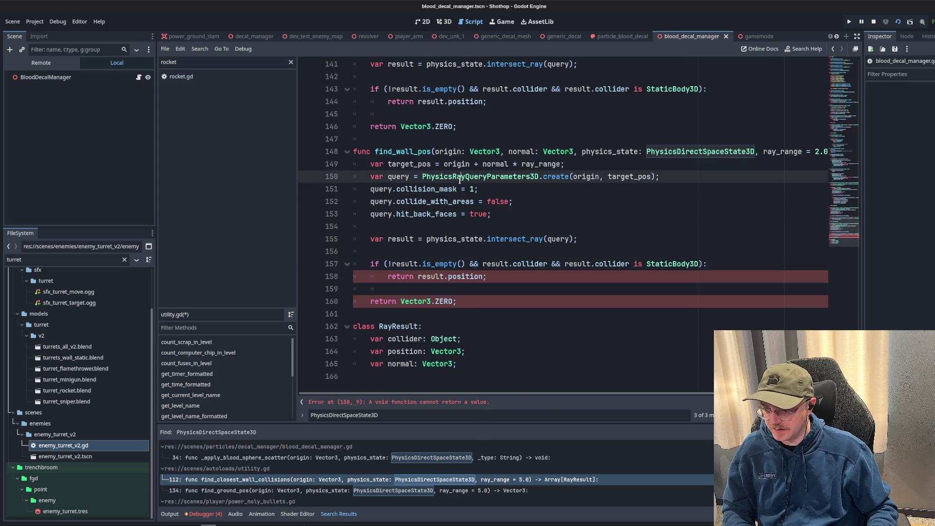
click(428, 227)
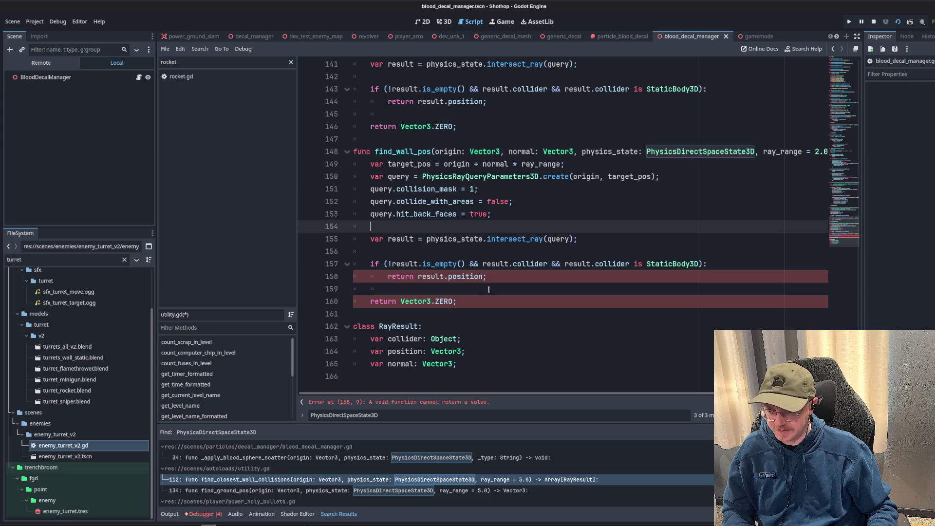
scroll(489, 289, up, 2)
scroll(760, 243, right, 2)
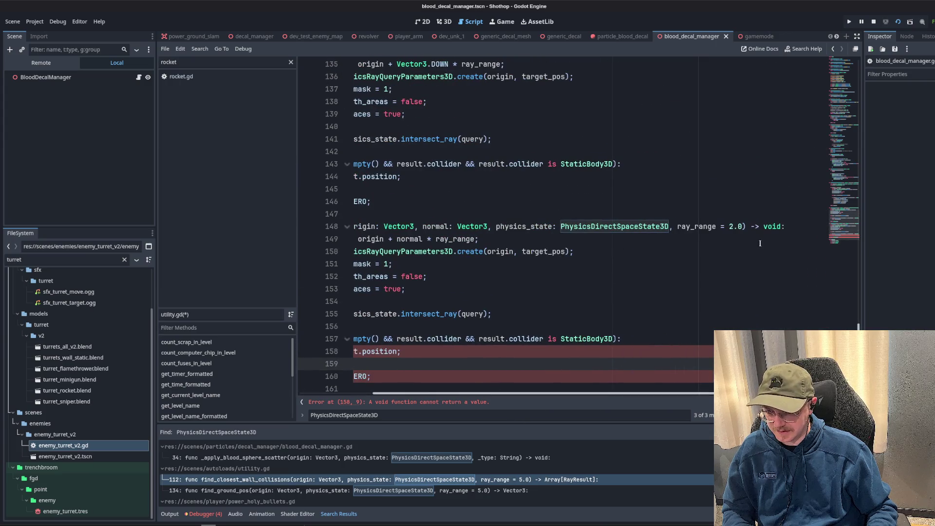
Change find_wall_pos's return type from void to Vector3 and save utility.gd.
double_click(771, 227)
text(Vector3)
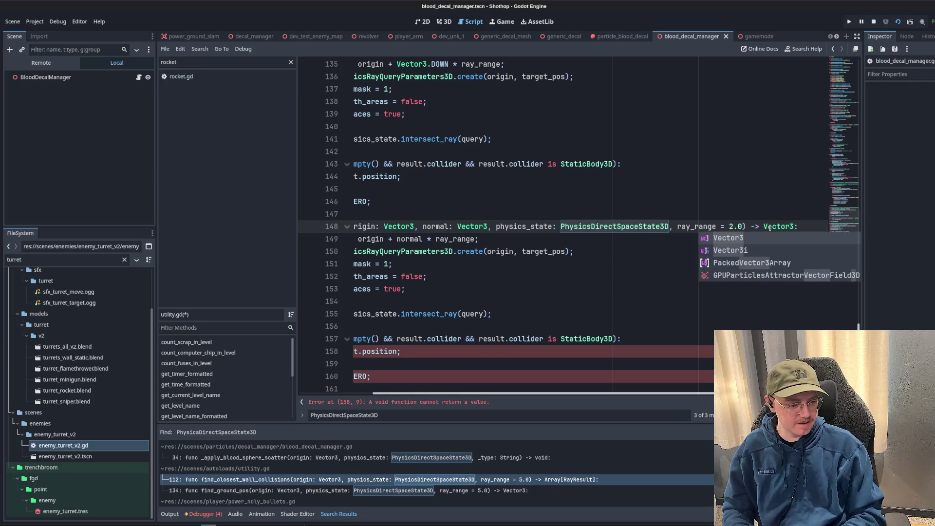
key(Return)
click(507, 289)
scroll(517, 263, left, 3)
click(517, 262)
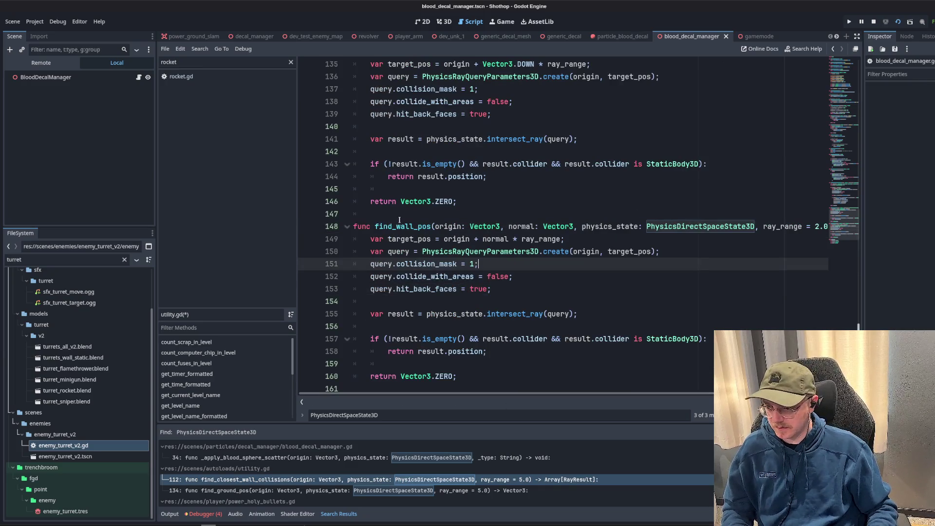
double_click(404, 226)
key(ctrl+s)
Filter the script list for 'turret' and open enemy_turret_v2.gd.
click(509, 139)
click(291, 62)
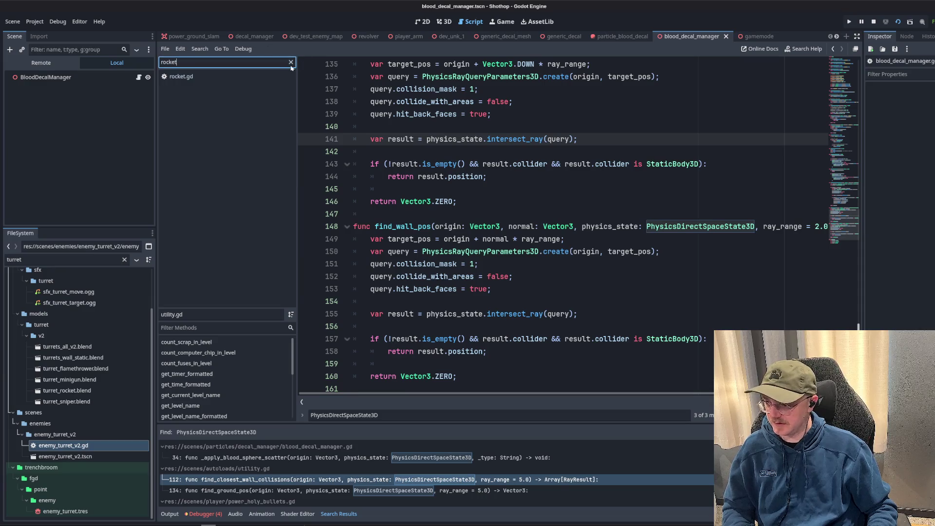
scroll(242, 147, down, 5)
scroll(242, 147, down, 10)
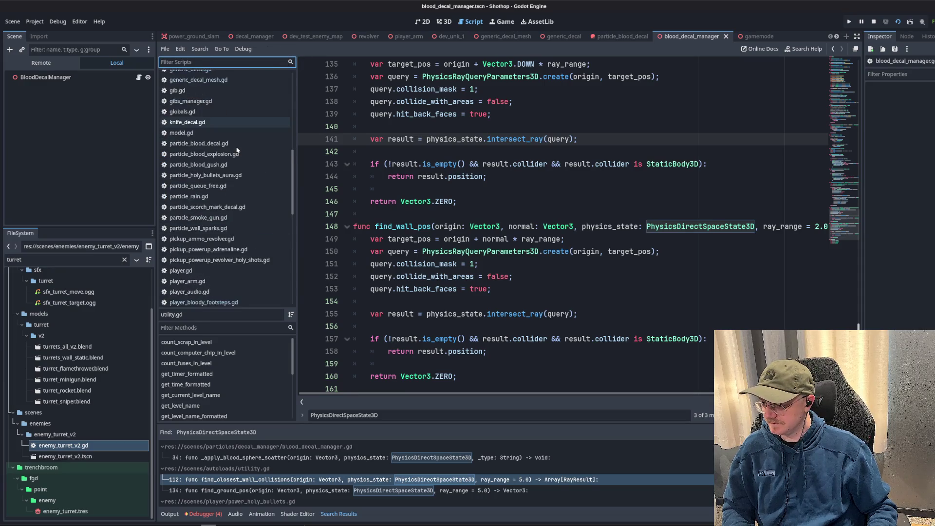
scroll(223, 168, down, 2)
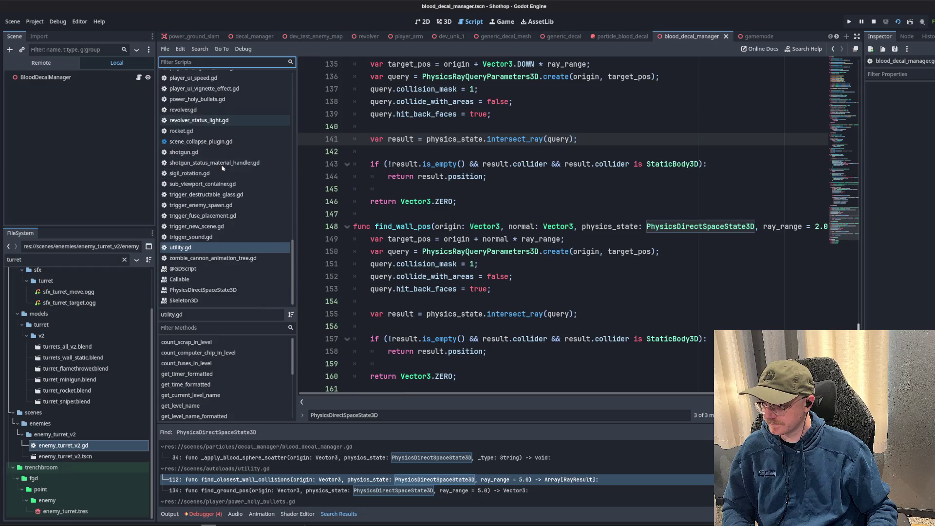
text(turret)
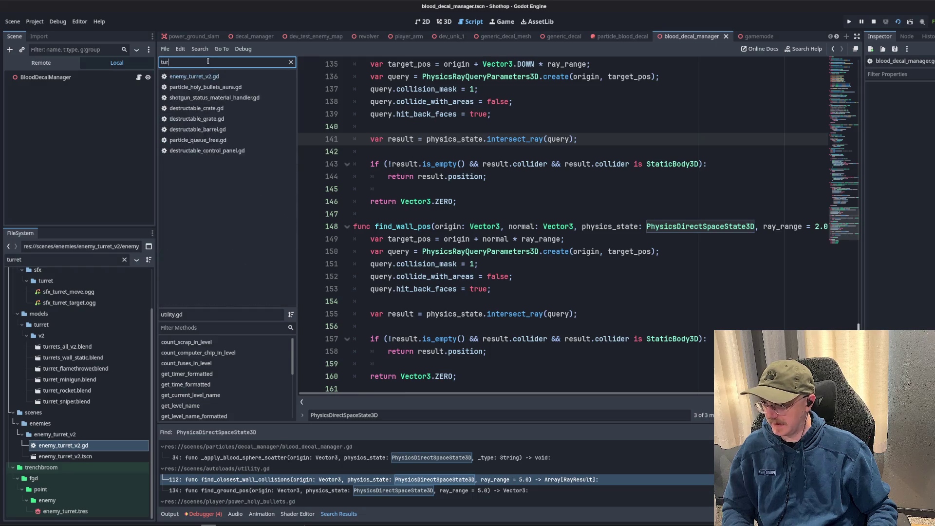
click(200, 78)
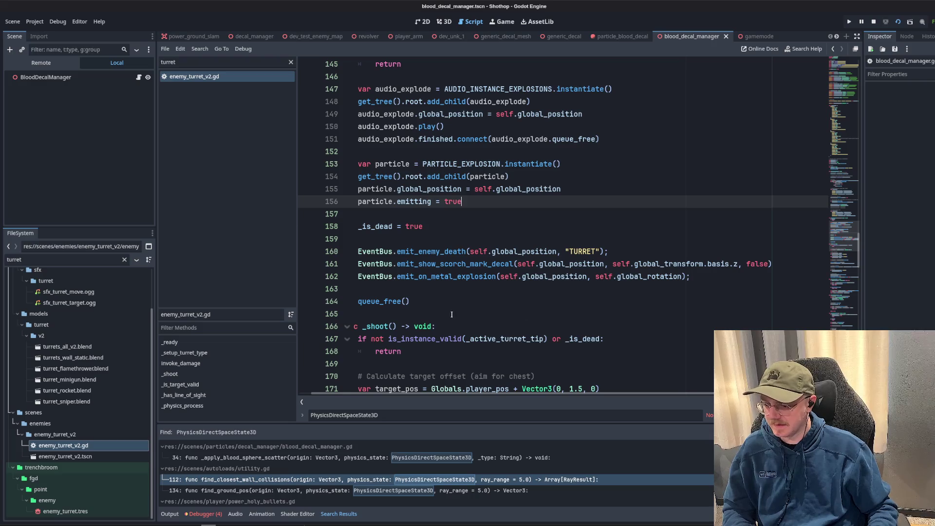
After _is_dead = true, start var wall_pos = Utility.find_wall_pos(...).
click(463, 302)
click(468, 227)
key(Return)
key(Return)
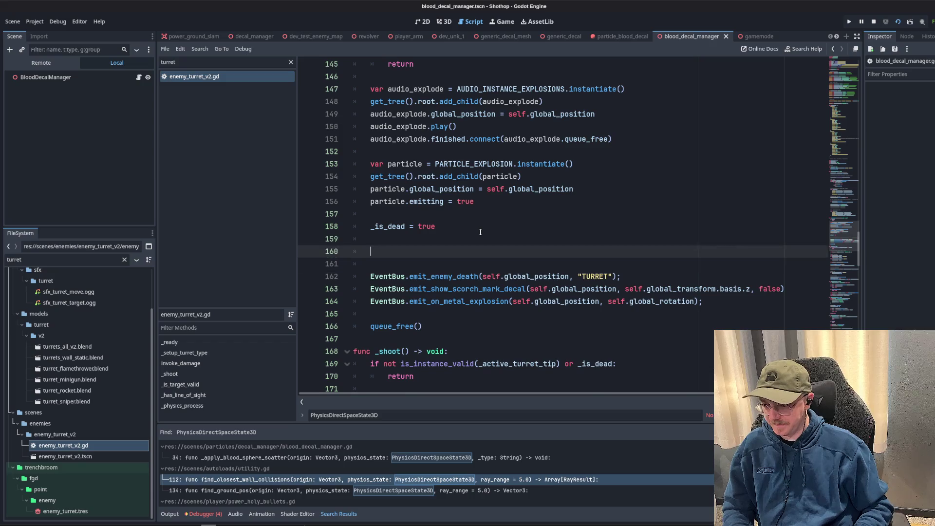
text(var wall_pos = Utility.wa)
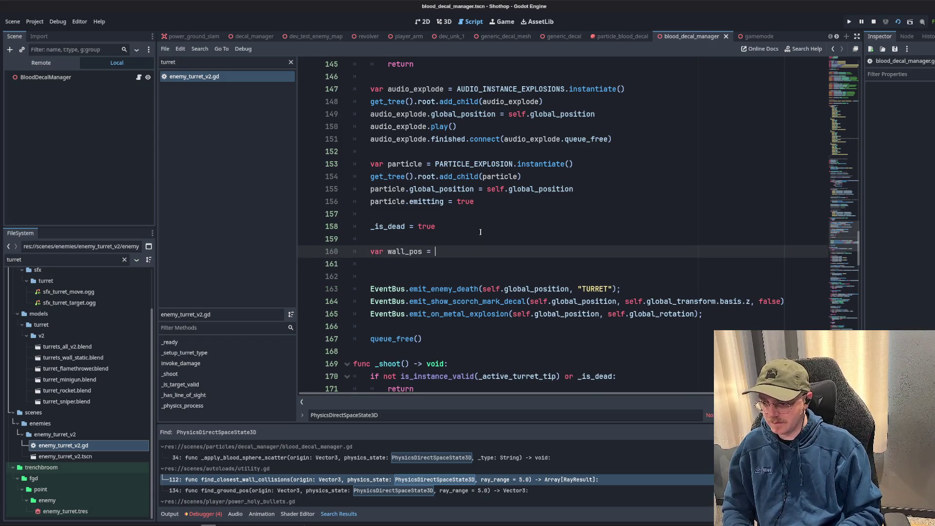
key(ctrl+space)
text(Utilit)
text(y.find_wa)
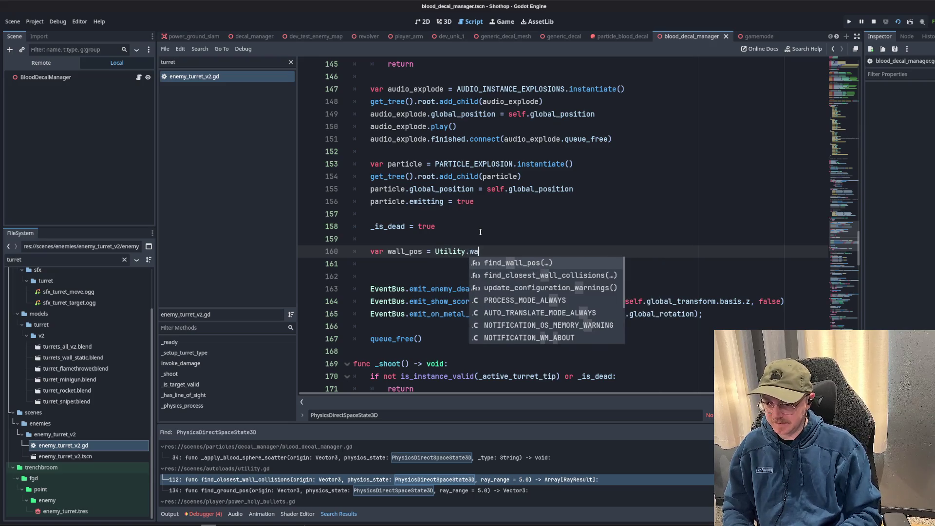
key(Return)
Pass global_position and the negated, normalized basis.z as origin and normal.
text(f.global_position, ))
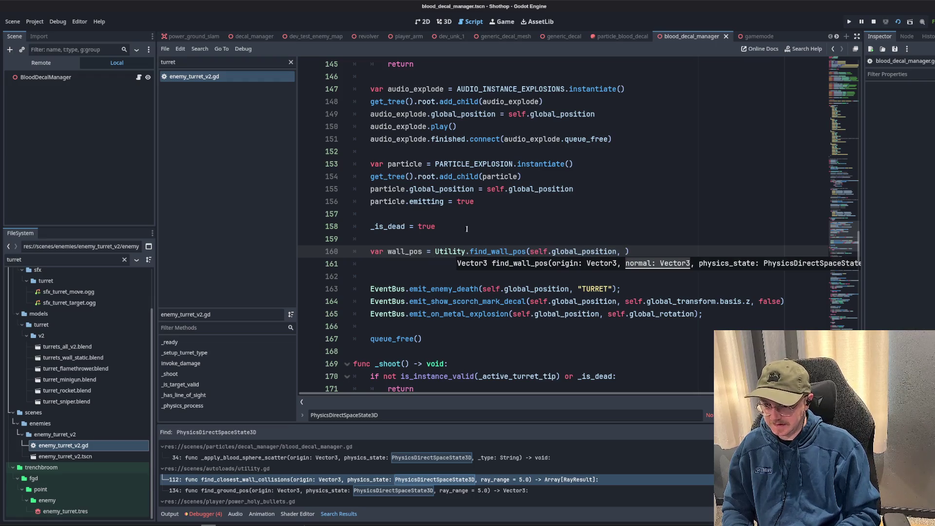
drag(625, 301, 751, 301)
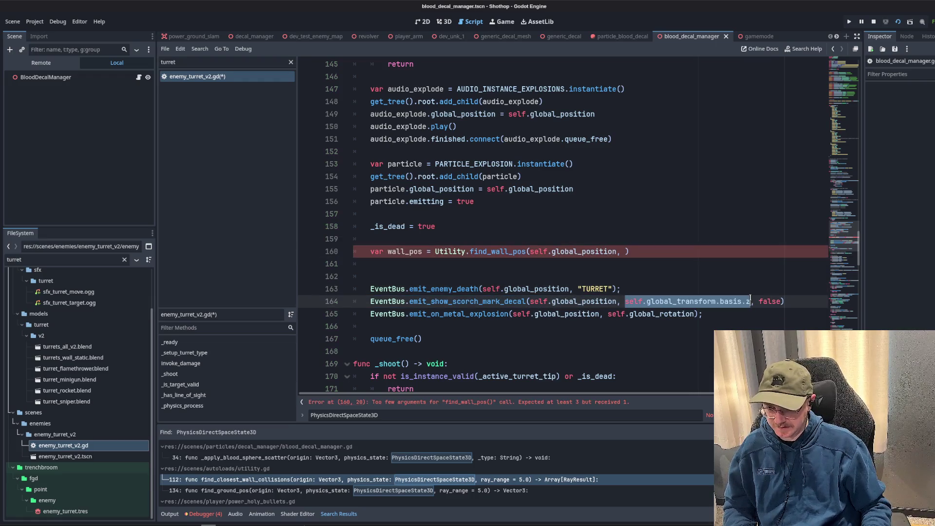
click(626, 252)
text(-)
key(ctrl+v)
text(.norm)
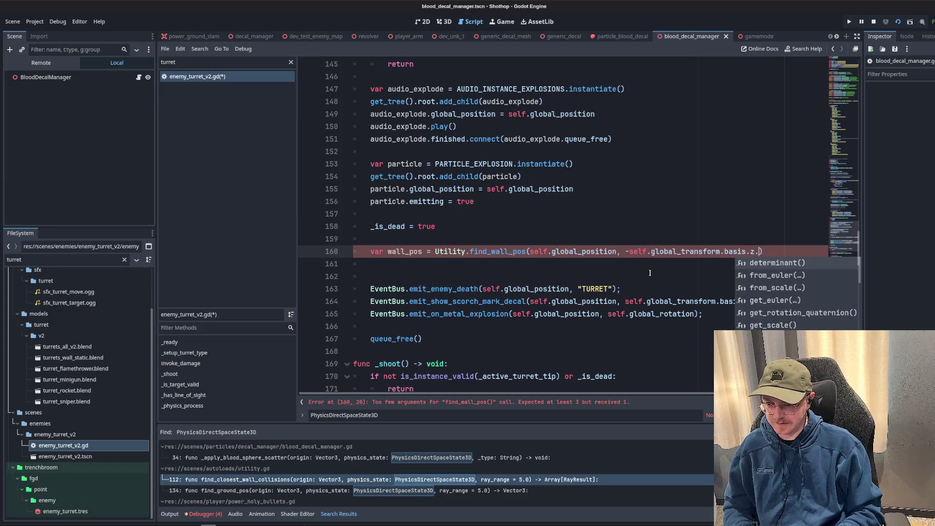
key(Return)
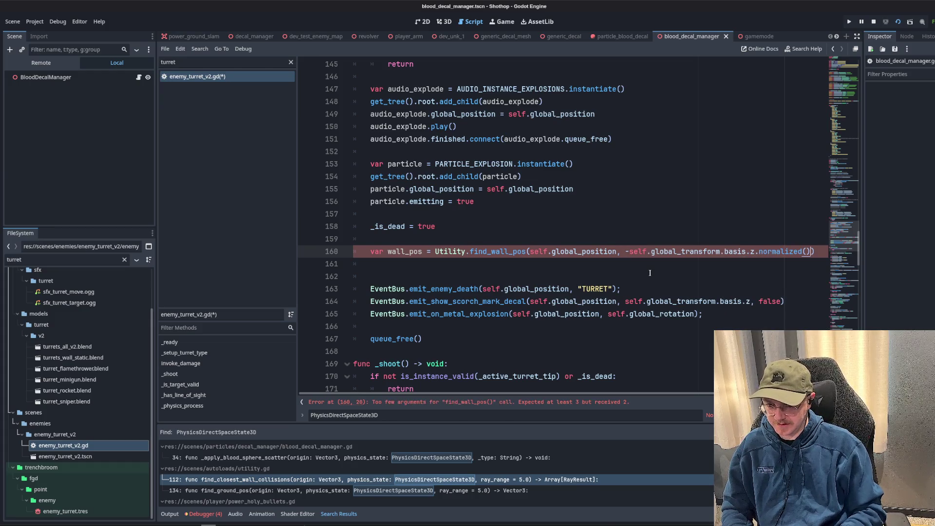
Pass get_world_3d().direct_space_state as the physics state argument.
text(, get)
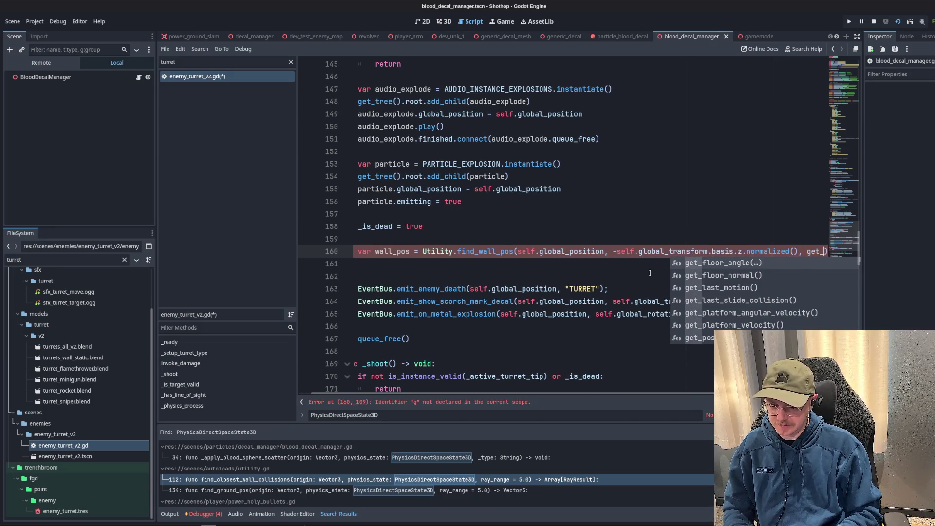
text(_wor)
key(Return)
text(.wo))
key(Escape)
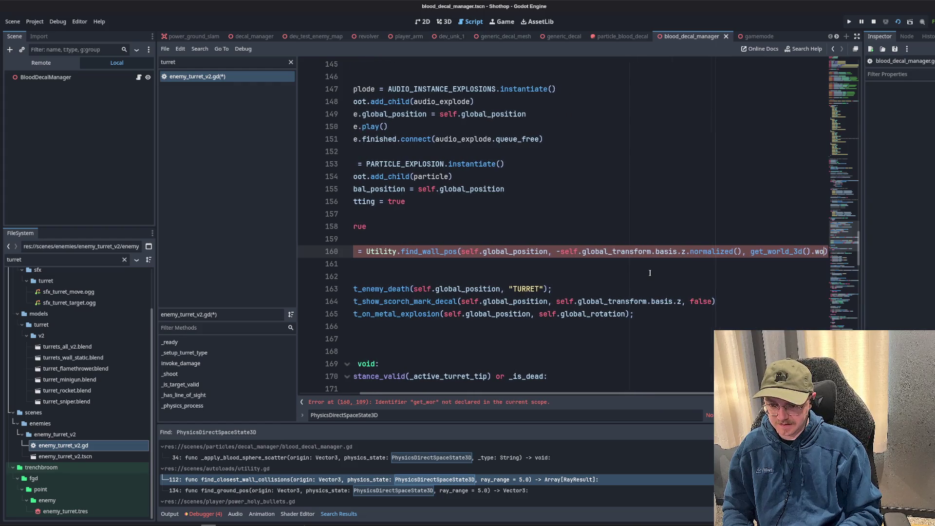
key(ctrl+space)
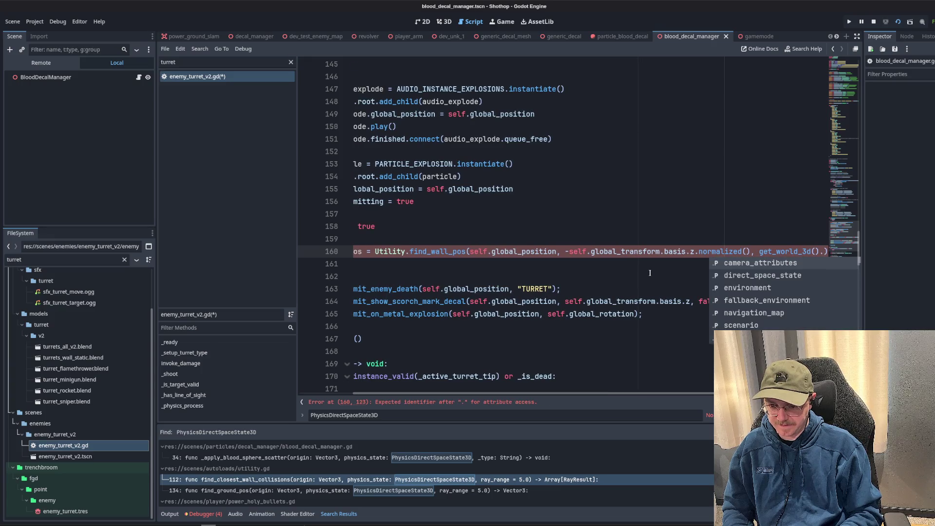
key(Down)
key(Down)
key(Up)
key(Return)
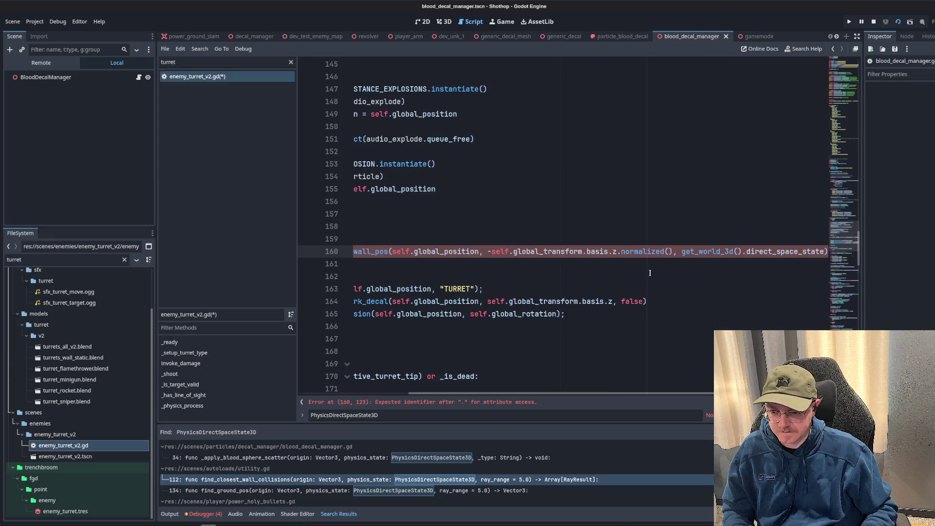
key(Down)
key(shift+Down)
key(Up)
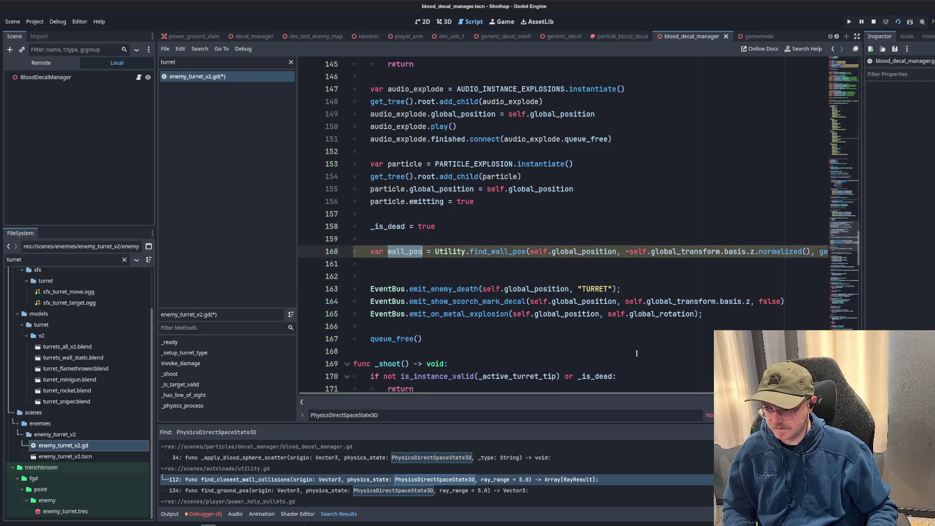
Pass wall_pos instead of self.global_position as the scorch decal position.
drag(532, 302, 617, 301)
text(wall_pos)
key(ctrl+z)
text(s)
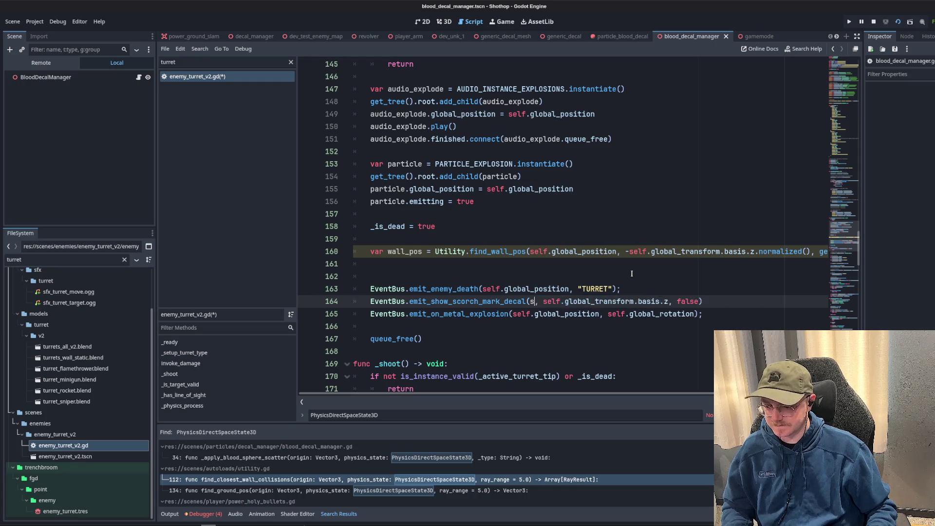
Add a fallback setting wall_pos to self.global_position when it equals Vector3.ZERO, then save.
key(Up)
key(Up)
key(Up)
key(Return)
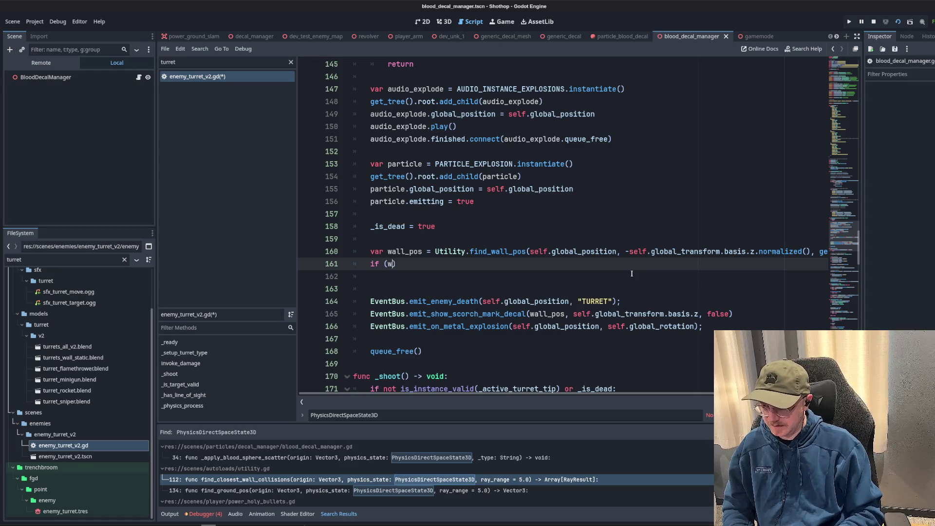
text(Vector3.ZE)
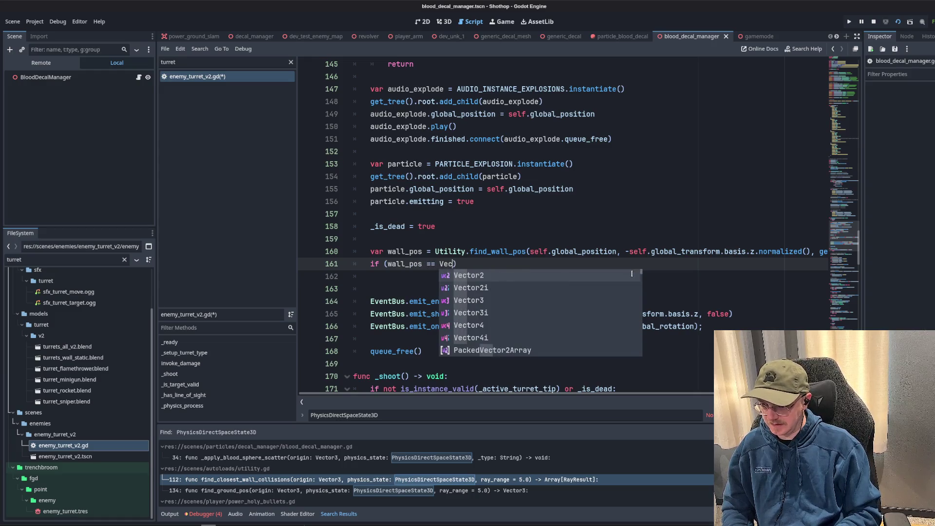
key(Return)
text():)
key(Return)
text(wall_pos =)
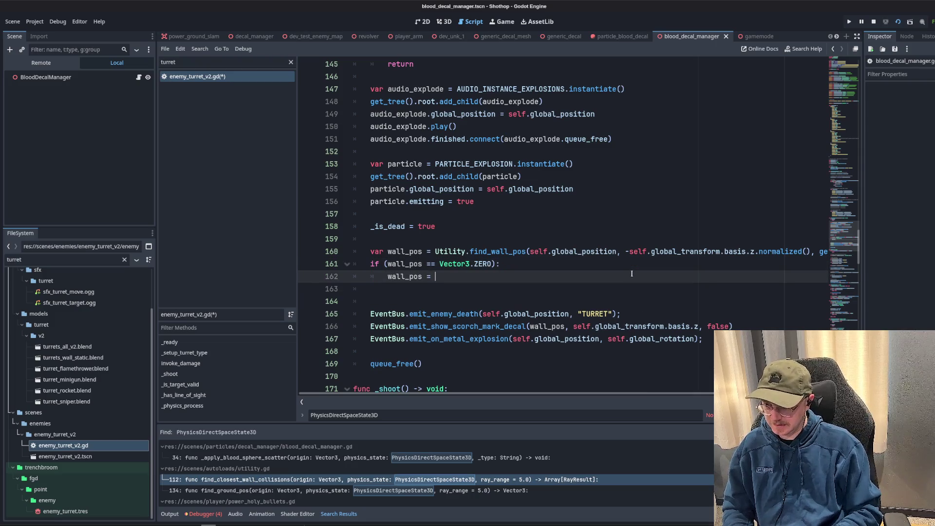
text(self.global_p)
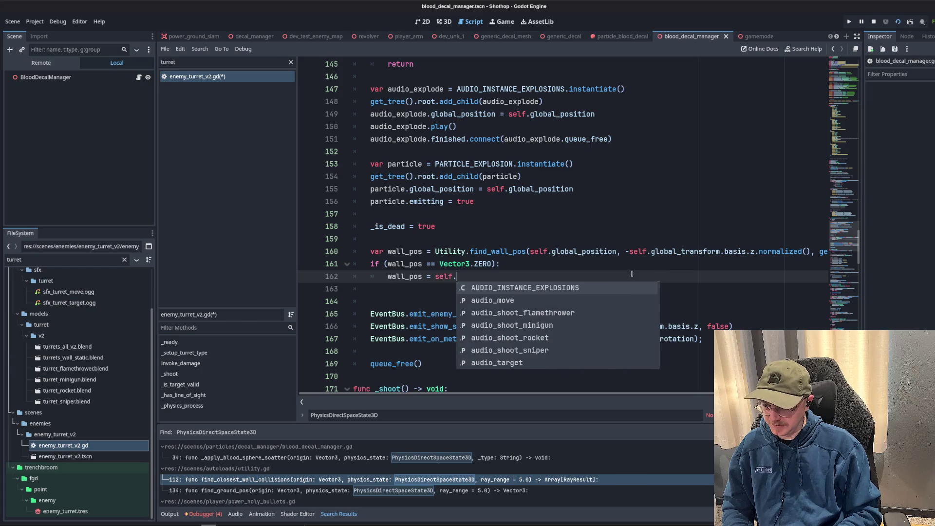
key(Return)
key(Down)
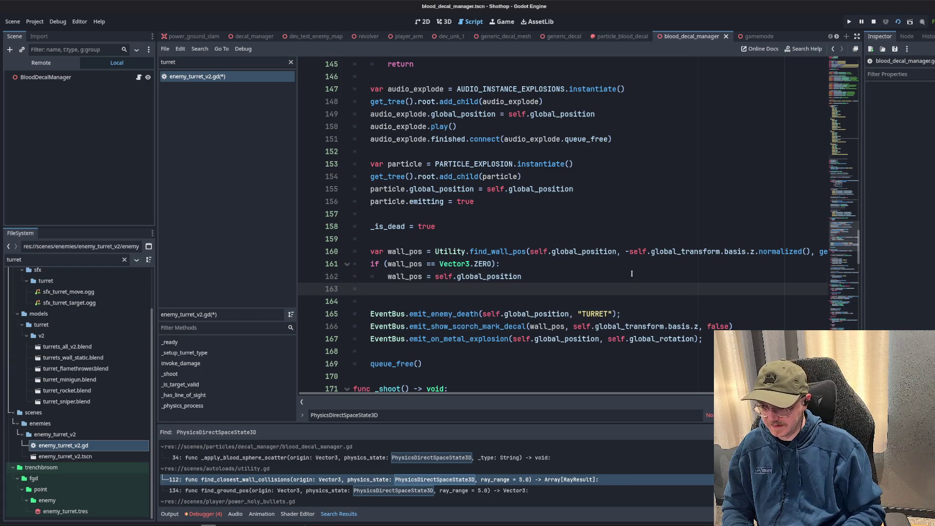
key(BackSpace)
key(BackSpace)
key(ctrl+s)
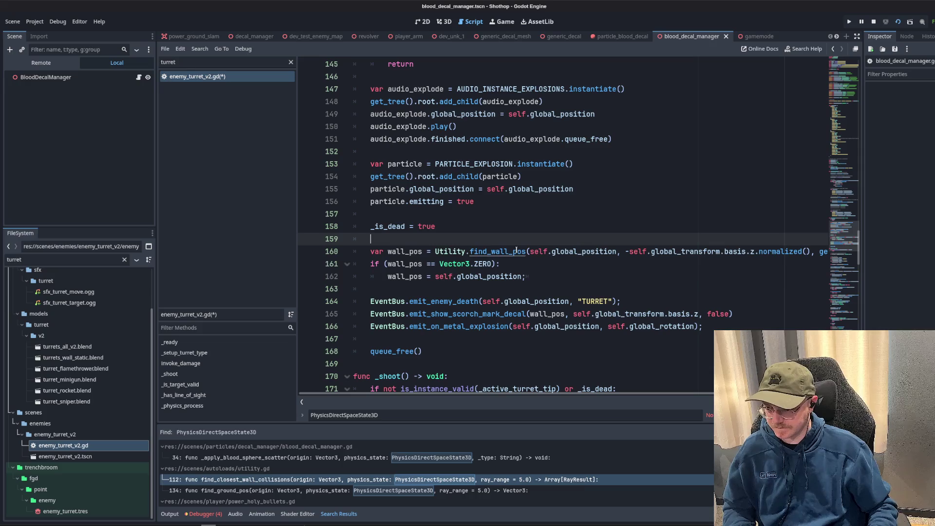
Review the fallback line 162 and scroll down through the turret death code.
click(453, 277)
scroll(495, 233, down, 1)
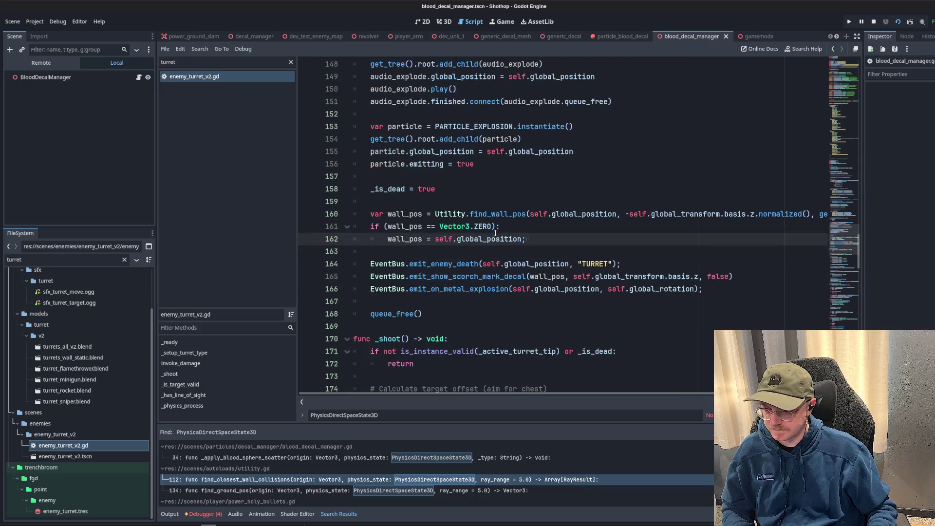
key(End)
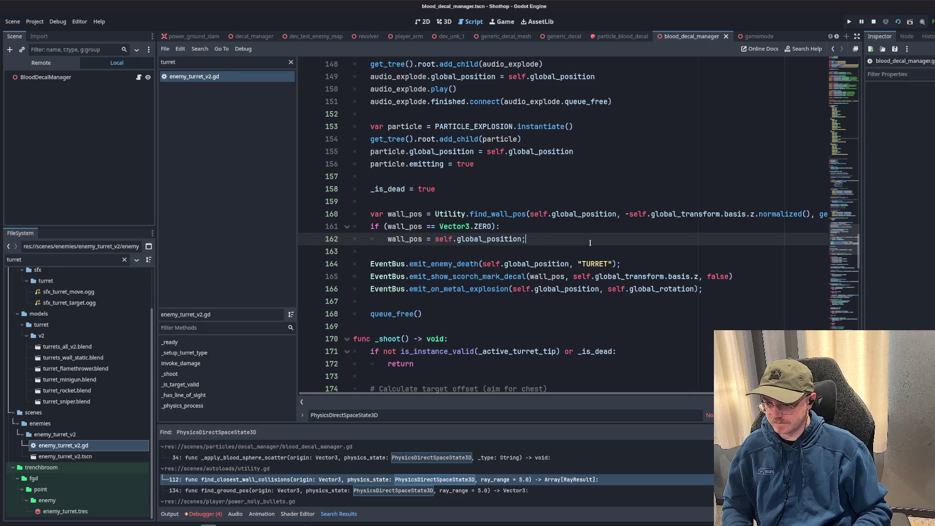
click(662, 157)
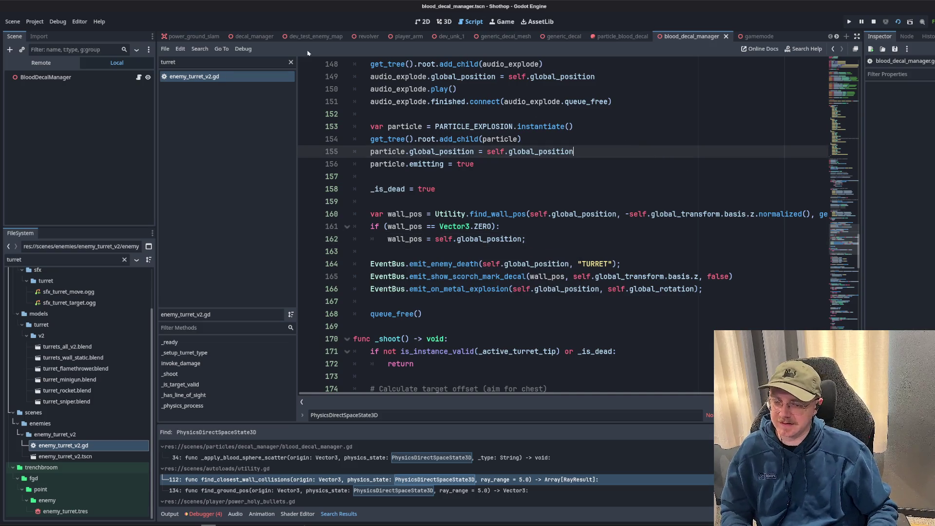
scroll(684, 38, down, 2)
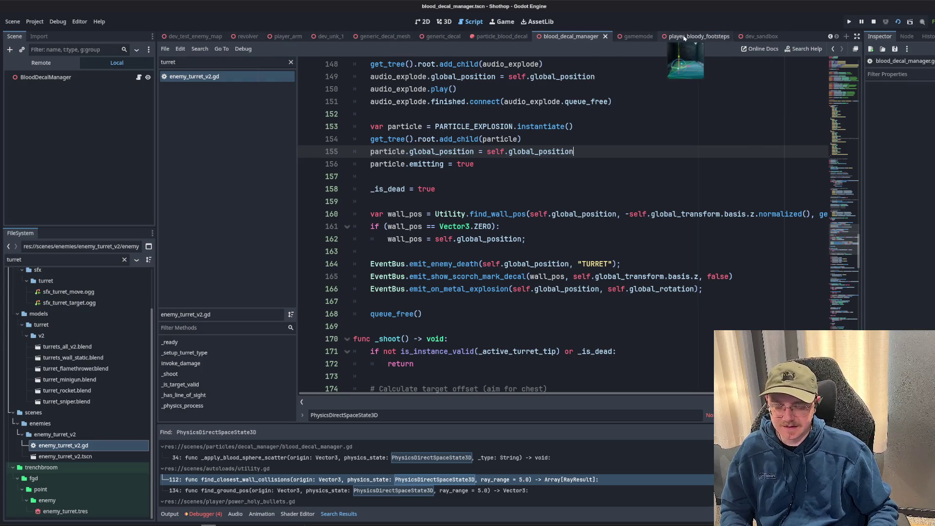
Run the dev_sandbox scene, shoot down a turret to check its scorch mark, then stop the game.
click(760, 36)
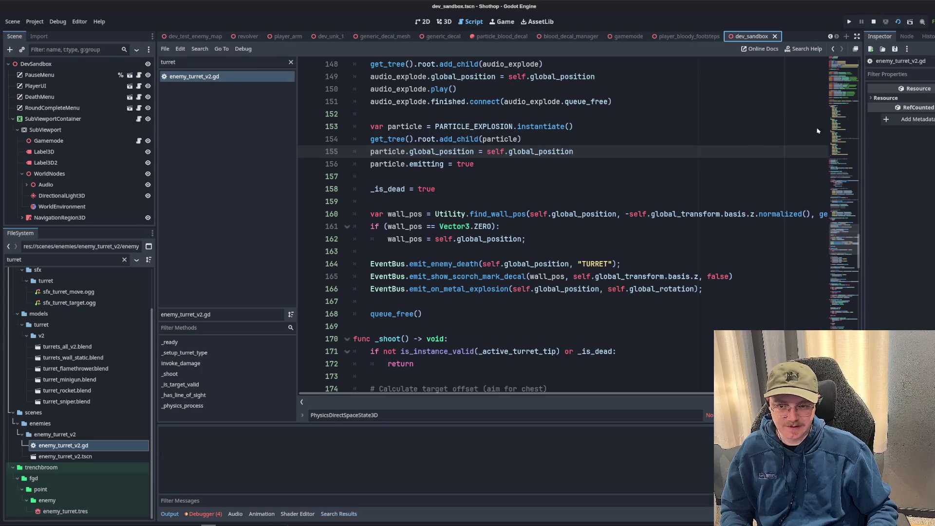
key(F6)
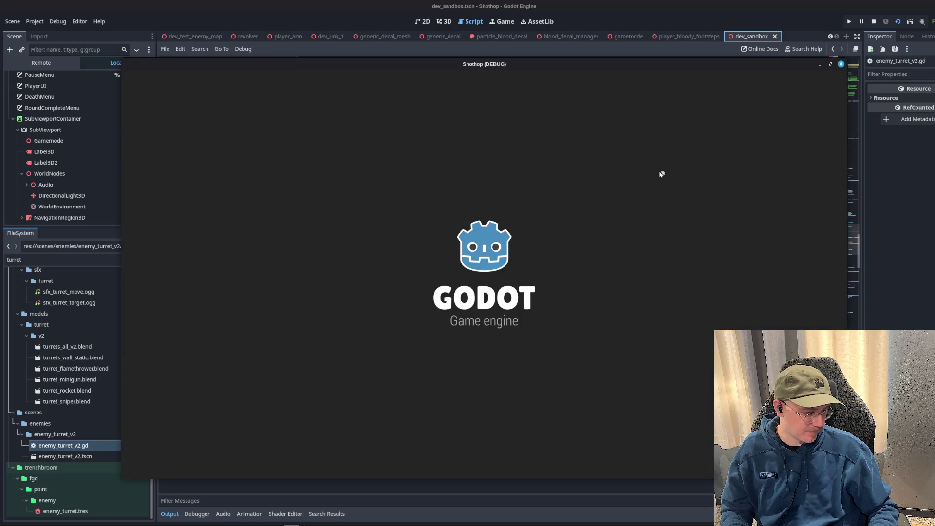
key(Escape)
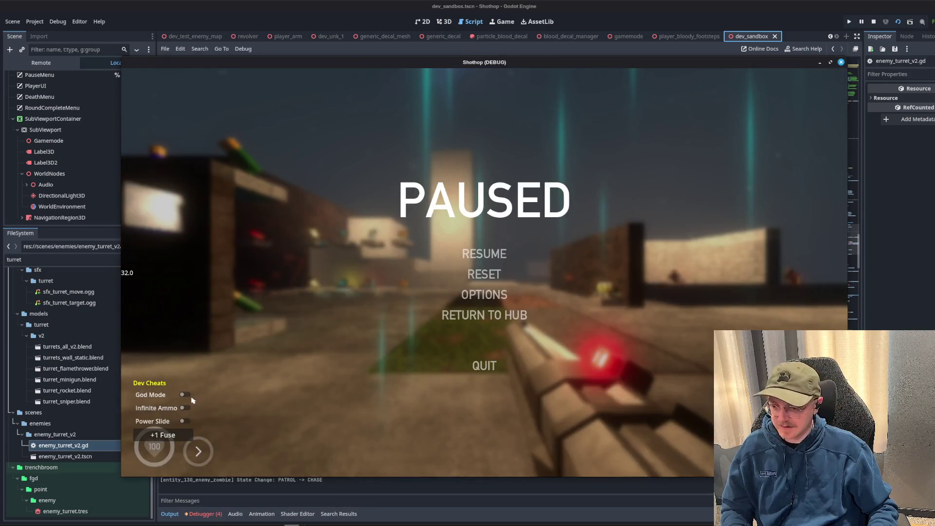
key(Escape)
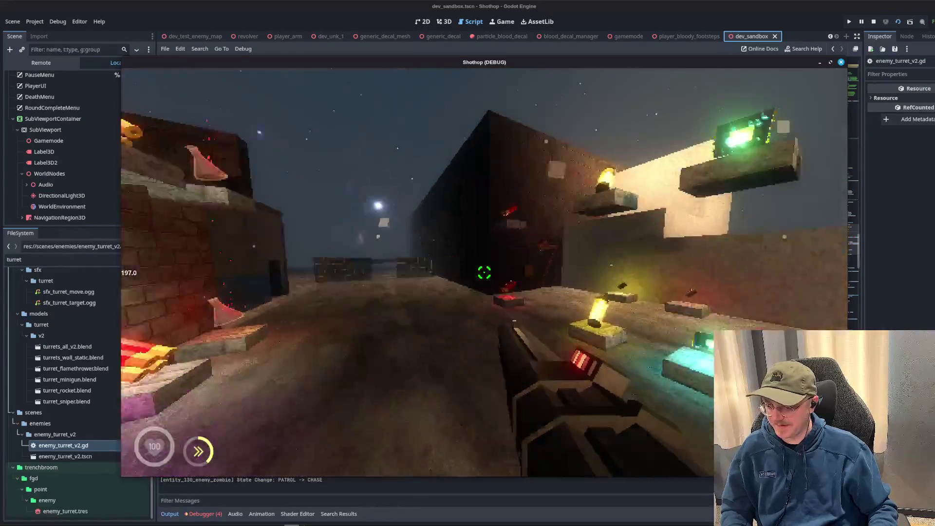
key(space)
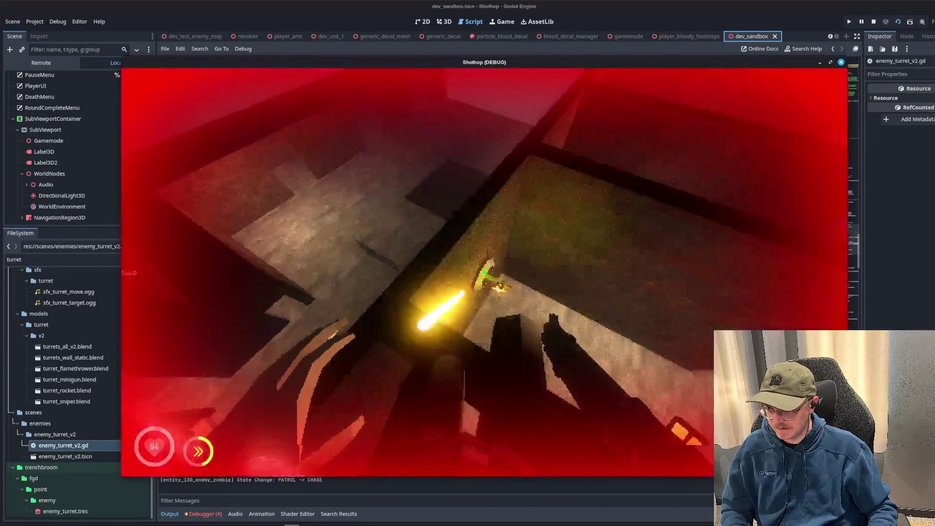
click(484, 273)
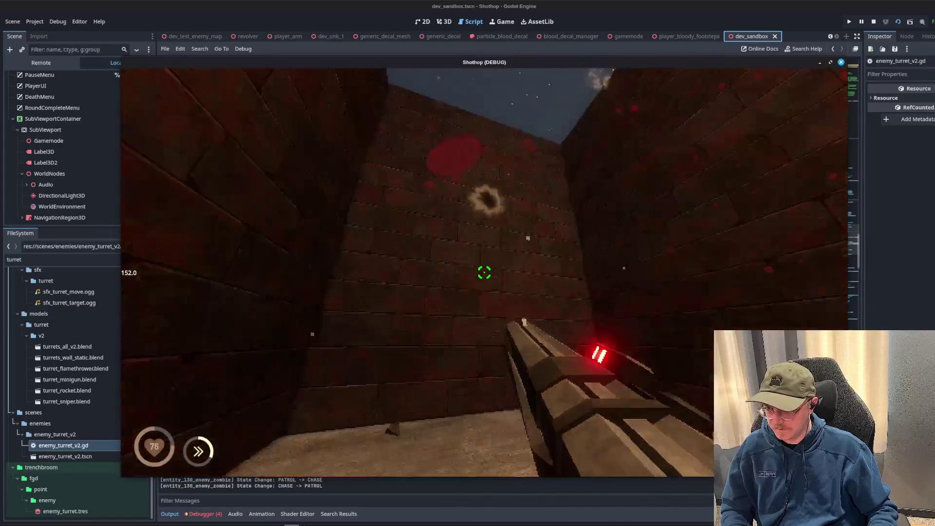
key(shift)
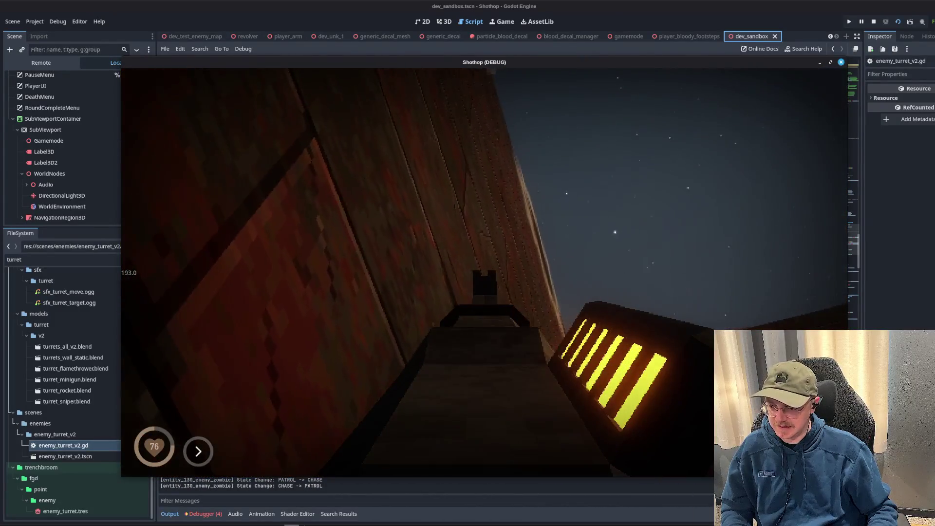
key(q)
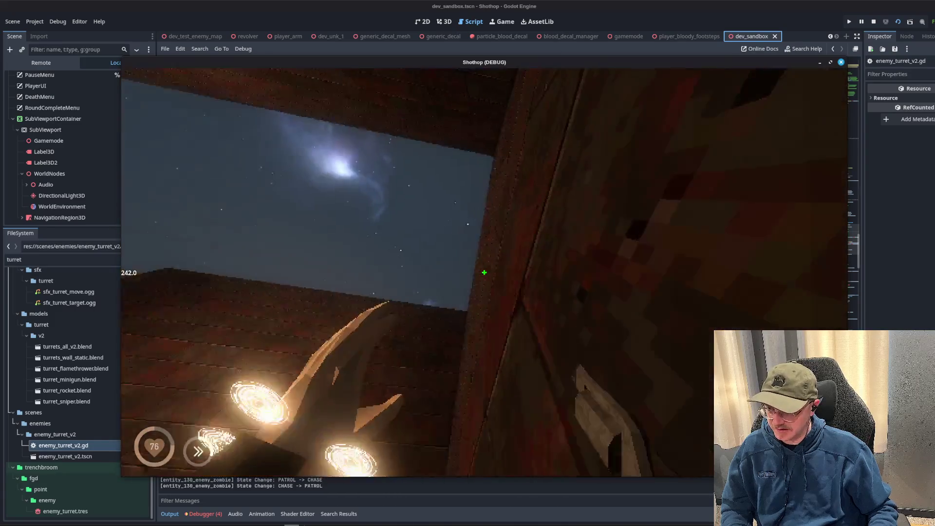
key(shift)
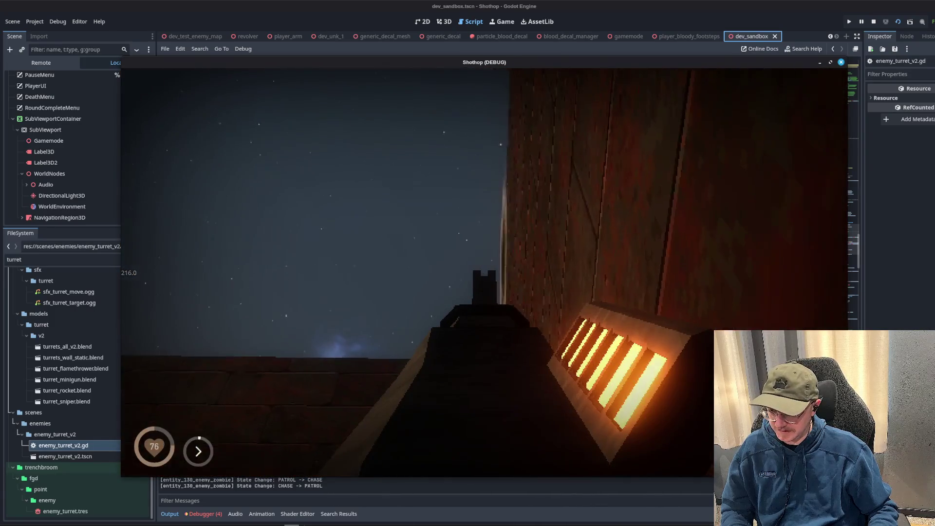
key(F8)
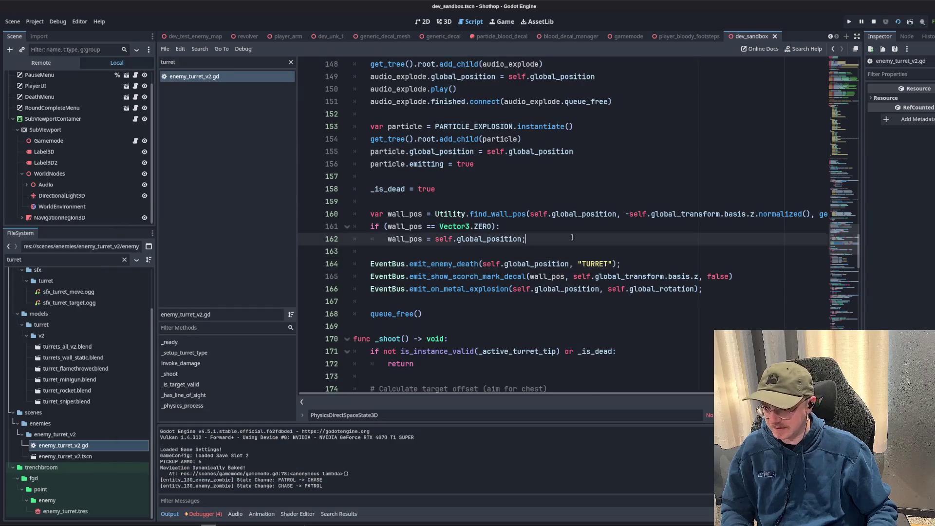
Add print("wall pos...") after the fallback, then test-run with Infinite Ammo enabled.
key(Return)
text(pri)
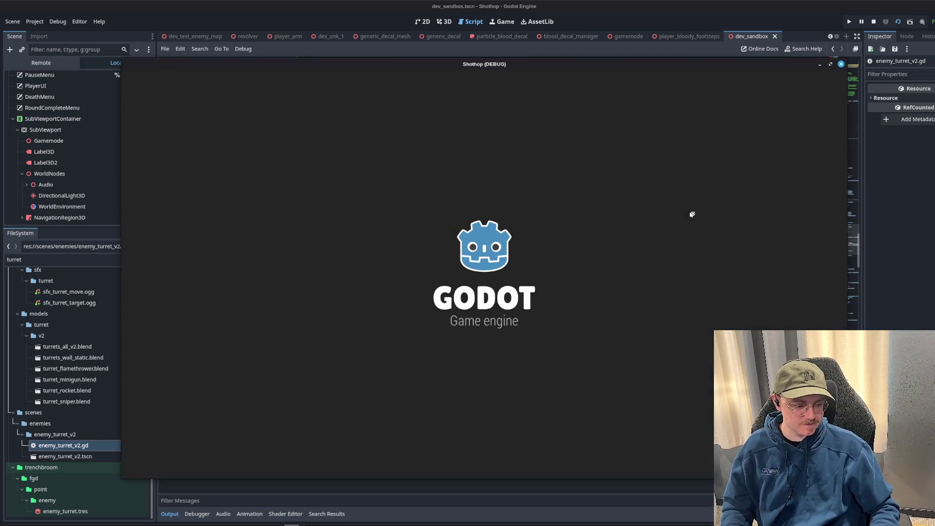
key(Escape)
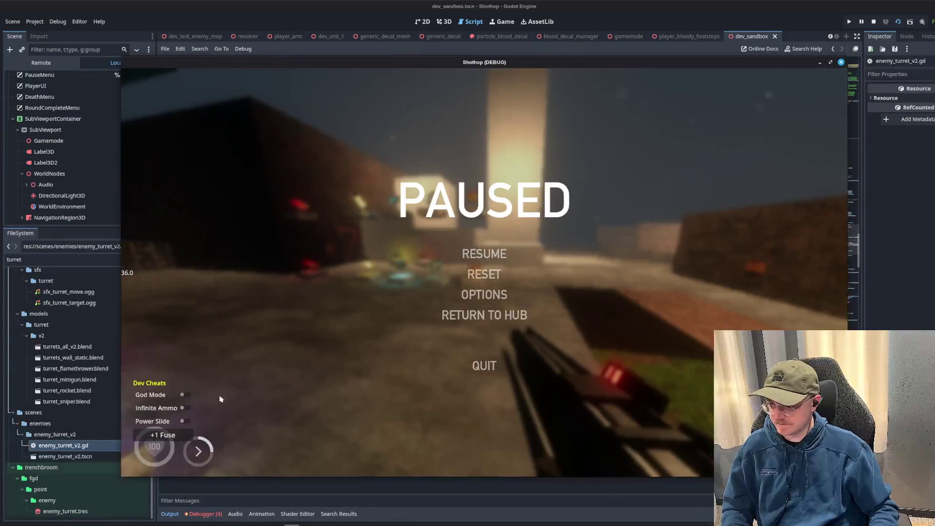
click(180, 406)
key(Escape)
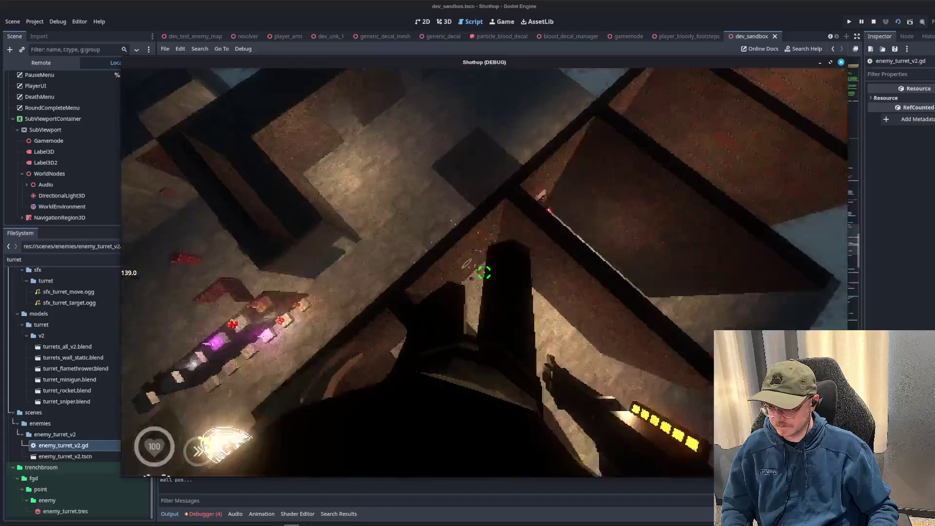
key(Escape)
key(F8)
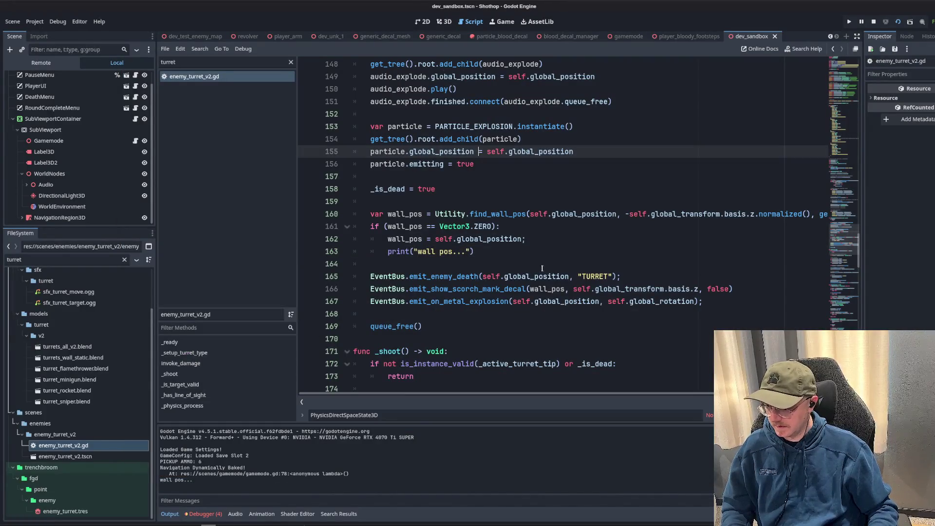
Wrap -self.global_transform.basis.z in parentheses on line 160.
click(455, 201)
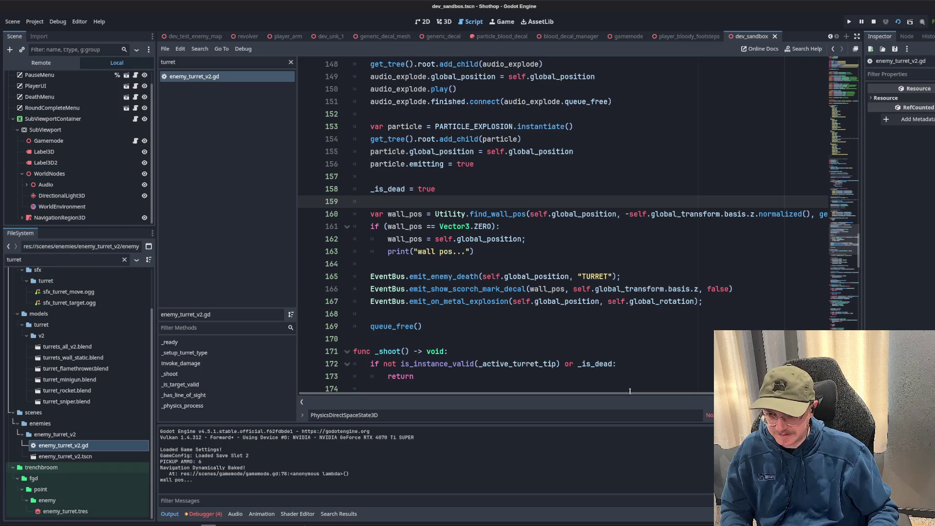
drag(630, 393, 740, 393)
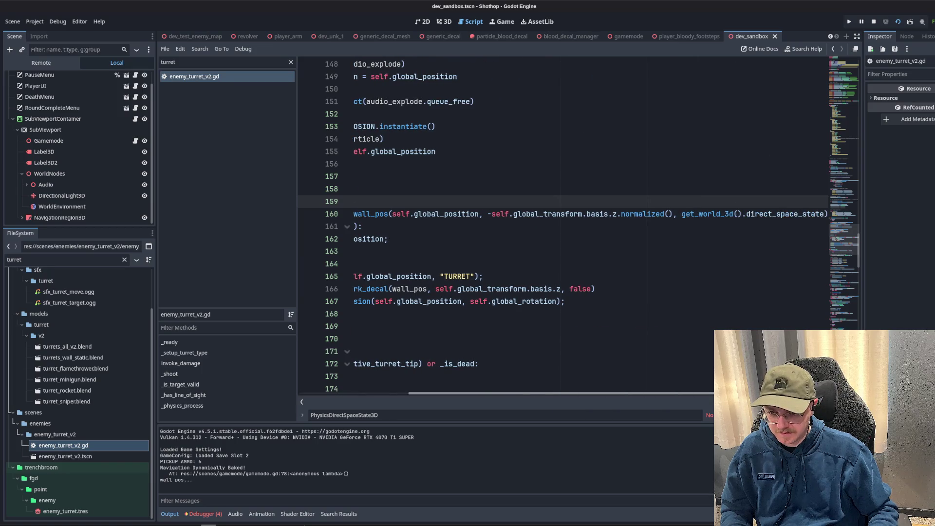
click(492, 239)
click(489, 219)
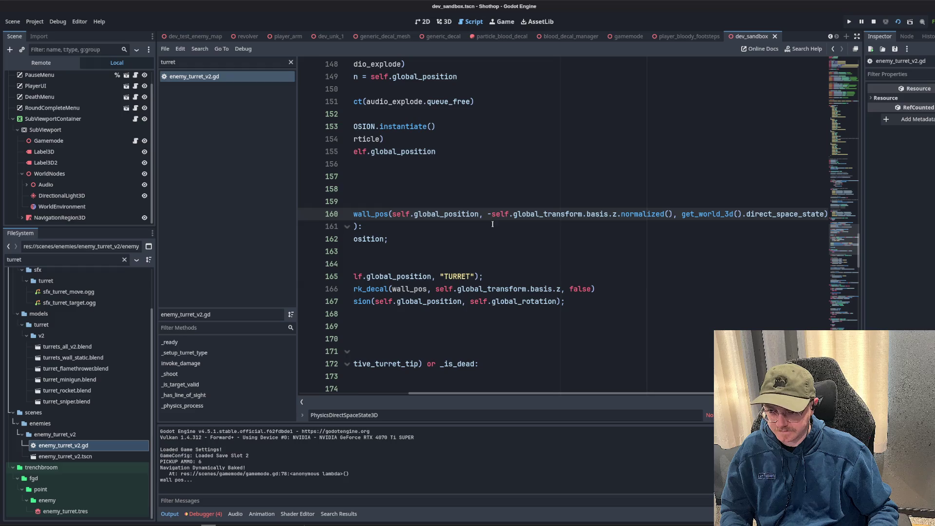
text(()
key(BackSpace)
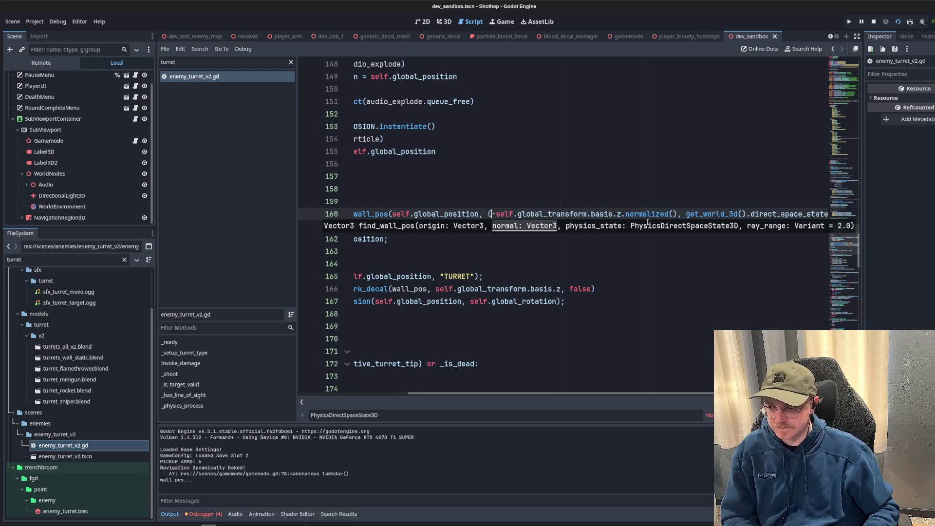
click(622, 213)
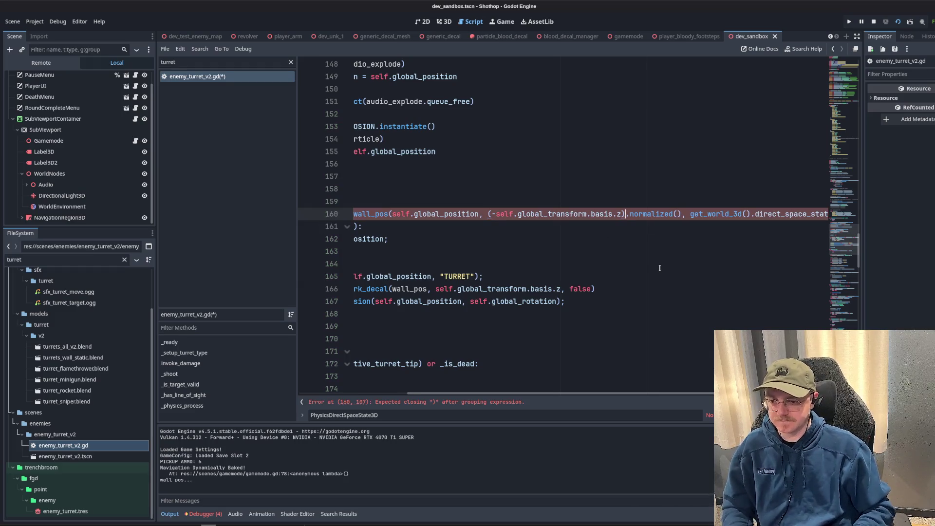
text())
click(598, 189)
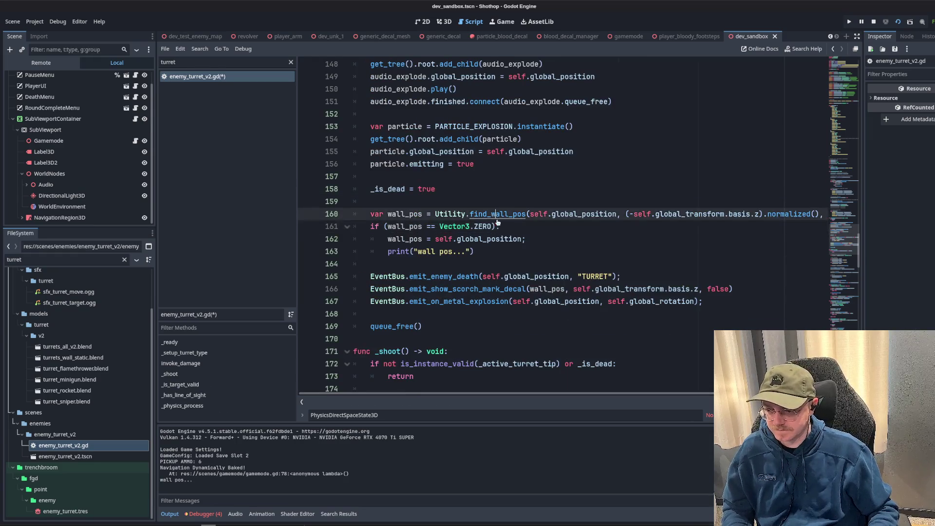
Add print(target_pos) after line 149 of find_wall_pos in utility.gd and relaunch the game.
ctrl+click(488, 214)
click(484, 191)
scroll(484, 192, down, 2)
click(594, 226)
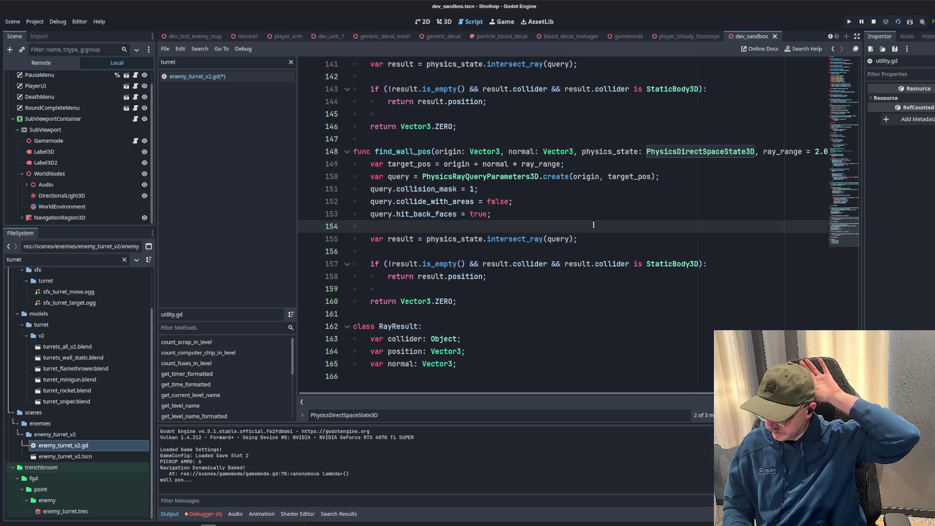
click(429, 154)
click(609, 165)
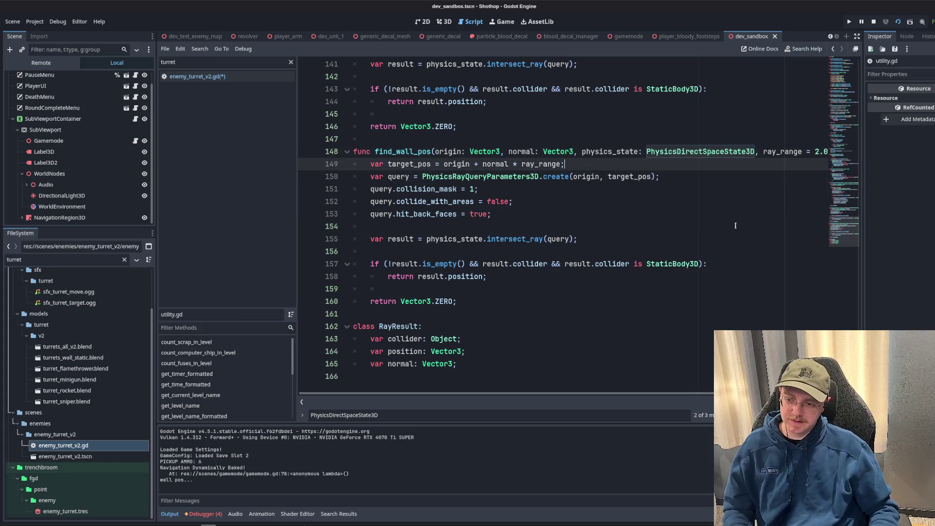
click(668, 228)
click(629, 139)
click(588, 166)
key(Return)
text(print(target)
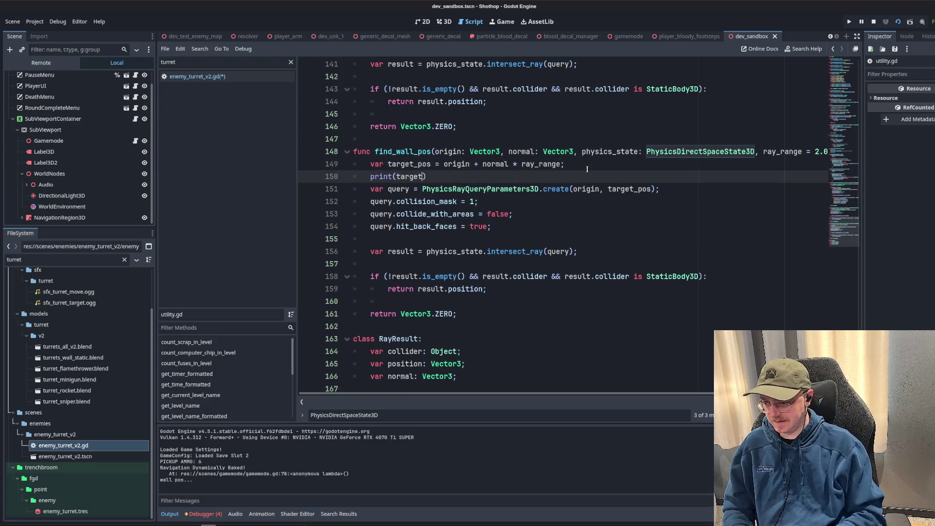
text(;)
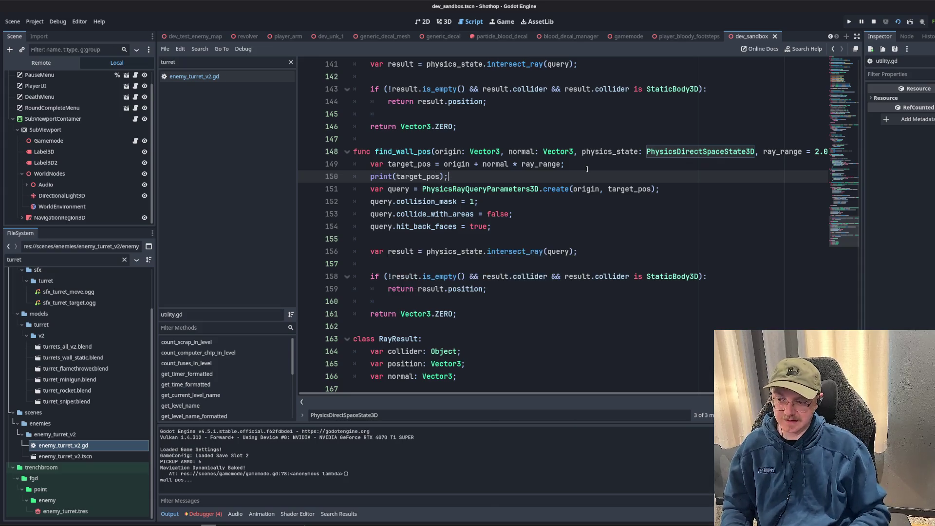
click(897, 22)
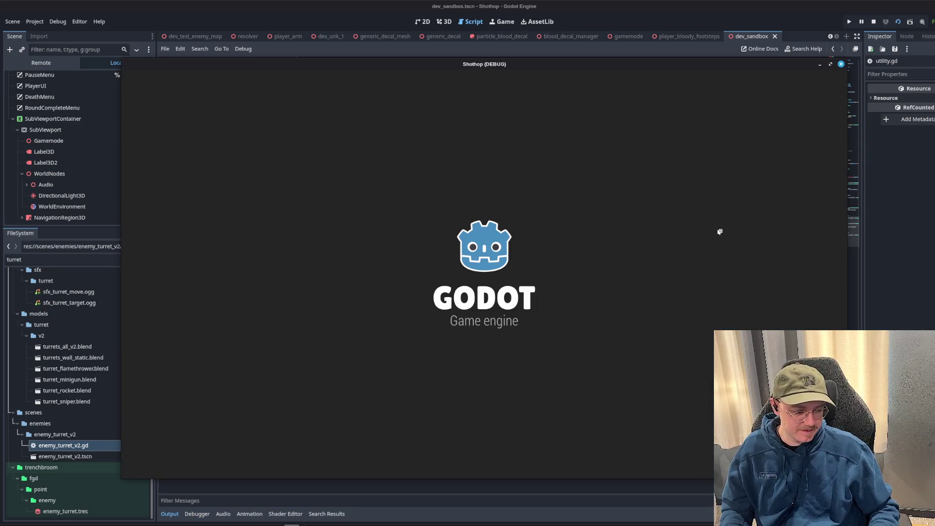
Move and dash through the test level briefly, pause, and return to the editor's 3D view.
key(Escape)
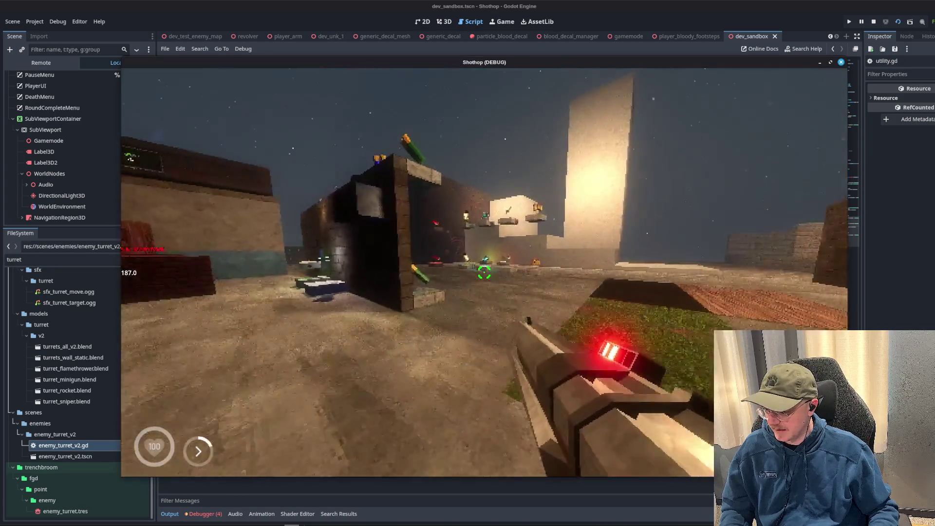
key(w)
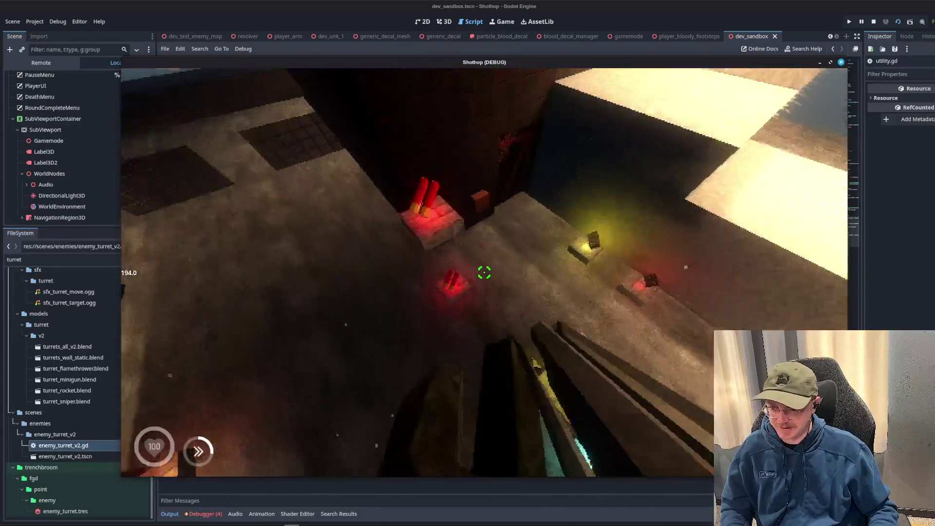
key(shift)
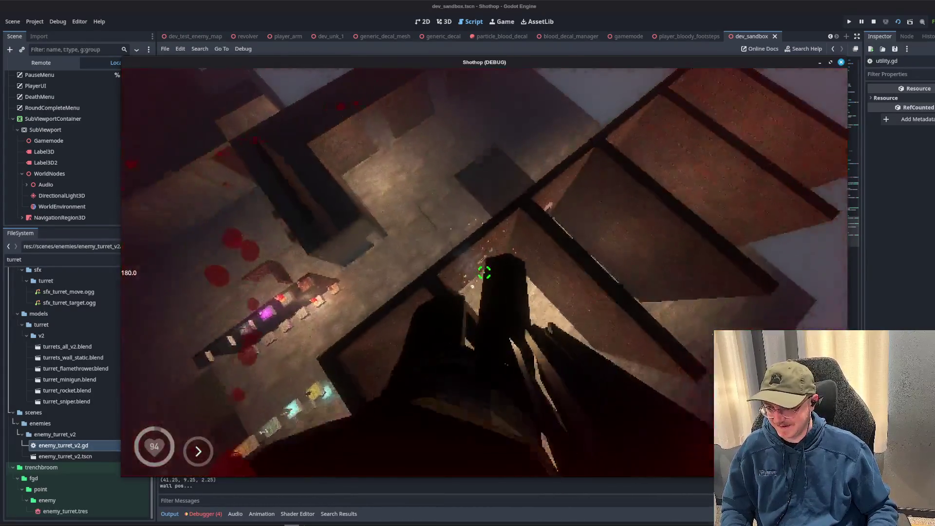
key(Escape)
click(510, 6)
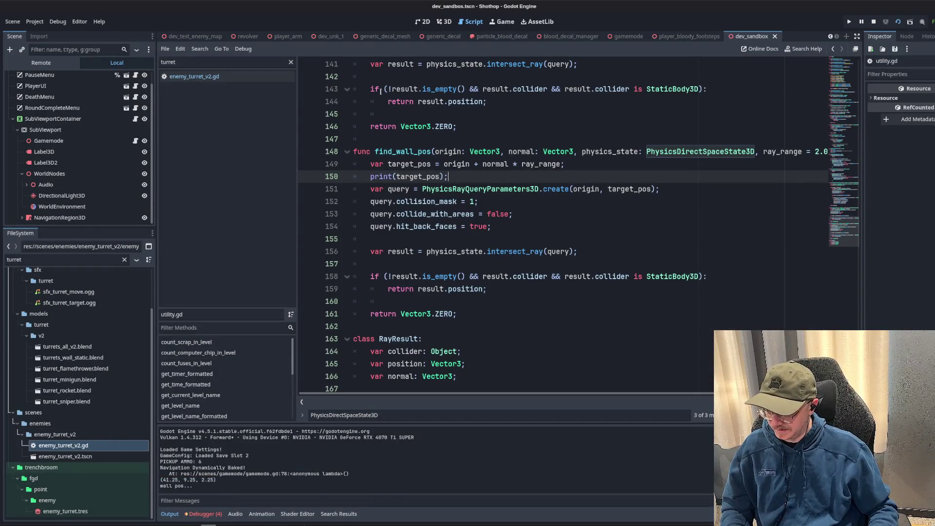
click(443, 22)
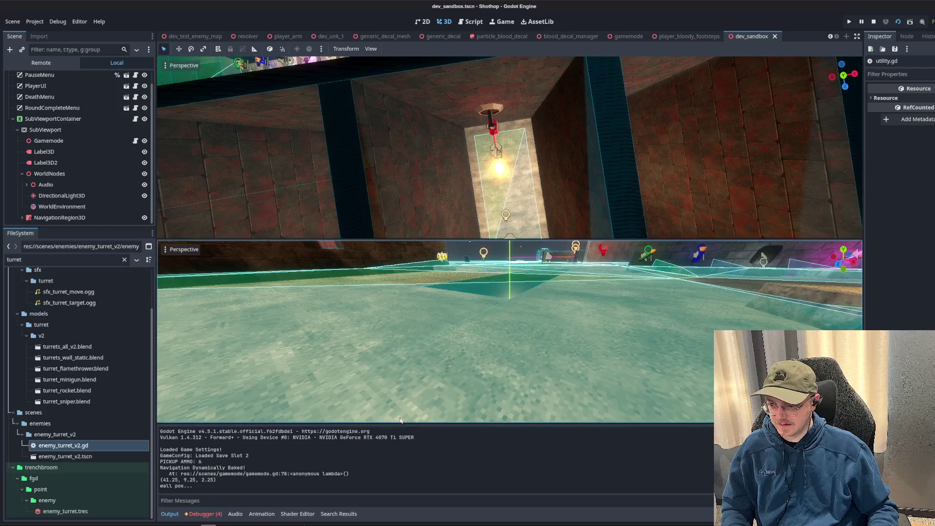
Compare the logged target_pos (41.25, 9.25, 2.25) with the ceiling turret's Transform position.
drag(216, 481, 160, 481)
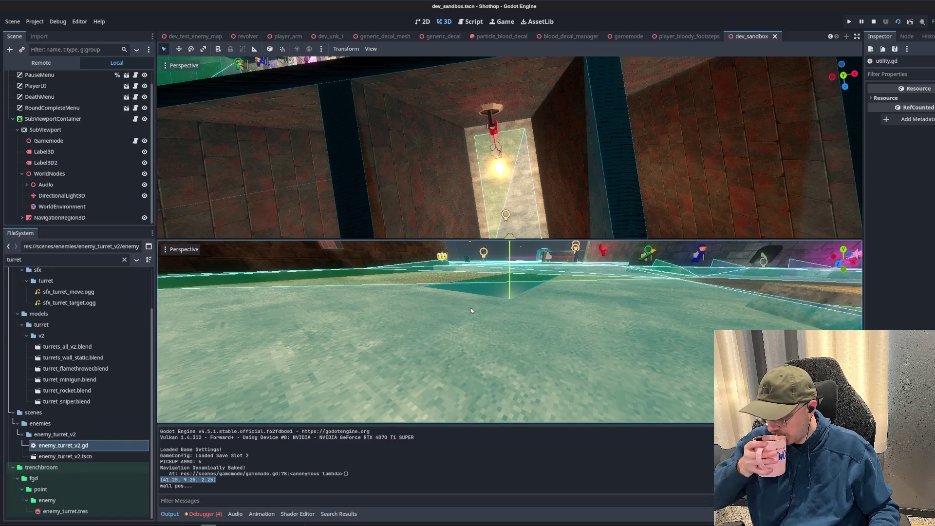
click(504, 109)
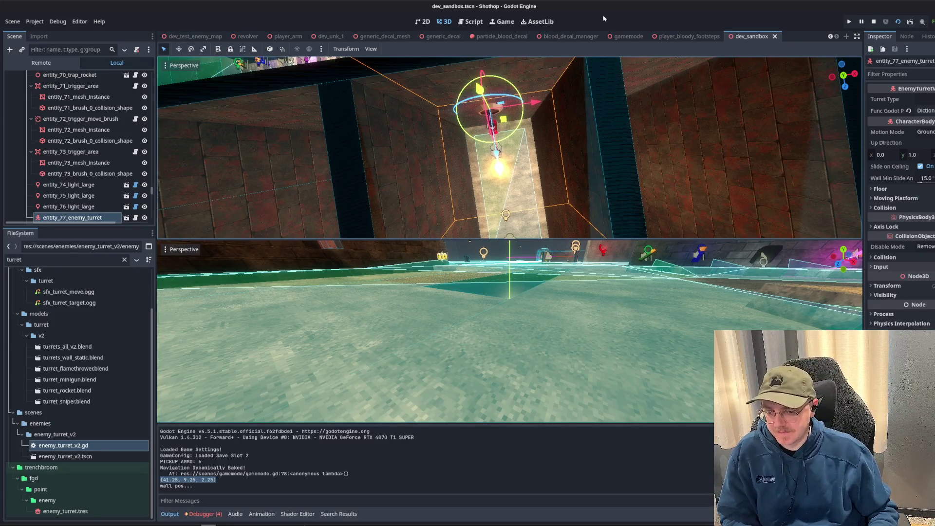
click(470, 22)
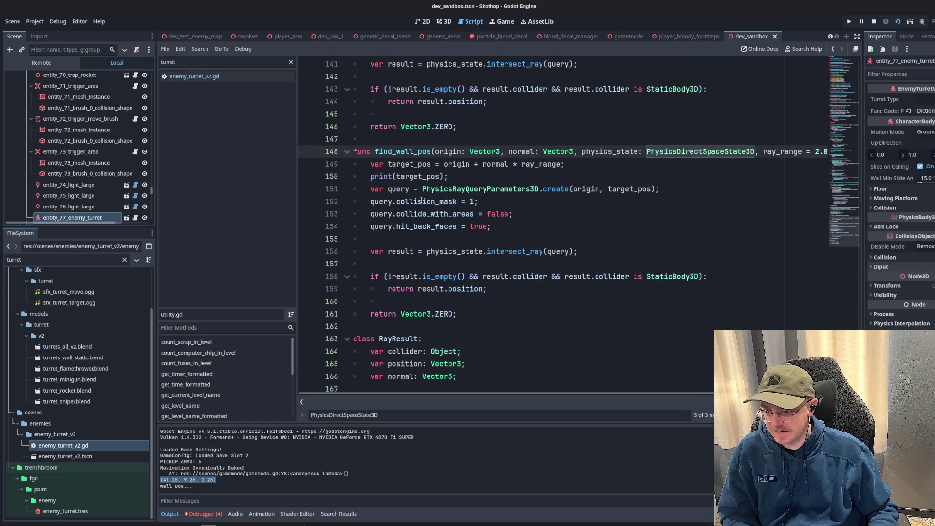
drag(450, 177, 353, 177)
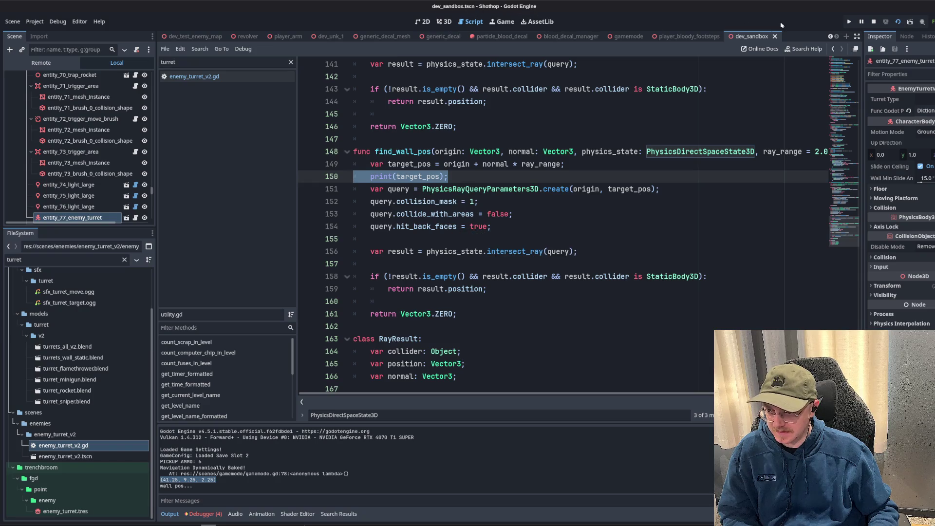
click(886, 286)
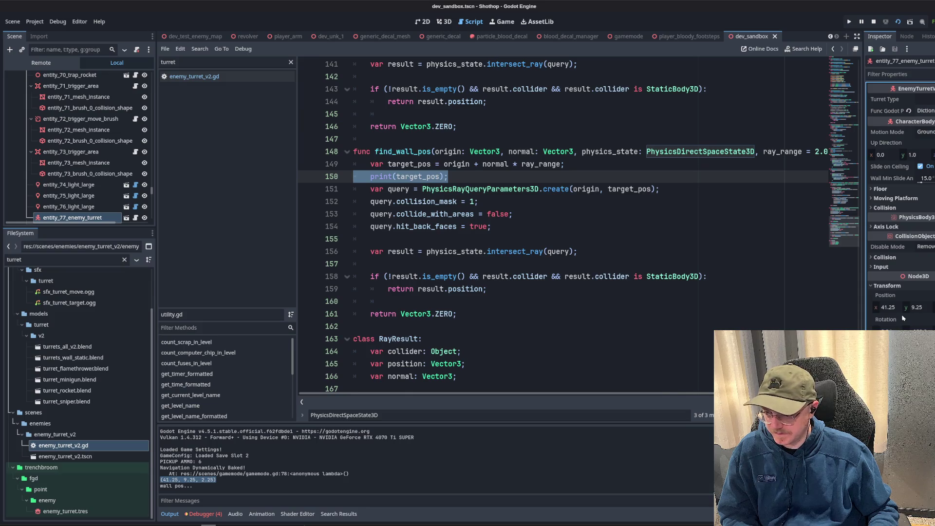
key(ctrl+F2)
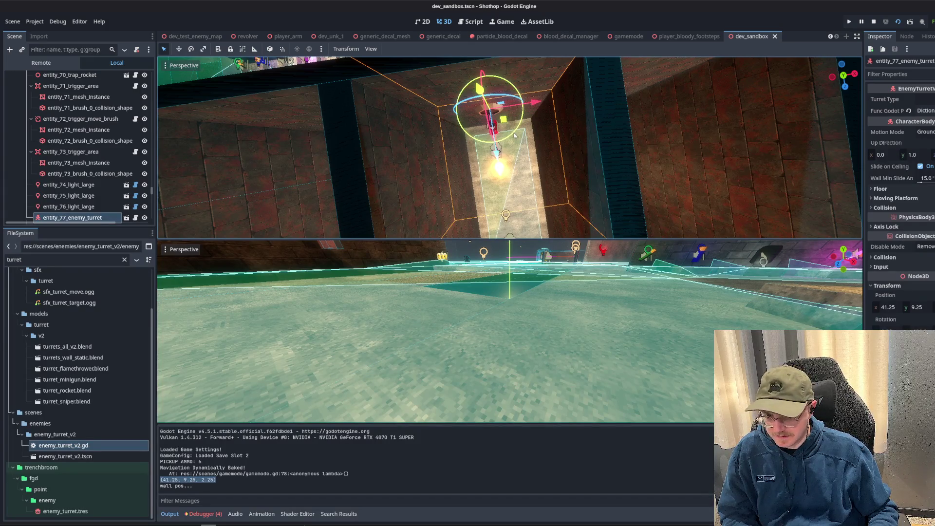
Delete the print(target_pos) debug line from find_wall_pos in utility.gd.
click(471, 21)
click(657, 169)
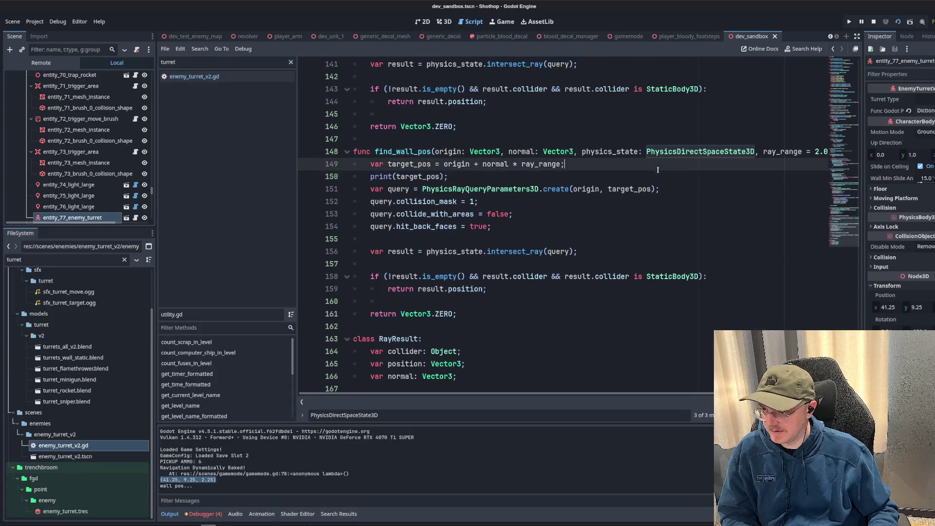
click(755, 151)
drag(447, 176, 353, 177)
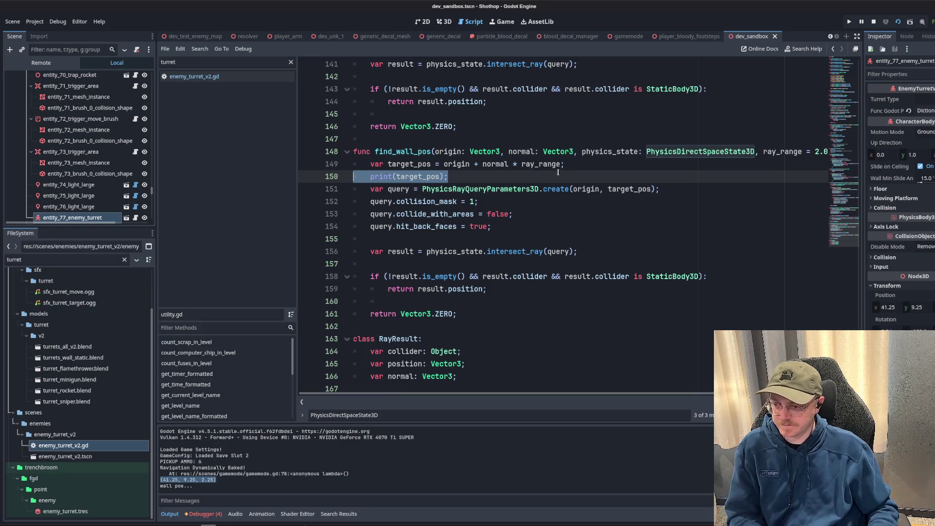
key(BackSpace)
key(BackSpace)
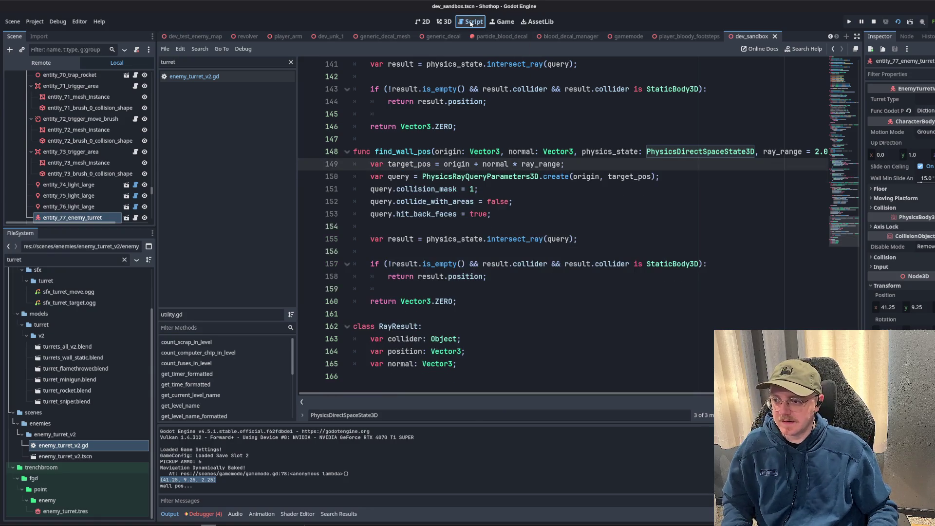
Filter the FileSystem by 'turret' and open enemy_turret_v2.tscn.
click(674, 37)
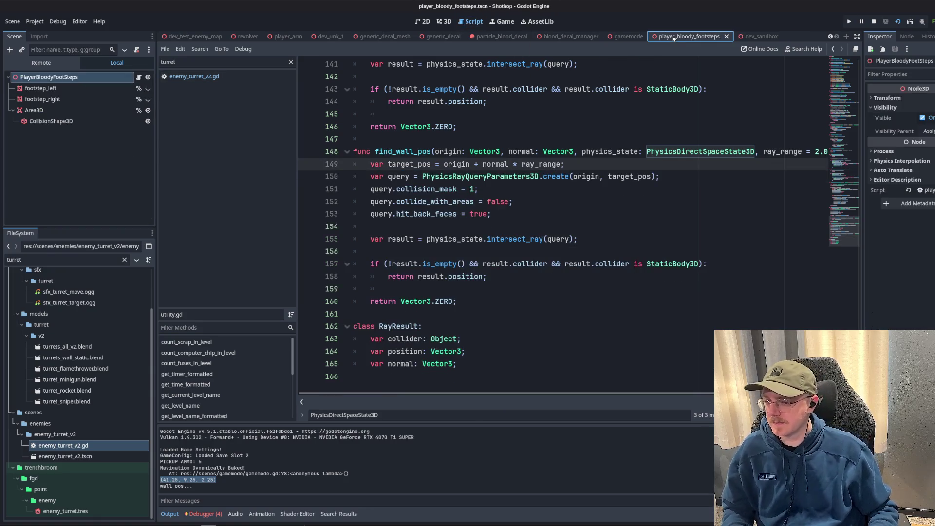
click(553, 37)
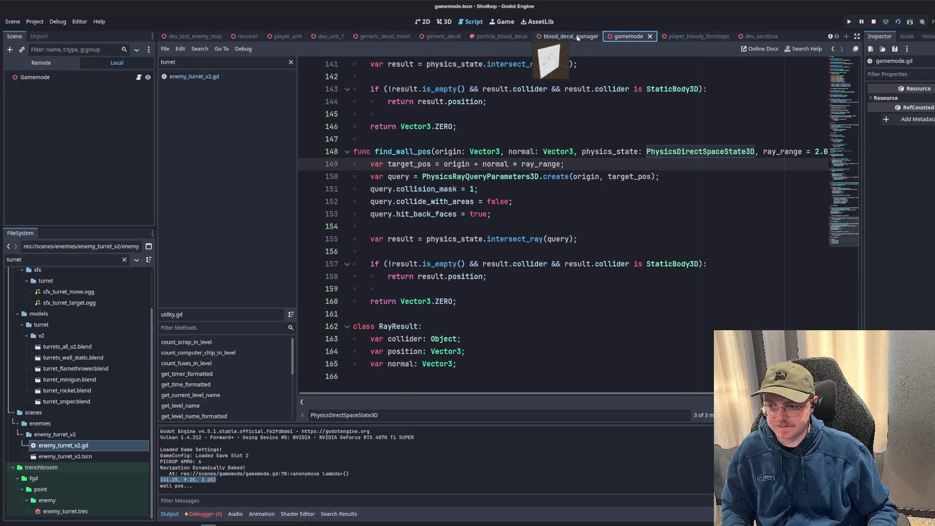
click(306, 238)
click(90, 262)
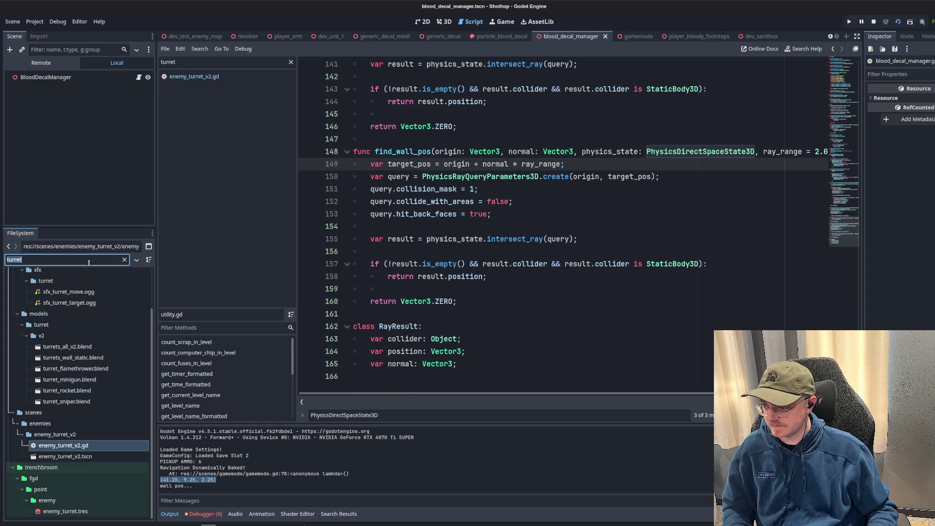
key(ctrl+a)
key(BackSpace)
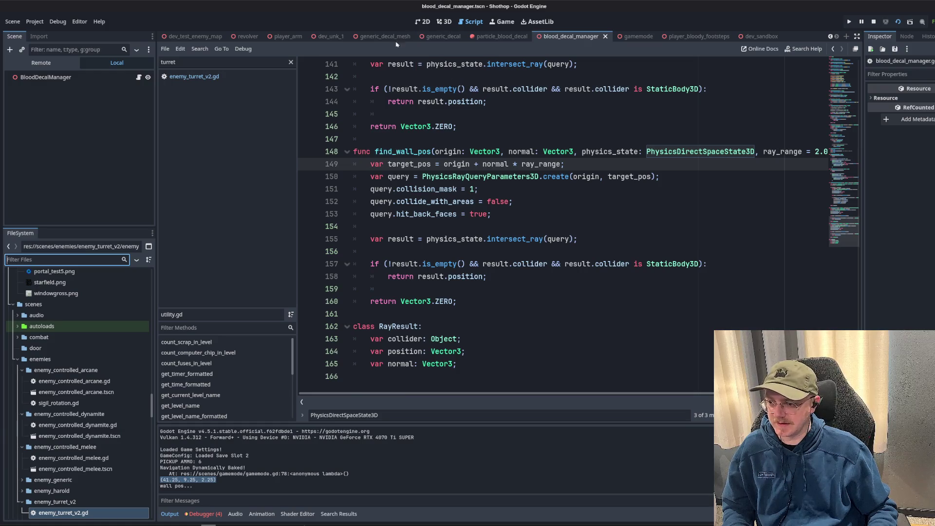
text(turret)
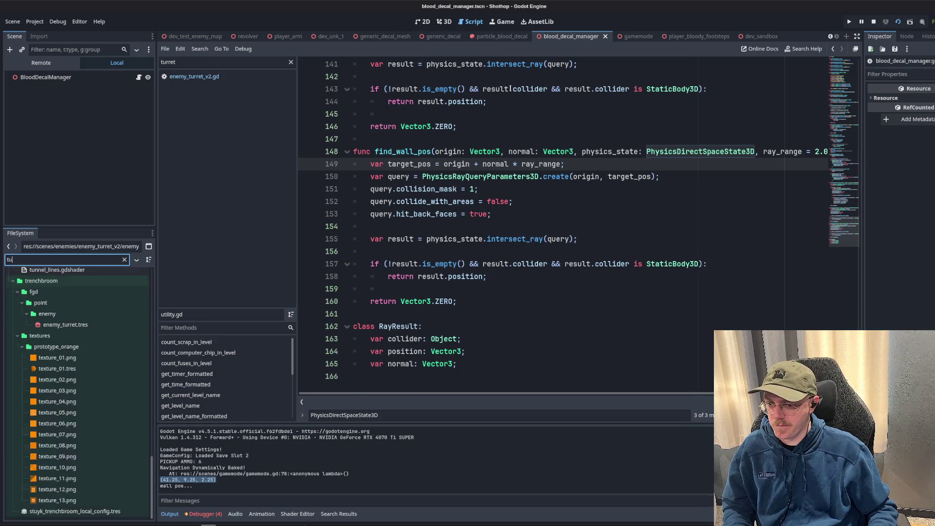
double_click(88, 456)
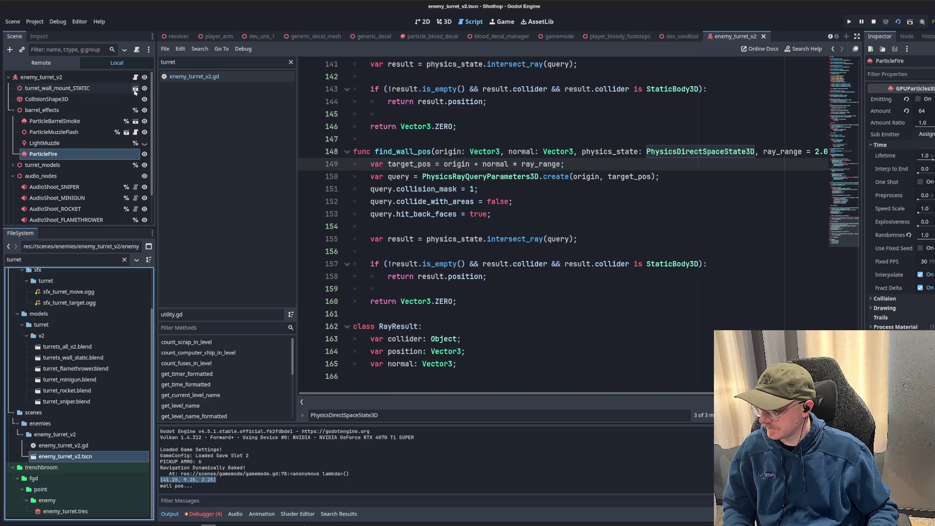
Delete the wall pos debug print and pass un-negated basis.z to find_wall_pos, then save.
scroll(645, 189, down, 2)
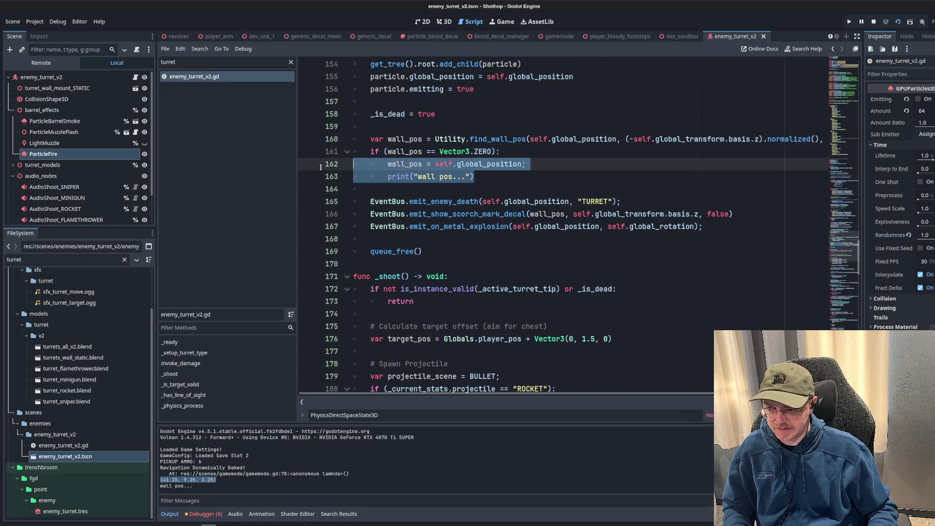
drag(474, 176, 364, 177)
key(BackSpace)
key(BackSpace)
key(BackSpace)
click(633, 139)
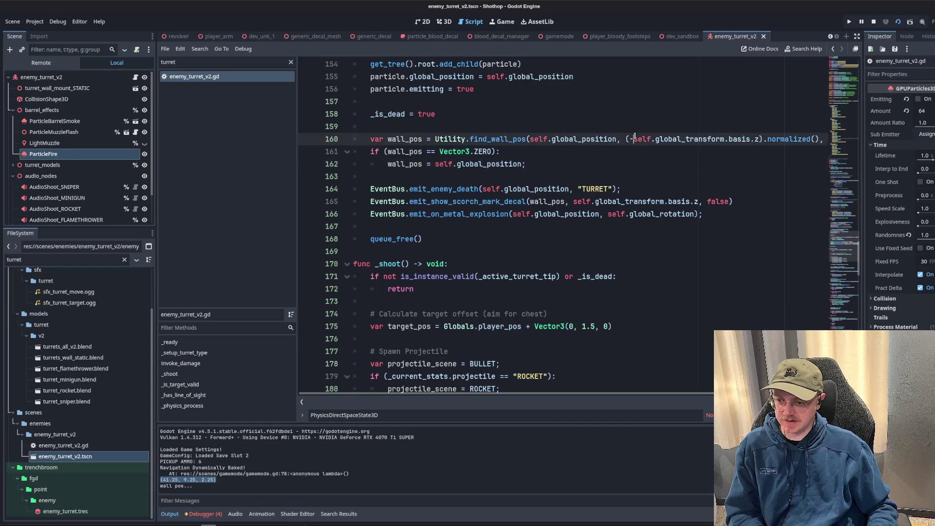
click(655, 139)
key(BackSpace)
key(Delete)
key(Up)
key(ctrl+s)
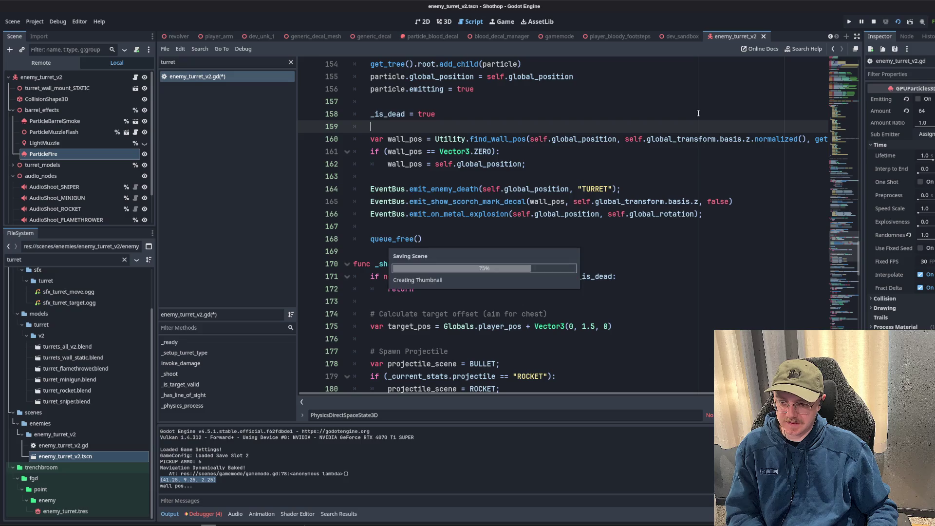
Insert a blank line below the fallback, then run the dev_sandbox scene.
click(547, 164)
key(Return)
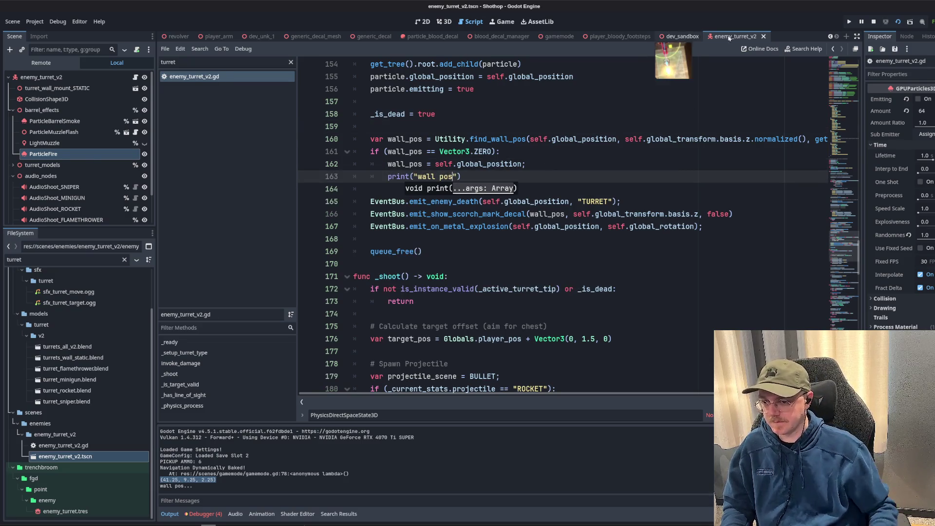
click(681, 36)
click(899, 22)
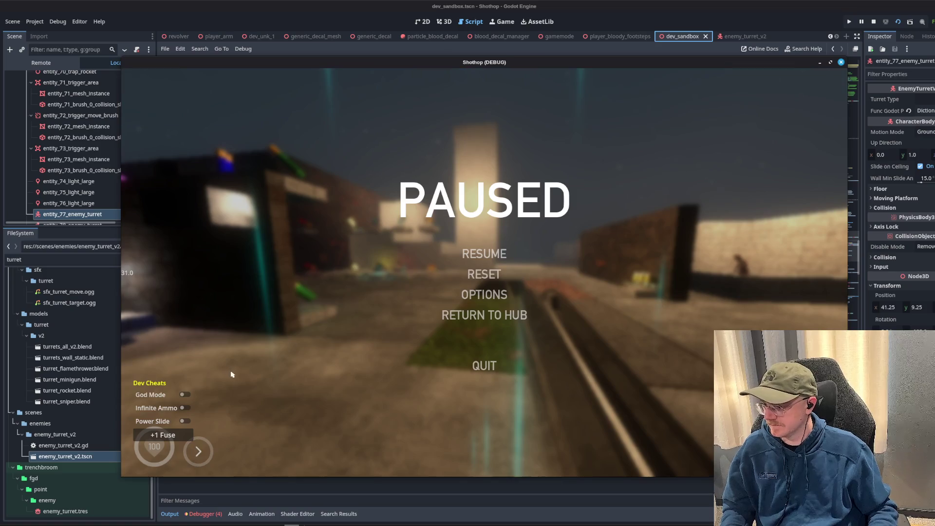
Resume and stop the game, relaunch and stop it again, then delete the leftover wall pos print.
click(676, 212)
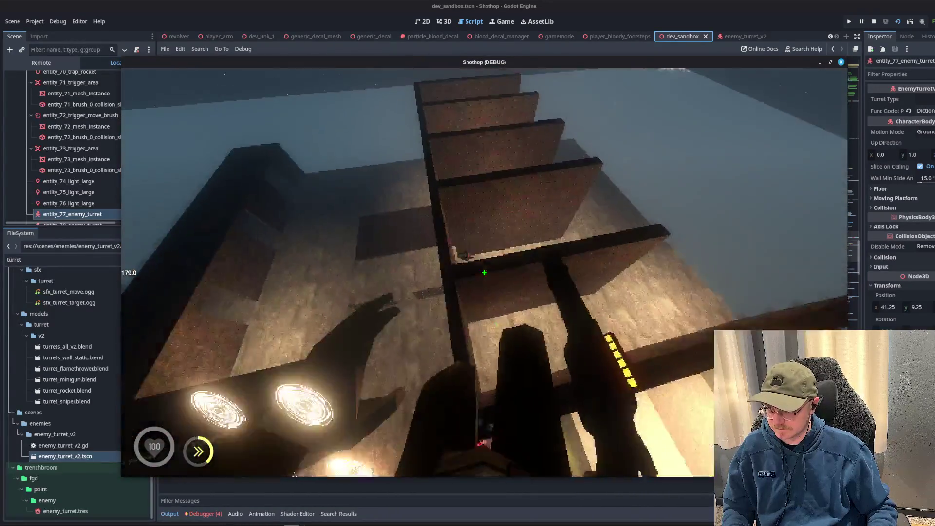
key(F8)
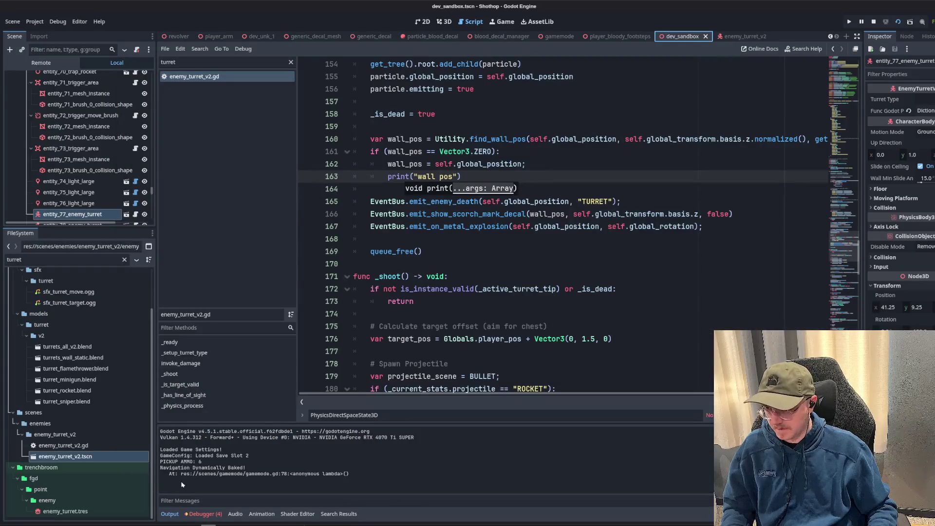
key(F5)
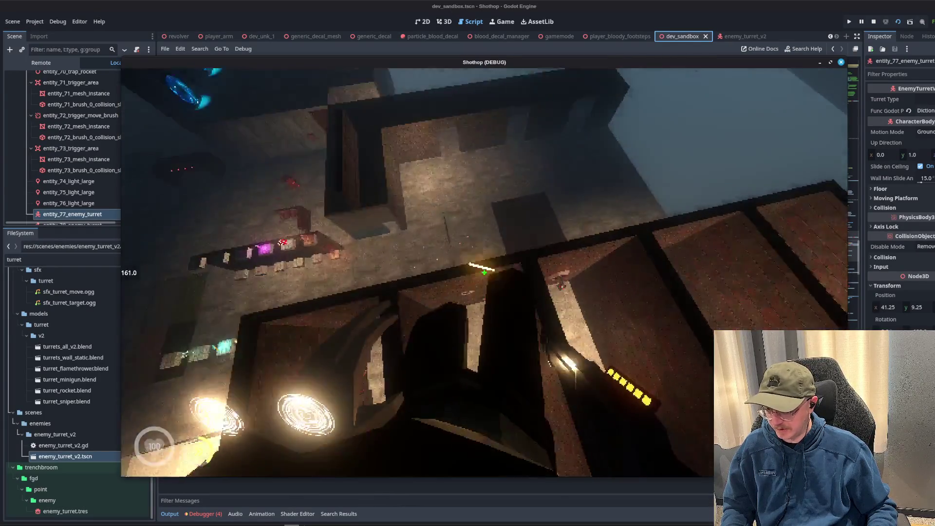
key(Escape)
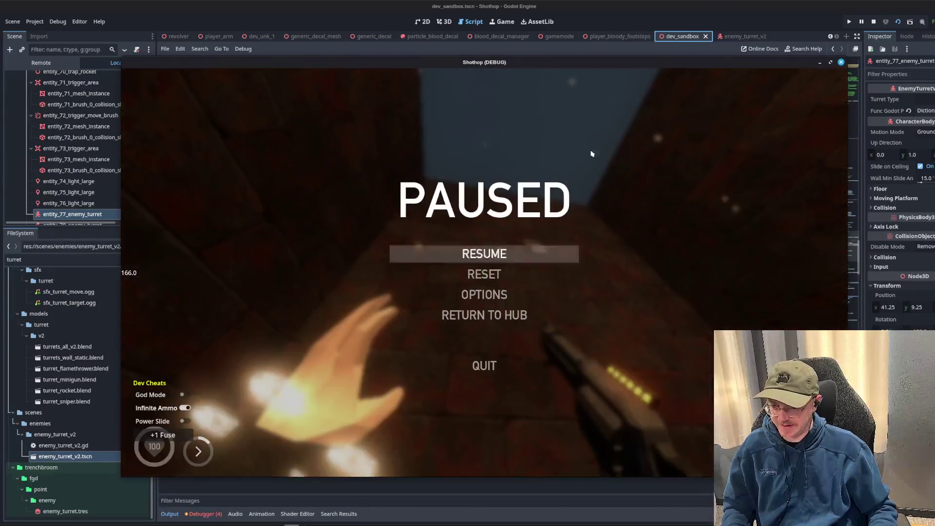
key(F8)
triple_click(484, 179)
key(BackSpace)
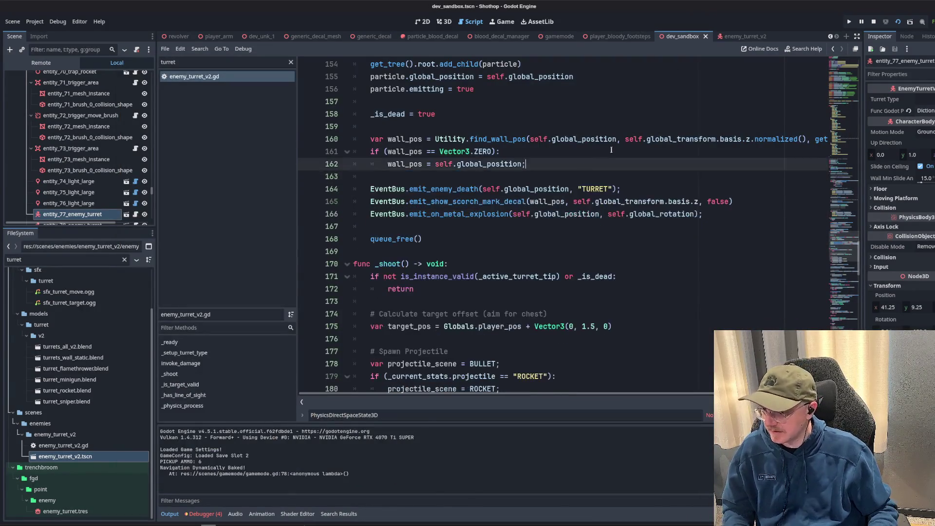
Add an else: branch after line 162 beginning a wall_pos assignment.
click(604, 152)
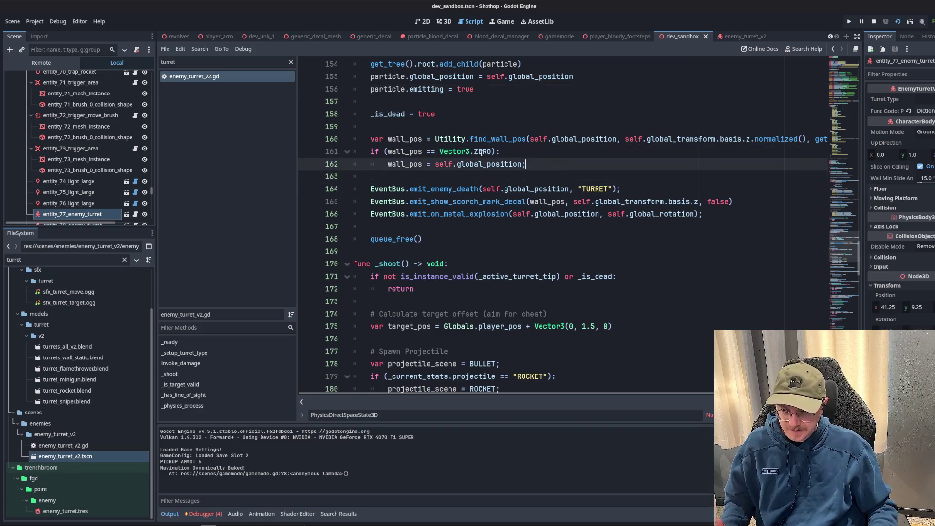
click(555, 169)
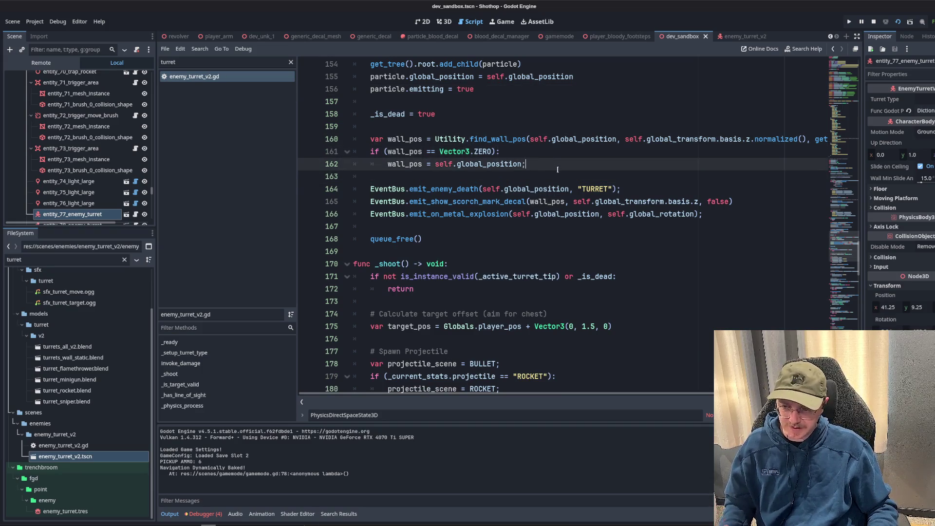
key(Return)
text(else:)
key(Return)
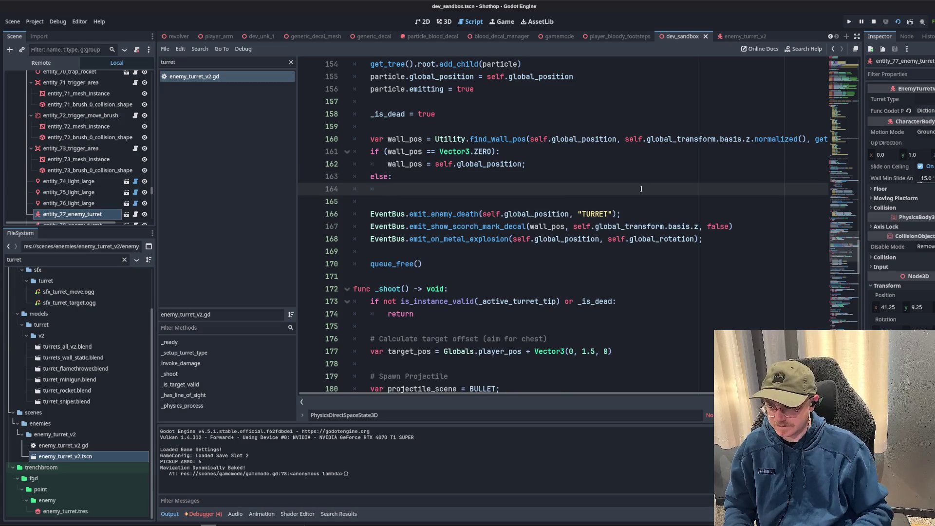
text(wall_pos=)
Make the else branch wall_pos += -self.global_transform.basis.z.normalized() * 0.001, save and run.
drag(625, 139, 807, 139)
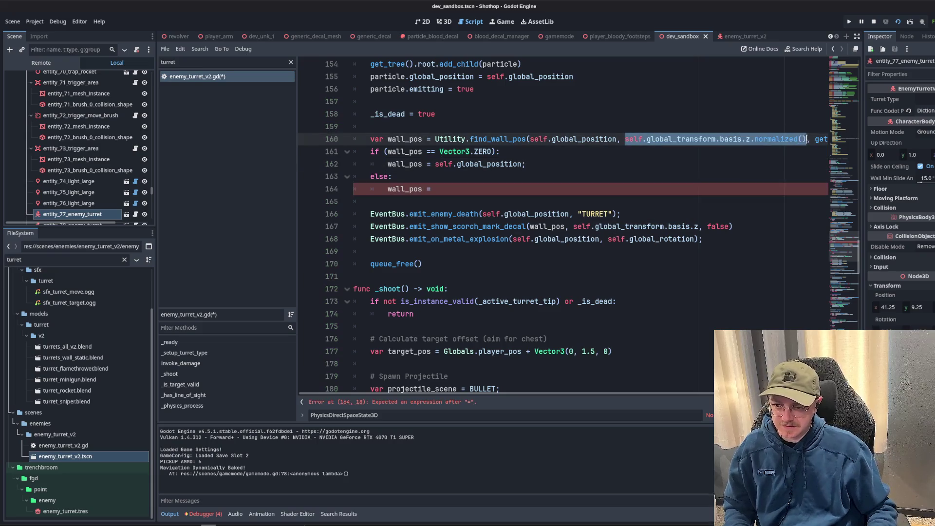
middle_click(433, 193)
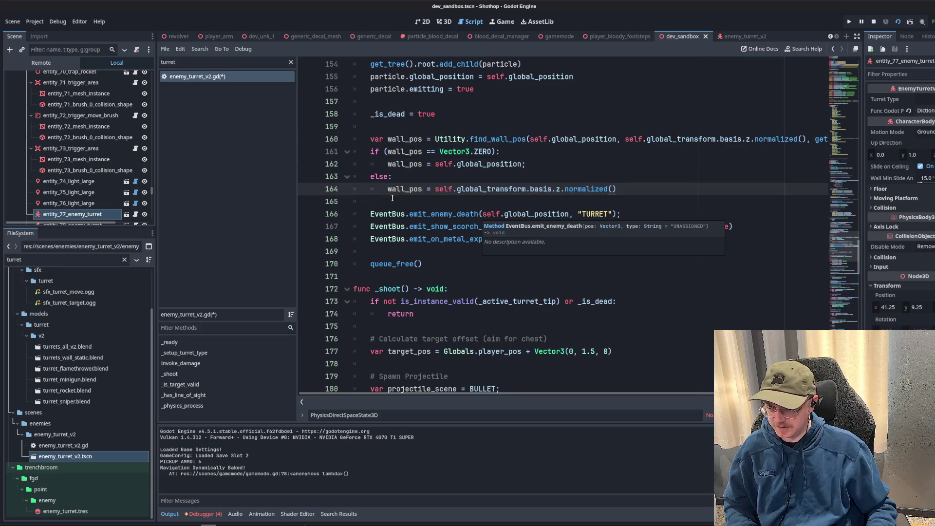
text(-)
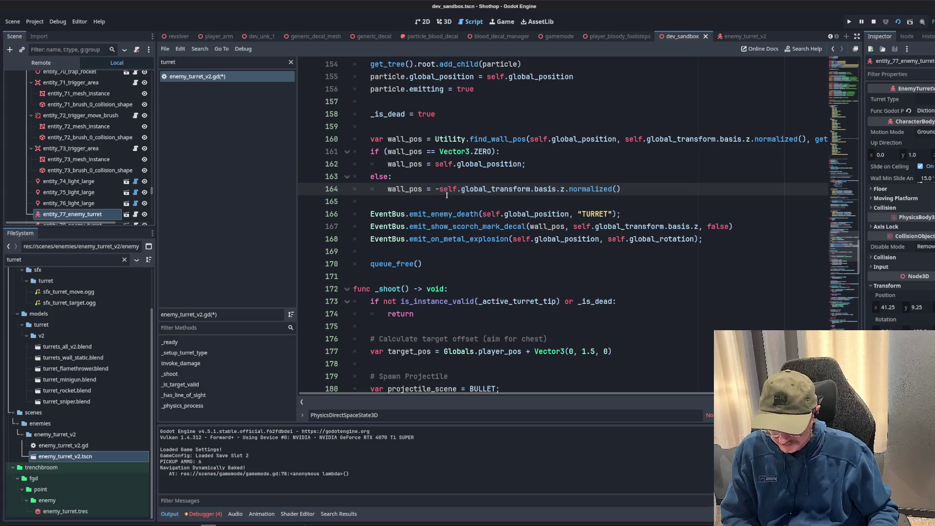
double_click(406, 189)
click(429, 192)
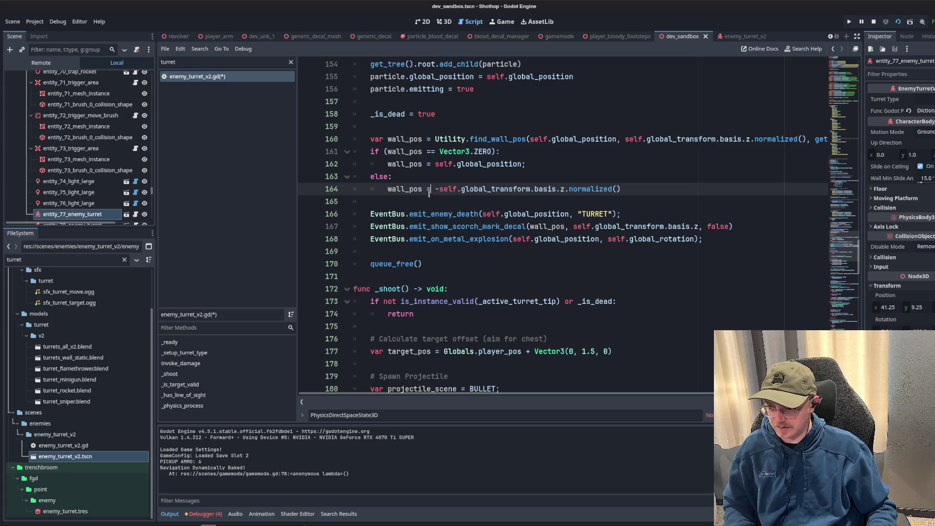
text(+)
key(Escape)
key(Up)
click(660, 189)
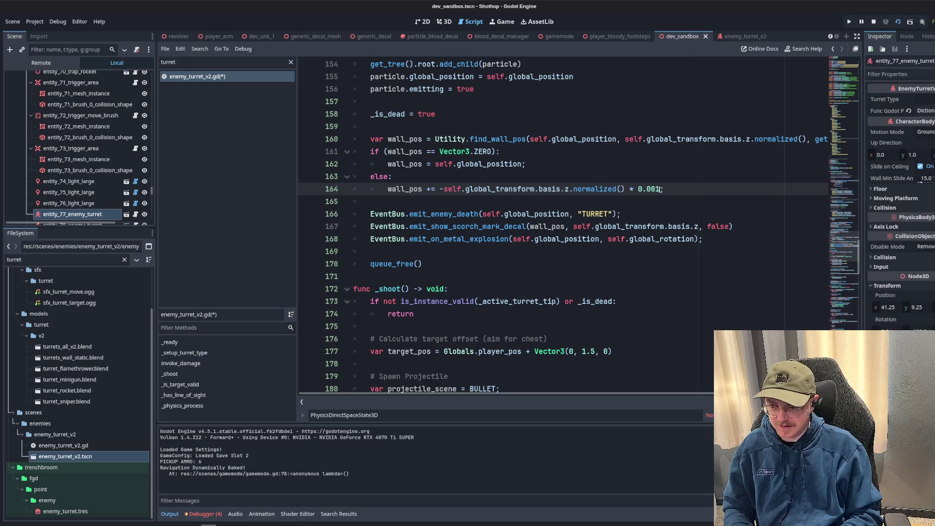
key(ctrl+s)
click(703, 139)
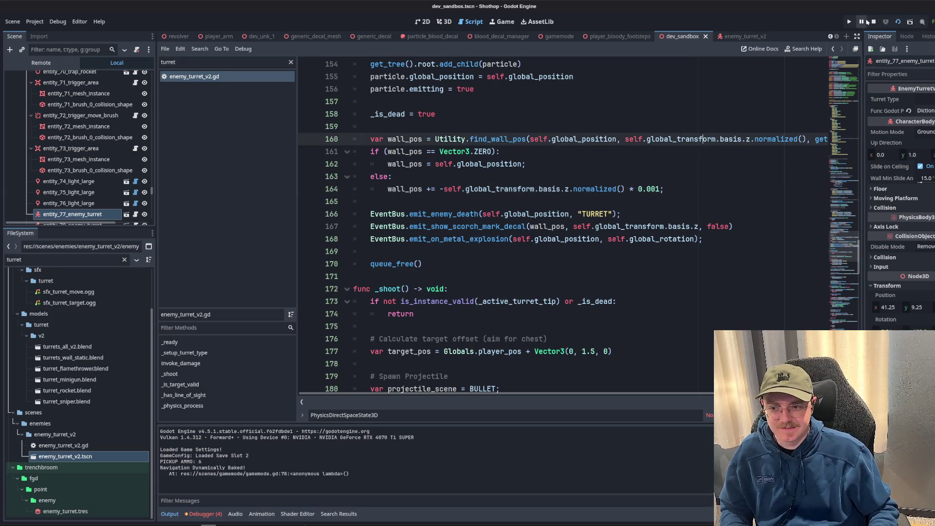
click(868, 21)
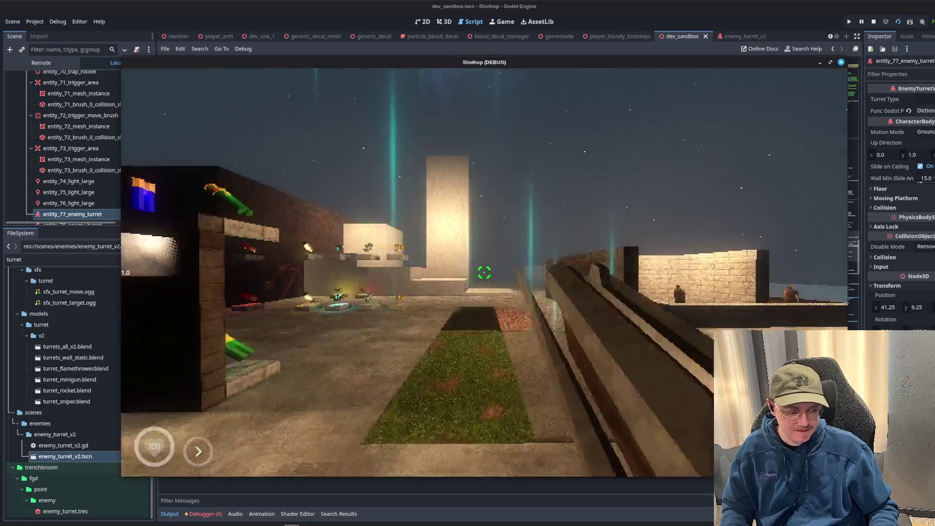
key(Escape)
key(Escape)
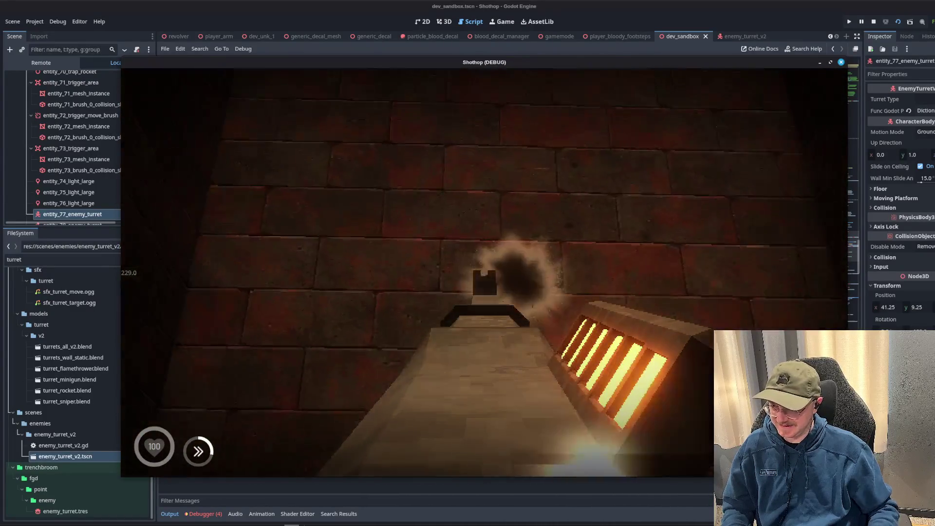
key(Escape)
key(alt+Tab)
click(487, 252)
click(438, 176)
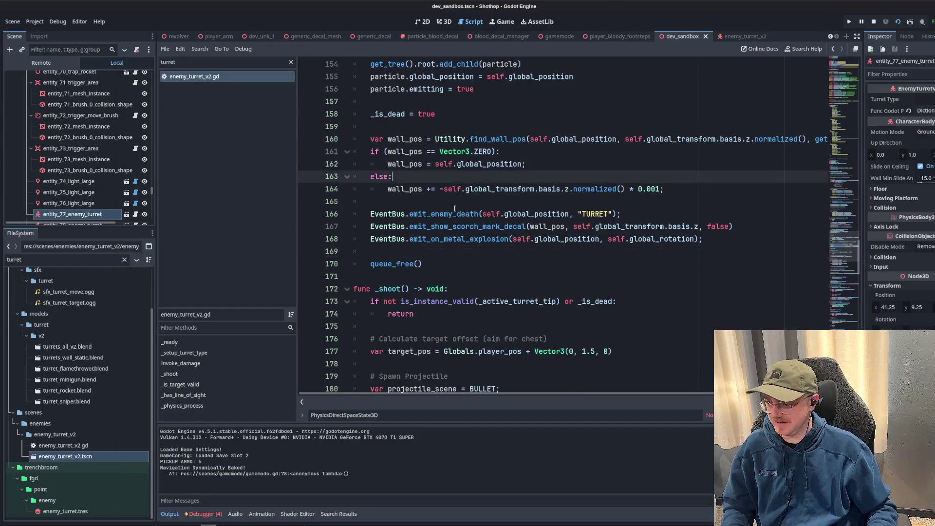
Clear the script list's turret filter and open decal_manager.gd.
click(390, 201)
click(291, 62)
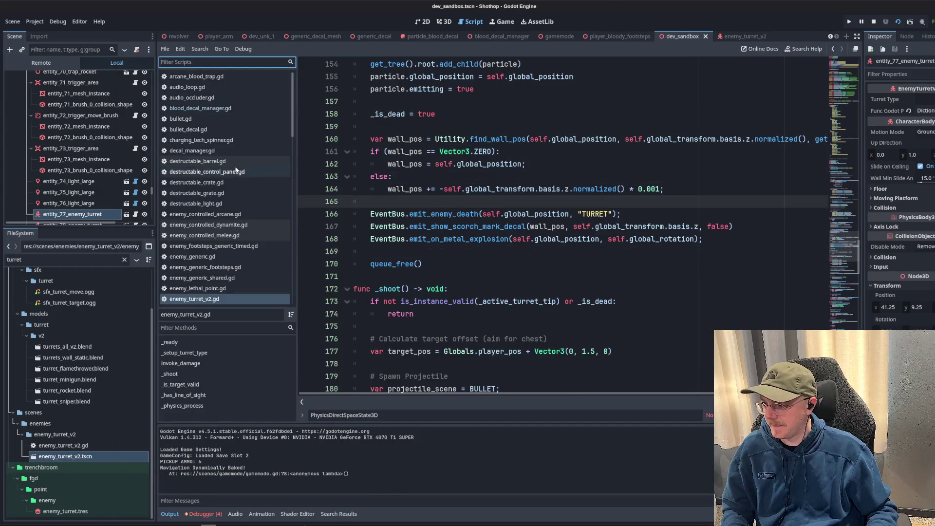
click(188, 129)
click(212, 194)
click(192, 151)
scroll(426, 201, down, 5)
scroll(426, 202, up, 2)
Add decal.set_size(3.0, 3.0); after set_position_and_normal in _spawn_scorch_decal.
click(427, 202)
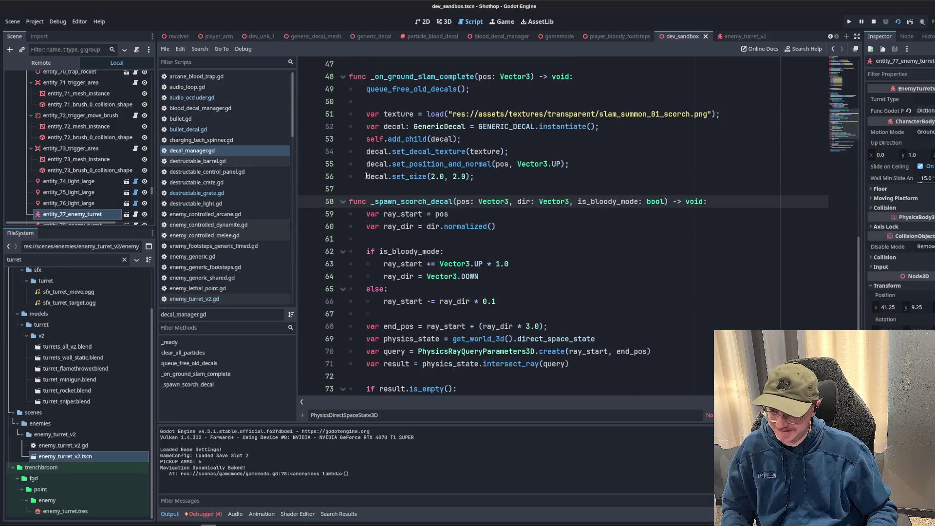
scroll(438, 244, down, 4)
click(489, 351)
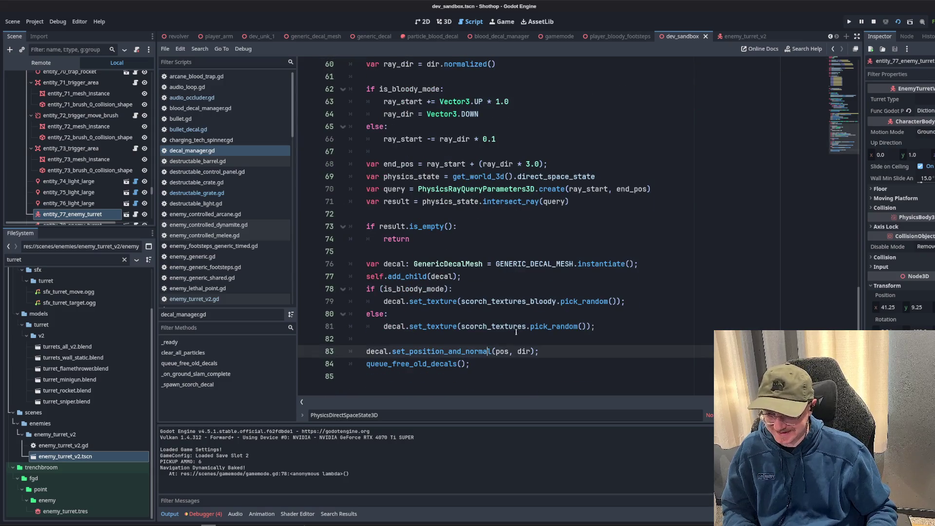
scroll(516, 332, up, 2)
scroll(513, 261, up, 4)
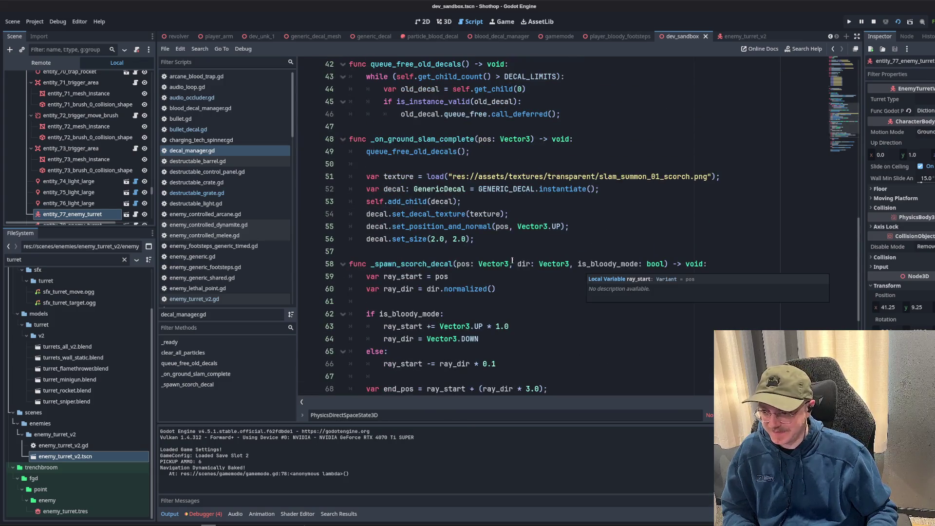
scroll(550, 194, down, 6)
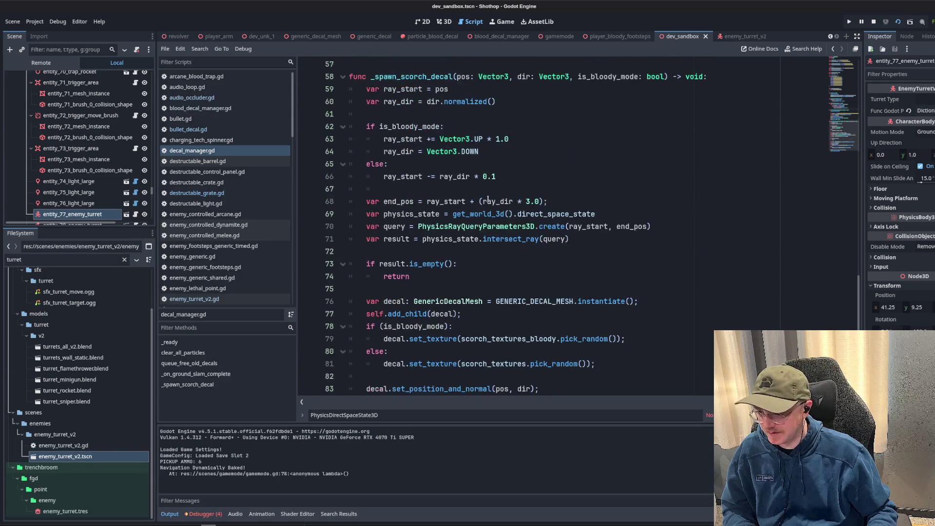
click(590, 213)
double_click(483, 176)
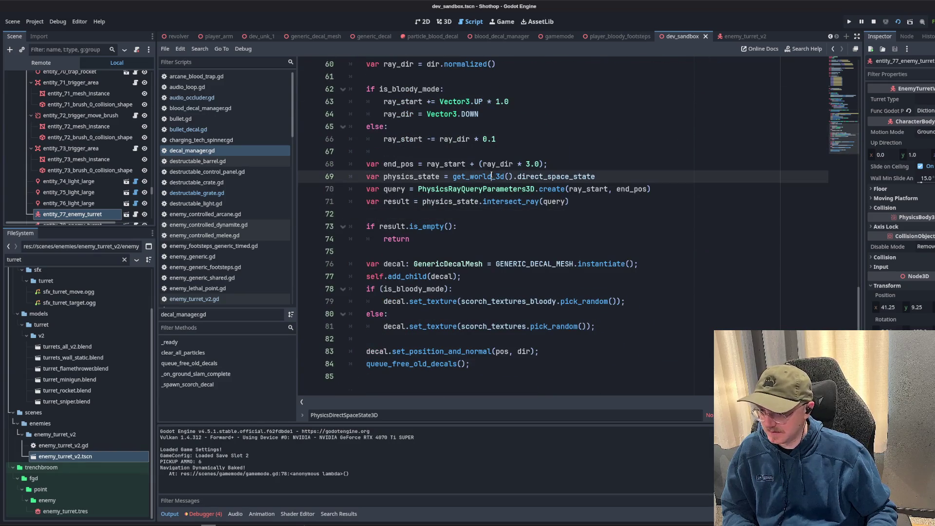
click(457, 219)
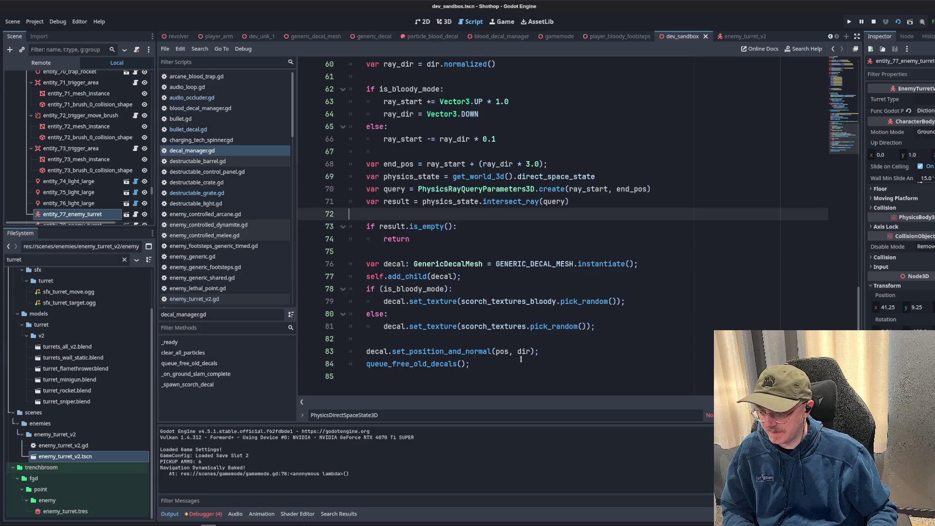
click(546, 349)
key(Return)
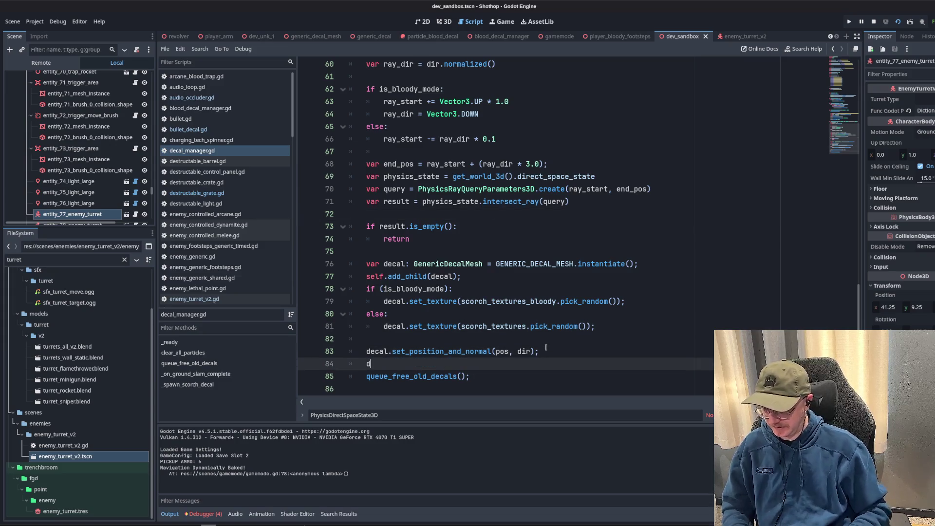
text(ecal.s)
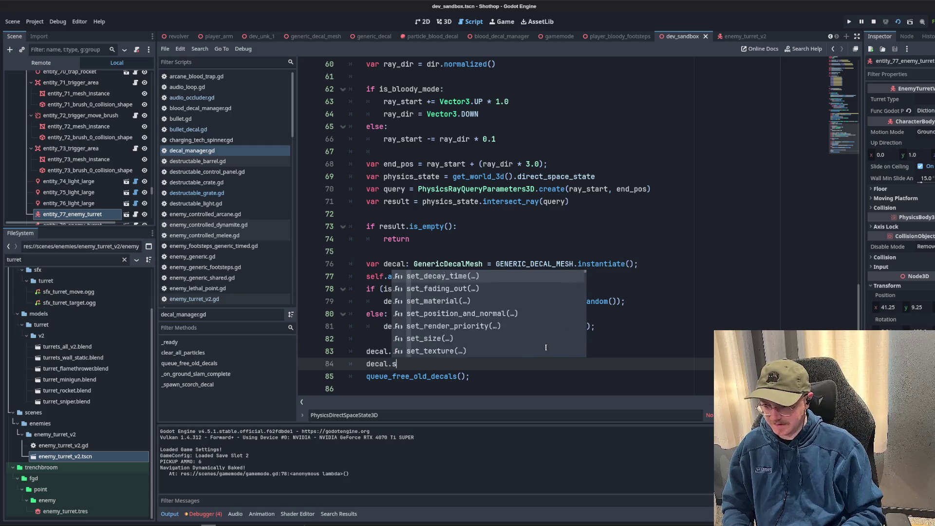
text(et_siz)
key(Return)
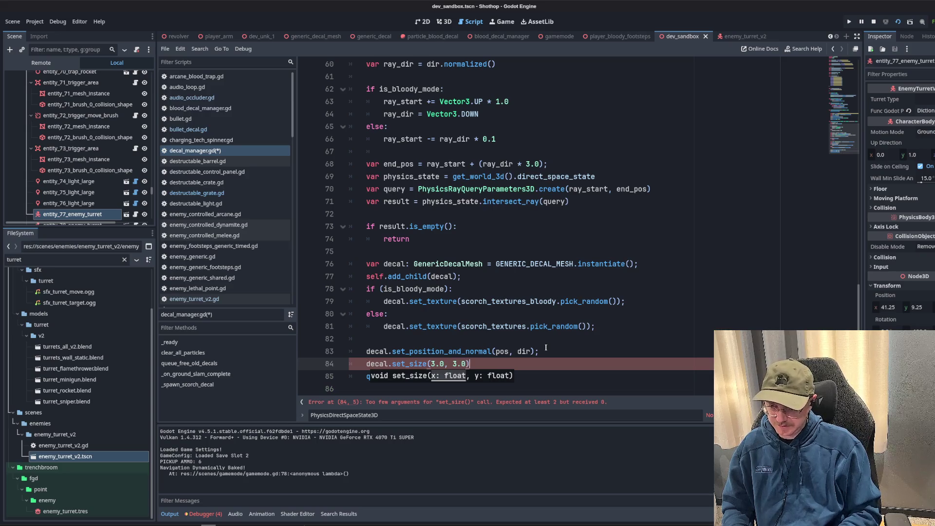
text(;)
Save decal_manager.gd, stop the running game and relaunch the project.
key(ctrl+s)
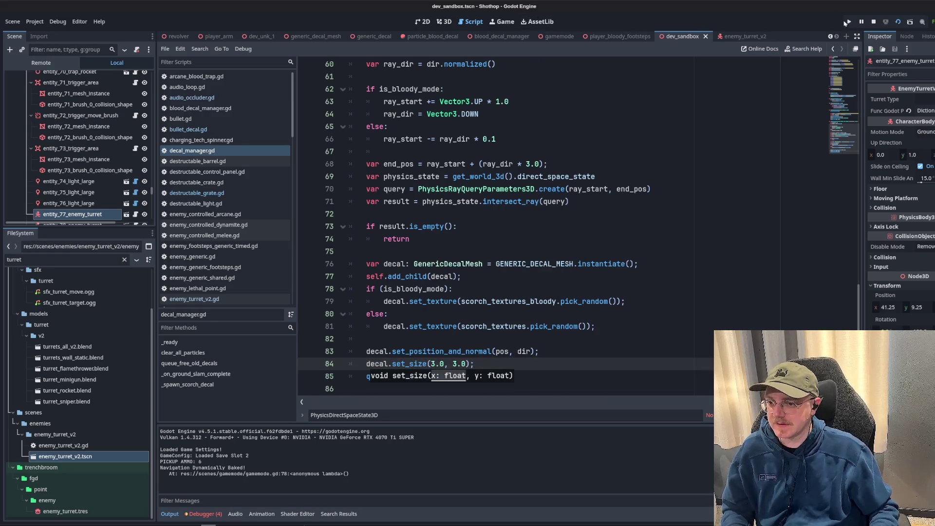
click(873, 22)
key(F5)
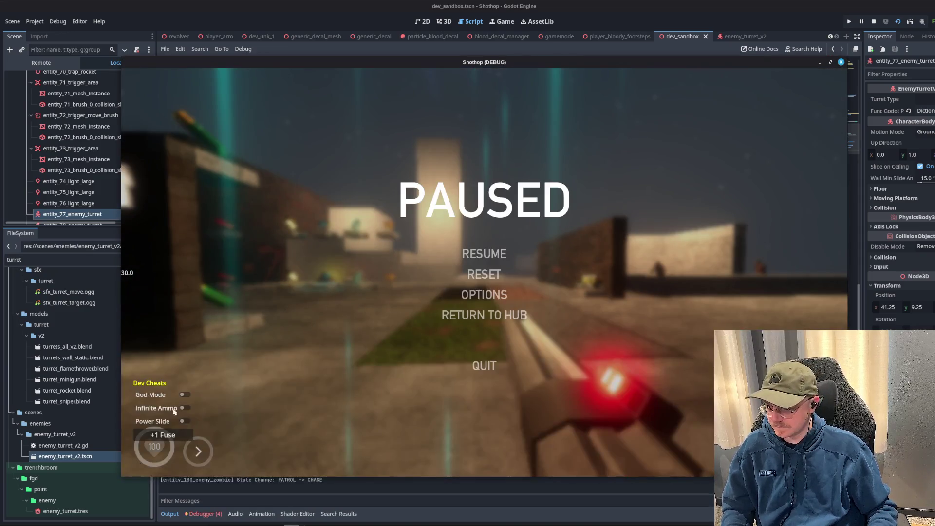
Play until the debugger halts on MeshInstance3D's invalid set_size call, then stop debugging.
click(484, 253)
key(w)
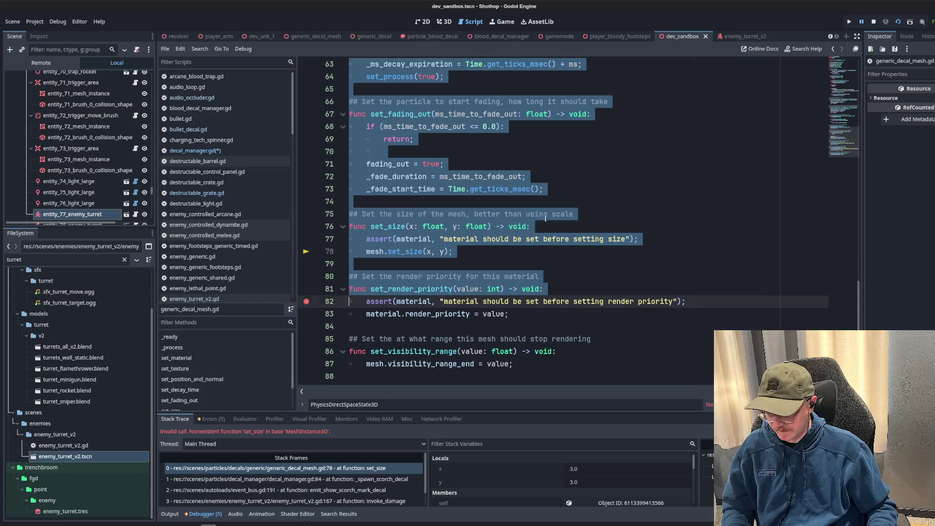
click(545, 219)
click(575, 239)
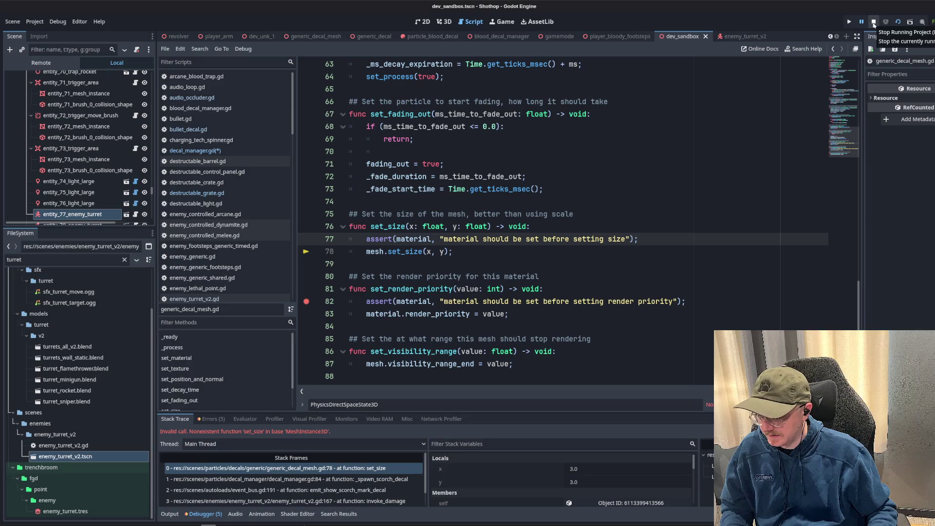
click(873, 25)
click(467, 257)
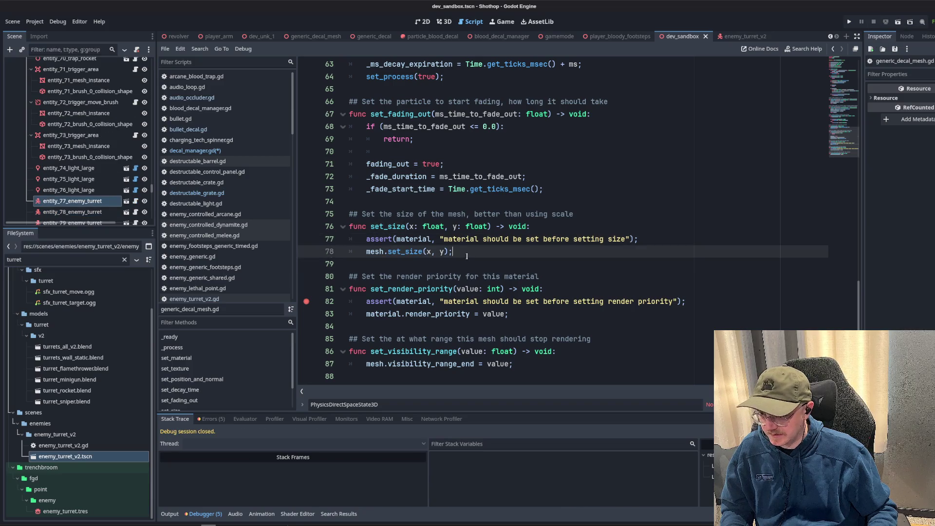
Inspect the mesh set_size call on line 78 and jump to the mesh declaration.
drag(467, 257, 383, 252)
text(size)
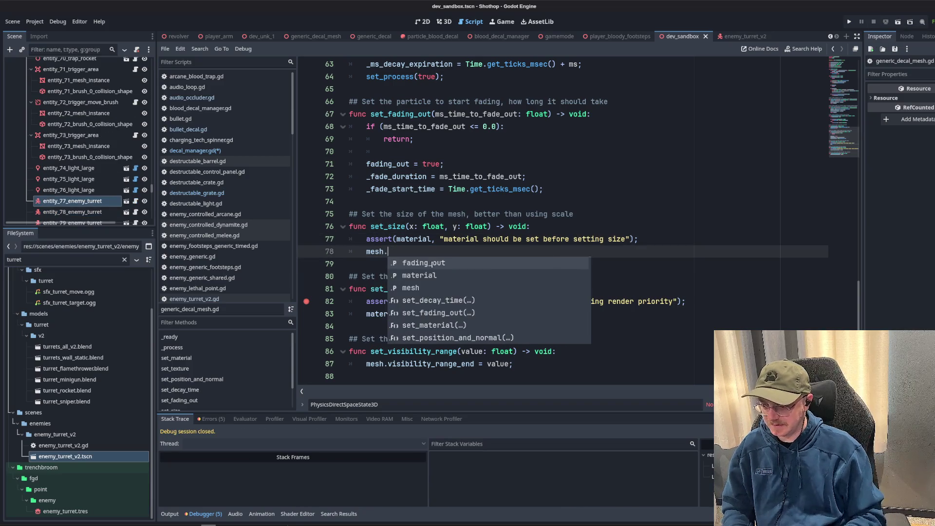
key(Escape)
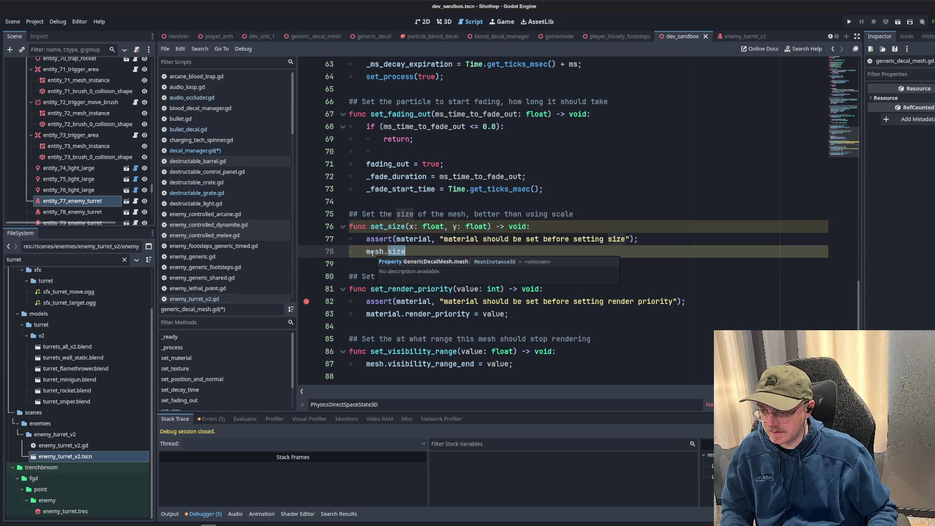
double_click(373, 252)
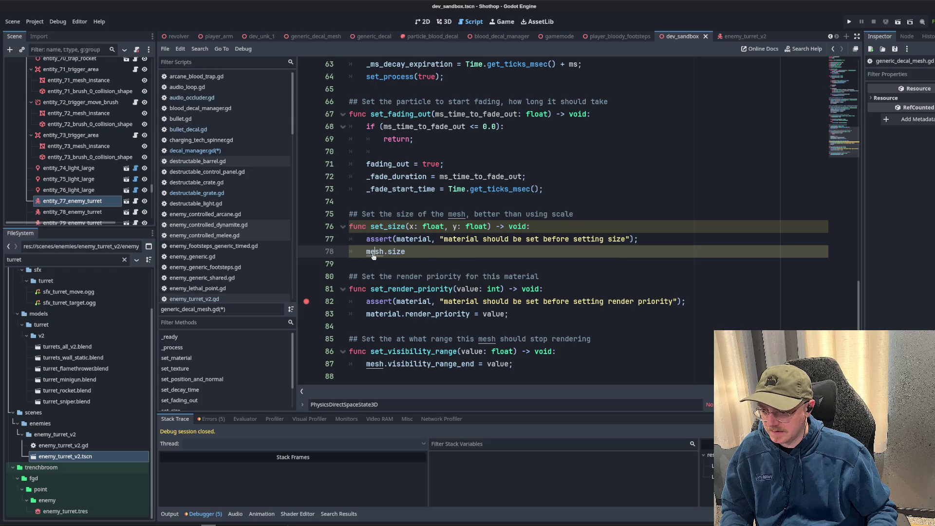
ctrl+click(374, 251)
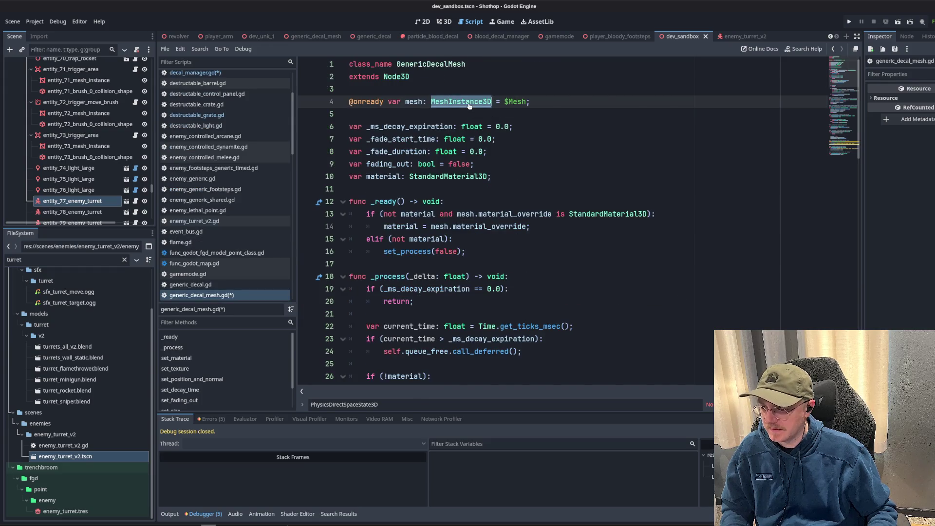
Open the MeshInstance3D class reference and scroll through its properties and methods.
ctrl+click(461, 102)
scroll(593, 234, down, 10)
scroll(592, 236, up, 3)
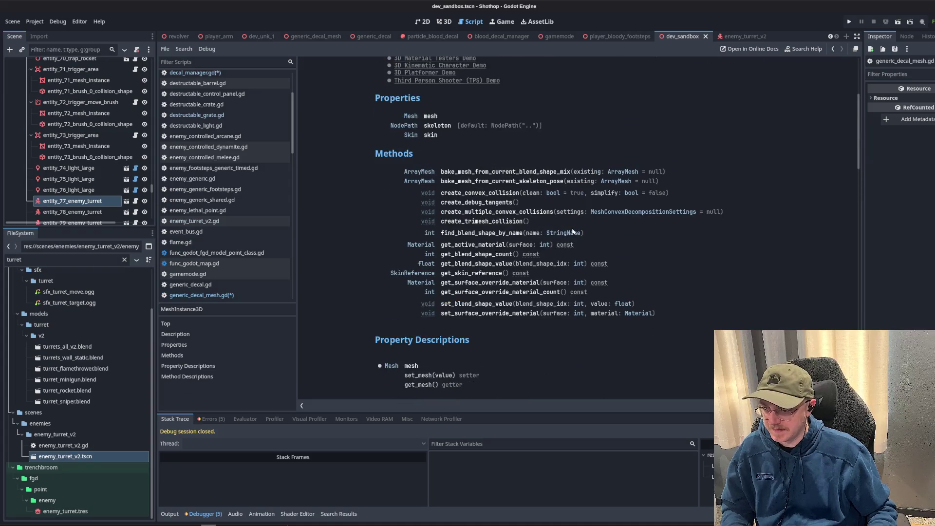
scroll(573, 232, down, 3)
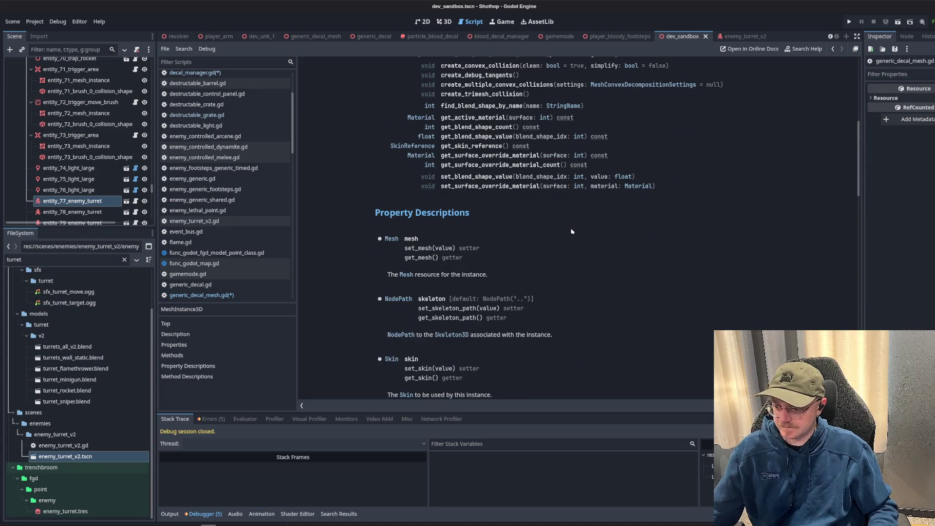
scroll(578, 232, down, 2)
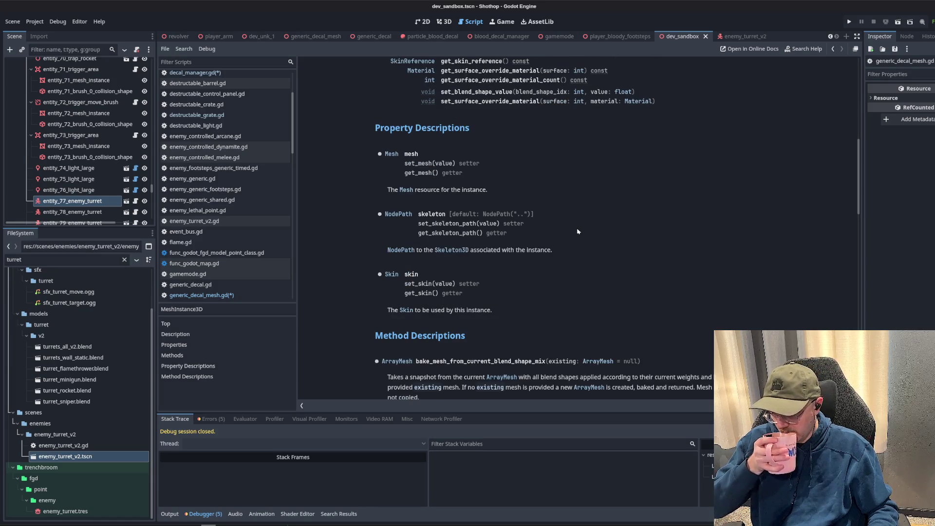
scroll(577, 232, down, 11)
scroll(578, 232, down, 11)
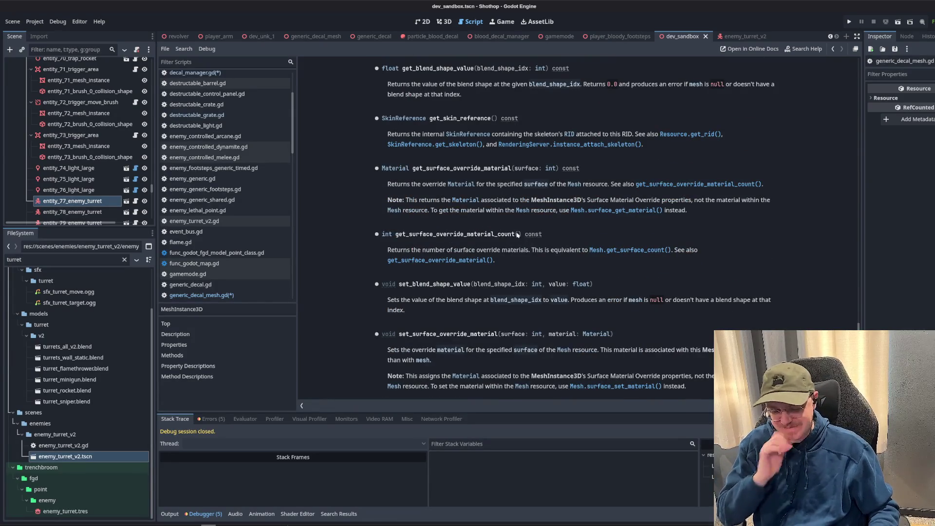
click(426, 37)
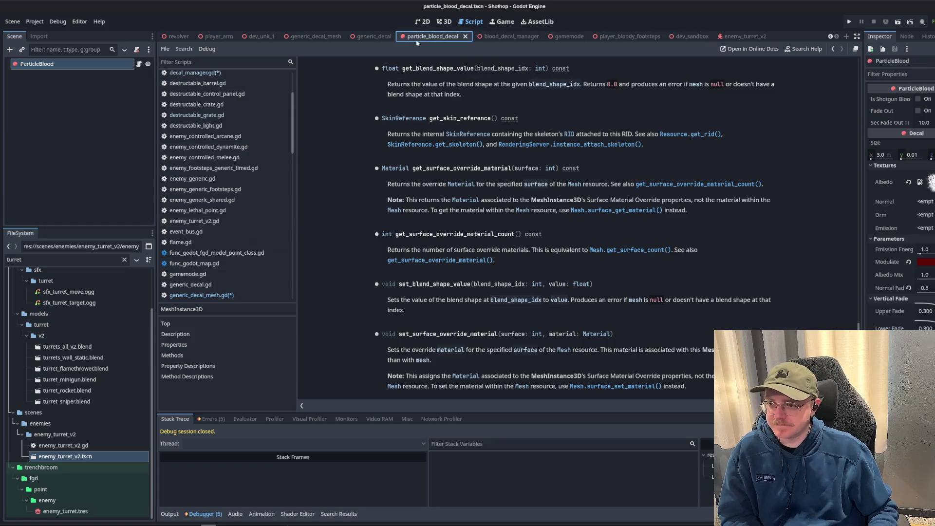
Open the generic_decal_mesh scene and select its Mesh node in the Inspector.
click(363, 39)
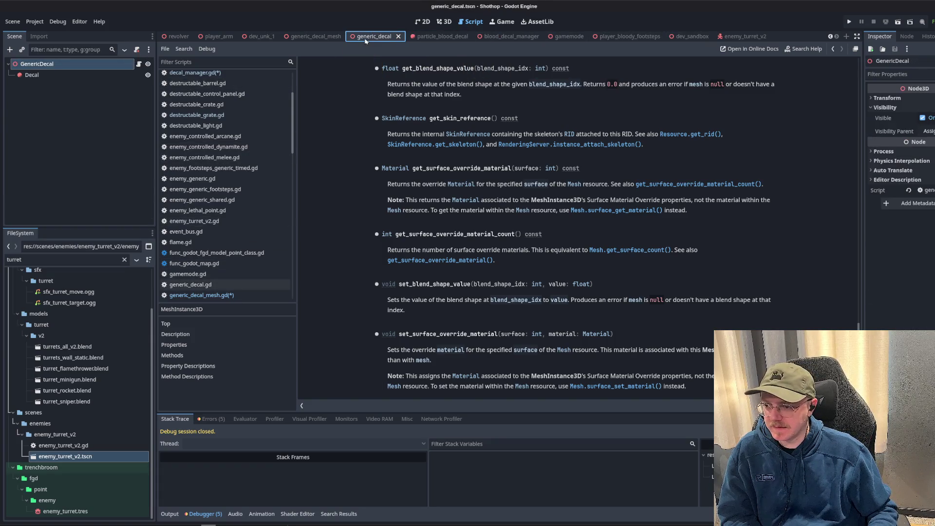
click(292, 37)
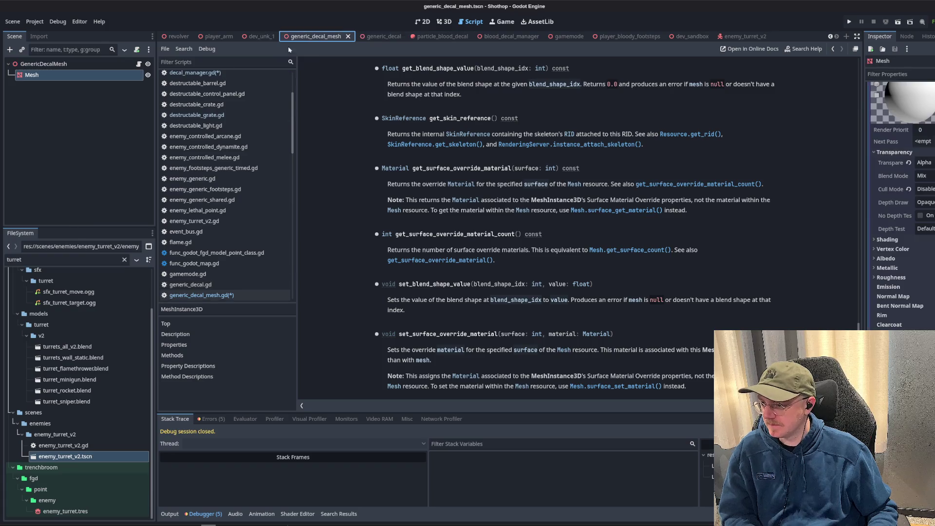
click(59, 76)
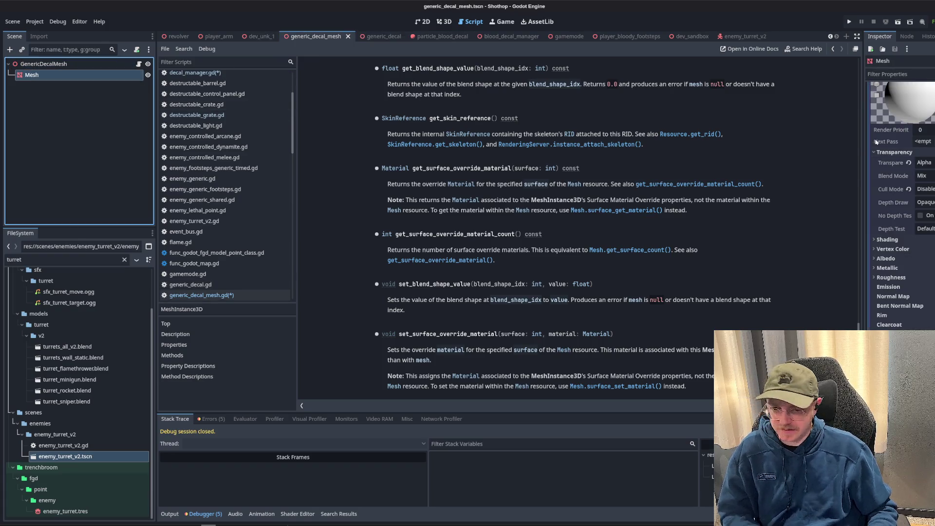
drag(863, 139, 701, 138)
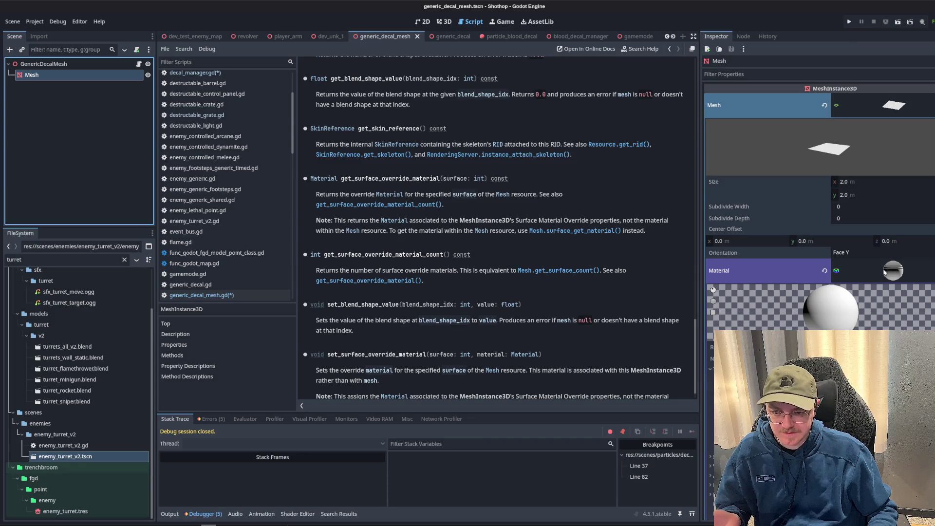
click(886, 272)
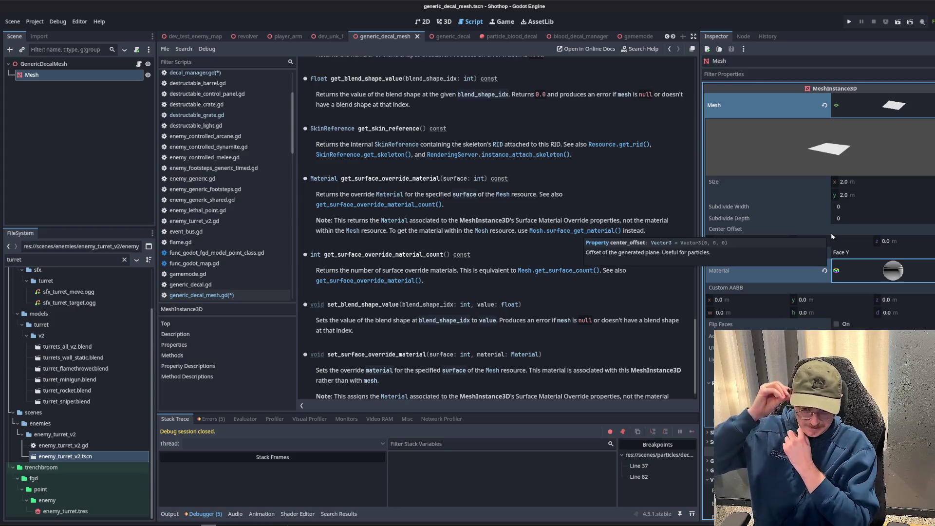
Set the PlaneMesh size to 1 × 1 and save the scene.
click(846, 181)
text(1)
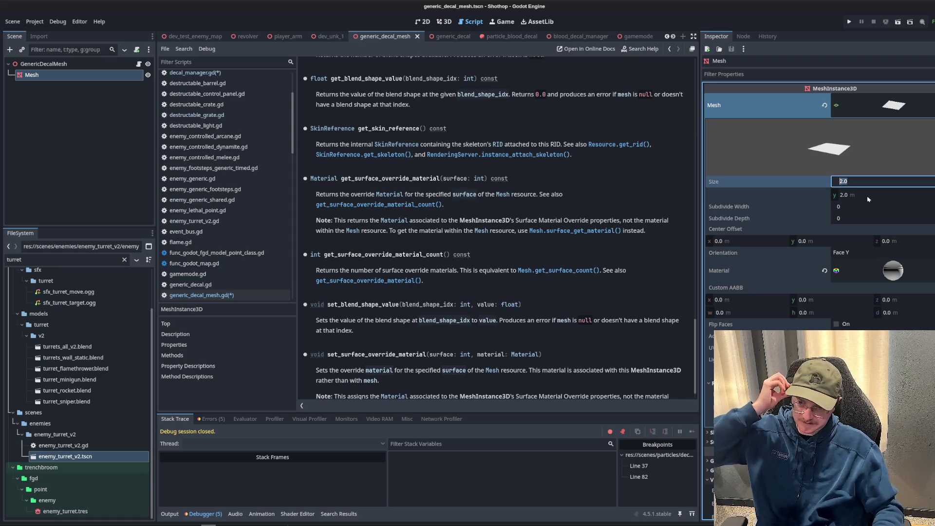
key(Tab)
text(1)
key(Return)
key(ctrl+s)
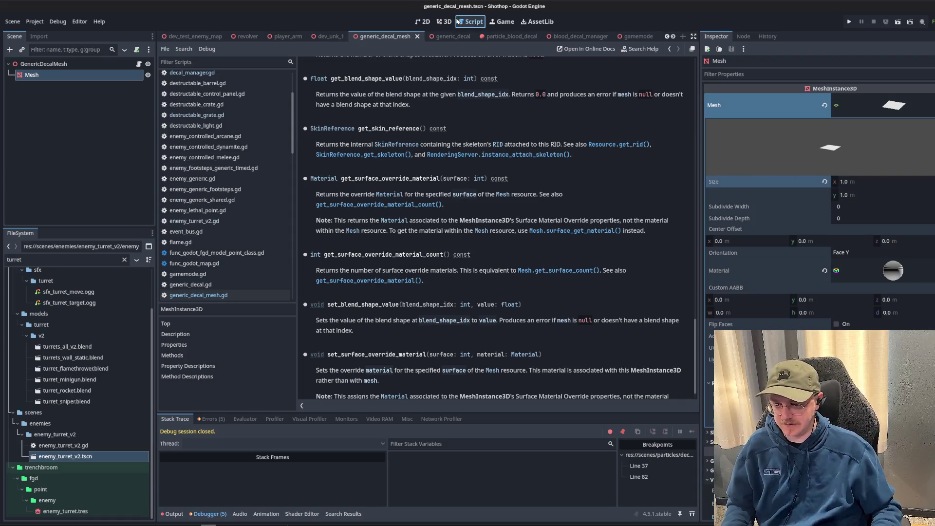
scroll(258, 101, up, 3)
click(192, 151)
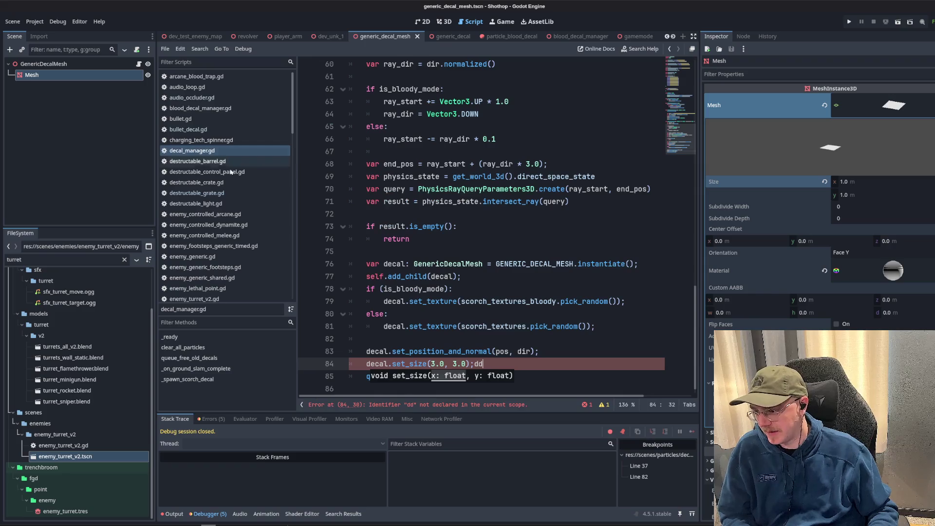
Open generic_decal_mesh.gd to its set_size function.
click(197, 193)
scroll(229, 204, down, 4)
click(200, 230)
scroll(487, 219, down, 15)
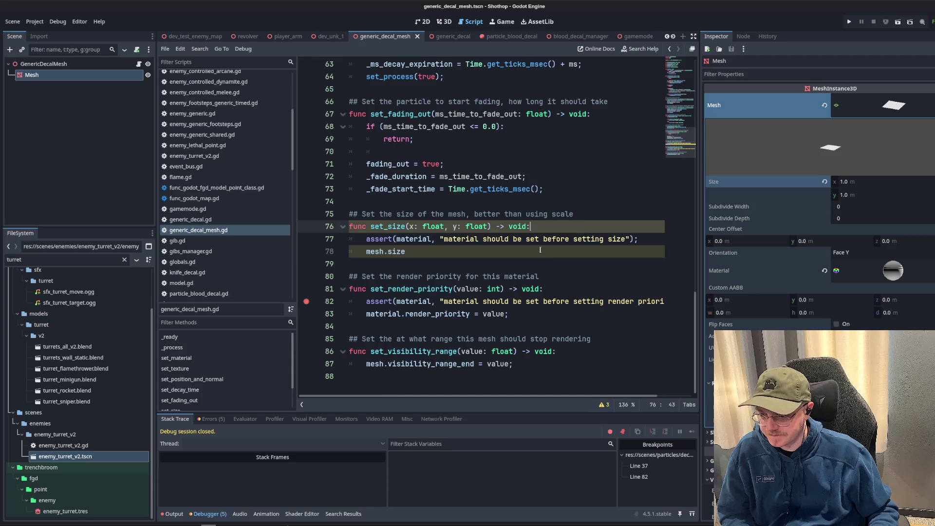
drag(638, 238, 507, 226)
Replace the mesh size call with mesh.scale.x = x; and mesh.scale.z = z;.
click(387, 251)
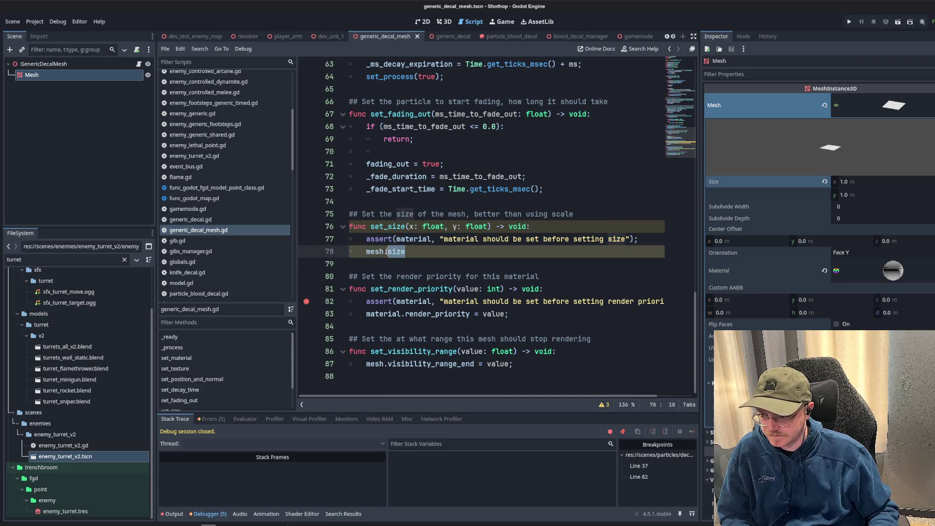
text(scale.)
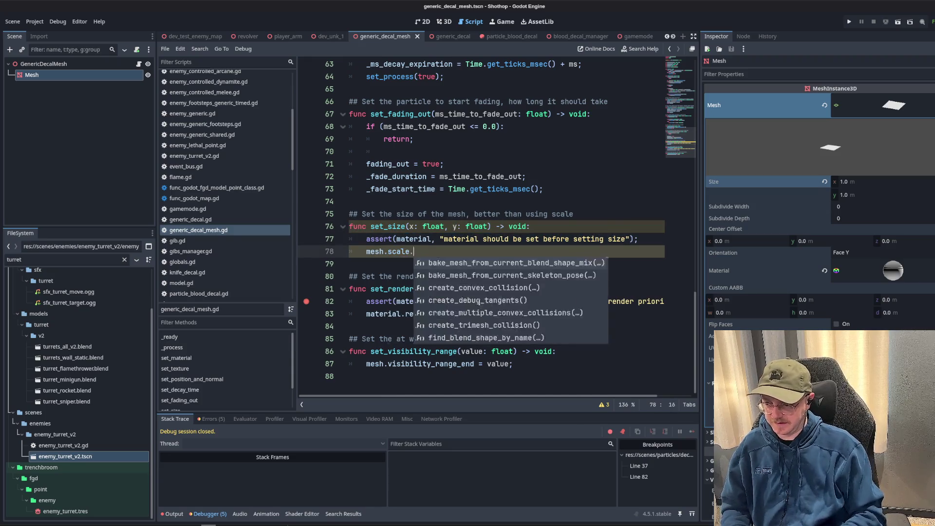
text(x = x;)
key(Return)
text(mesh.scale.)
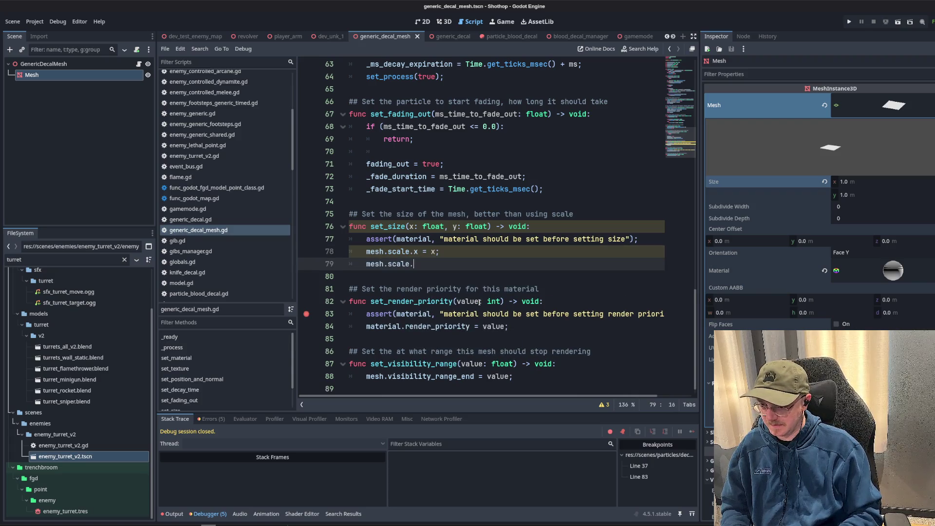
text(z = )
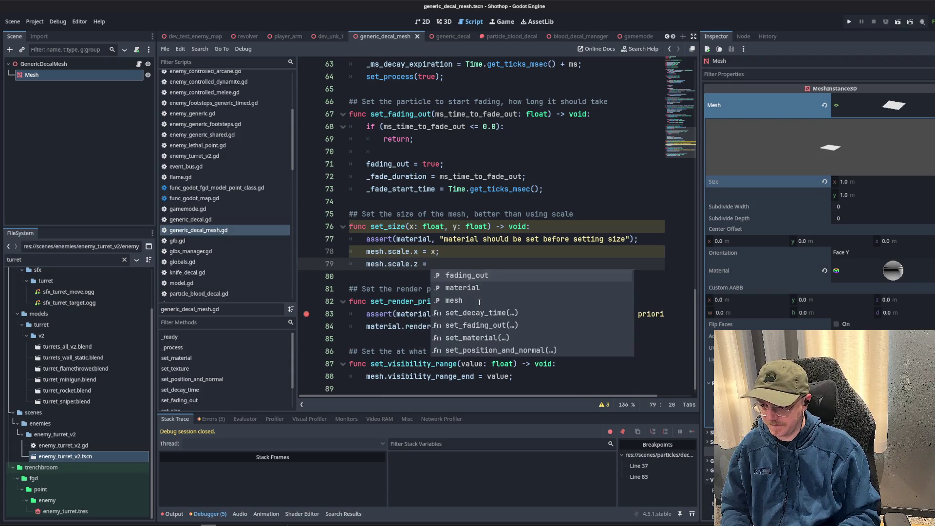
text(z;)
Rename set_size's y parameter to z and save generic_decal_mesh.gd.
double_click(454, 226)
text(z)
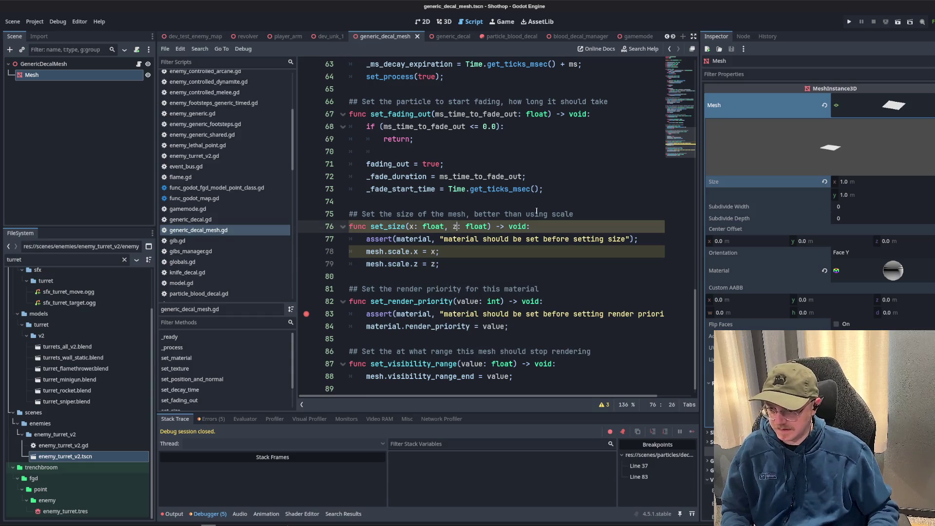
click(580, 207)
click(637, 239)
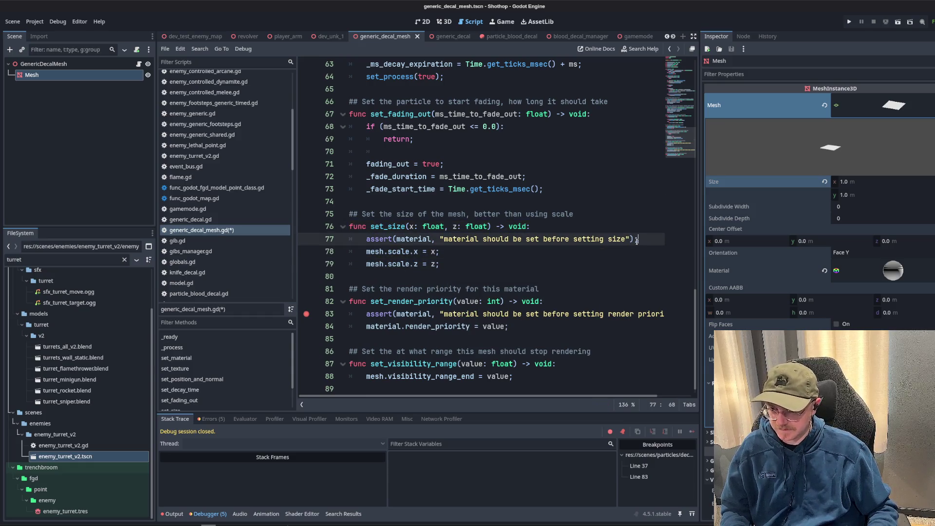
key(ctrl+s)
click(501, 208)
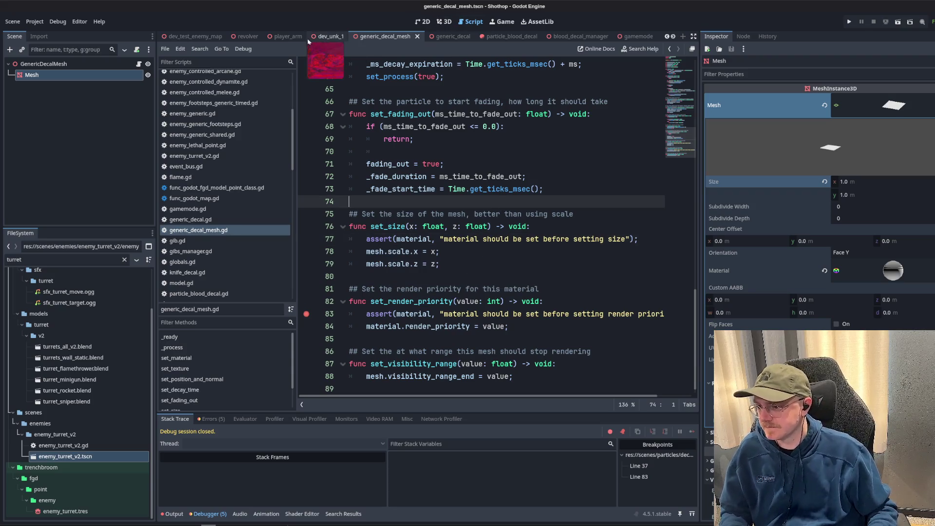
scroll(321, 36, down, 4)
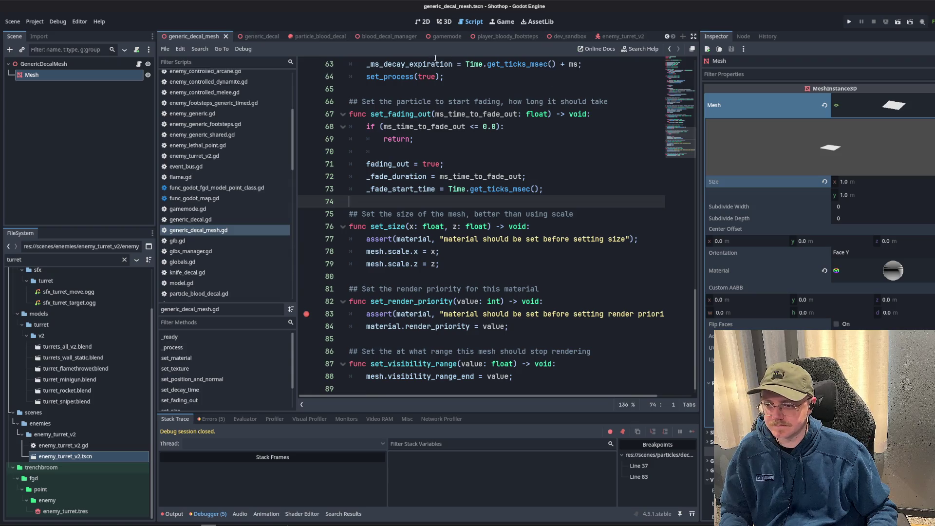
click(207, 62)
Open rocket.gd and uncomment the explosion and smoke particle code with Ctrl+K.
text(rocket)
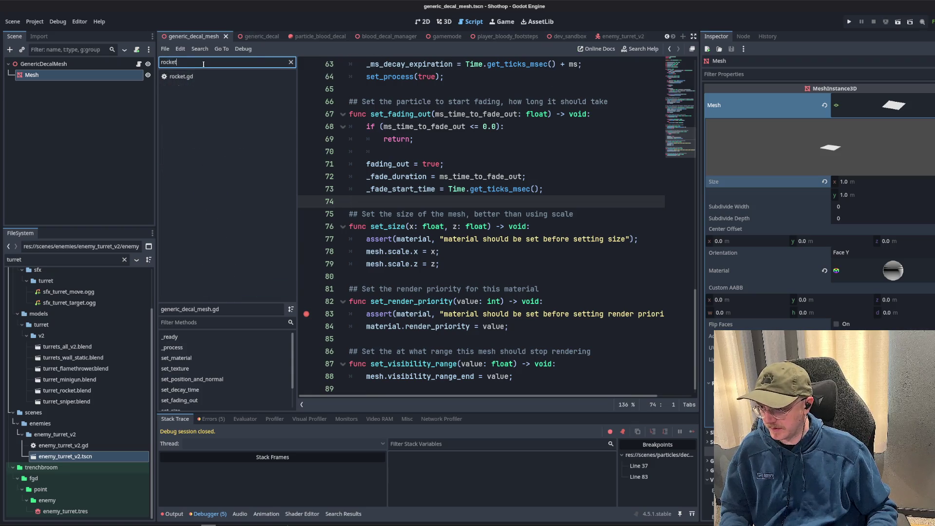
click(202, 78)
scroll(690, 181, down, 15)
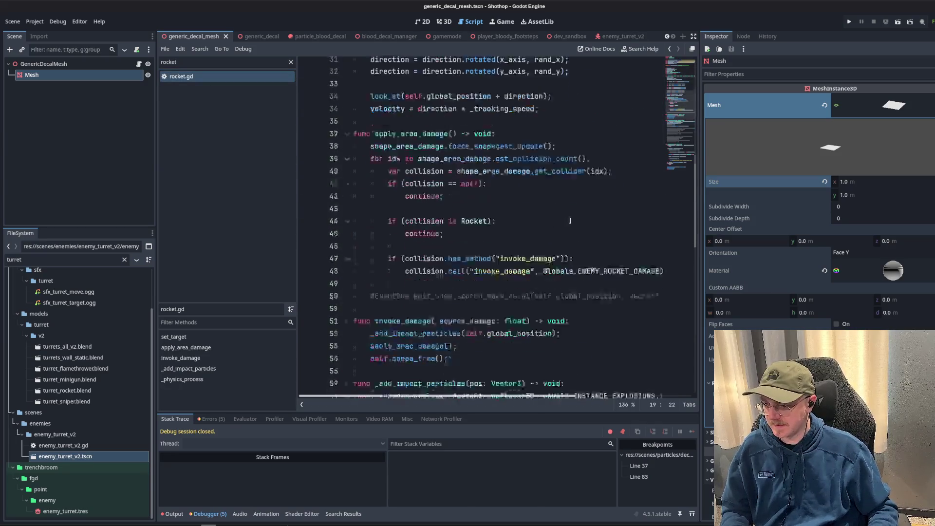
drag(506, 332, 361, 180)
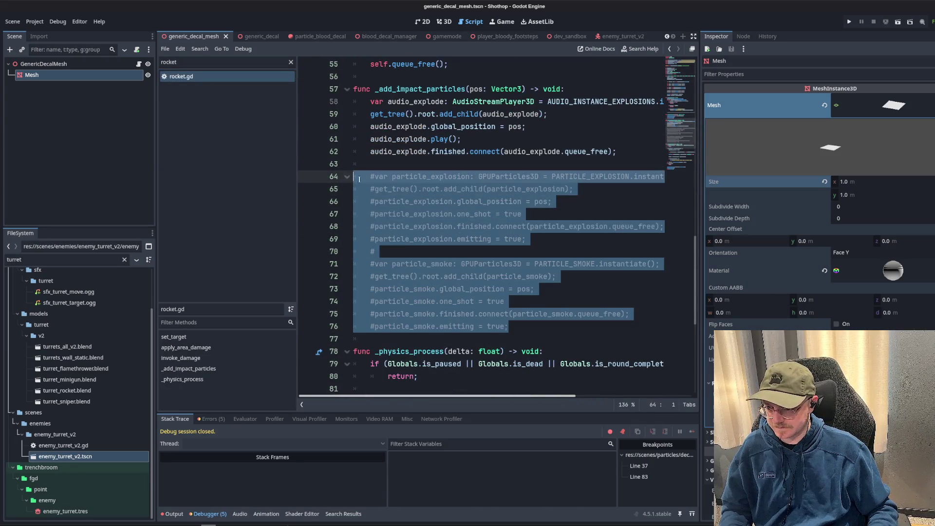
key(BackSpace)
key(ctrl+z)
key(ctrl+k)
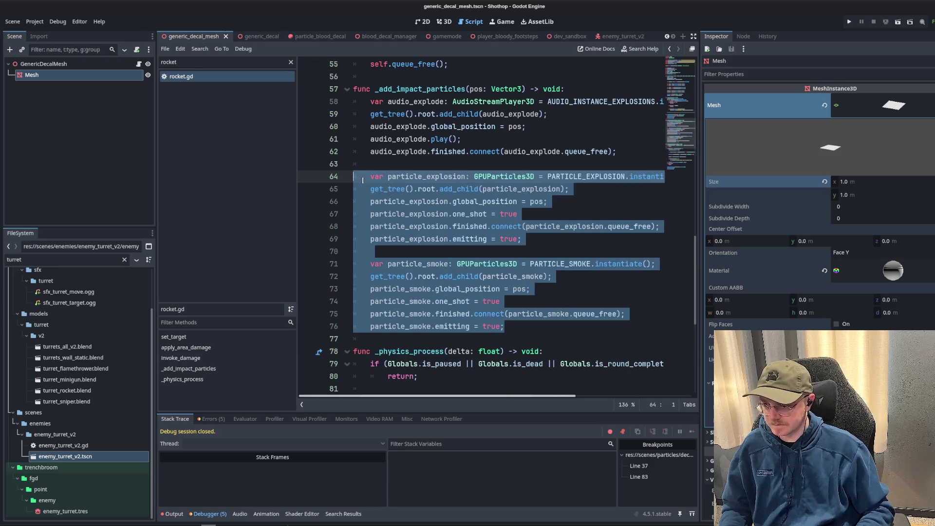
Run the dev_sandbox scene.
scroll(621, 88, down, 1)
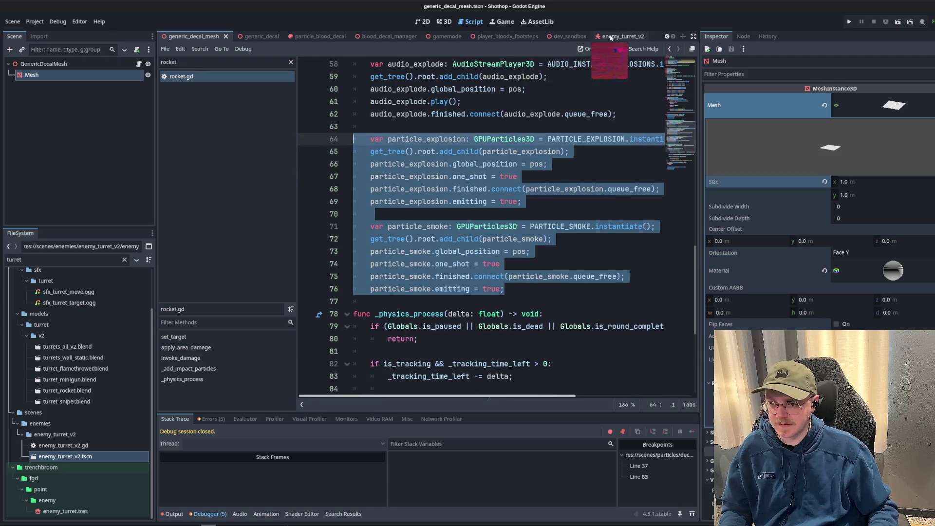
click(565, 36)
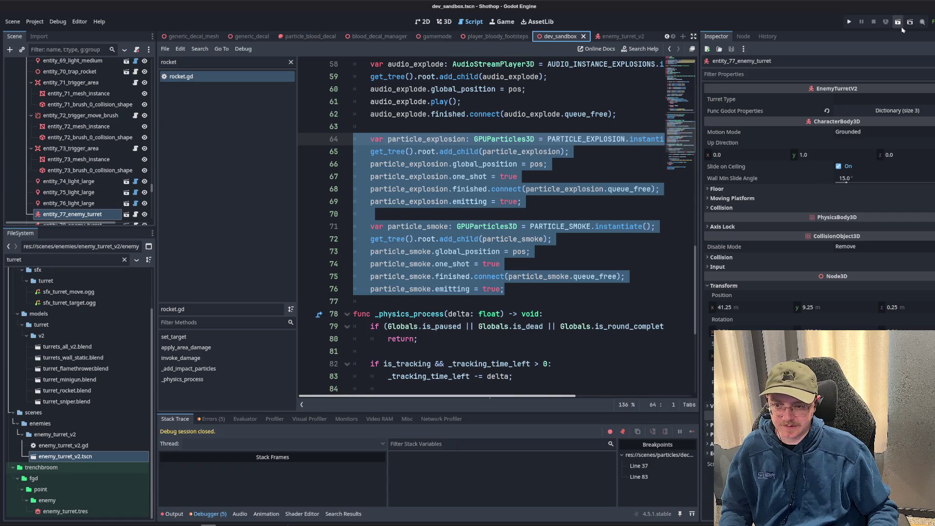
click(899, 23)
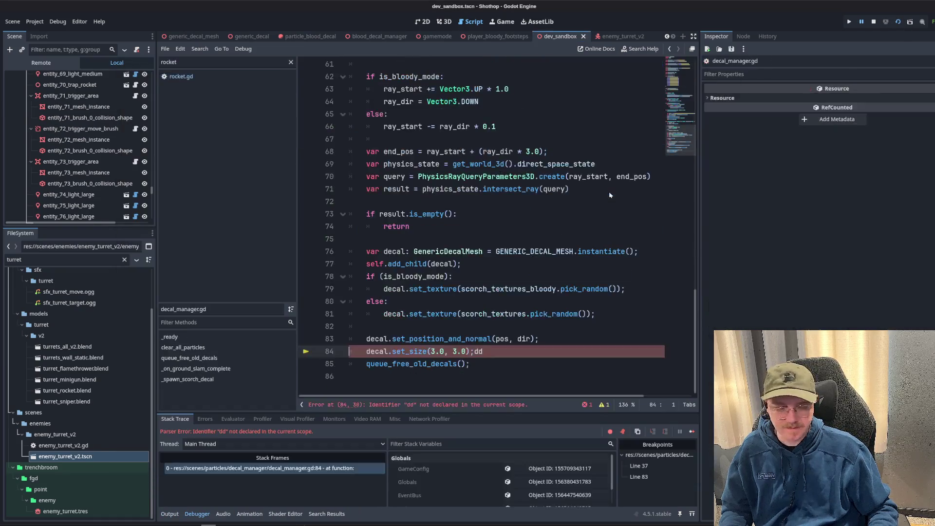
Delete the stray 'dd' after set_size(3.0, 3.0), save, and relaunch the game.
click(530, 234)
click(492, 351)
key(BackSpace)
key(BackSpace)
key(ctrl+s)
key(F6)
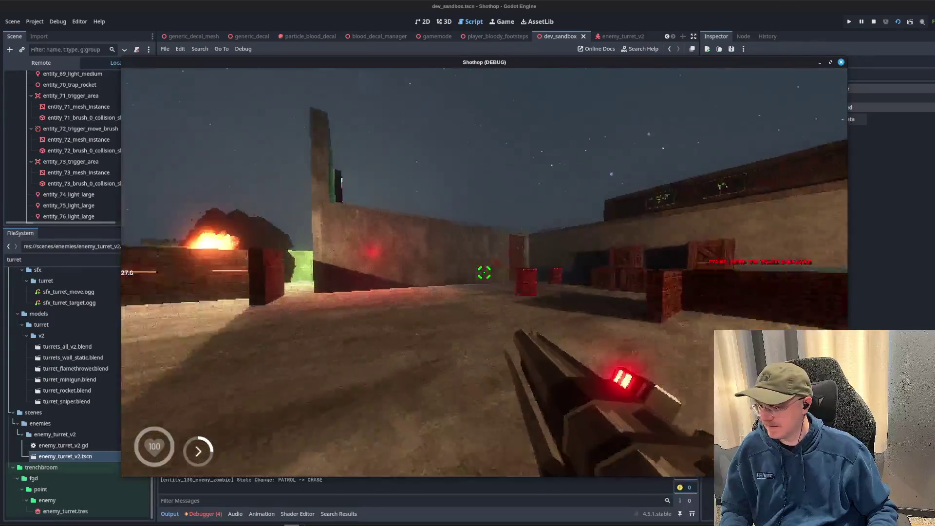
Playtest by firing rockets into the pit walls to check scorch marks, then stop.
key(2)
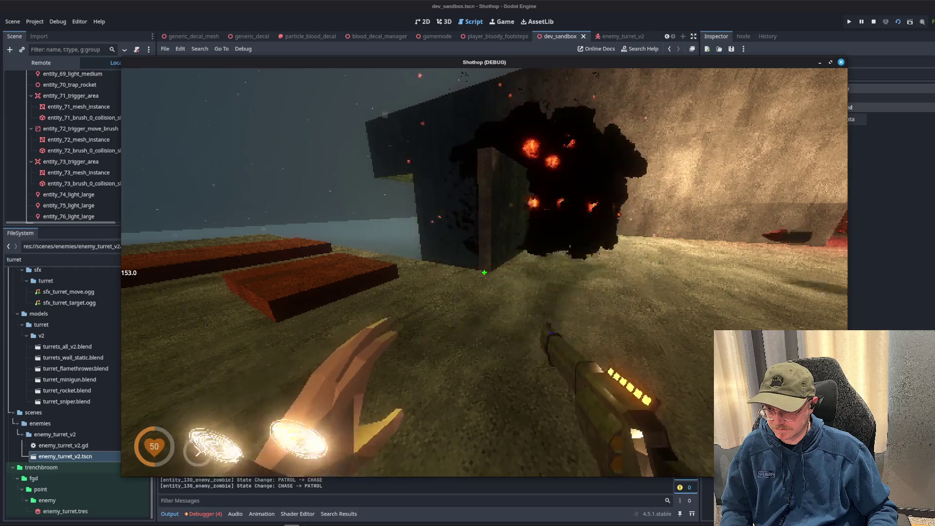
key(Escape)
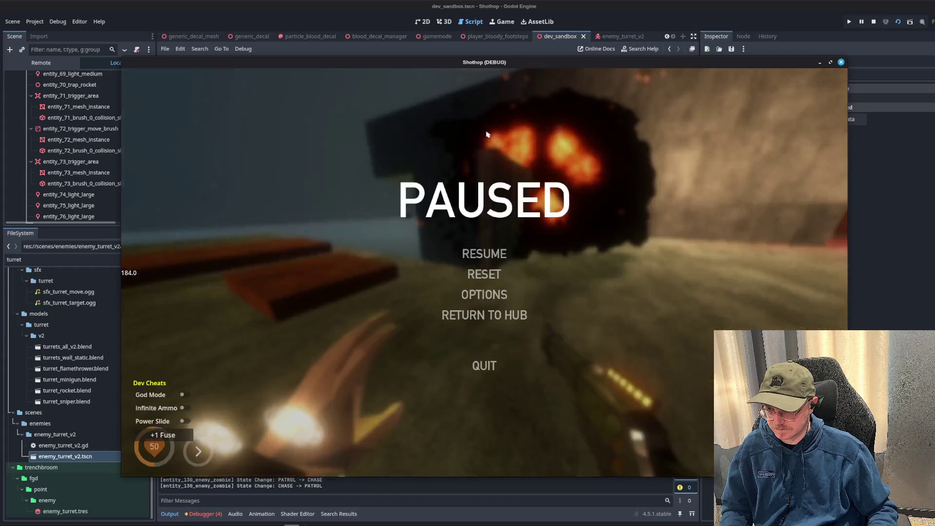
key(F8)
key(alt+Tab)
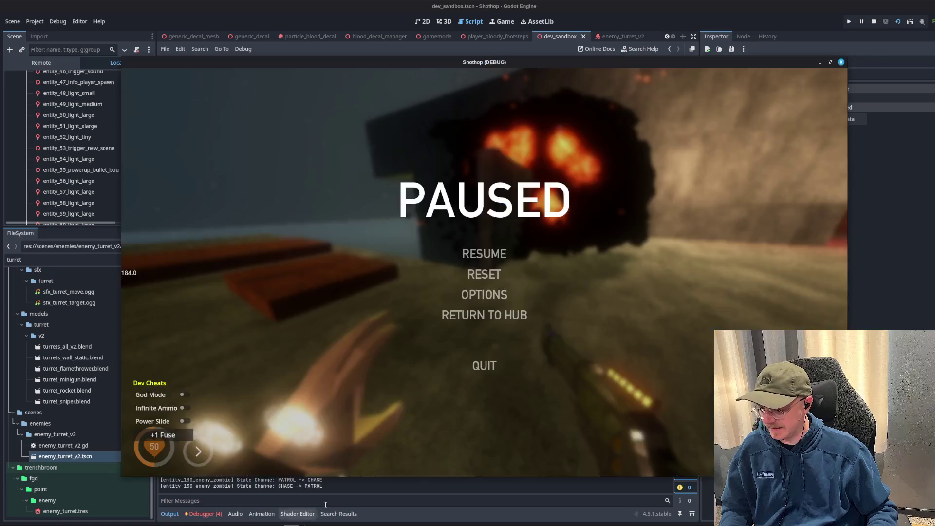
key(Escape)
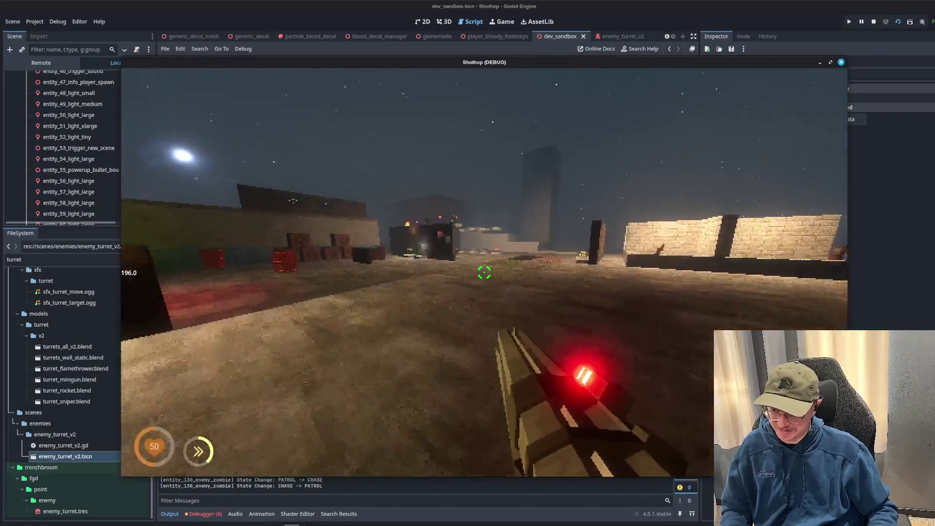
key(Escape)
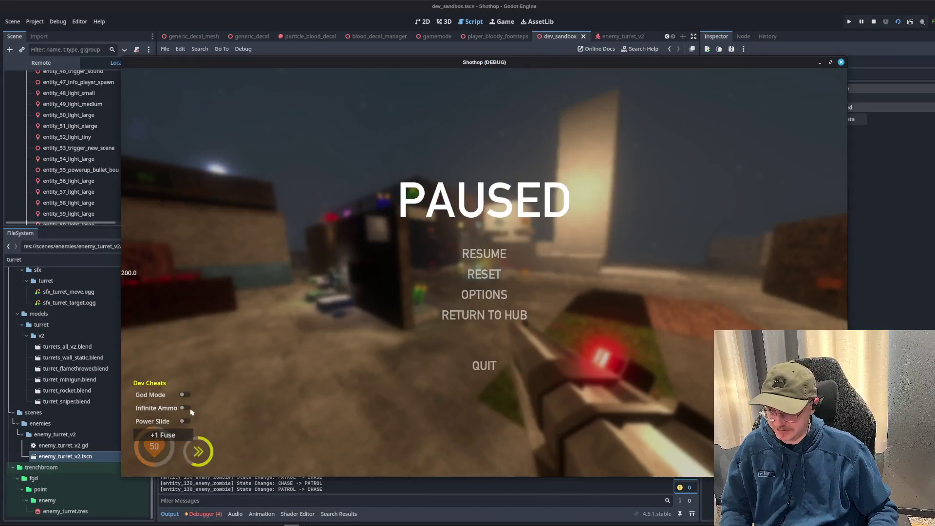
key(Escape)
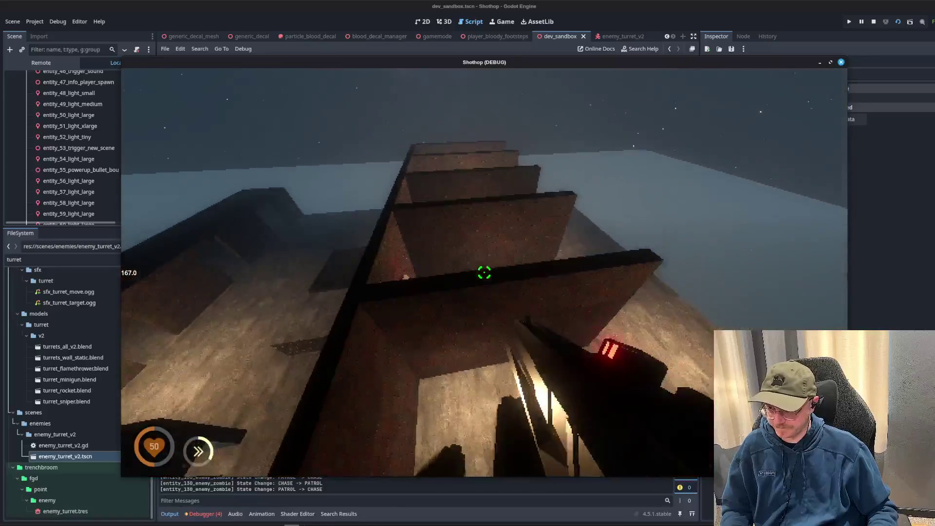
click(484, 272)
click(484, 273)
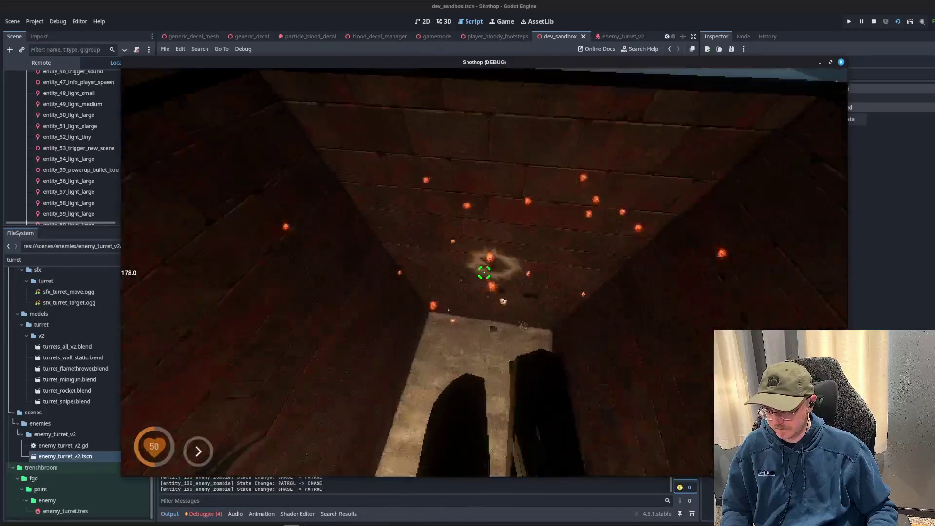
key(Escape)
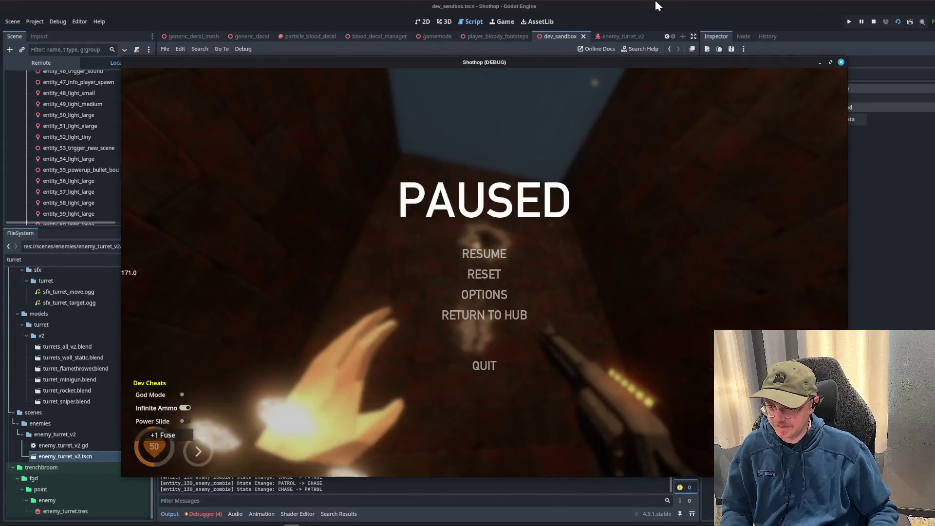
key(F8)
scroll(442, 377, up, 3)
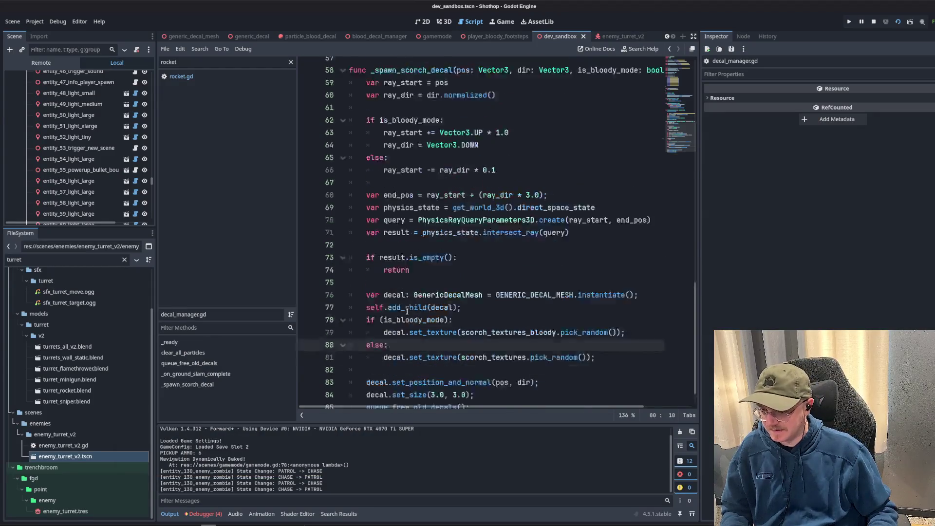
Edit _spawn_scorch_decal so the scorch decal size becomes 20.0.
double_click(463, 151)
scroll(467, 296, down, 3)
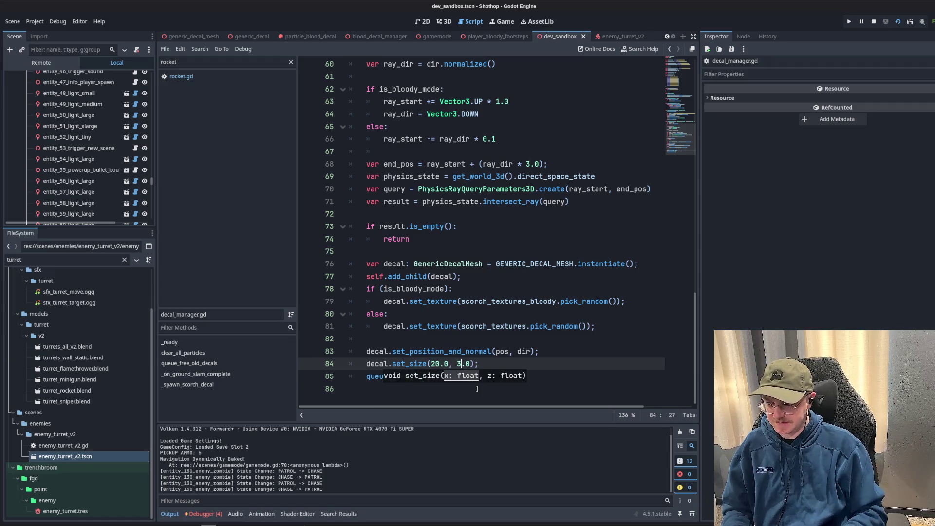
text(20)
key(Return)
text(queue_free_old_decals();)
click(495, 152)
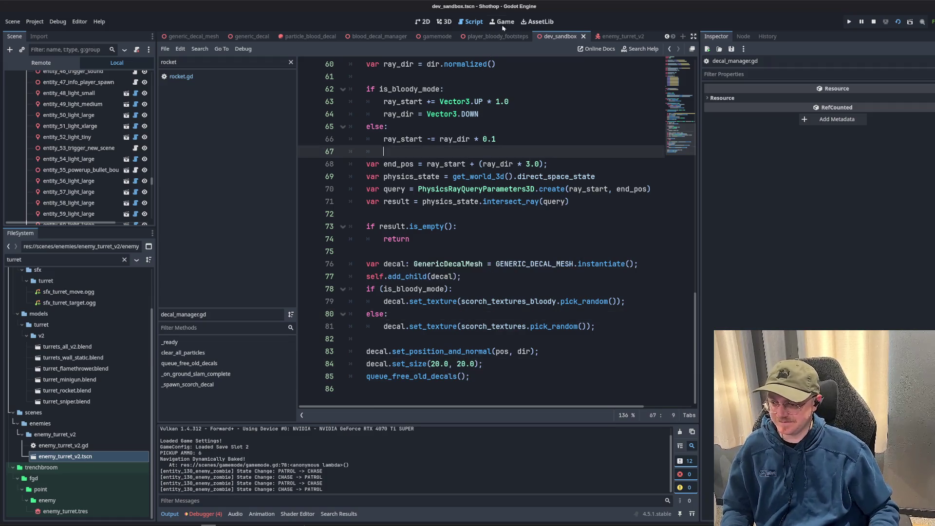
Run the game, fire a rocket at the corridor wall, then stop the game.
click(910, 22)
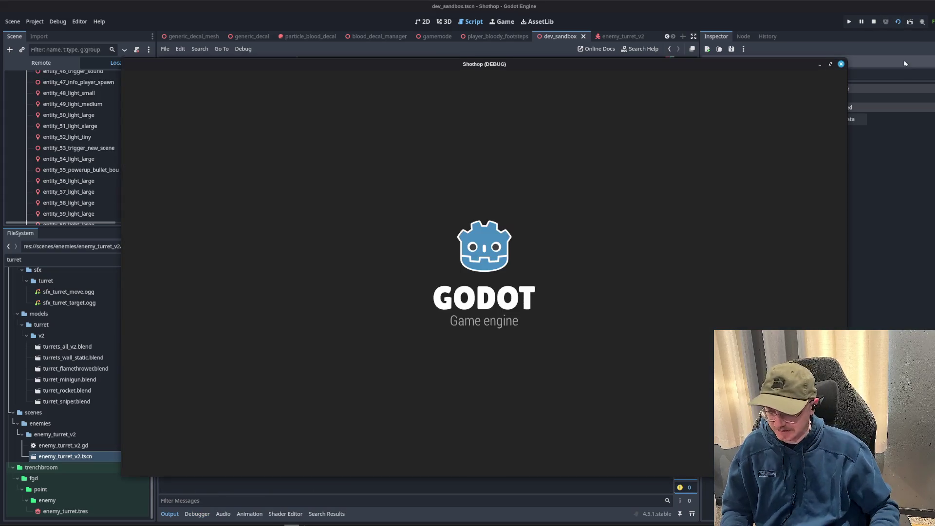
key(w)
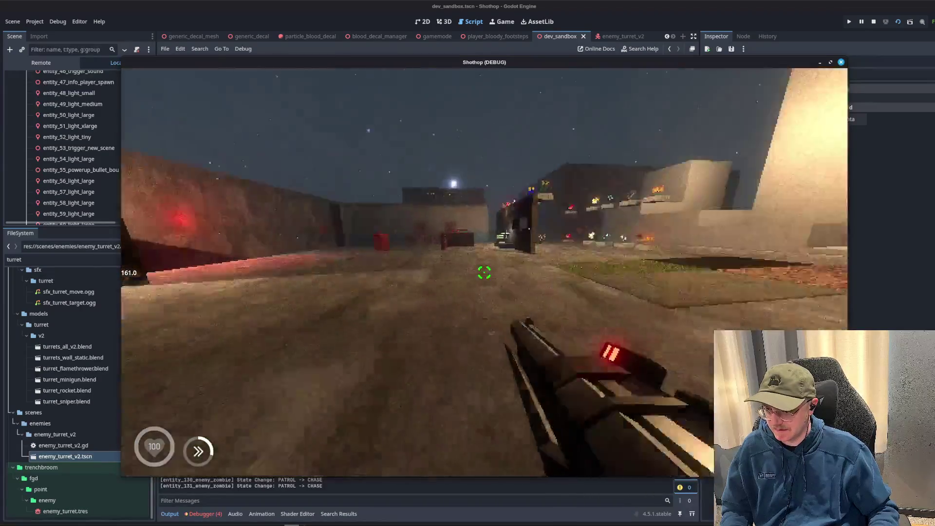
key(space)
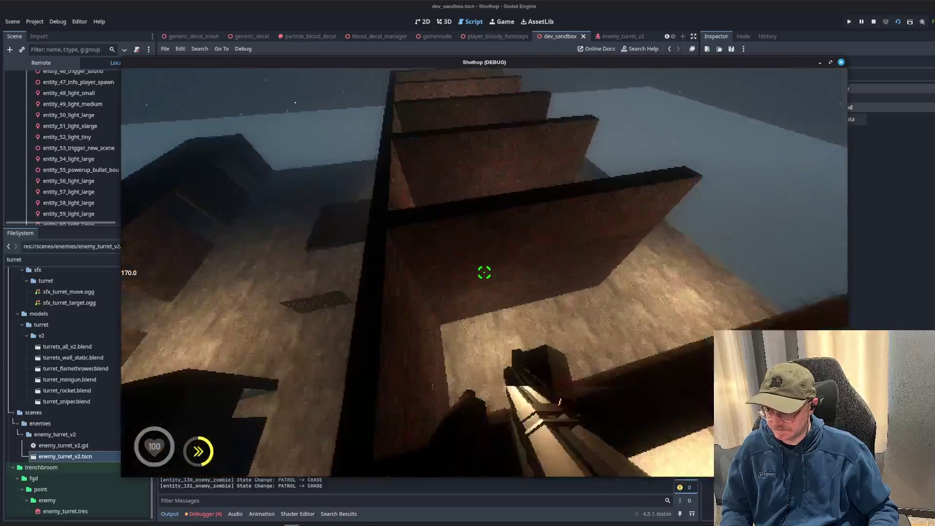
click(485, 272)
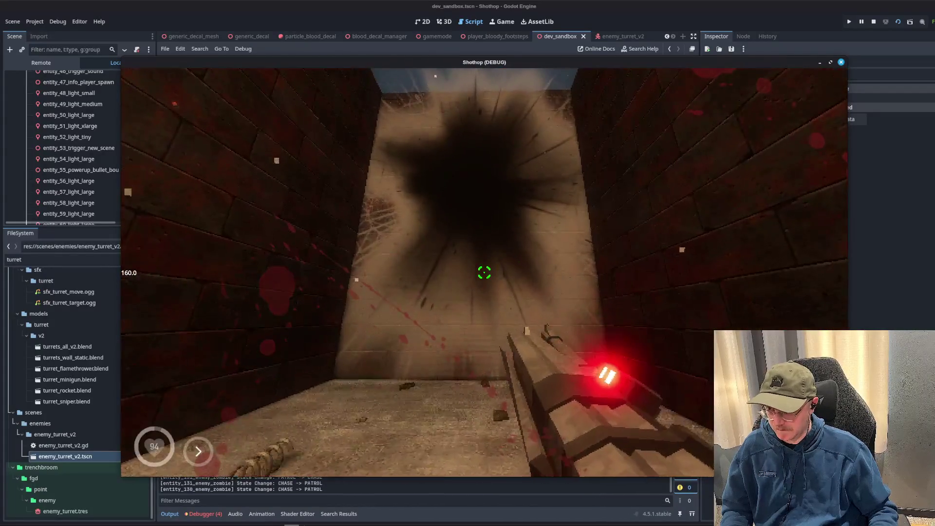
key(Escape)
key(F8)
Change both set_size values to 4.0.
text(3.0);)
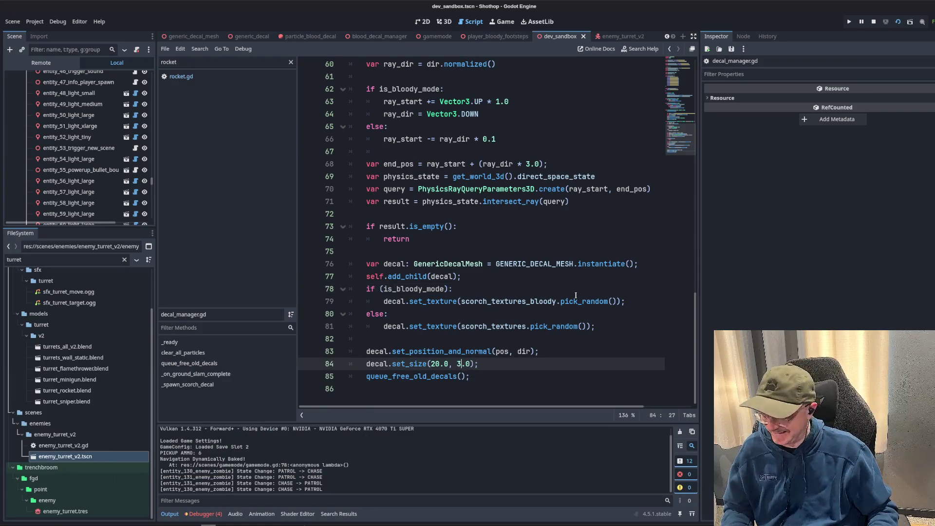
key(BackSpace)
text(4)
key(Left)
key(Left)
key(Left)
key(Delete)
key(BackSpace)
text(4)
key(End)
key(Return)
text(queue_free_old_decals();)
key(Up)
key(Up)
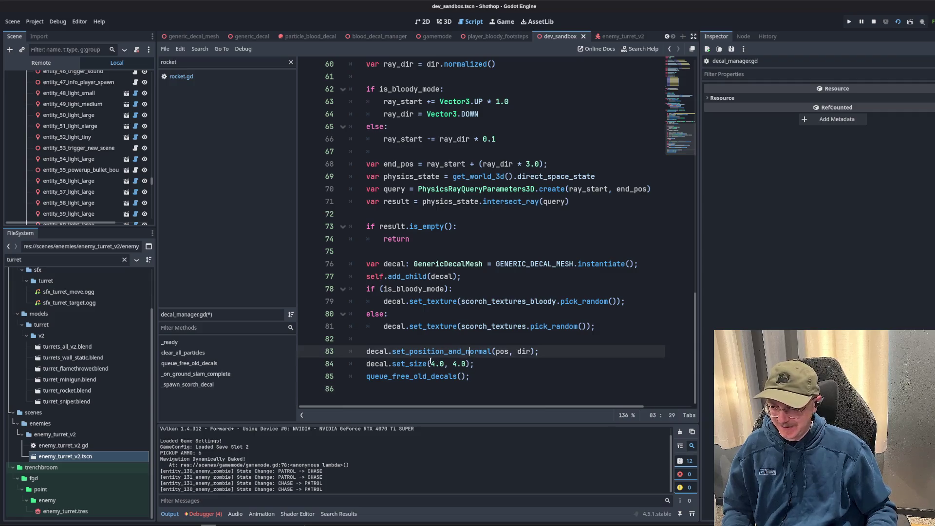
Add var decal_size = randf_range(3.0, 4.0); on a new line above set_size.
key(Return)
text(var decal)
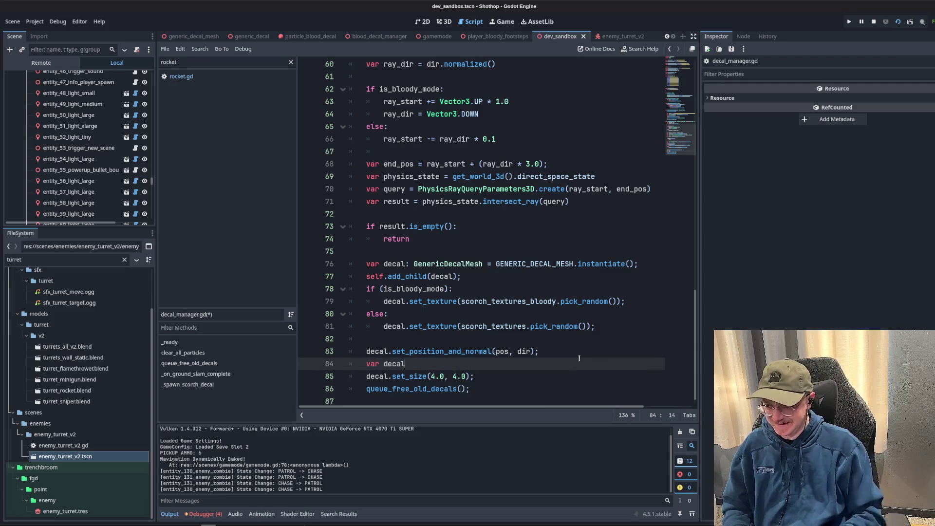
text(_size = randf_ra)
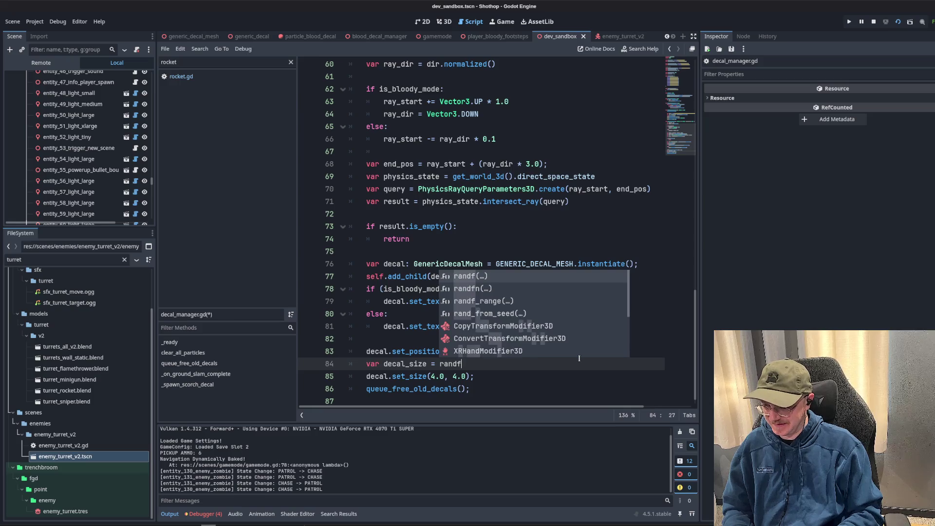
key(Return)
text(3.0, 4.0);)
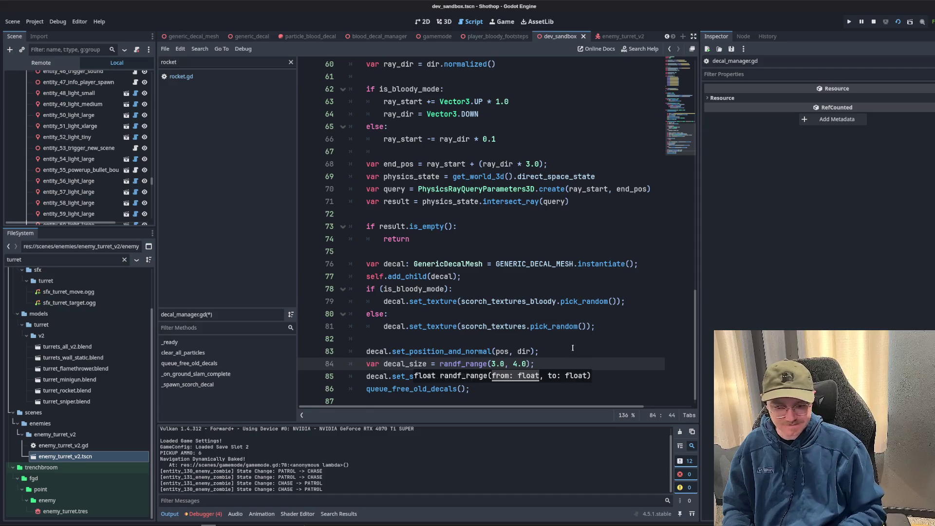
Replace both set_size arguments with decal_size.
drag(431, 376, 446, 376)
key(ctrl+d)
text(decal_size)
click(521, 168)
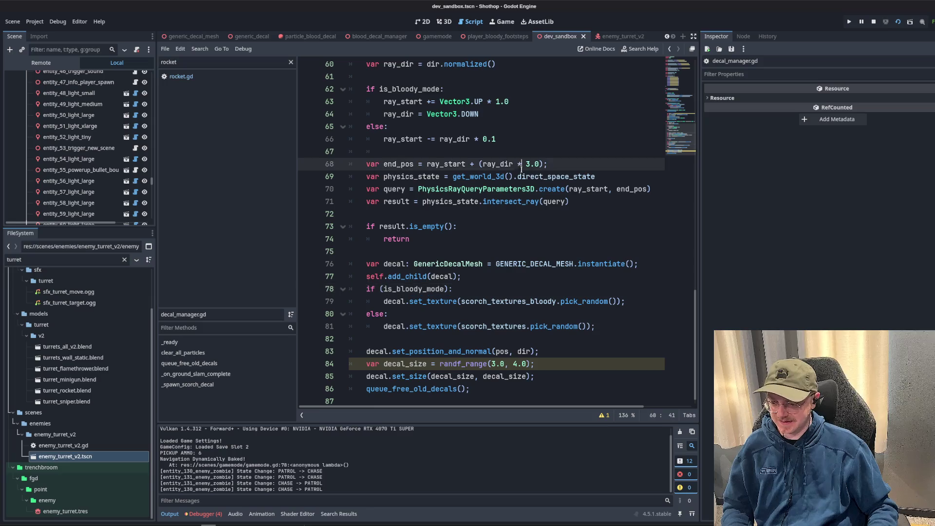
click(483, 189)
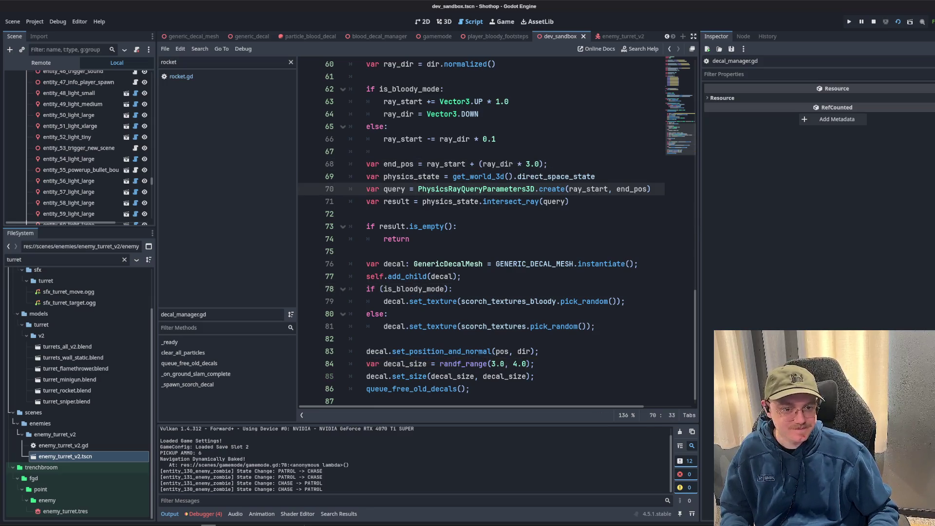
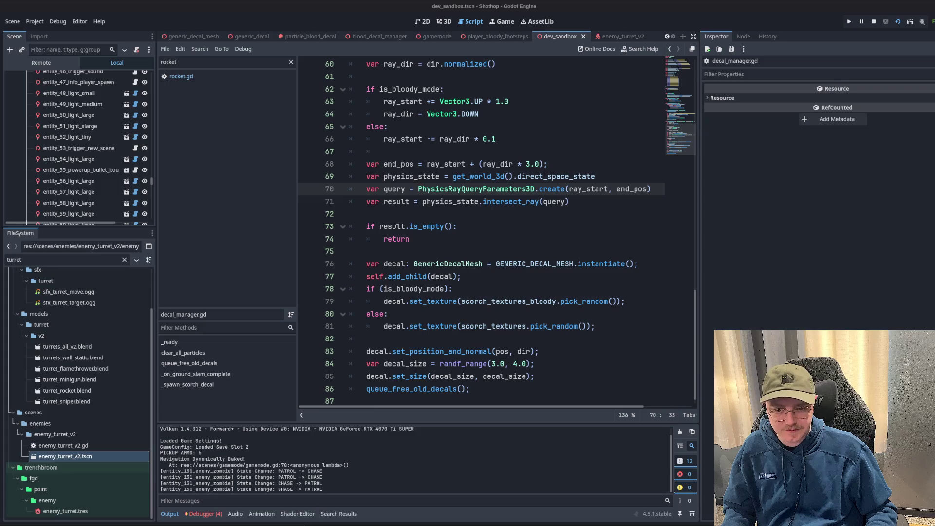
Review the raycast lines 68–74 of the scorch decal code, glancing at the Trello board.
click(487, 164)
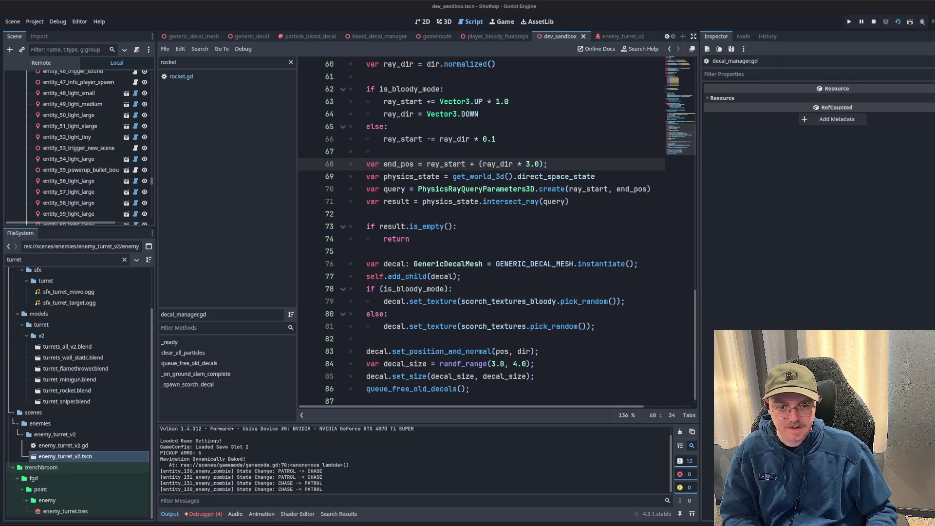
click(445, 201)
click(661, 239)
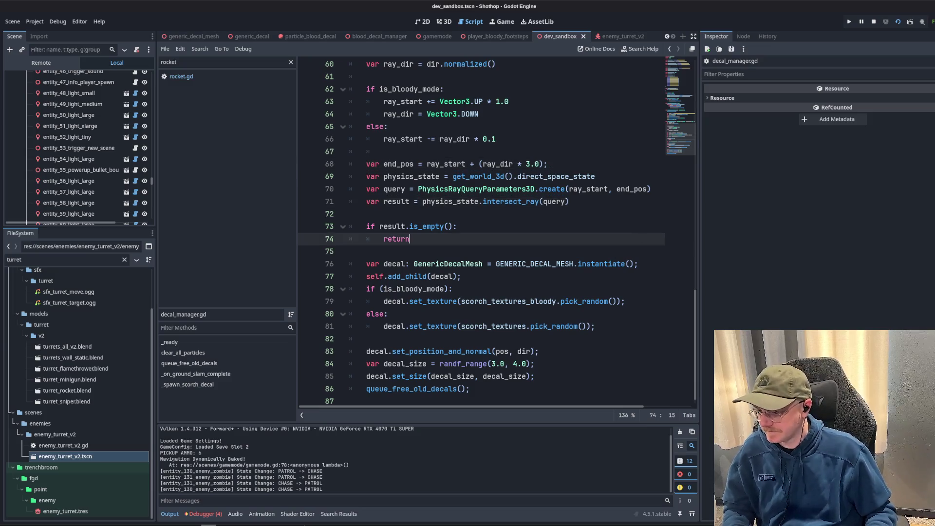
click(126, 509)
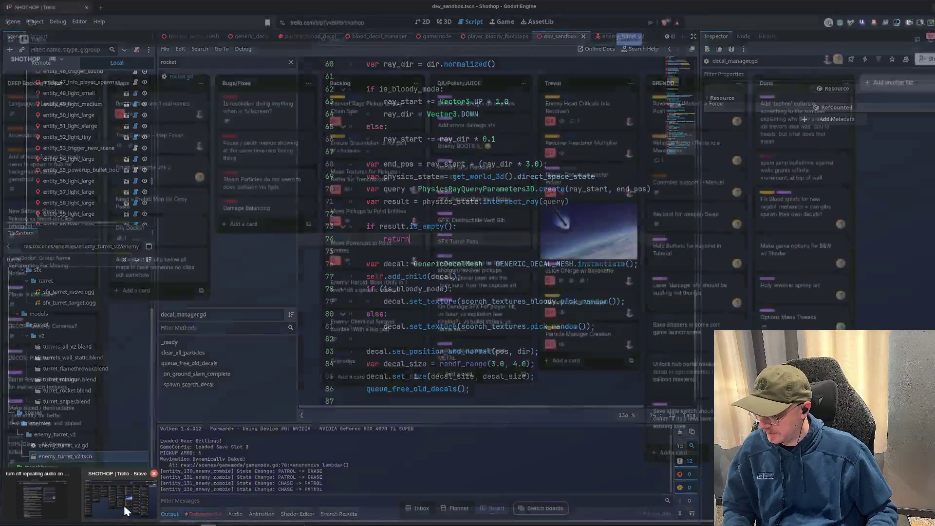
key(alt+Tab)
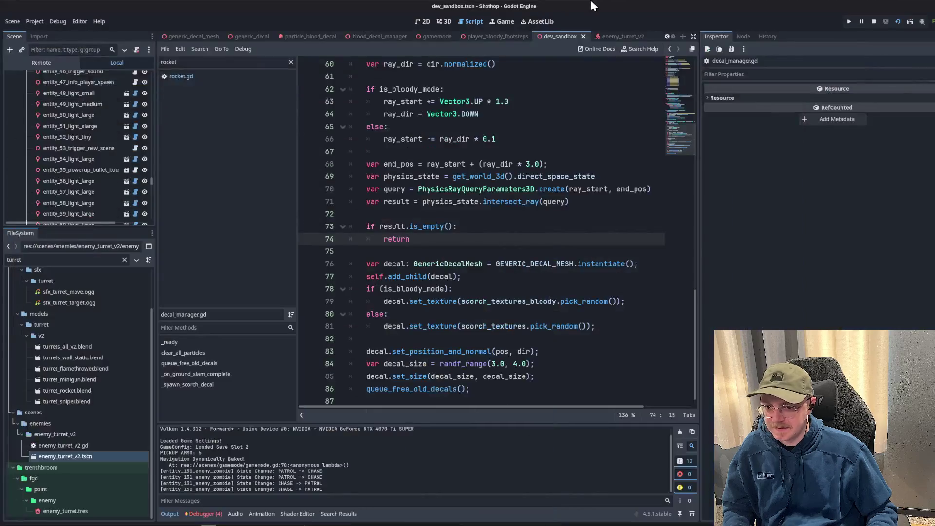
click(422, 201)
Clear the rocket script filter and open decal_manager.gd to look over its code.
click(291, 62)
click(223, 214)
click(192, 150)
scroll(536, 268, up, 4)
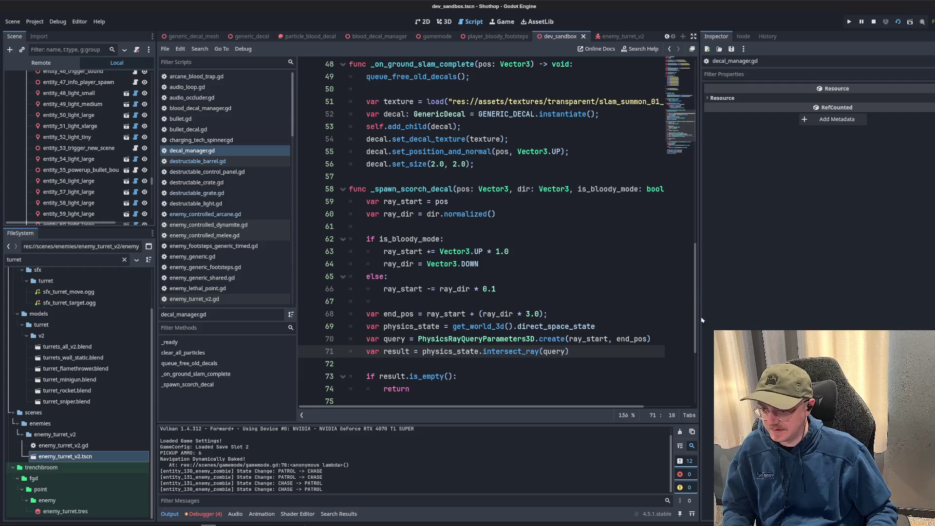
drag(700, 320, 883, 316)
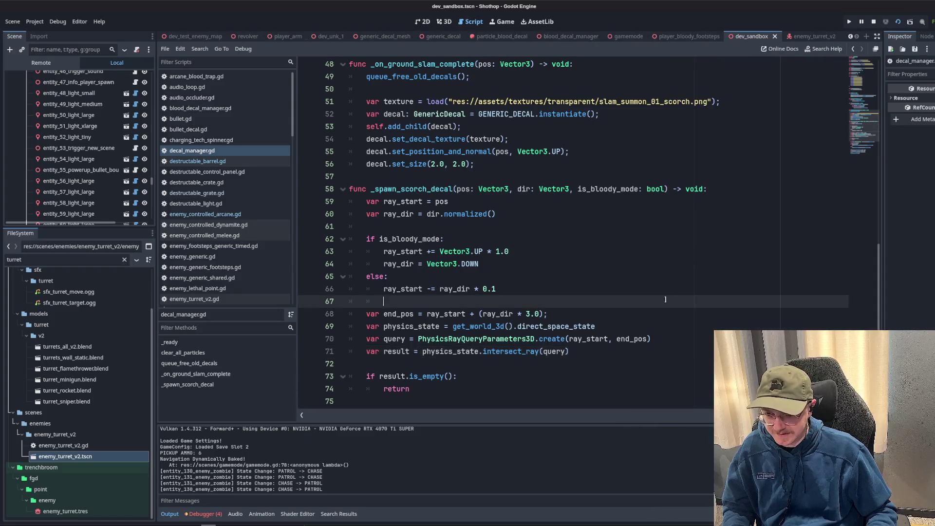
scroll(625, 299, up, 8)
click(608, 276)
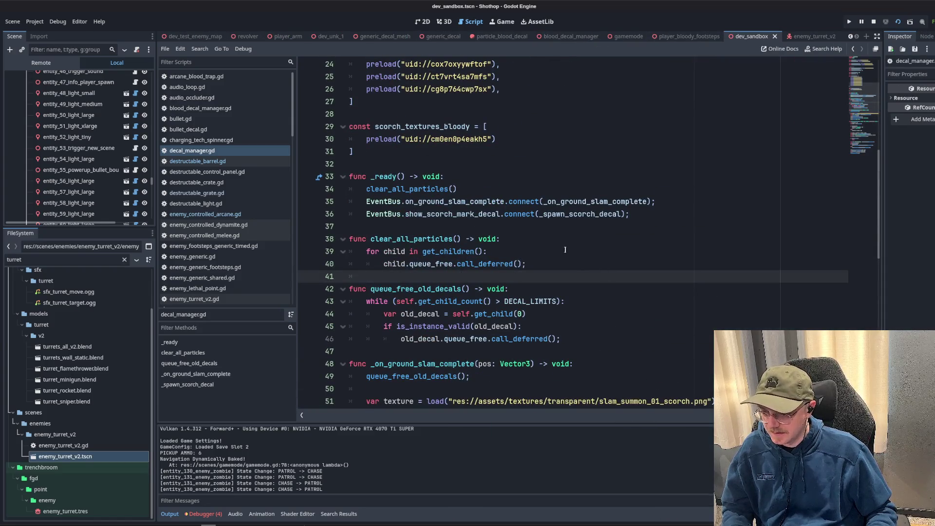
scroll(419, 179, down, 12)
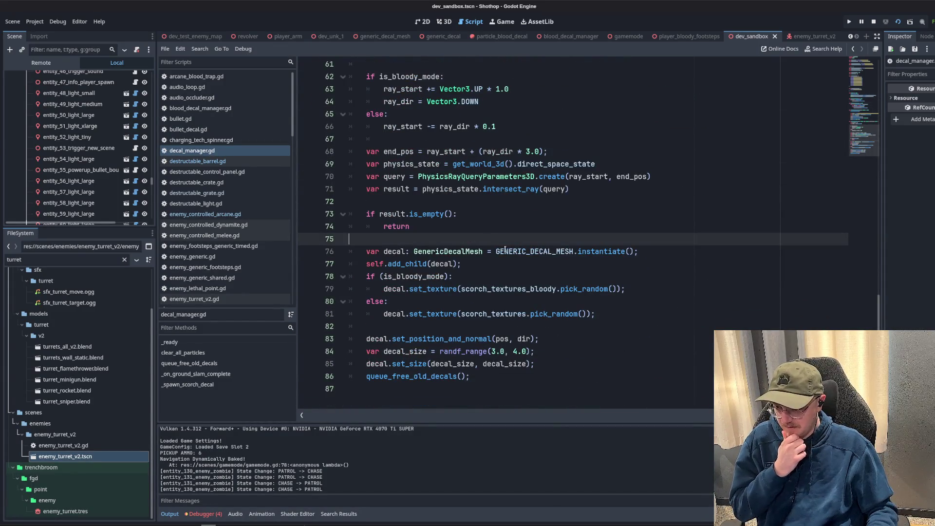
scroll(492, 245, up, 8)
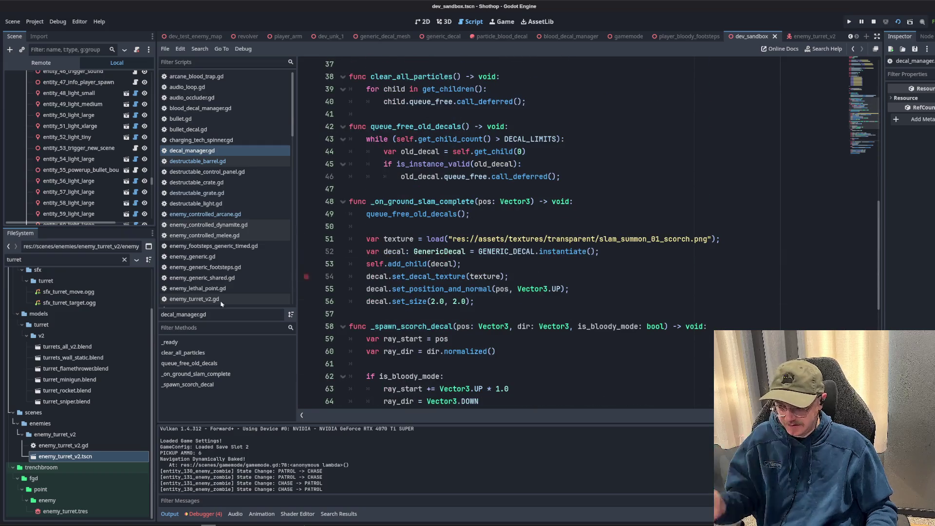
Clear the turret FileSystem filter and scroll down to the particles/decals folder.
click(124, 260)
scroll(101, 331, down, 5)
scroll(89, 359, down, 5)
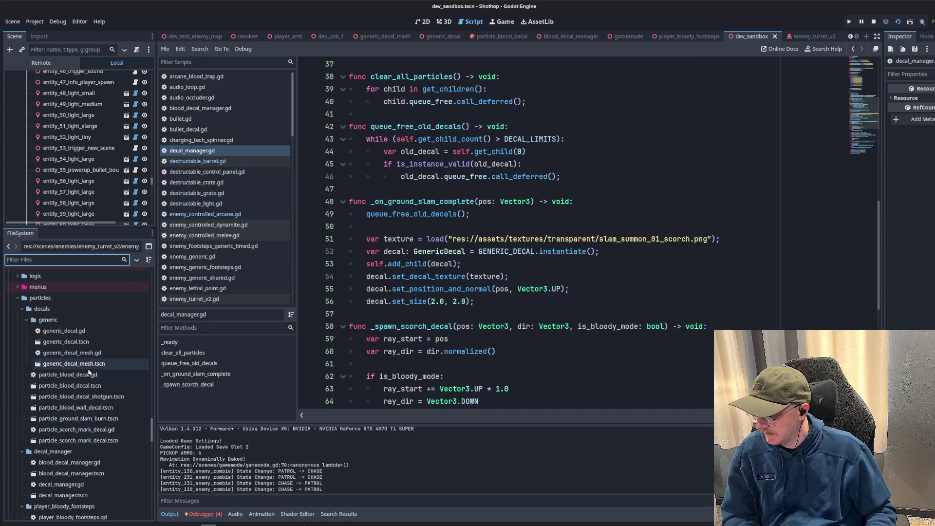
Delete particle_blood_decal.gd through particle_scorch_mark_decal.tscn from particles/decals.
click(90, 375)
shift+click(78, 441)
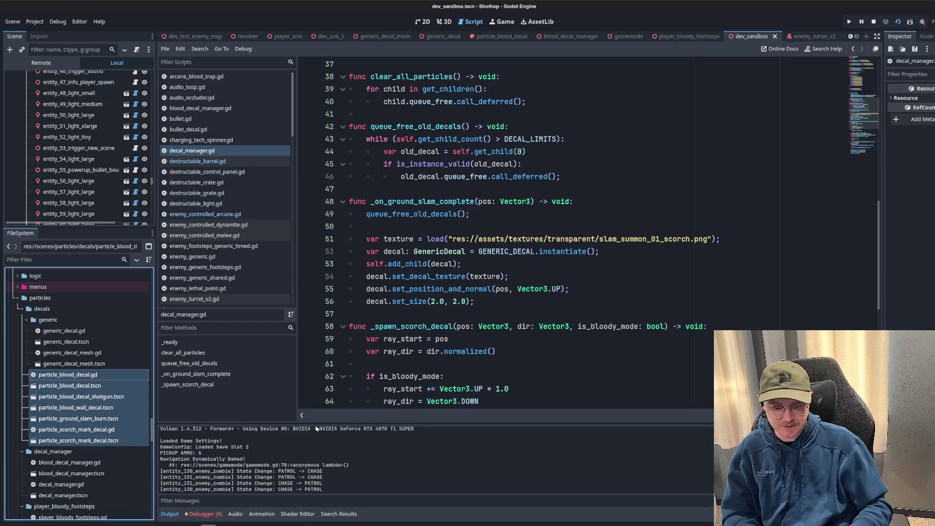
key(Delete)
key(Return)
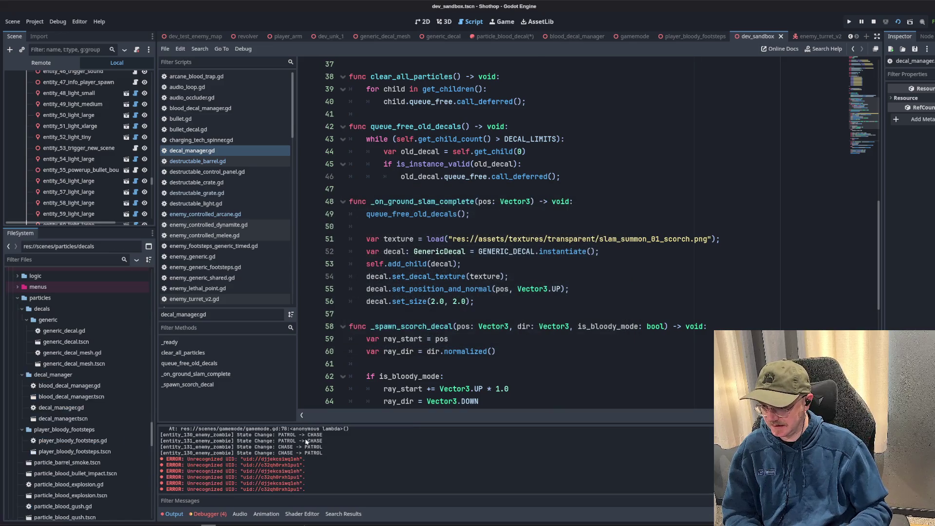
Inspect the new missing-UID preload errors left by the deletion.
click(487, 289)
click(563, 177)
click(549, 201)
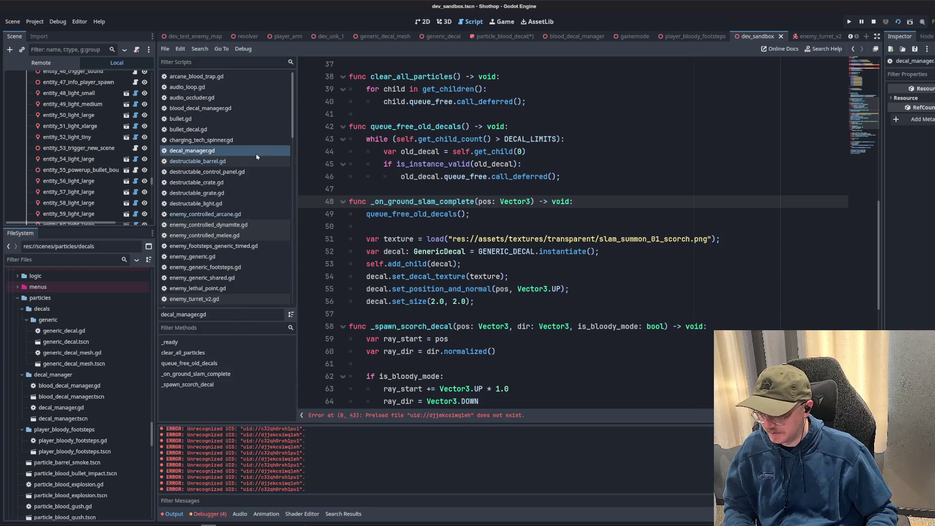
scroll(243, 165, down, 15)
Check the preloads in shotgun.gd, including SHOTGUN_RAGE_SHADER and BULLET.
click(205, 210)
click(195, 263)
click(184, 179)
scroll(577, 214, up, 20)
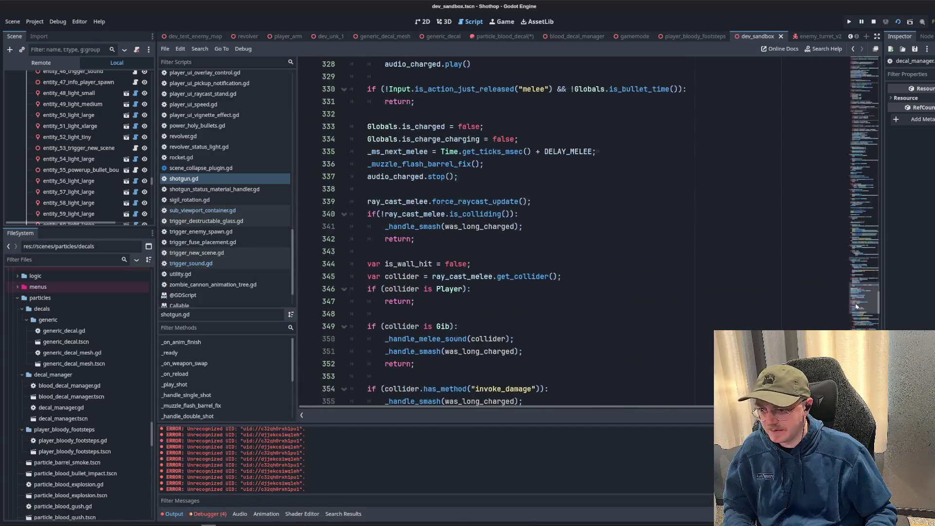
click(577, 214)
key(Up)
key(Up)
key(Up)
key(Down)
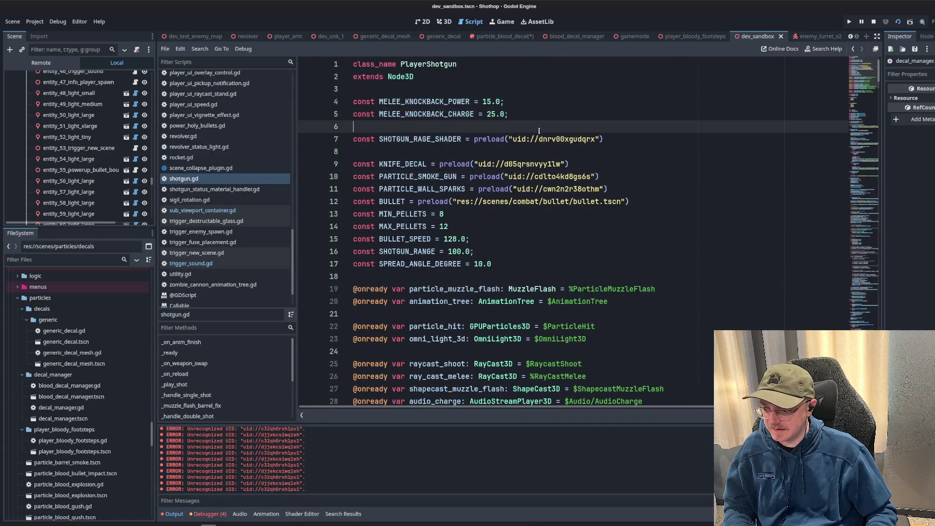
click(449, 139)
click(604, 203)
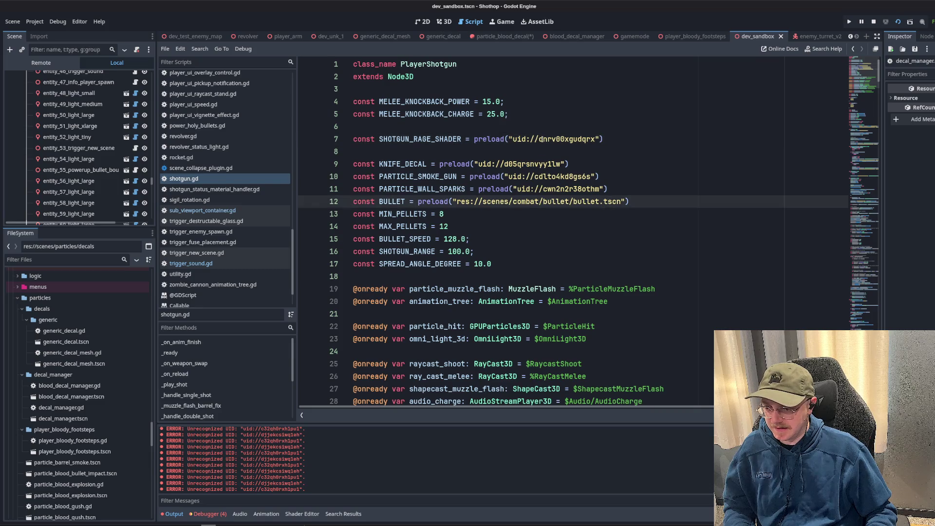
click(540, 140)
Switch to the dev_test_enemy_map scene and run the game to test the cleanup.
click(44, 288)
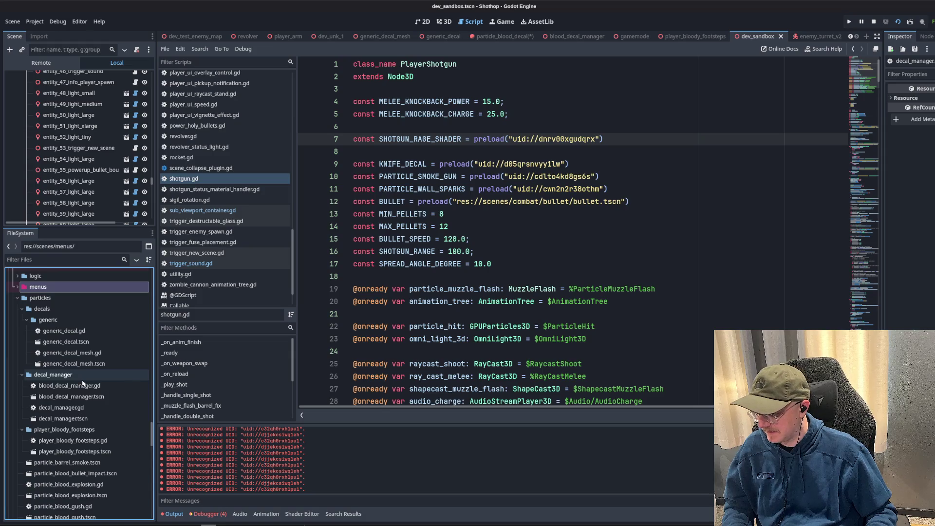
click(490, 325)
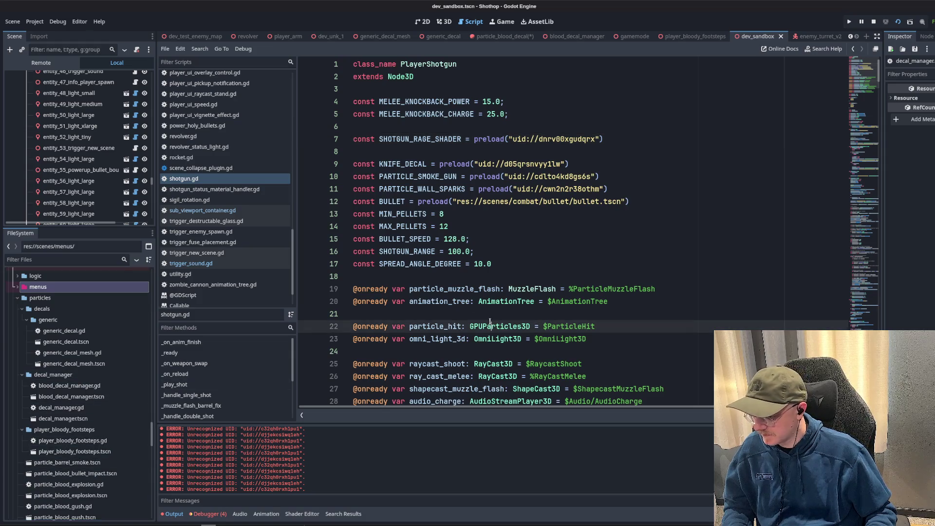
click(217, 37)
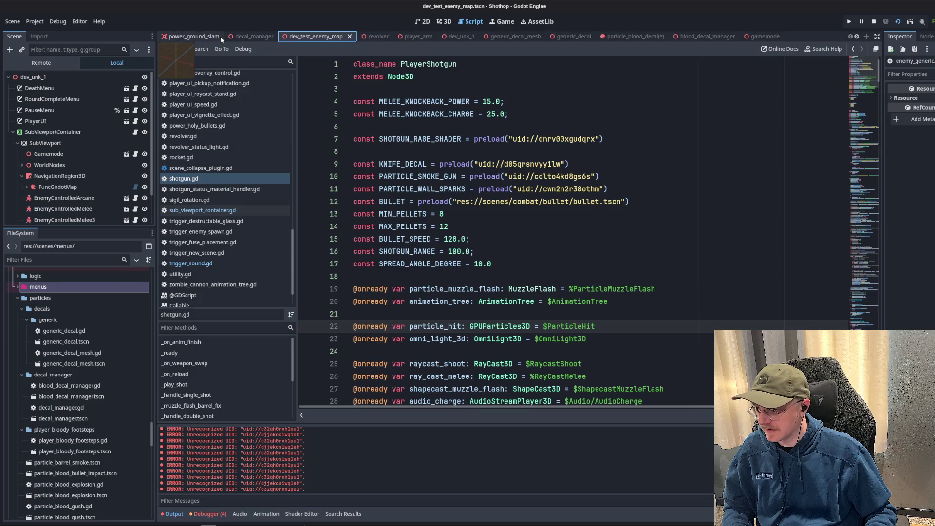
click(849, 21)
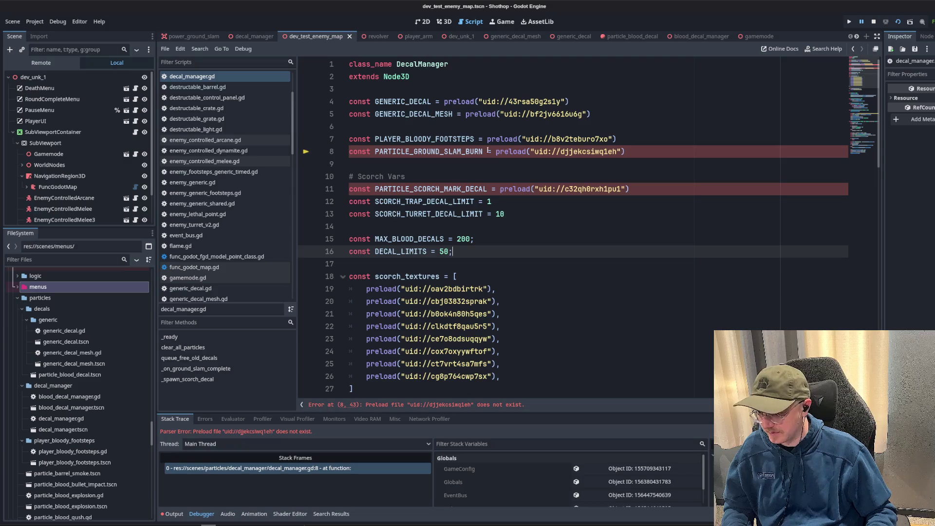
Delete the broken PARTICLE_GROUND_SLAM_BURN preload on line 8, then select the scorch-mark preload.
click(522, 163)
double_click(409, 152)
drag(638, 147, 349, 152)
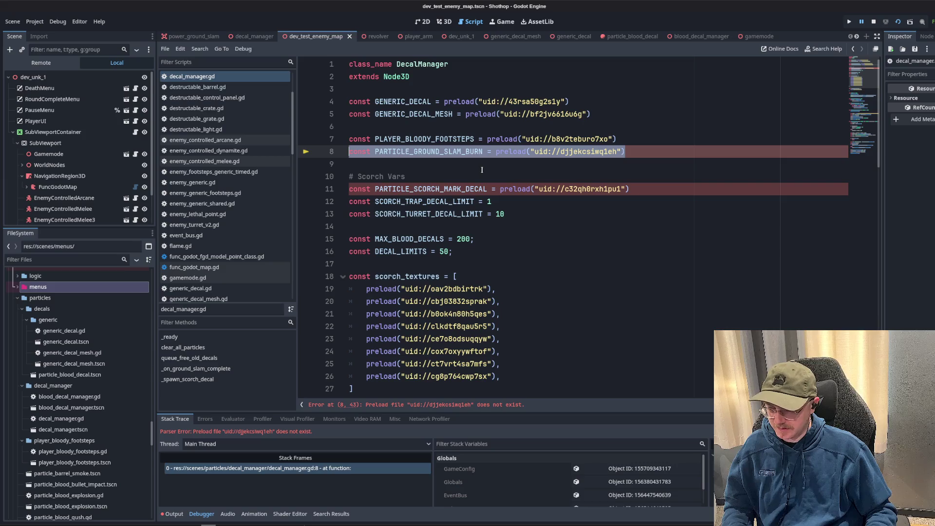
scroll(515, 190, down, 4)
scroll(575, 204, up, 4)
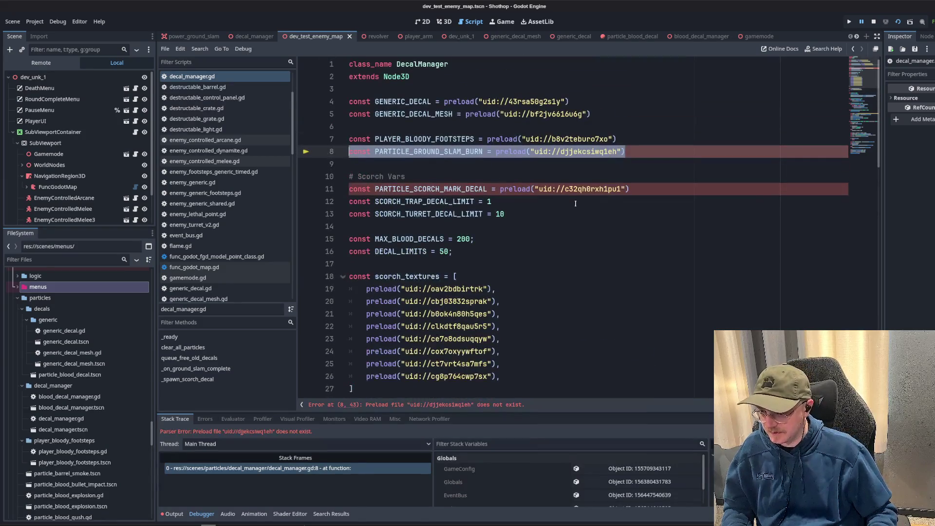
key(BackSpace)
click(592, 204)
key(Up)
key(Up)
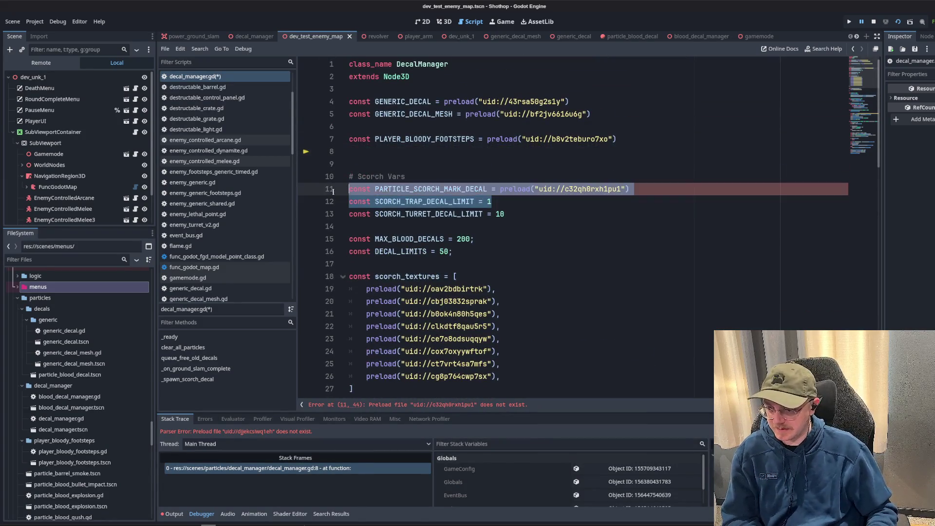